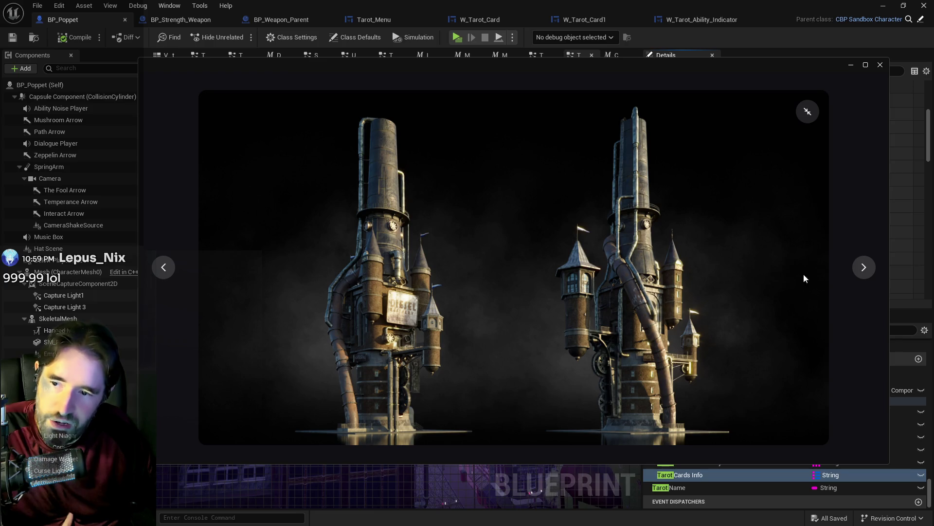
Step: Page through the steampunk pack's renders to the brick two-building image, then drag the gallery window aside
click(864, 269)
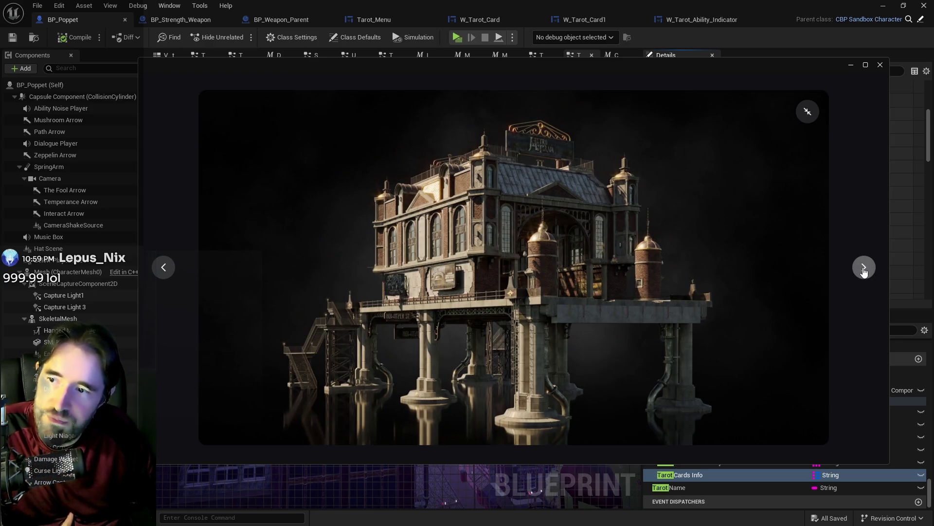
click(864, 269)
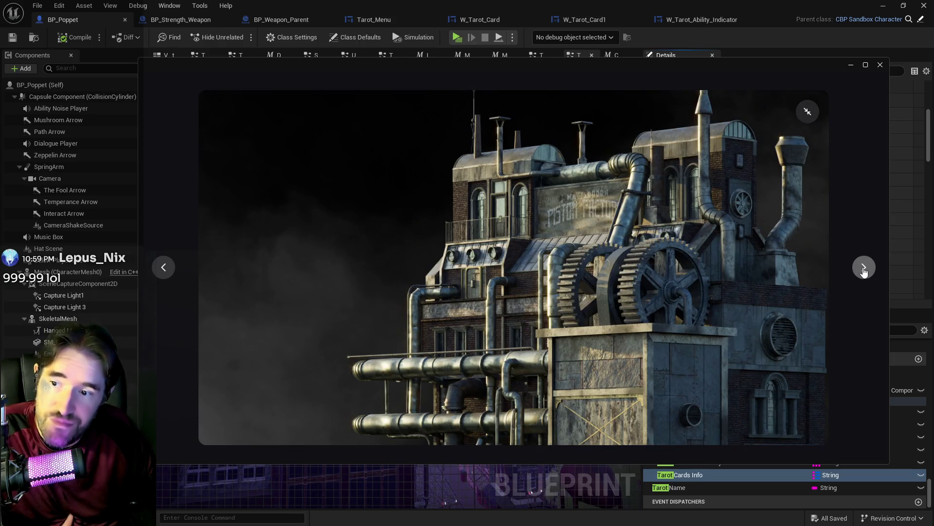
click(864, 269)
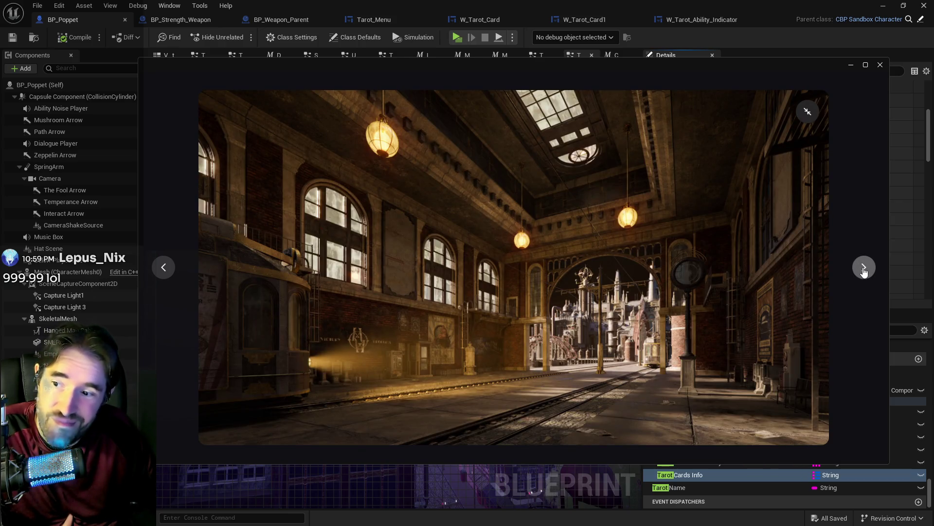
click(864, 269)
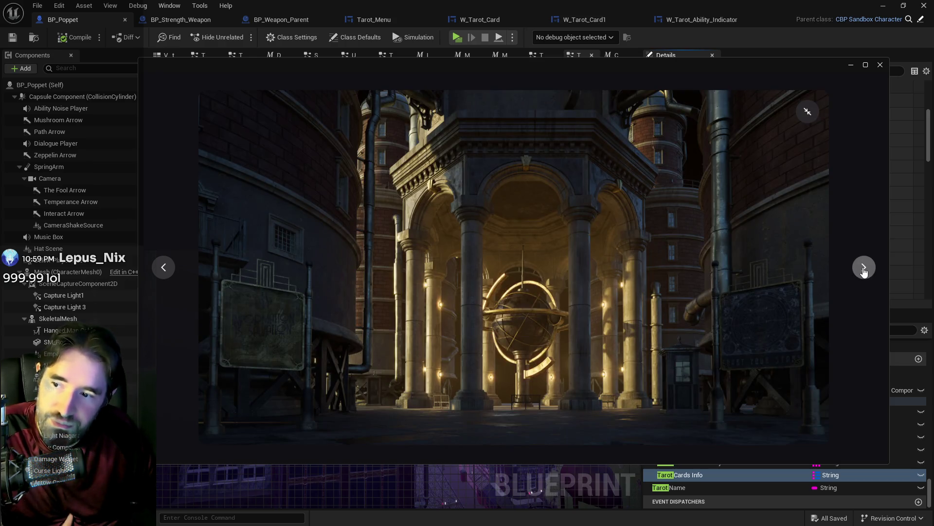
click(864, 269)
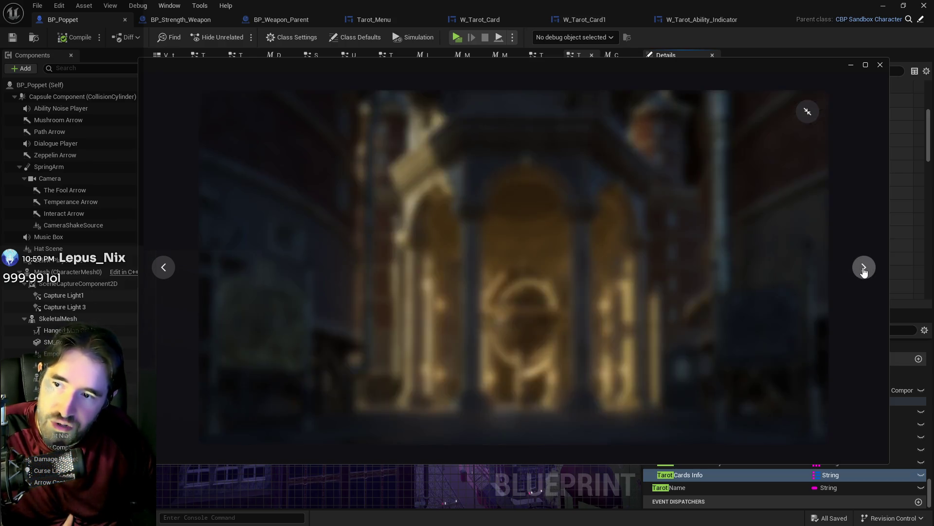
click(864, 270)
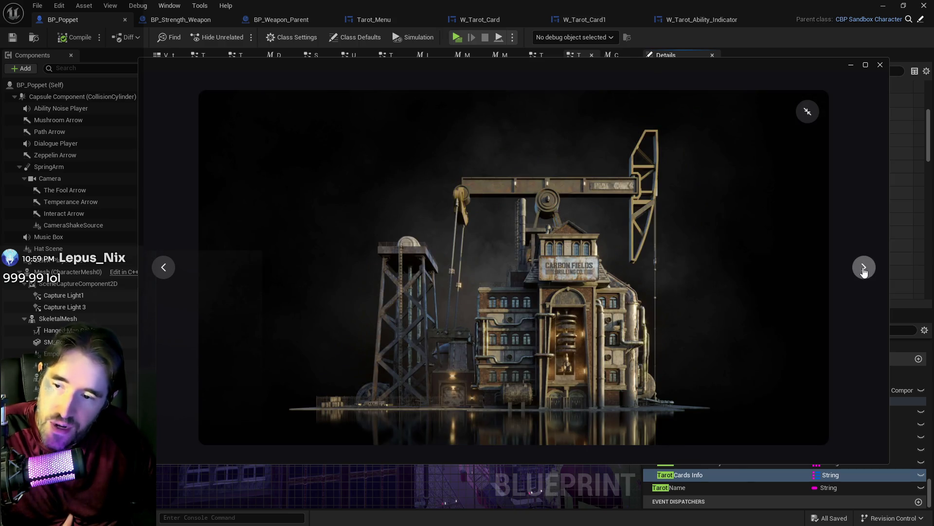
click(864, 271)
click(864, 271)
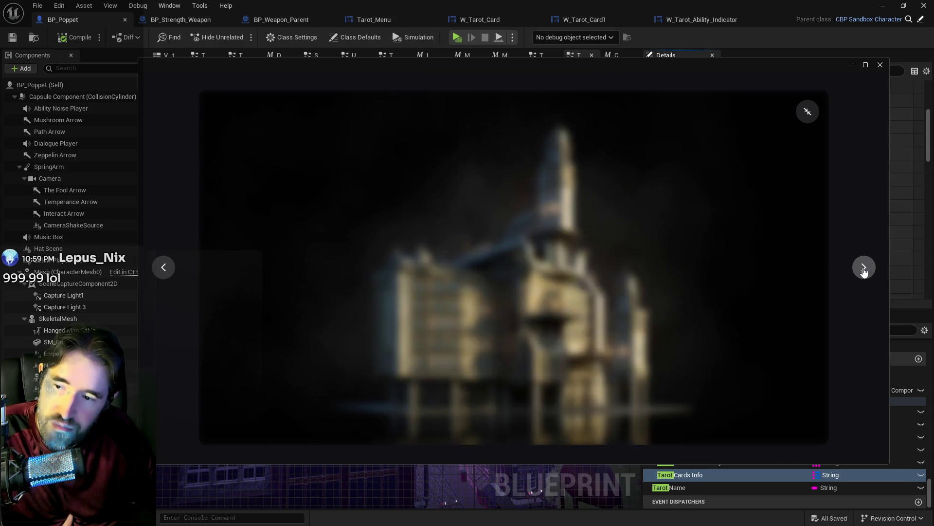
click(864, 271)
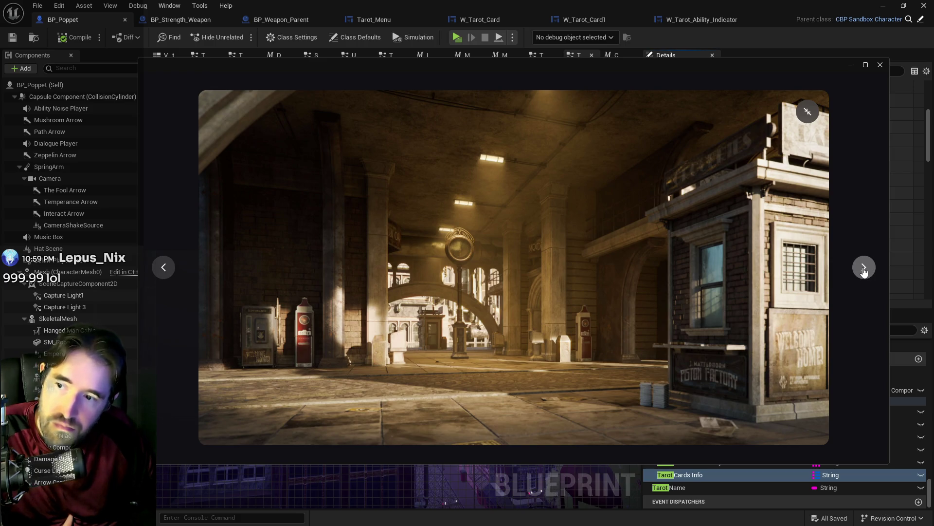
click(864, 271)
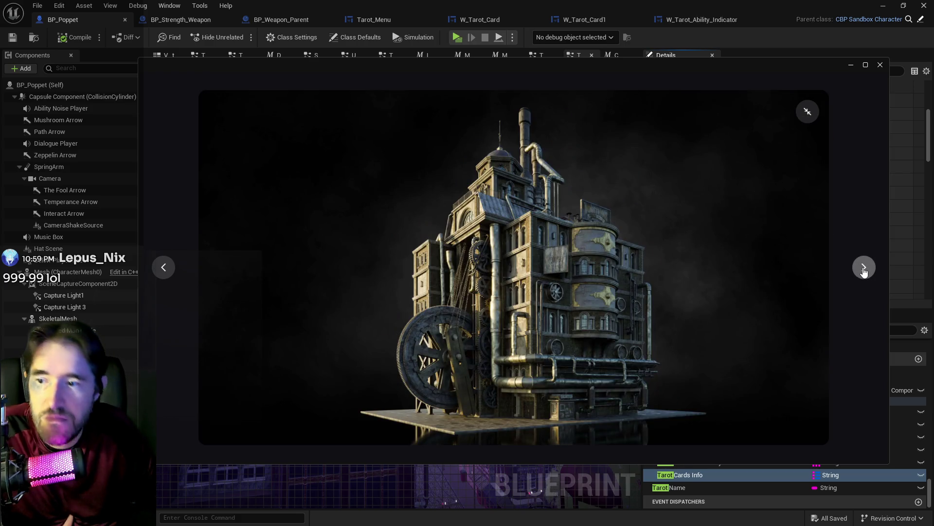
click(863, 271)
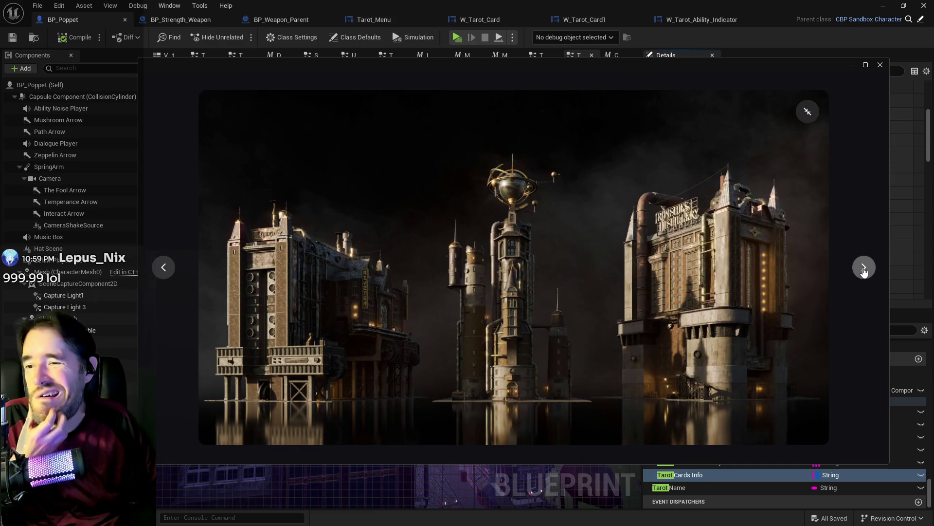
click(864, 271)
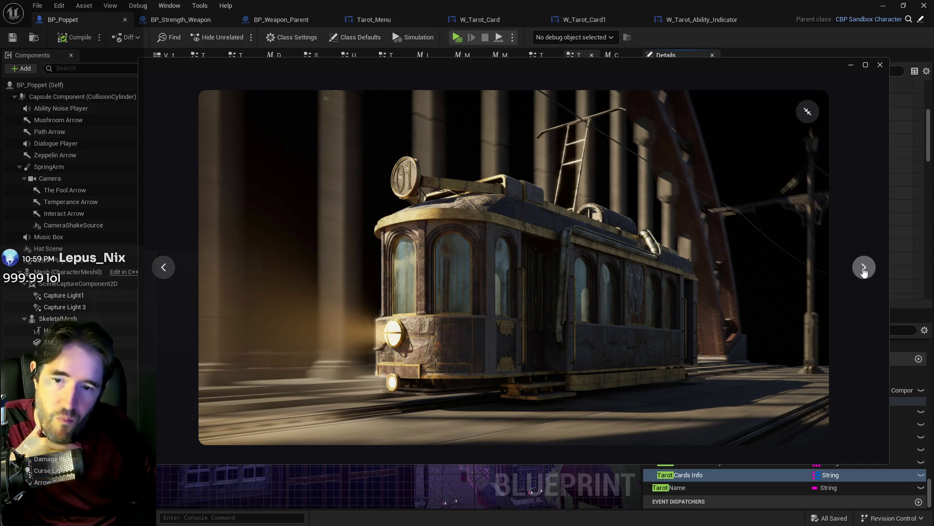
click(864, 271)
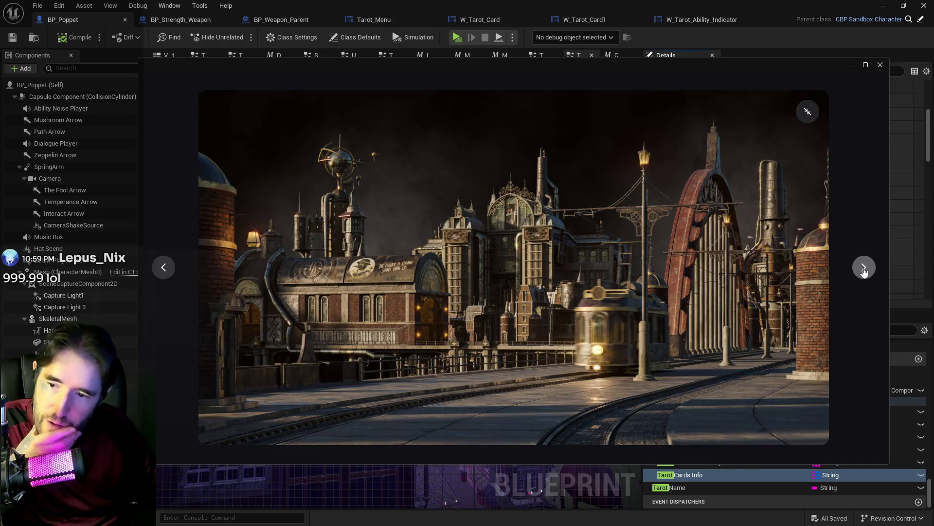
click(864, 270)
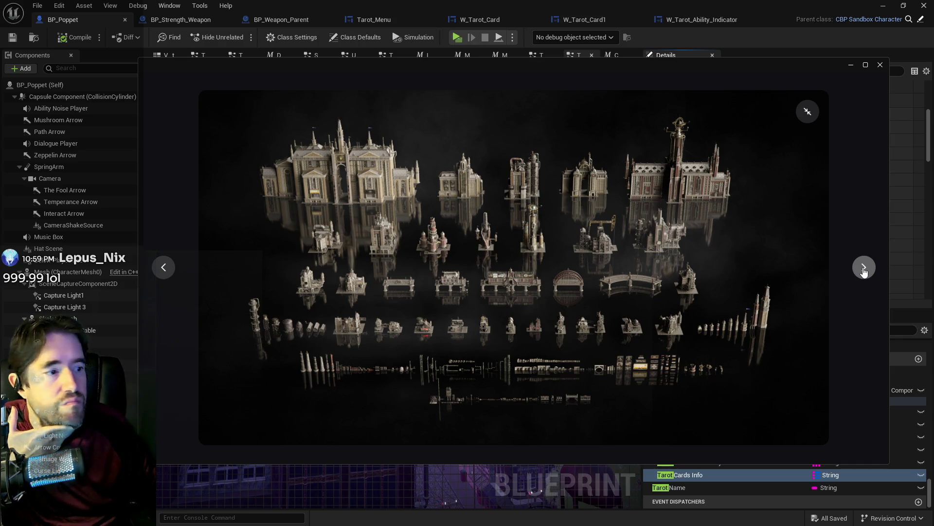
click(863, 271)
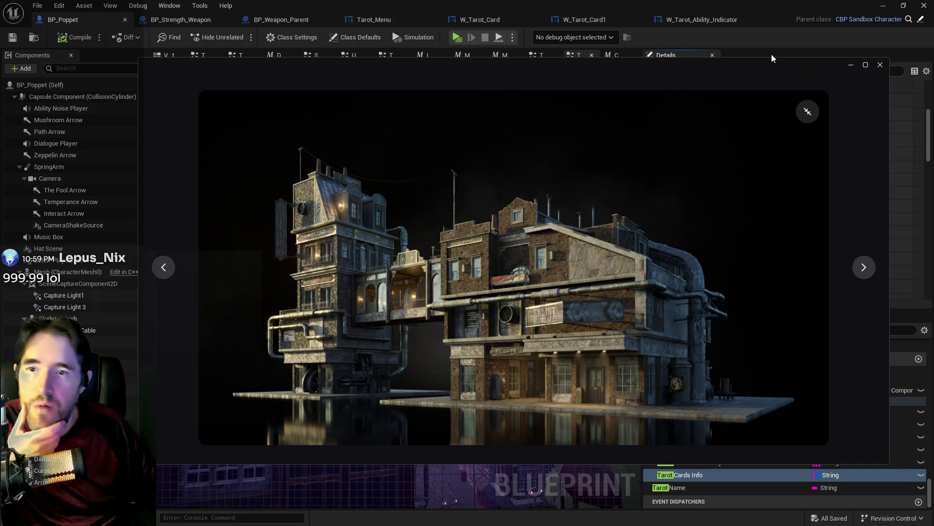
drag(772, 58, 933, 61)
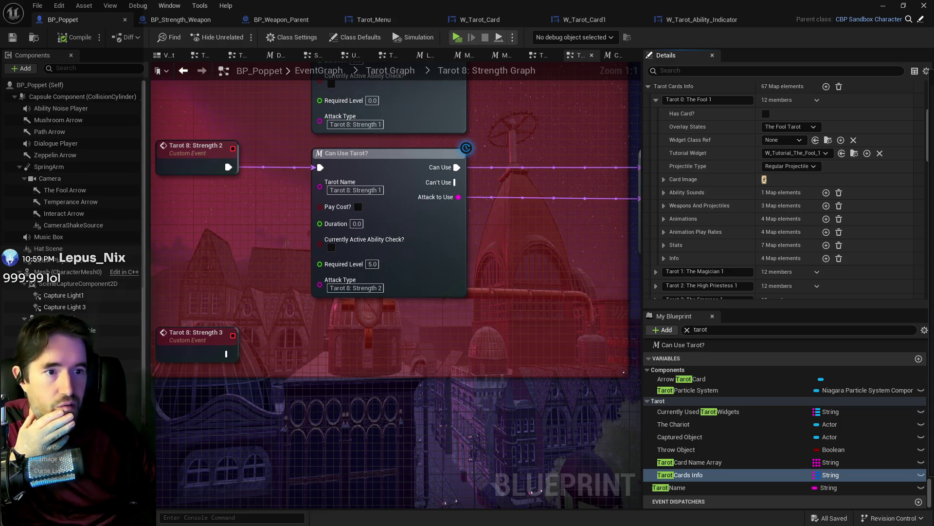
Step: Back in the launcher, page through ten Dwarven City images full screen, then exit fullscreen
key(alt+Tab)
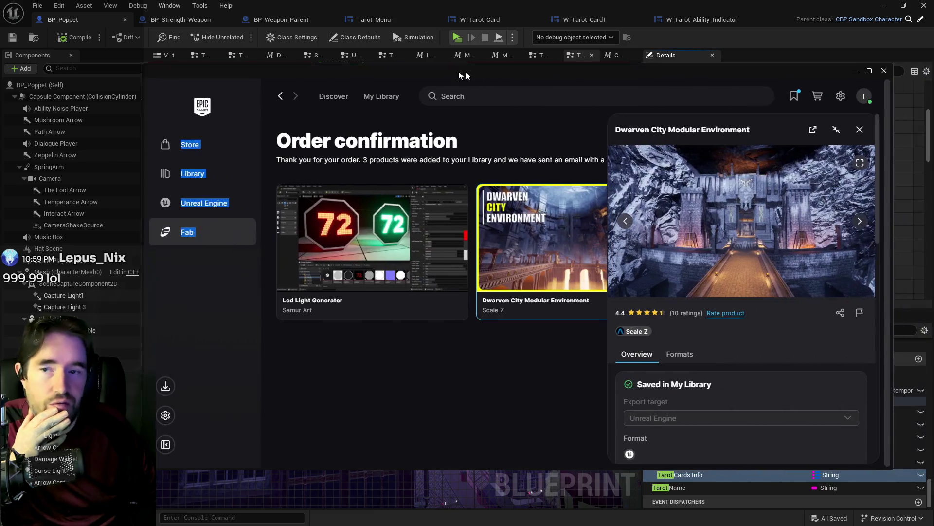
click(902, 101)
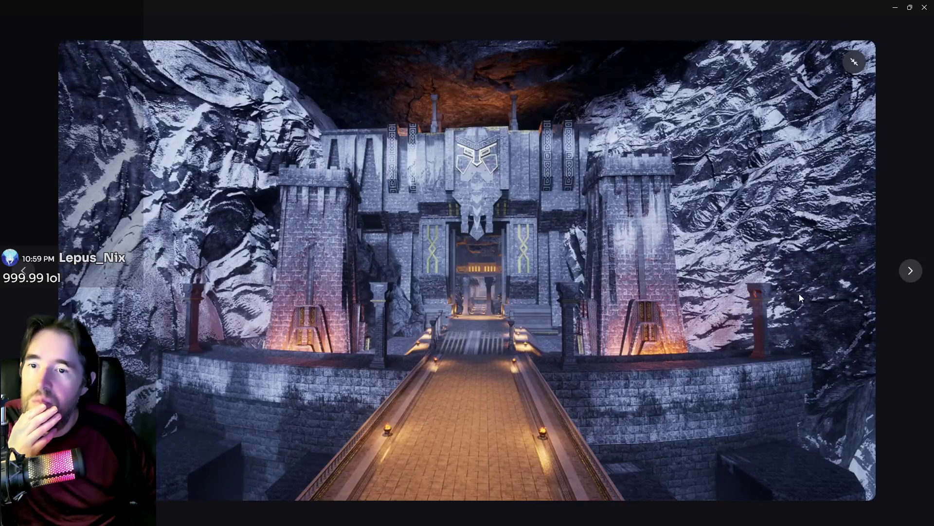
click(903, 278)
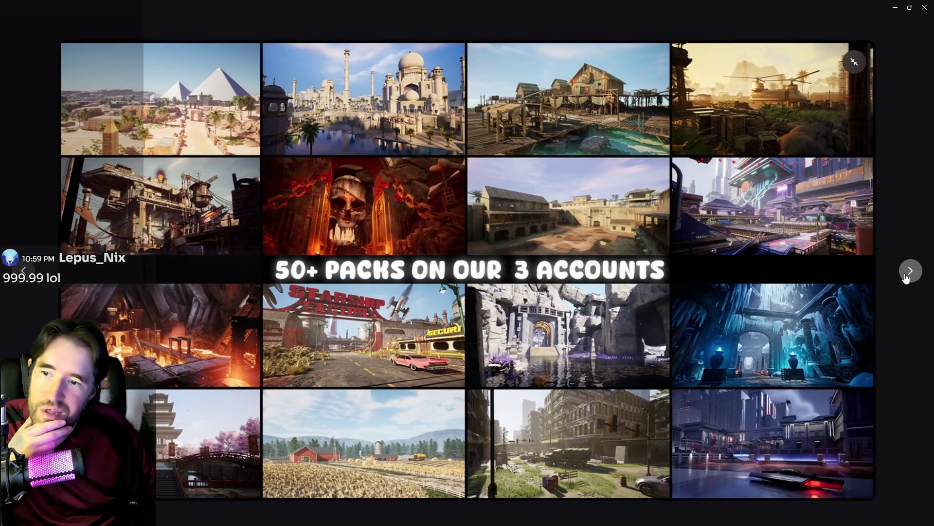
click(908, 278)
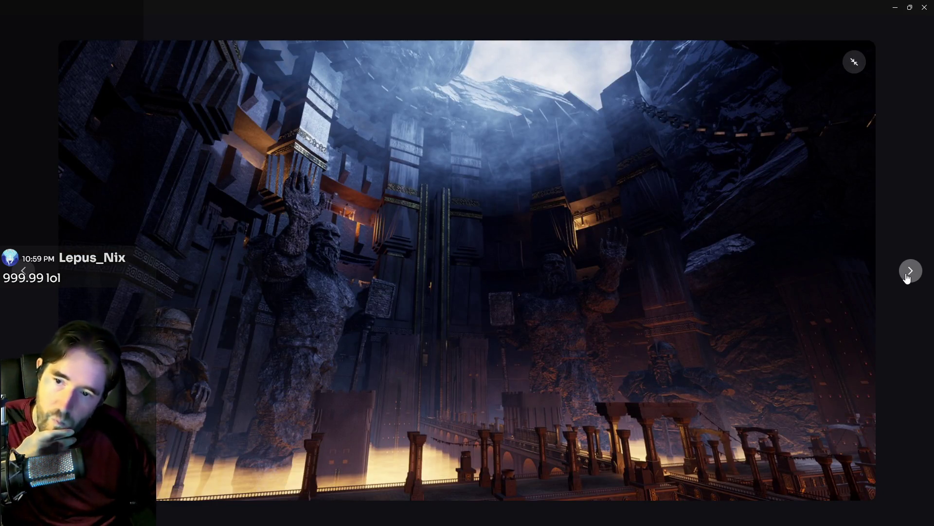
click(907, 277)
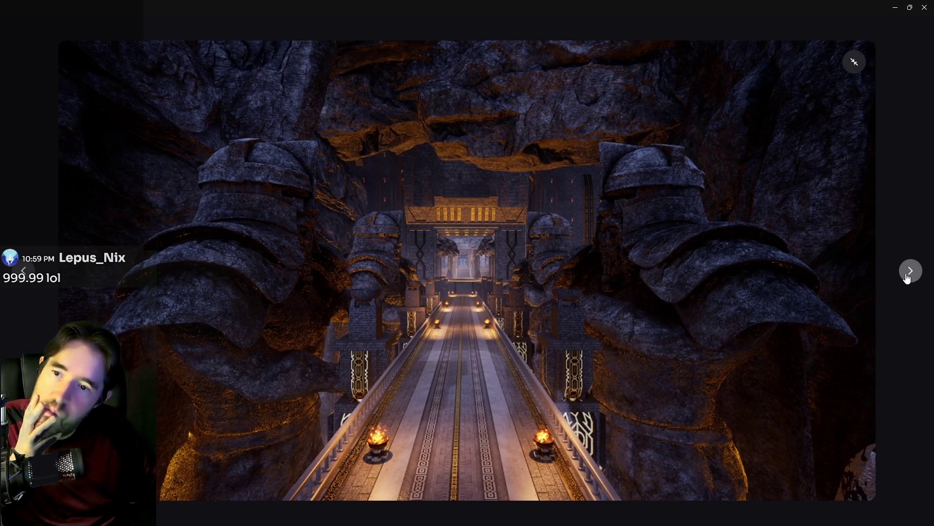
click(907, 278)
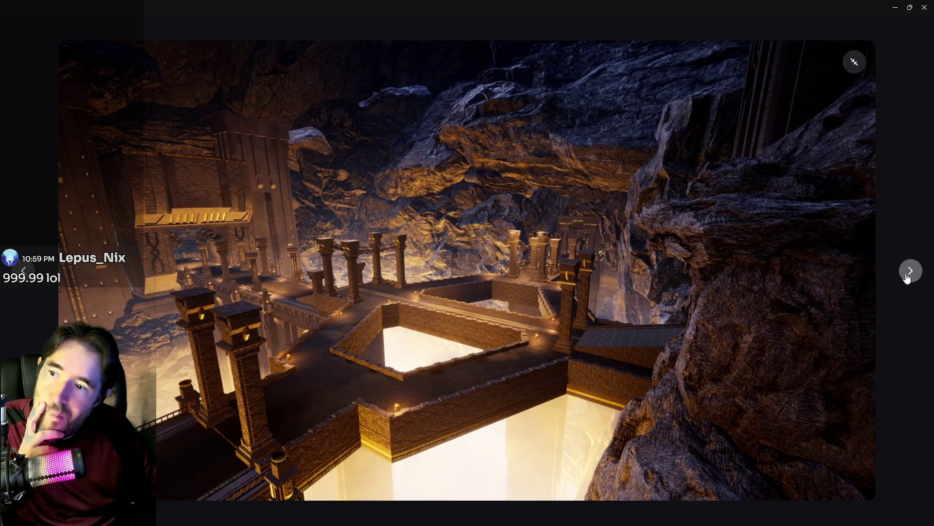
click(908, 278)
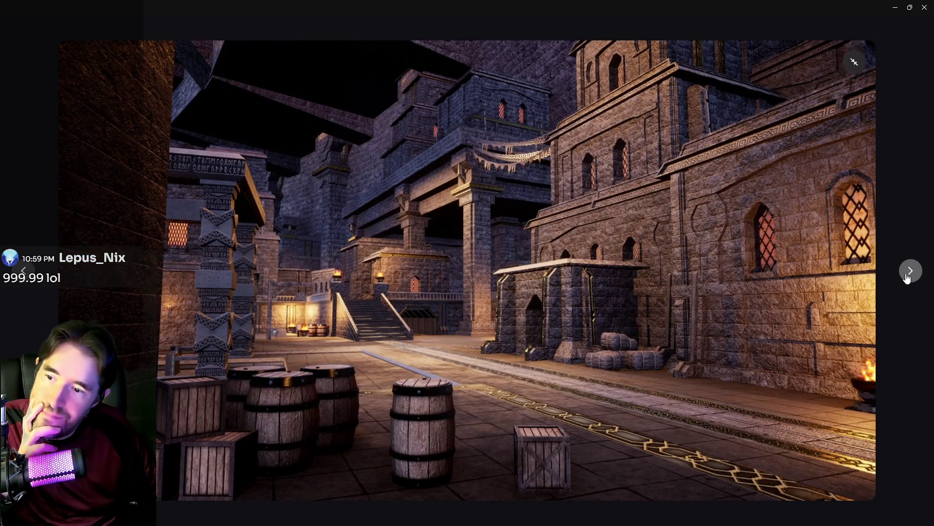
click(907, 277)
click(907, 277)
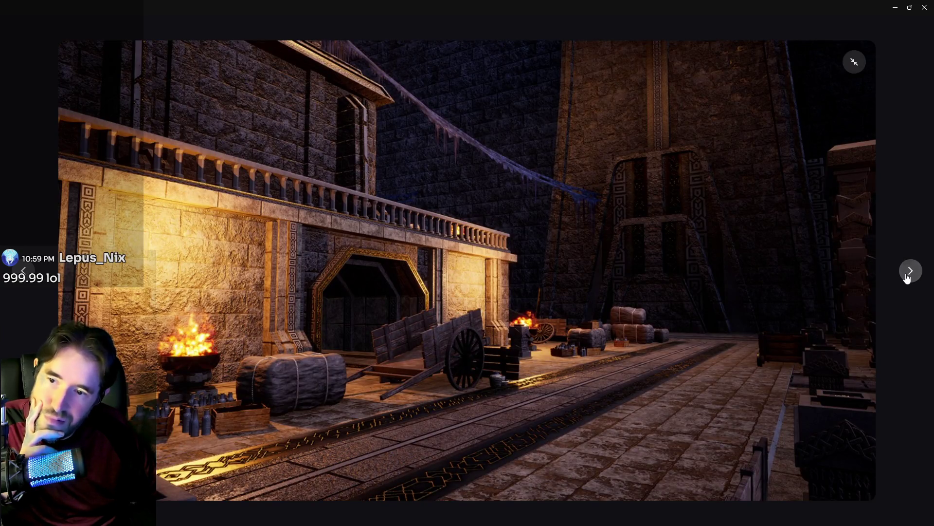
click(907, 277)
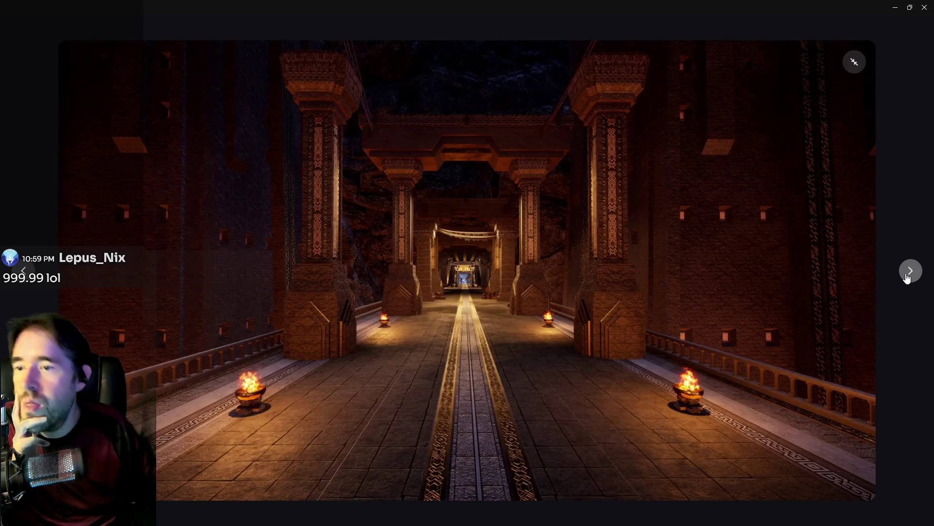
click(907, 277)
click(907, 277)
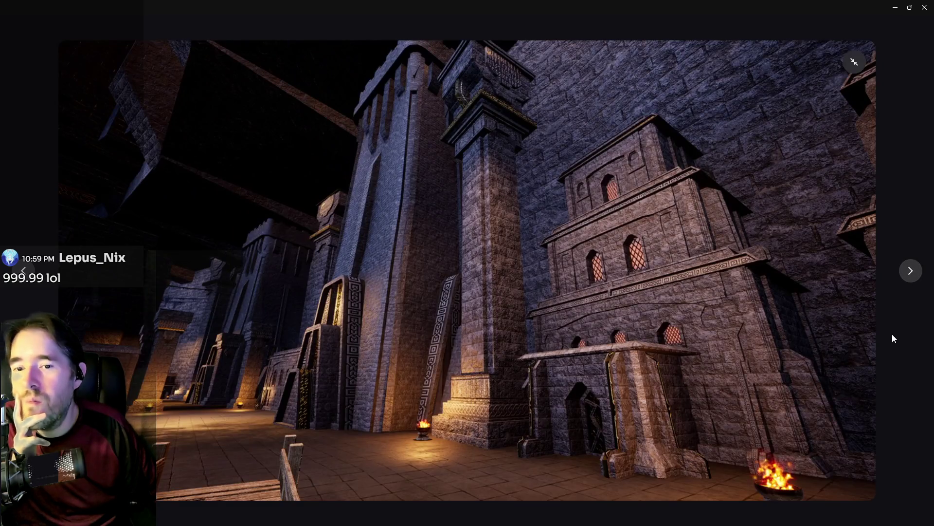
click(850, 68)
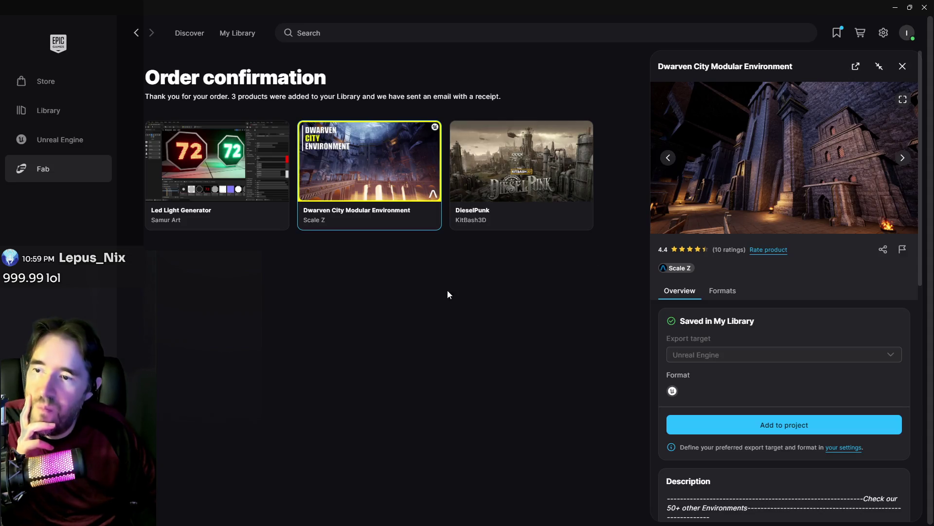
Step: Look over the Led Light Generator details, then restore the launcher to a smaller window
click(217, 166)
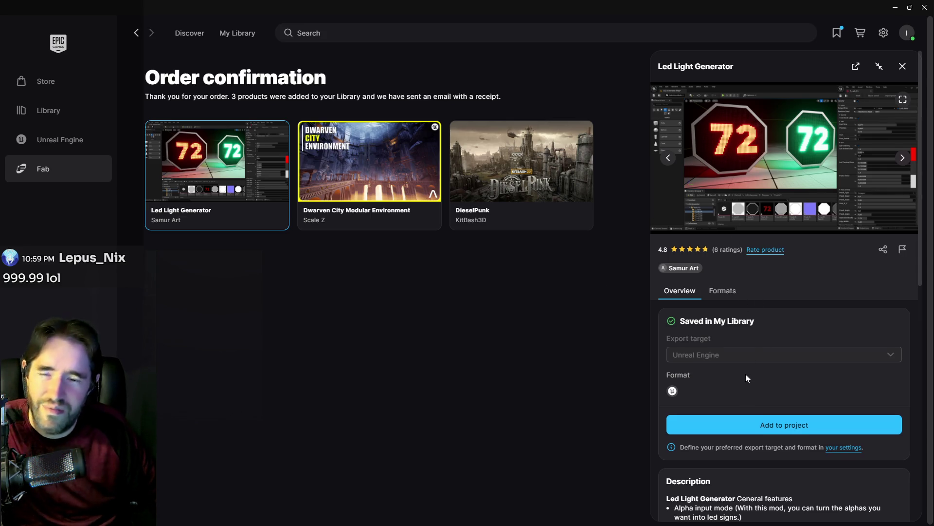
scroll(746, 378, down, 3)
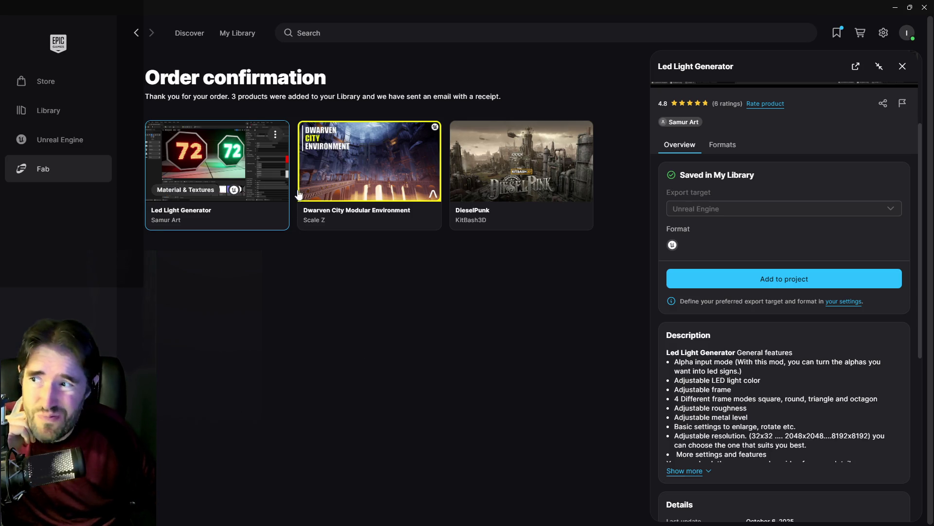
scroll(707, 324, up, 3)
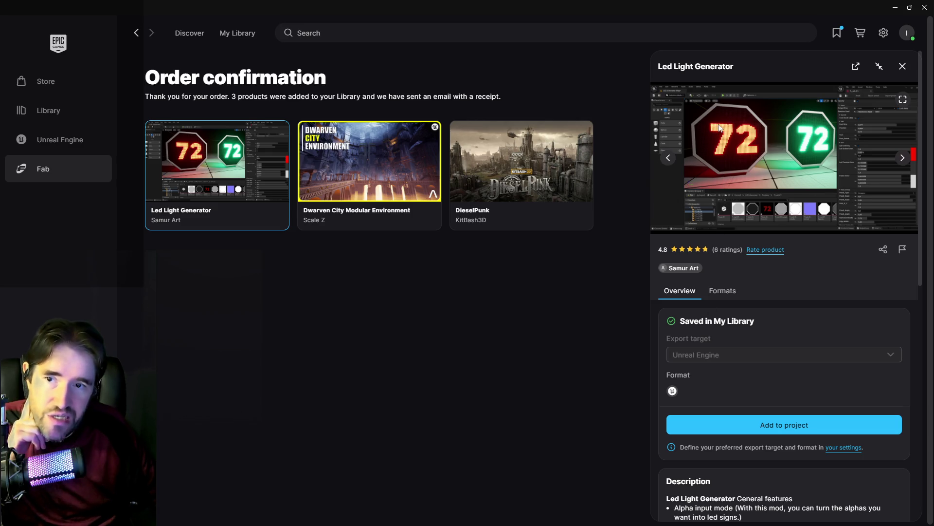
scroll(715, 223, down, 1)
scroll(710, 311, down, 8)
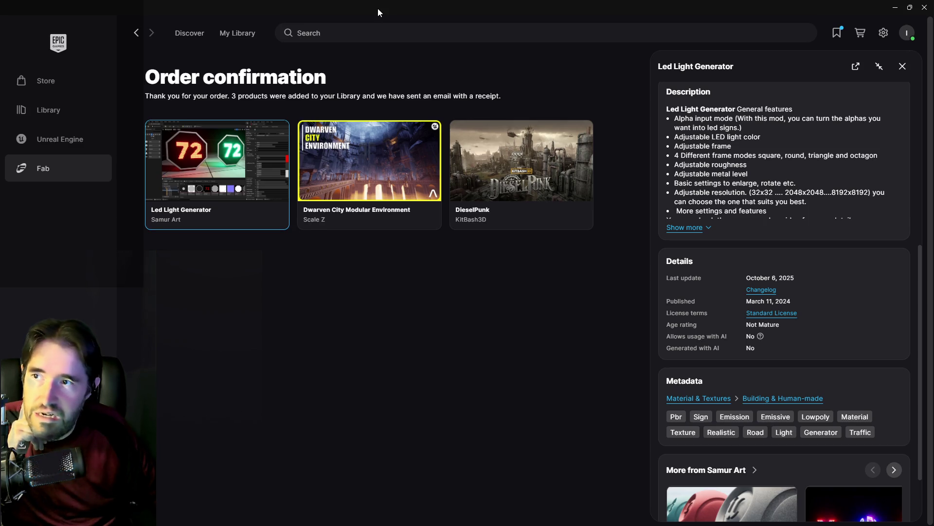
mouse_move(377, 7)
mouse_down()
mouse_move(391, 80)
mouse_move(349, 90)
mouse_up()
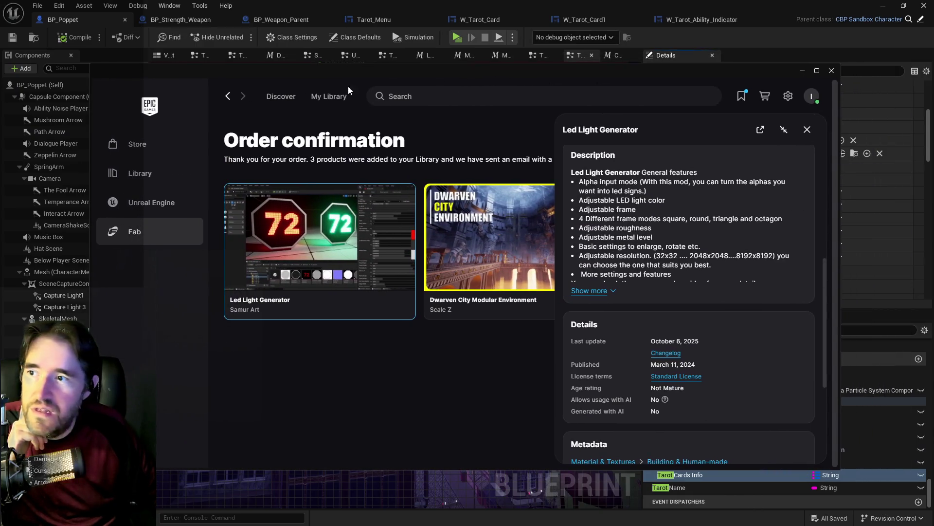
Step: On Fab Discover, maximized, show the Unreal Engine channel with the Price filter set to Free
click(282, 97)
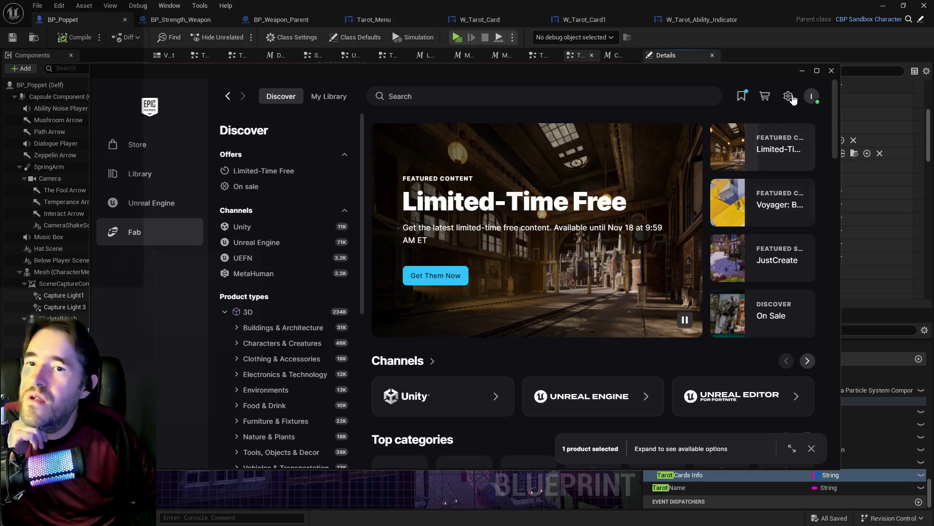
click(816, 71)
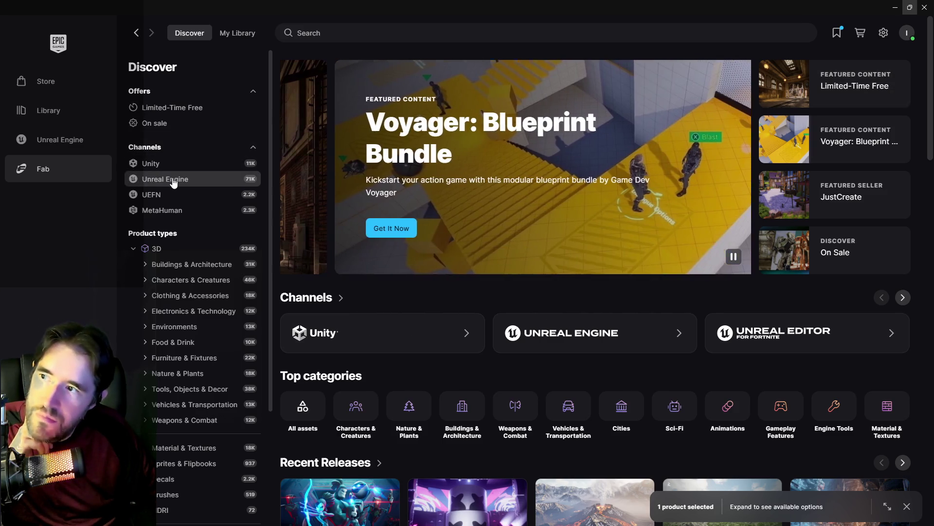
click(183, 181)
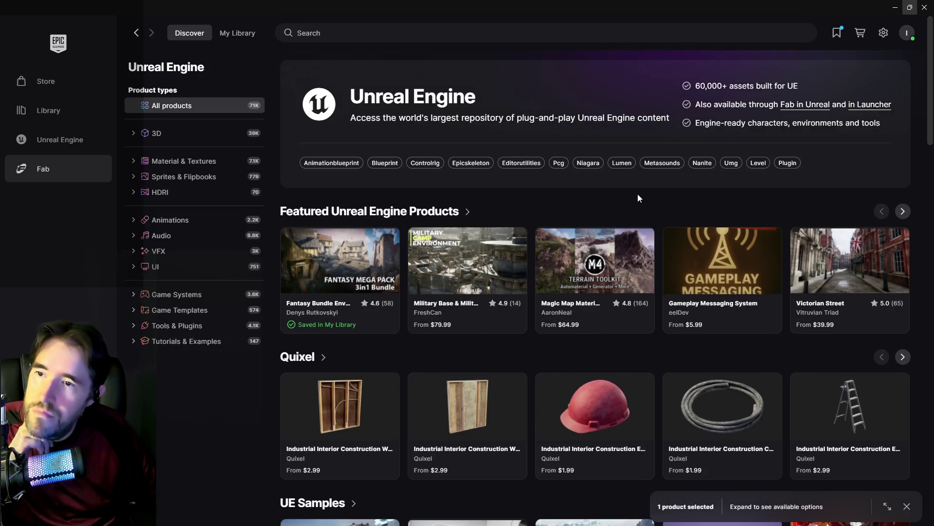
scroll(610, 363, down, 10)
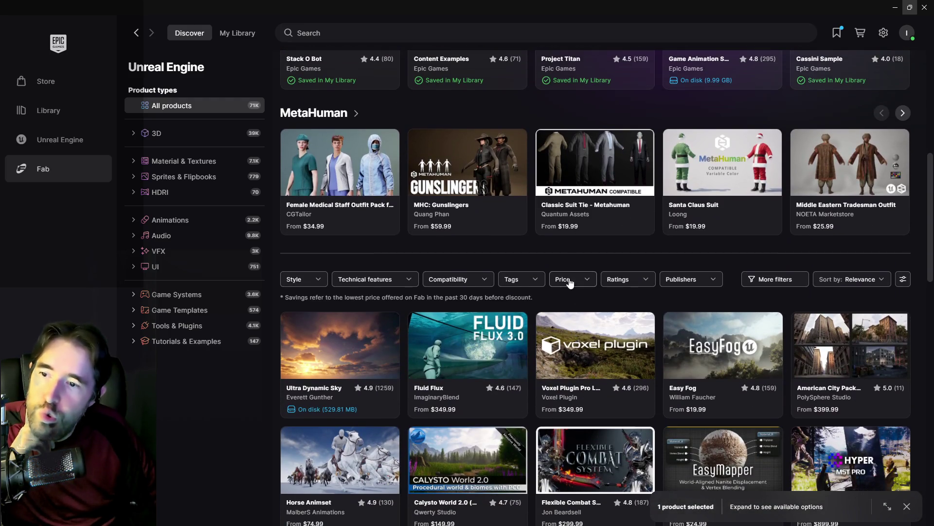
click(567, 279)
click(520, 336)
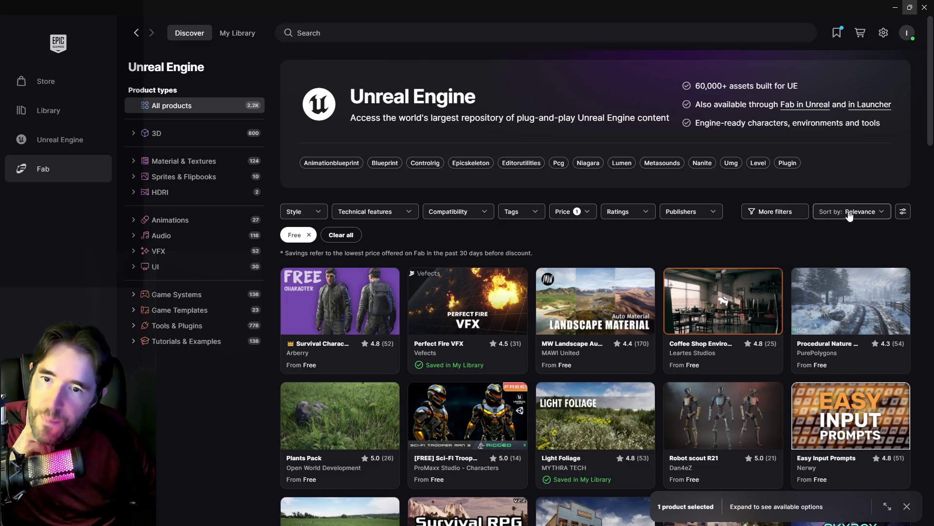
Step: Sort the free products by Newest and preview, then close, the A-COM Animatic Sample details
click(830, 214)
click(830, 275)
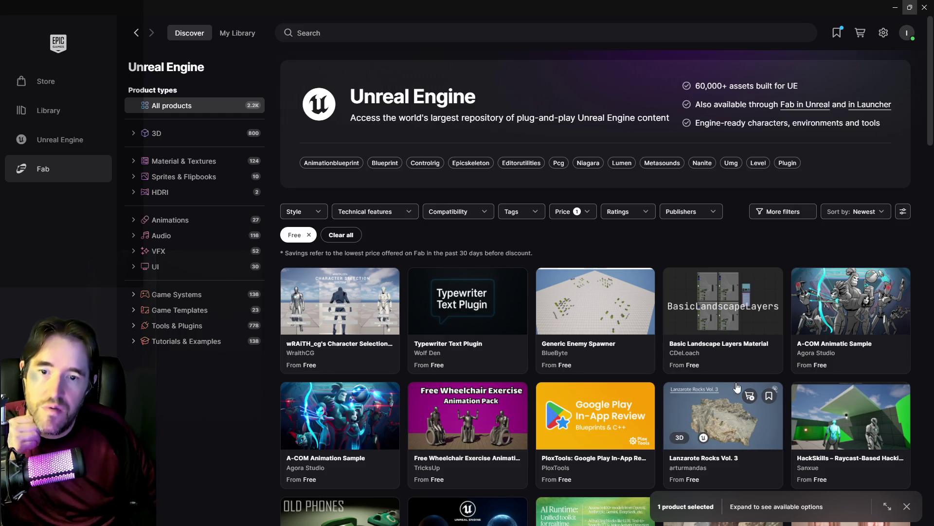
click(829, 296)
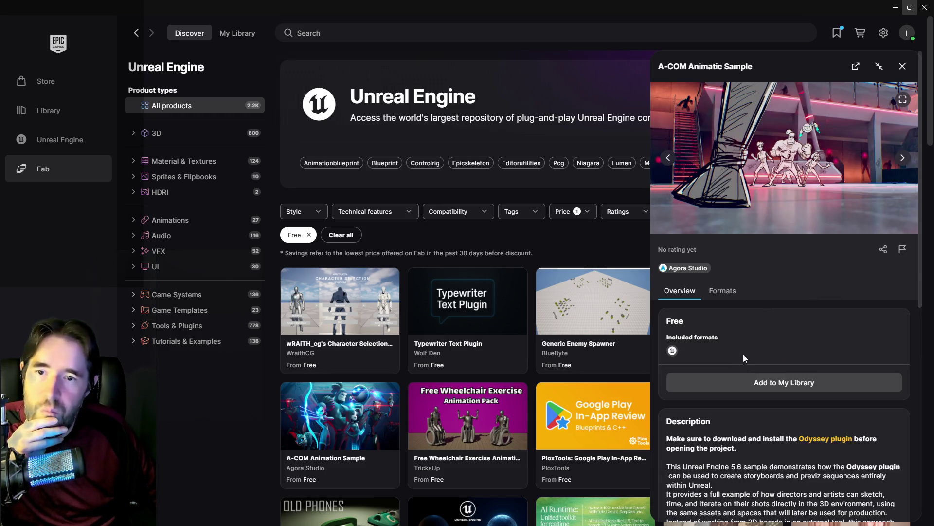
scroll(734, 432, down, 2)
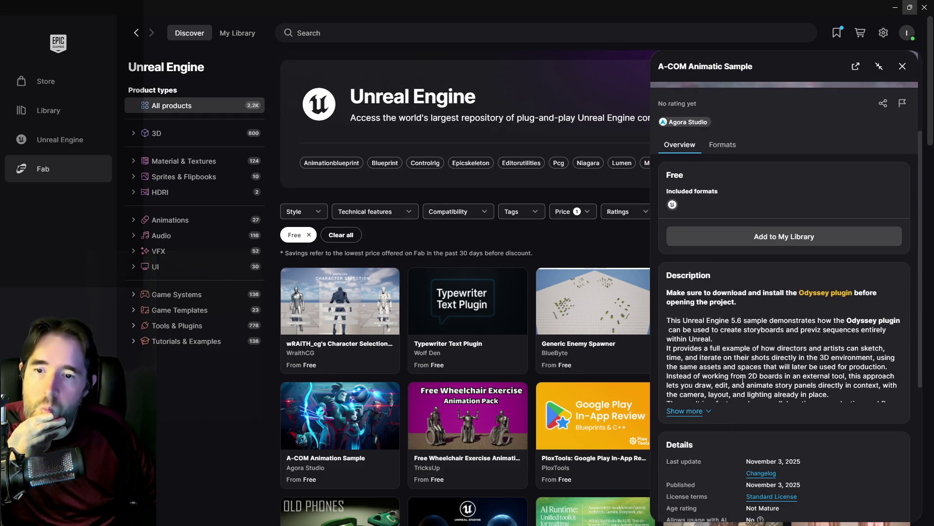
click(902, 66)
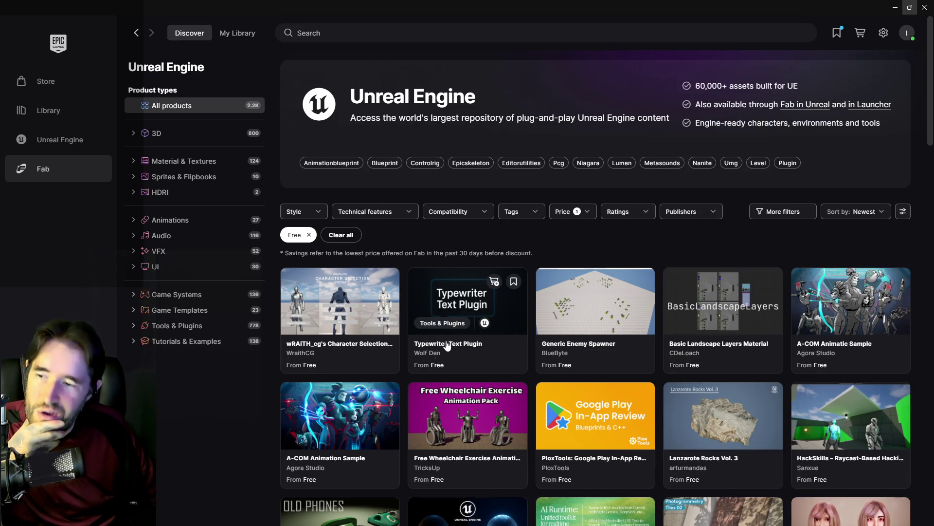
Step: Scroll down and open the A-COM Animation Sample details
scroll(411, 419, down, 2)
scroll(513, 413, down, 2)
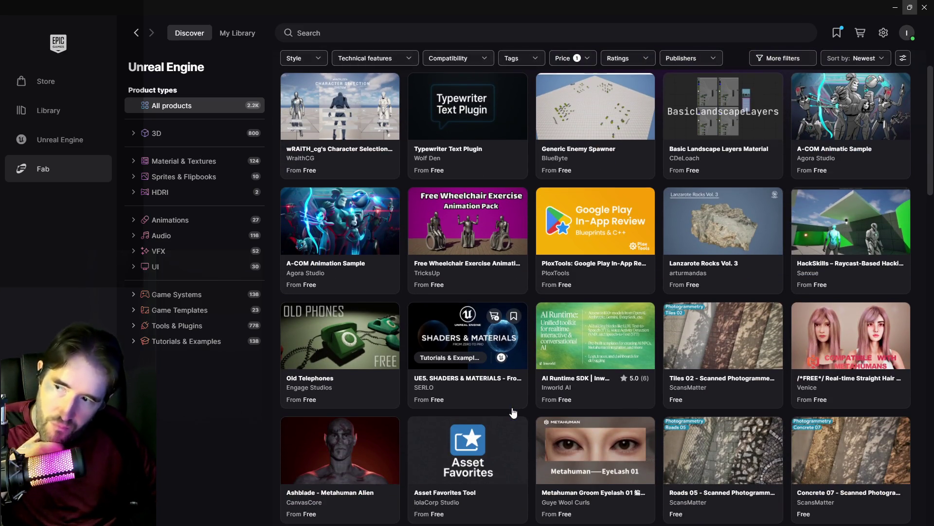
click(340, 224)
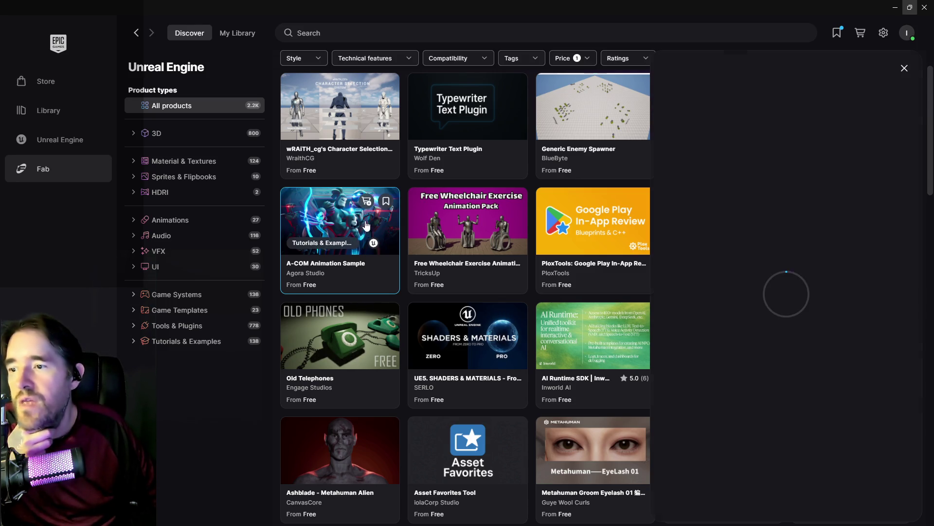
Step: Read the full A-COM Animation Sample description and add it to My Library
scroll(747, 378, down, 3)
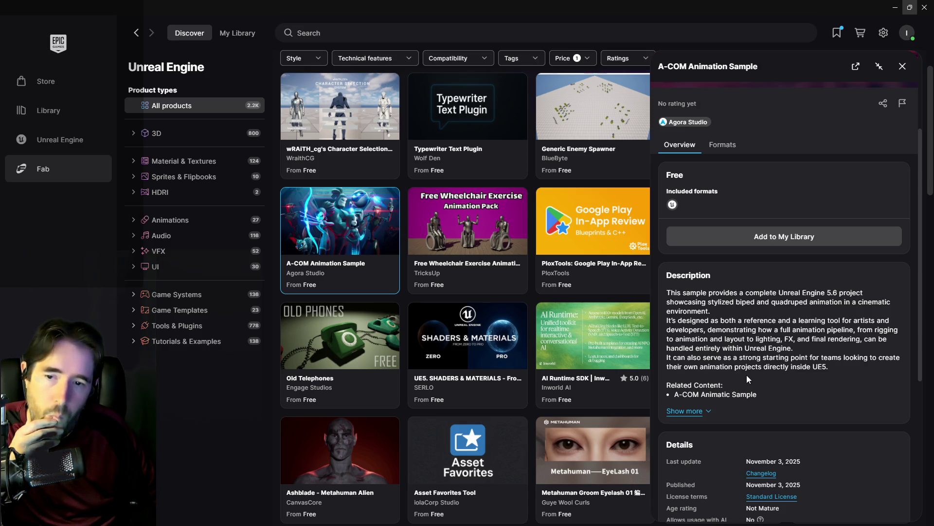
click(681, 412)
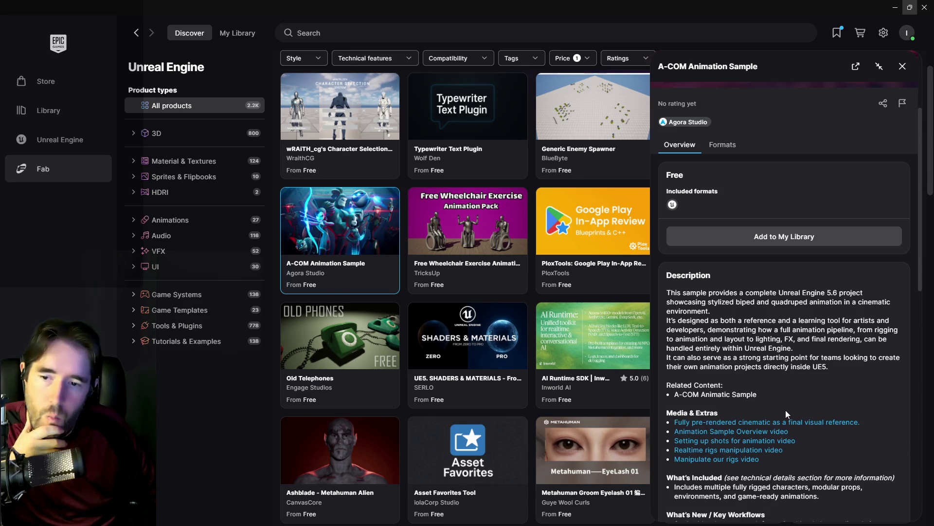
scroll(784, 463, down, 4)
scroll(792, 420, up, 5)
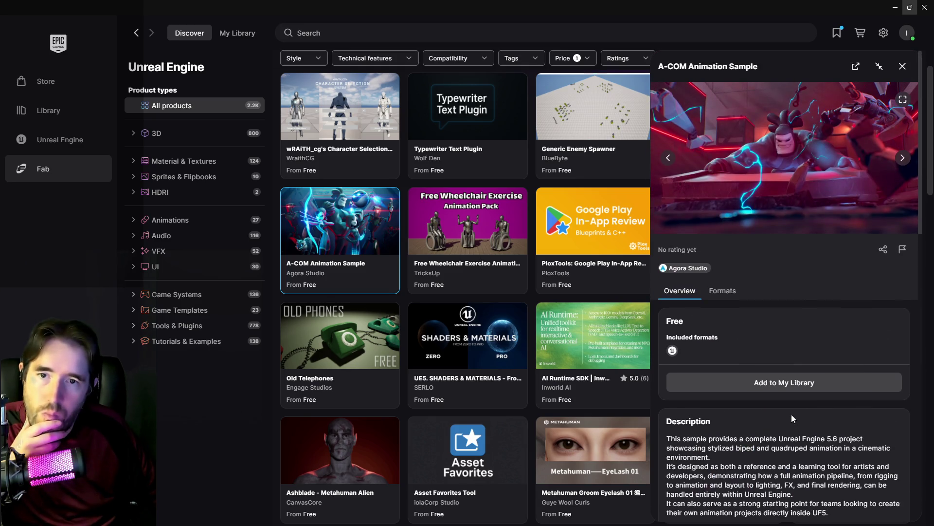
click(781, 384)
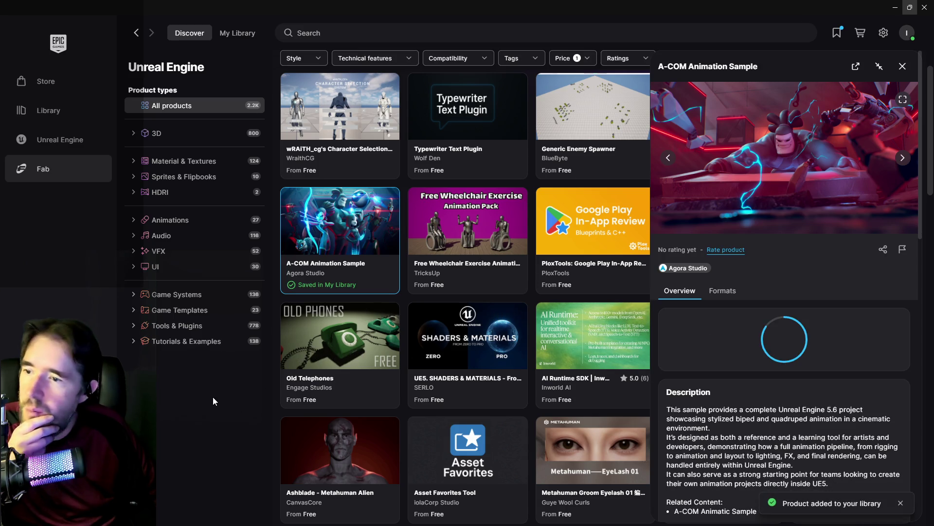
click(903, 67)
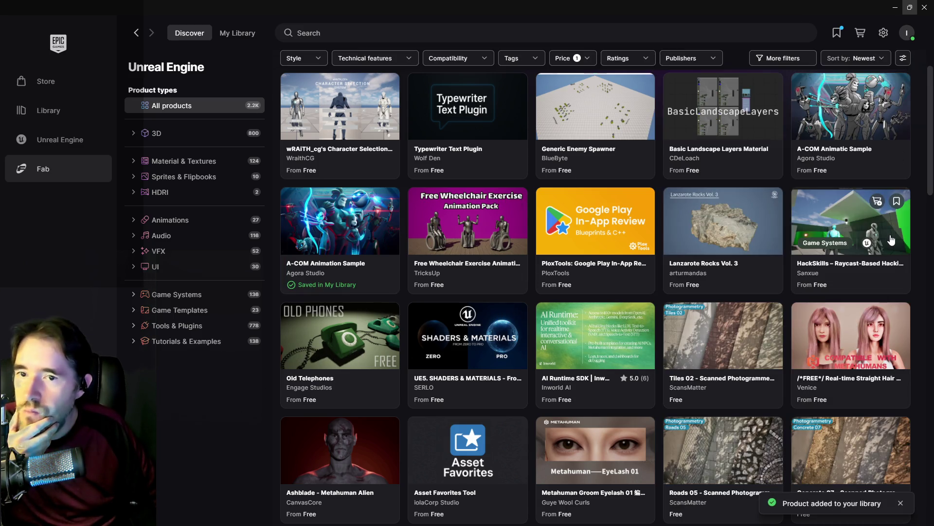
Step: Add the A-COM Animatic Sample to My Library as well
click(832, 118)
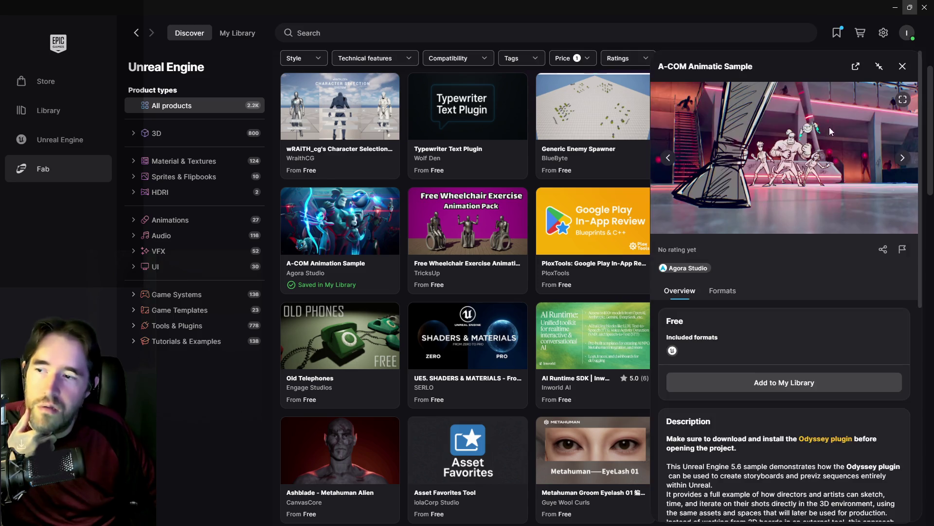
click(818, 382)
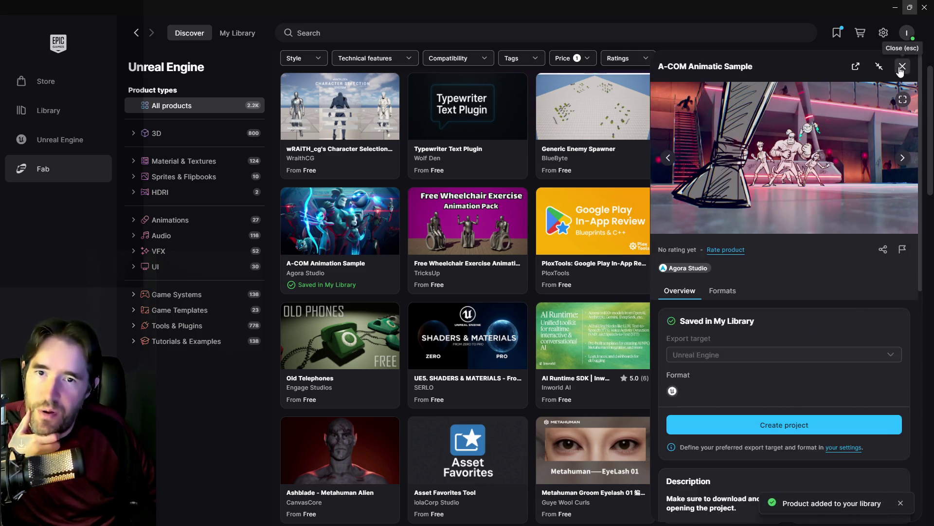
click(903, 67)
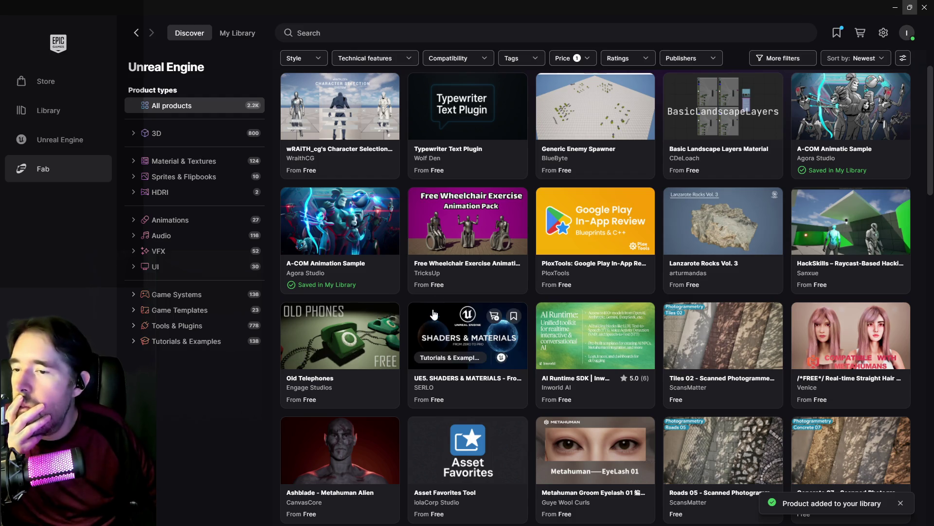
Step: Browse three Free Wheelchair Exercise Animation Pack previews, then close its details
click(465, 222)
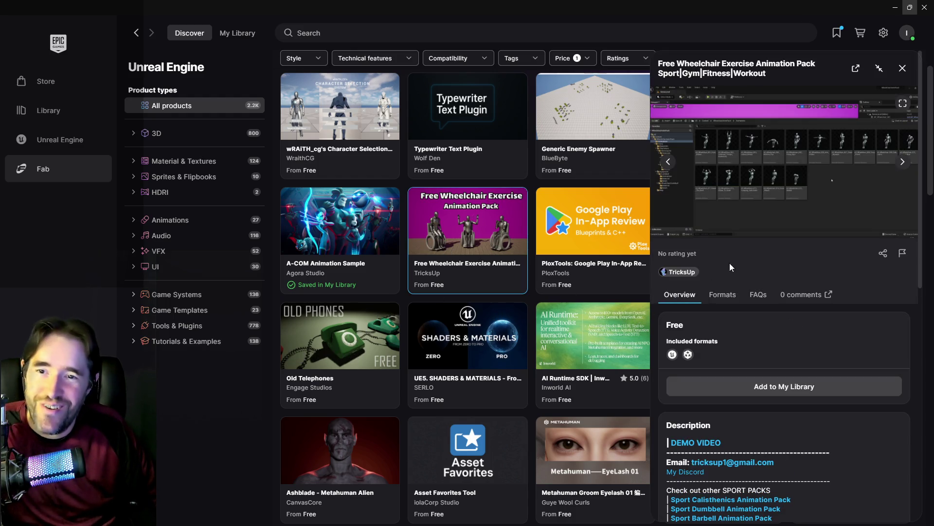
click(906, 165)
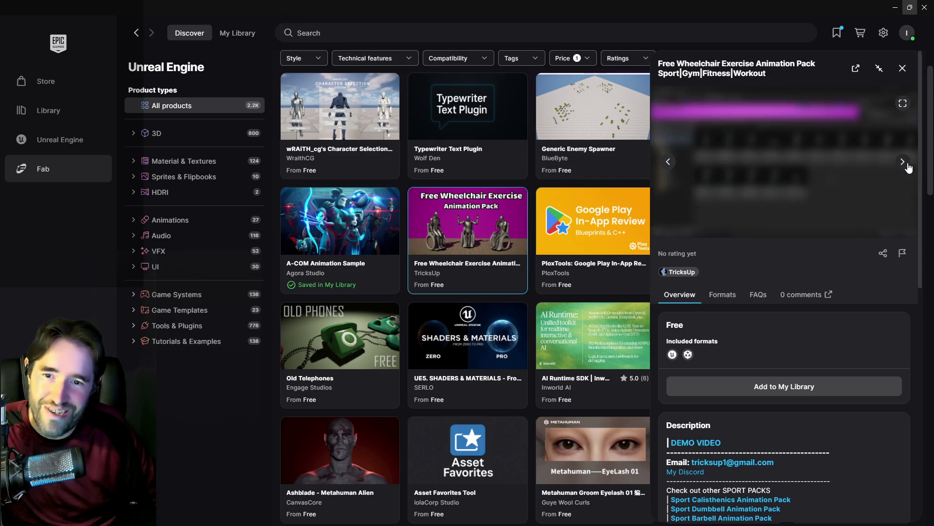
click(906, 164)
click(906, 165)
click(902, 69)
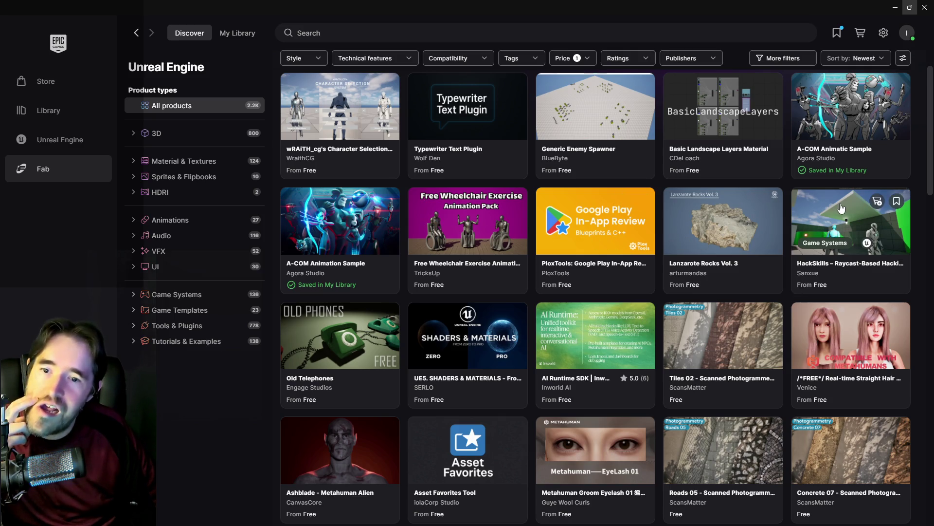
Step: Save Real-time Straight Hair to My Library under the free Personal licence
scroll(438, 392, down, 1)
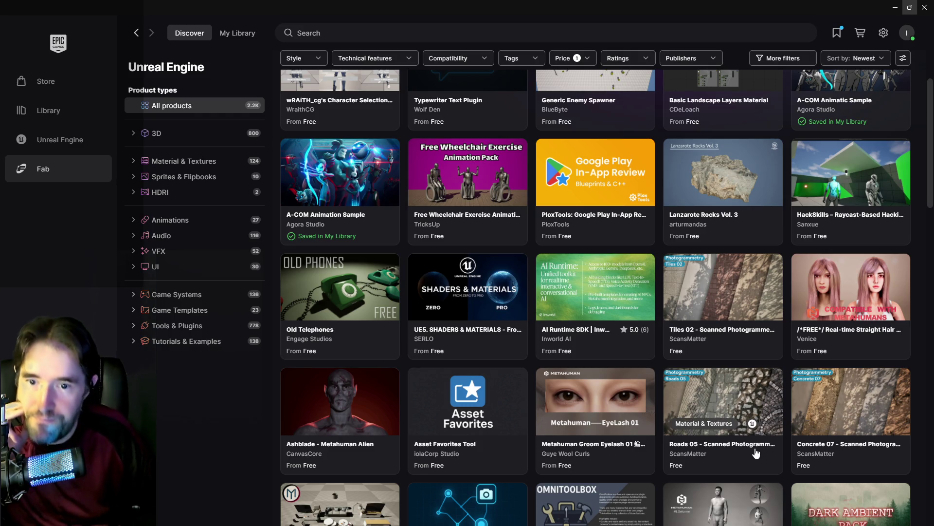
click(858, 281)
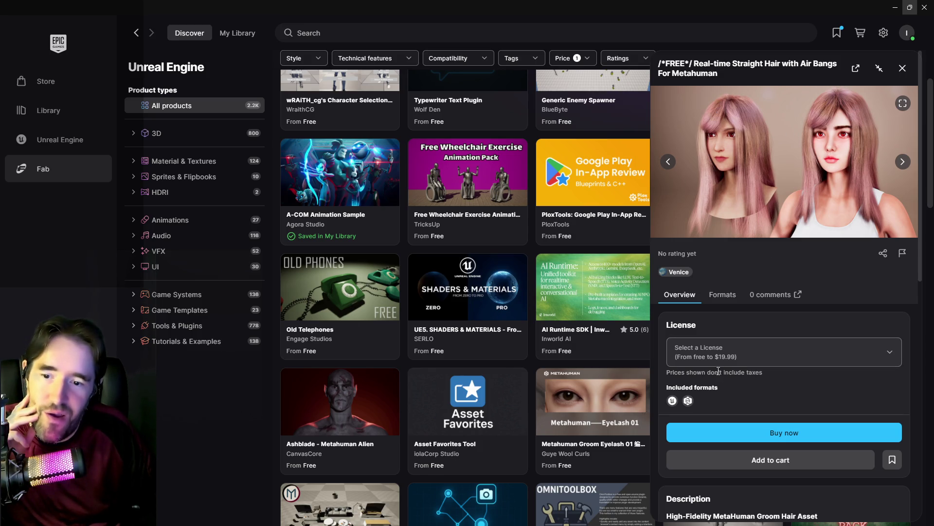
click(703, 359)
click(682, 392)
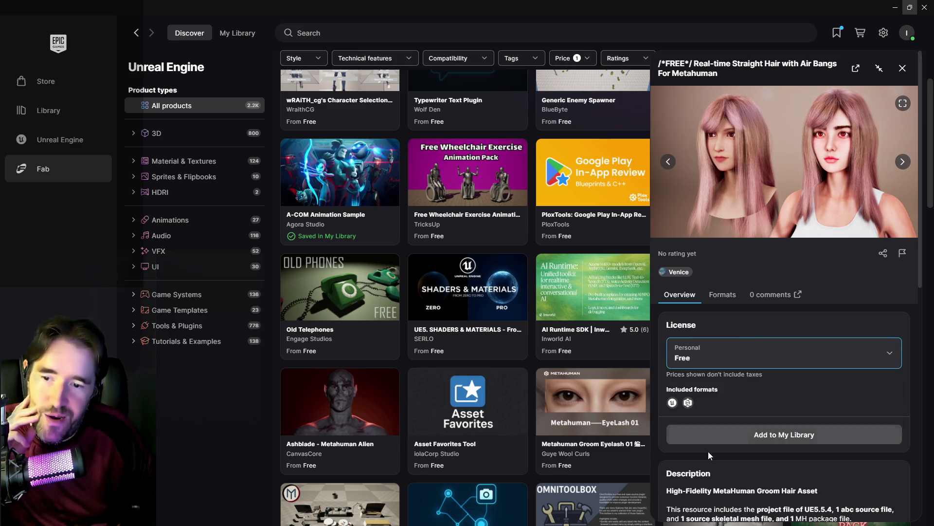
click(753, 434)
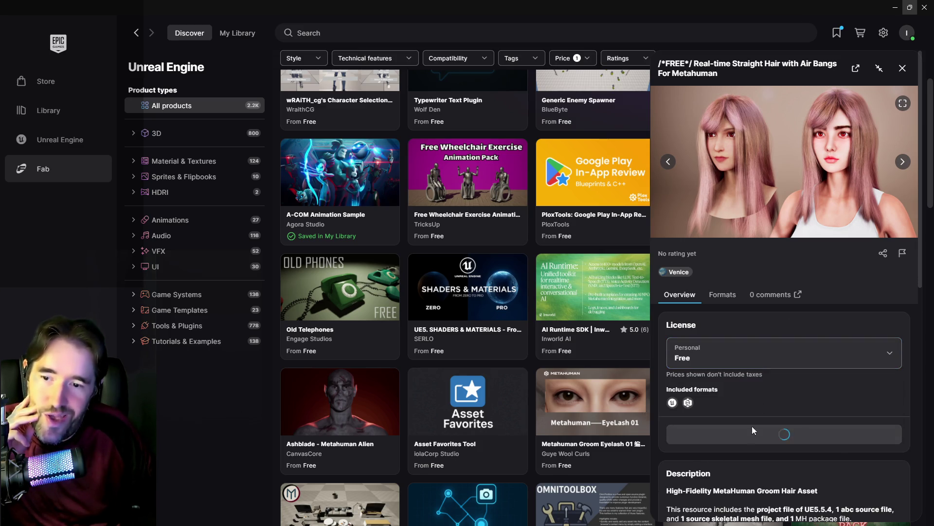
click(902, 68)
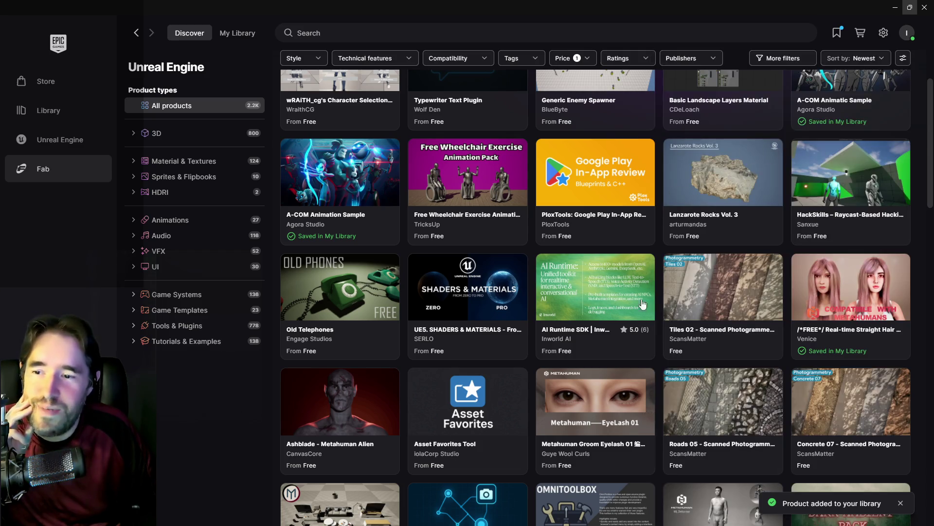
Step: Save Metahuman Groom Eyelash 01 to My Library with the free Personal licence
scroll(245, 437, down, 2)
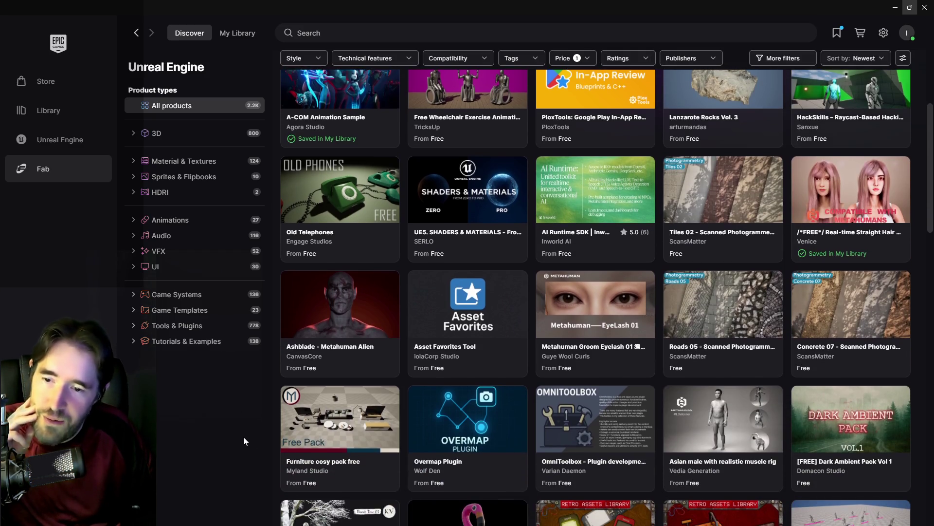
scroll(243, 437, down, 2)
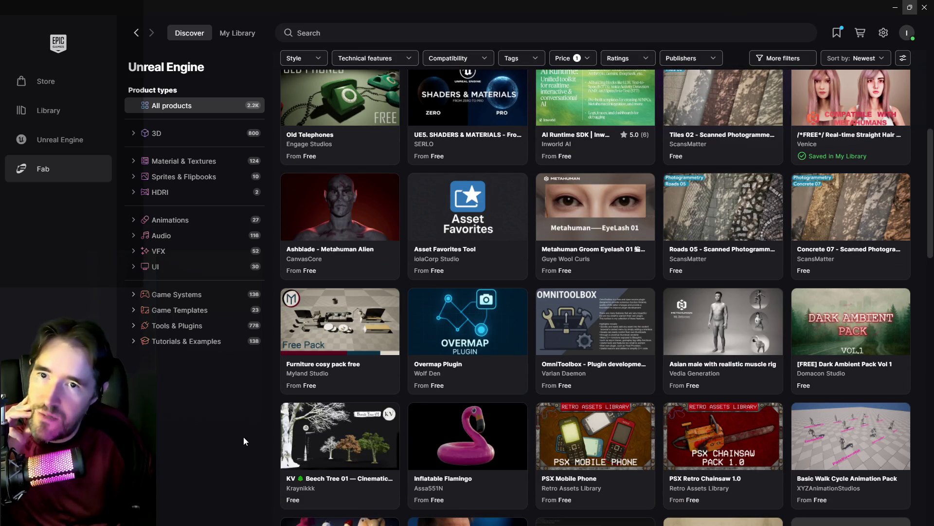
scroll(243, 437, up, 1)
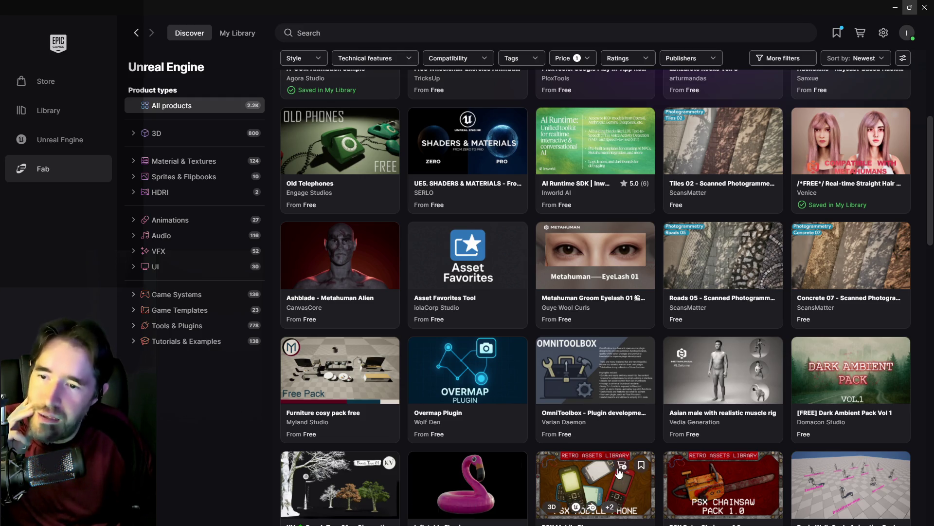
click(595, 251)
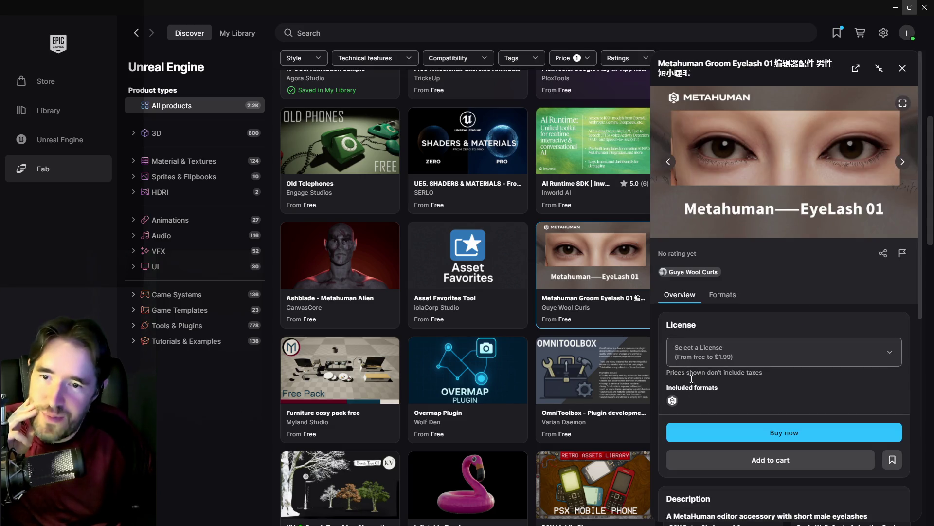
click(740, 351)
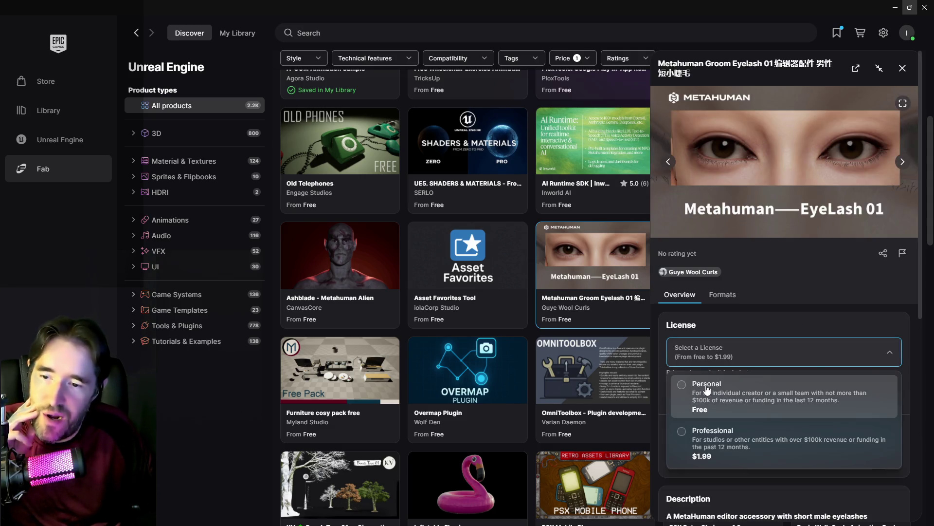
click(688, 385)
click(730, 435)
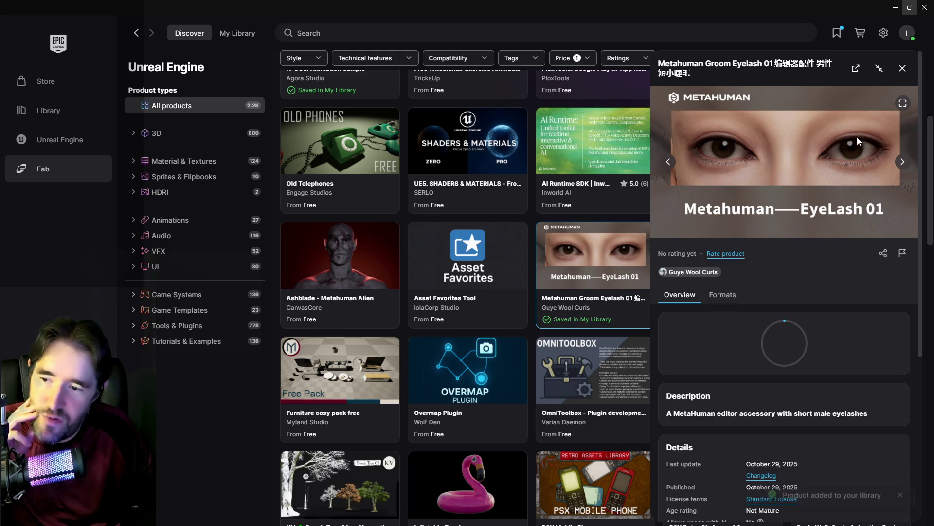
key(Escape)
scroll(535, 380, down, 2)
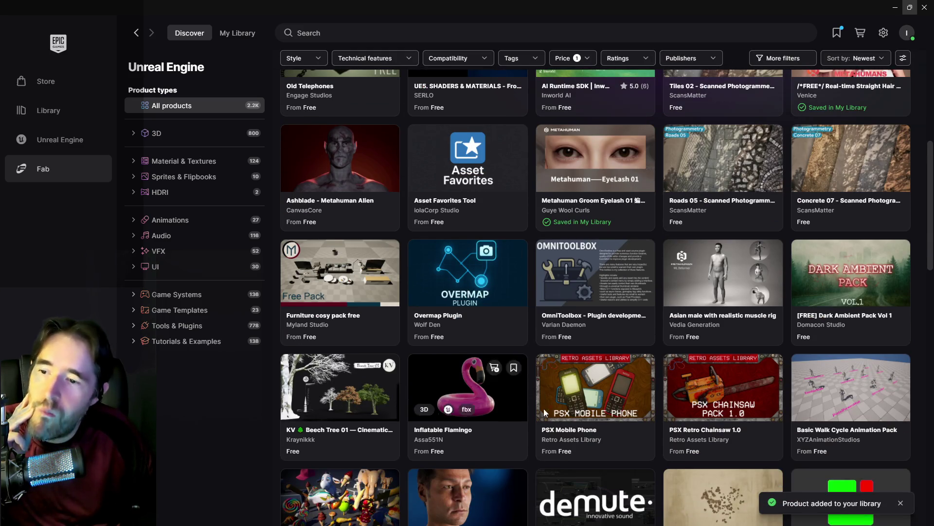
Step: Save the Inflatable Flamingo to My Library under the free Personal licence
scroll(697, 329, down, 2)
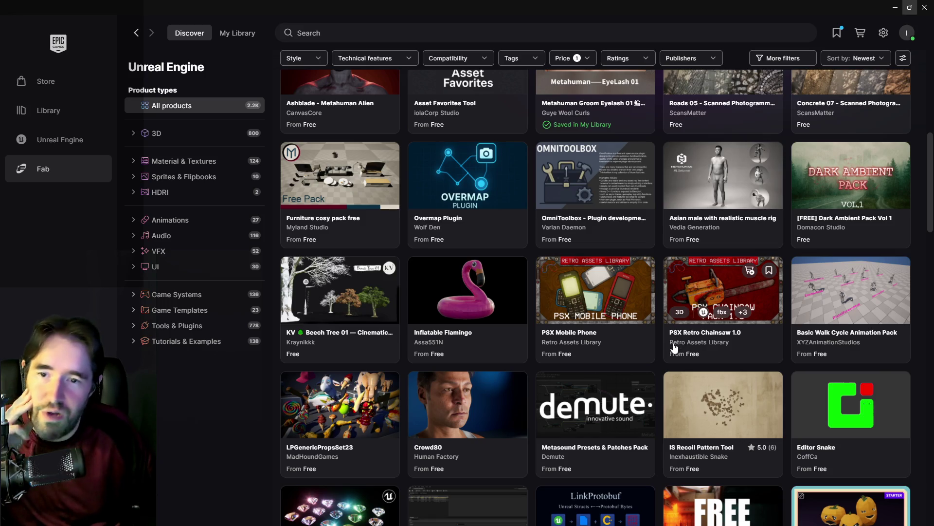
scroll(509, 361, down, 1)
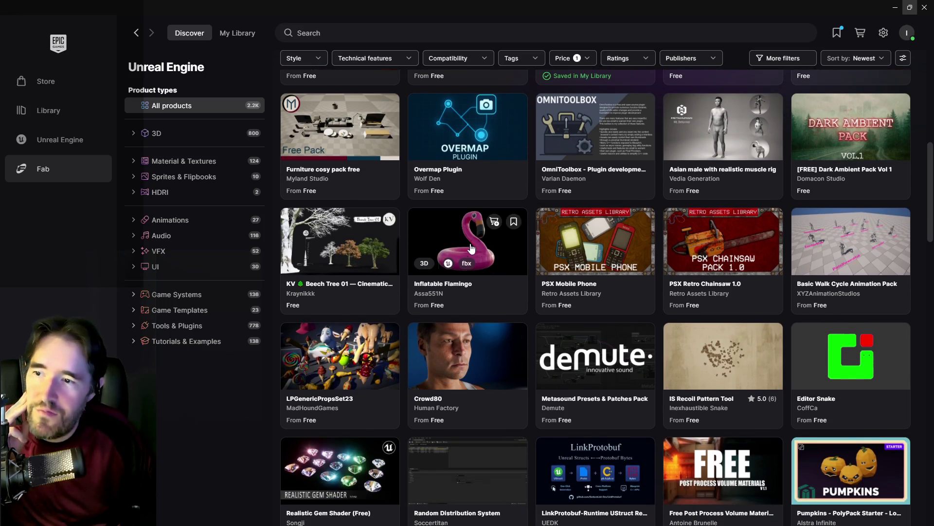
click(471, 249)
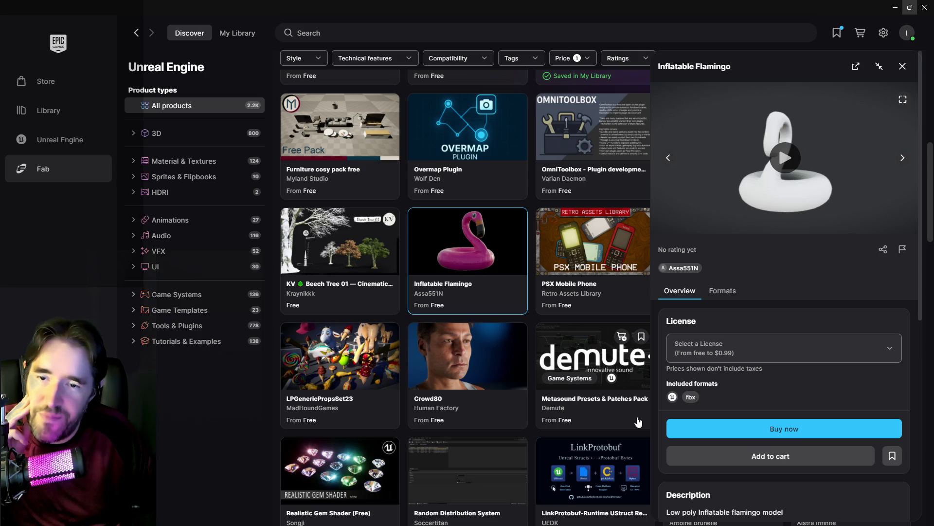
click(901, 160)
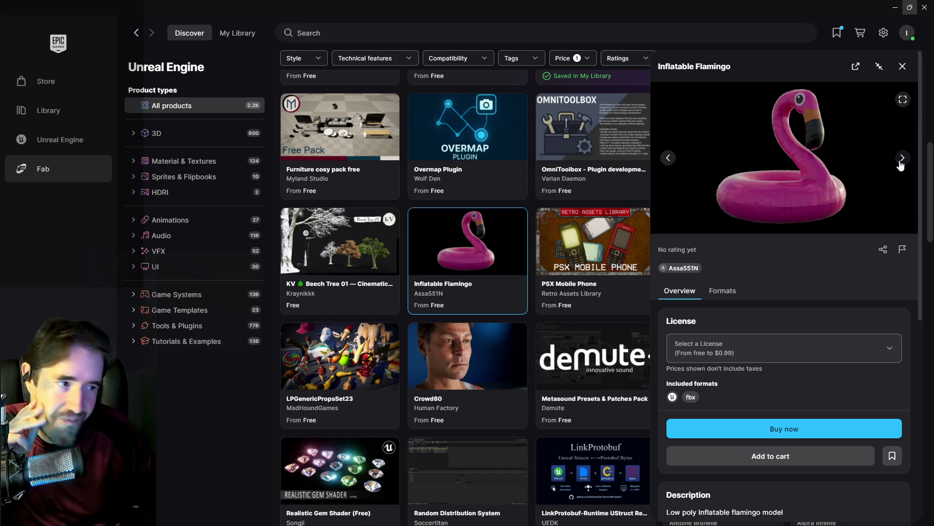
click(786, 358)
click(689, 384)
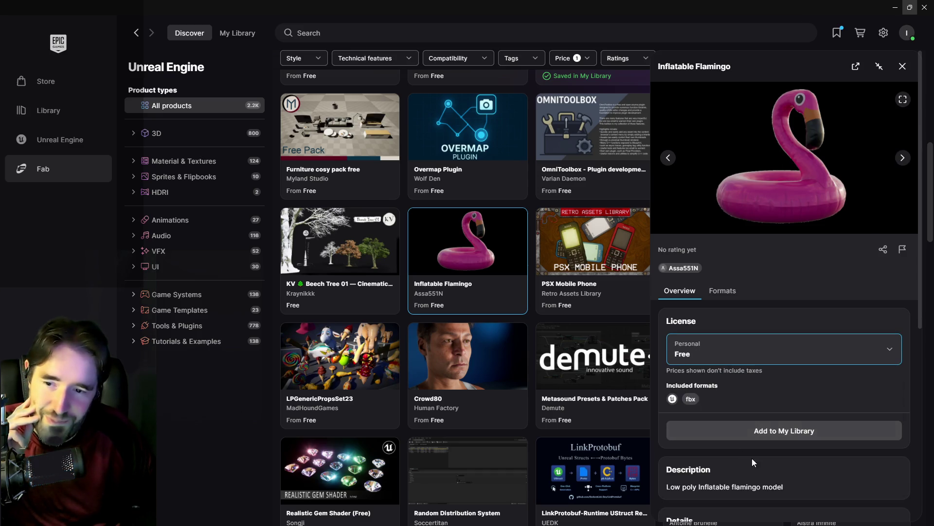
click(772, 431)
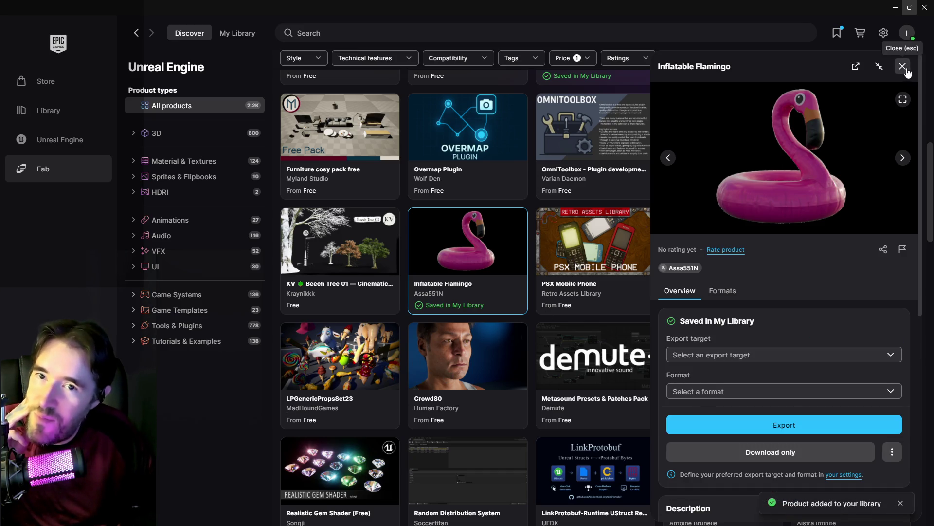
click(904, 69)
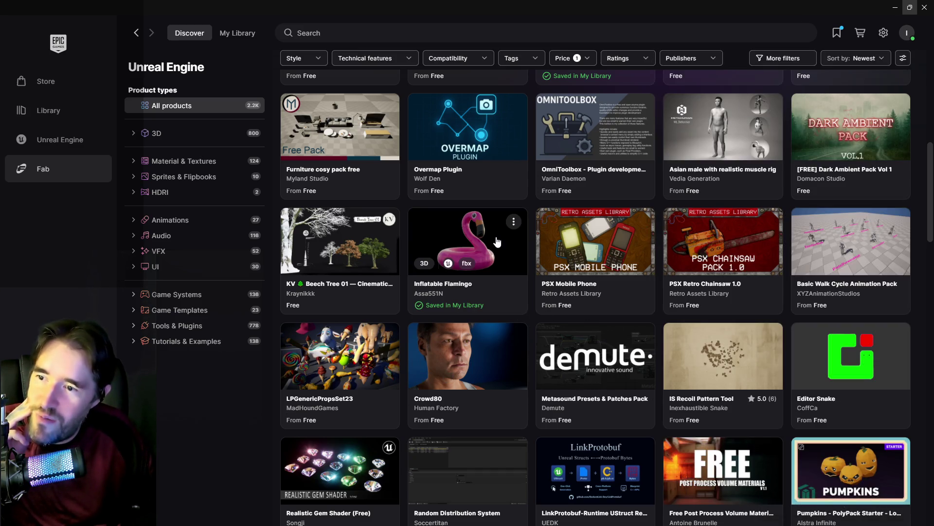
Step: Reopen the Inflatable Flamingo and set its export format to Unreal Engine
click(496, 242)
scroll(788, 428, down, 5)
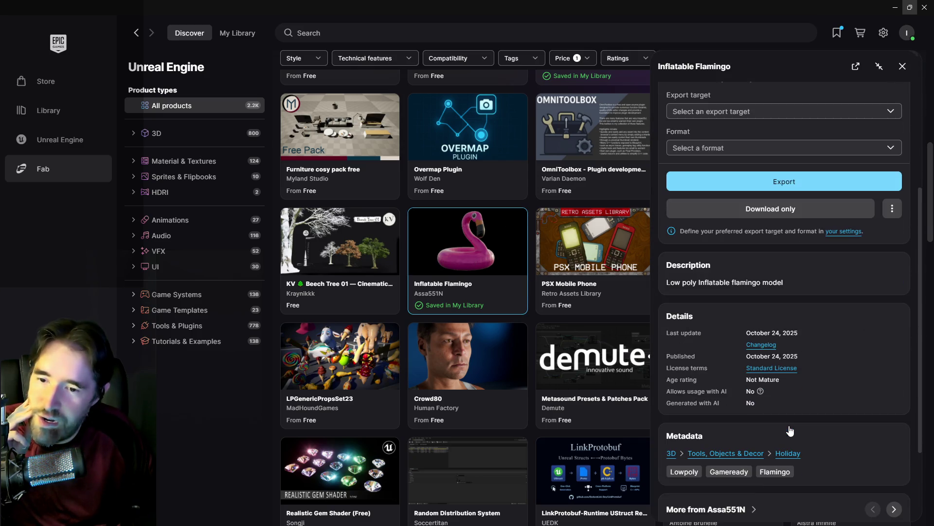
scroll(789, 429, up, 5)
click(755, 306)
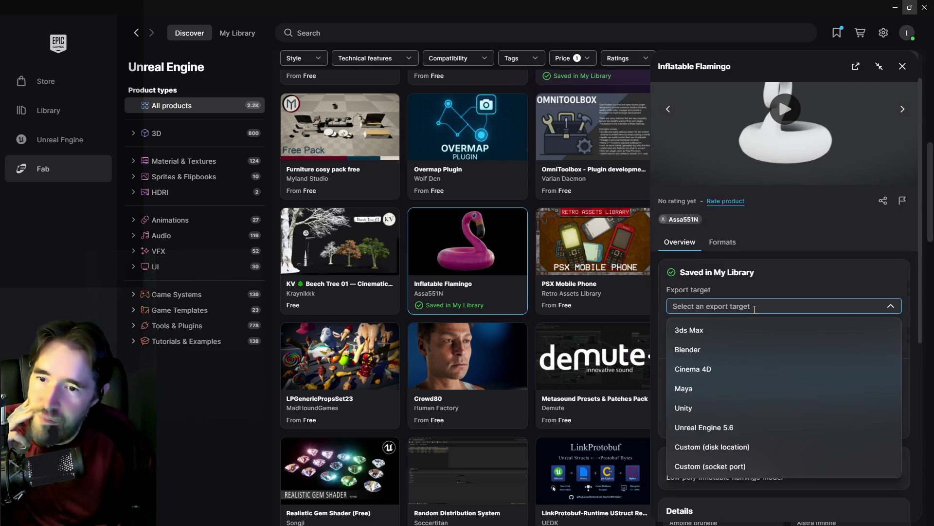
click(739, 290)
click(715, 341)
click(708, 366)
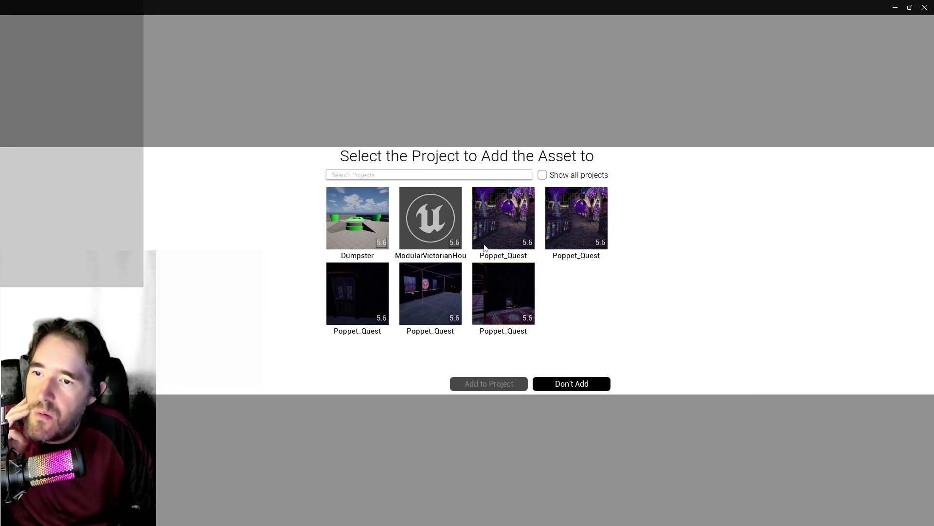
Step: Add the Inflatable Flamingo to the chosen Poppet_Quest project, then close its details
click(426, 294)
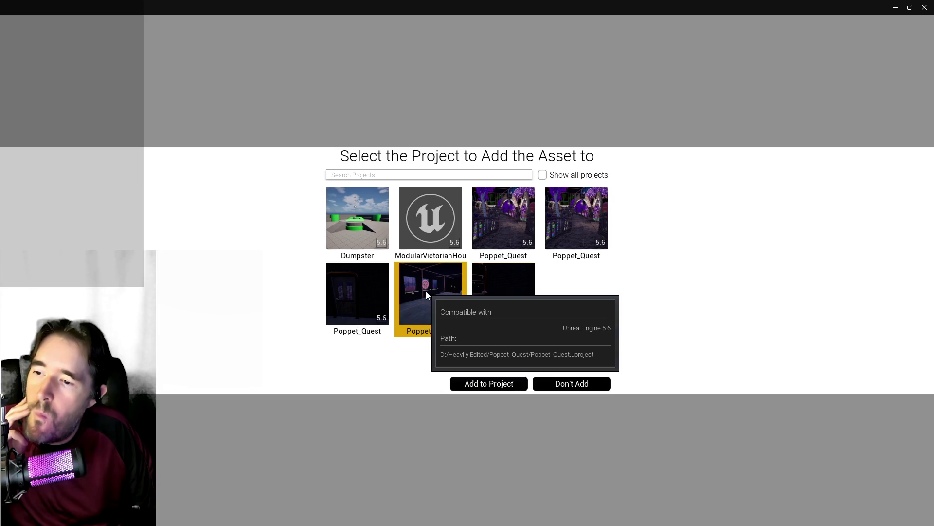
click(491, 388)
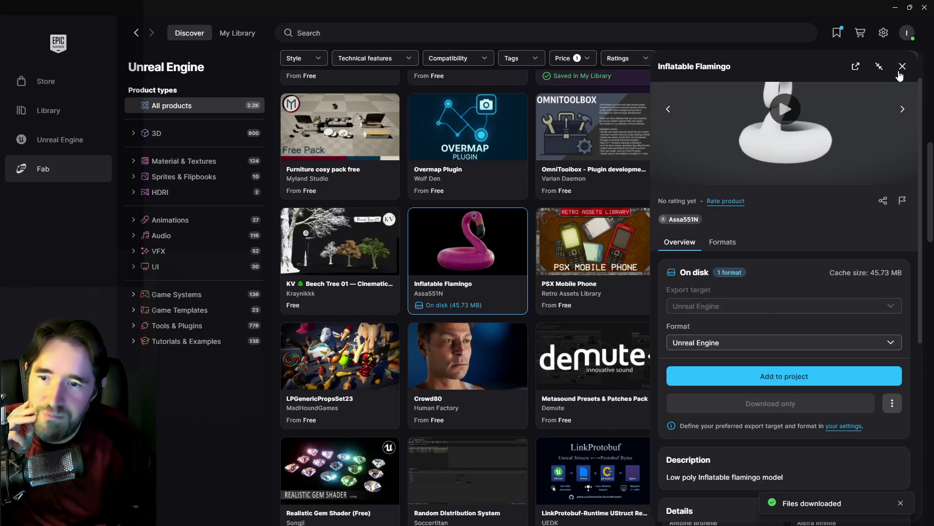
click(902, 67)
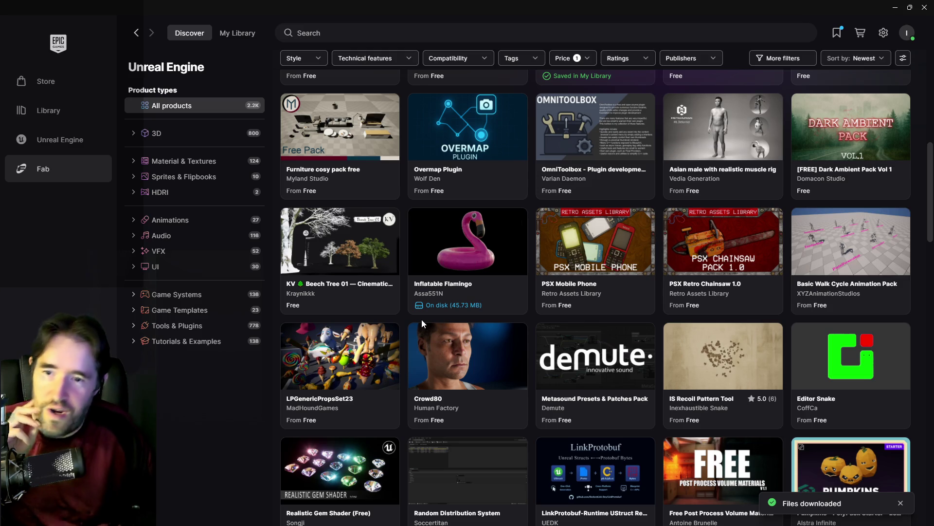
Step: Open the LPGenericPropsSet23 details and step through five preview images
click(346, 371)
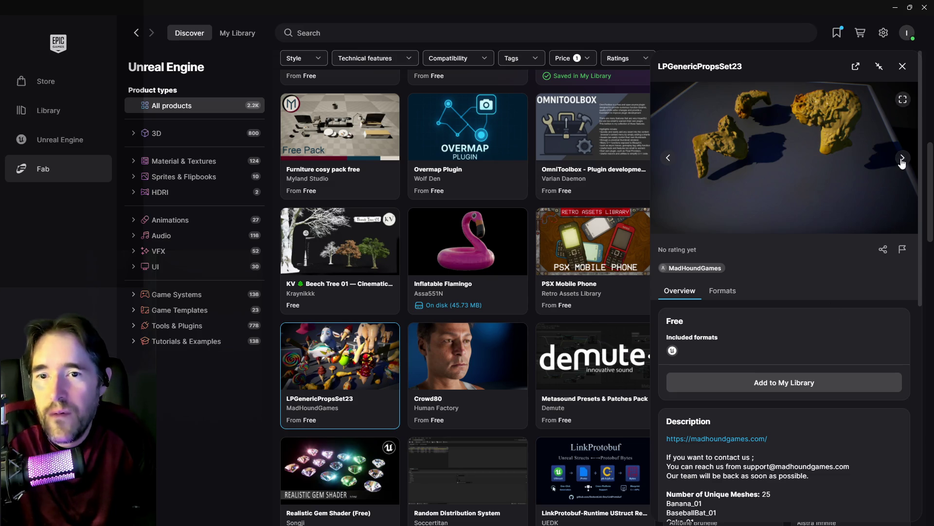
click(902, 159)
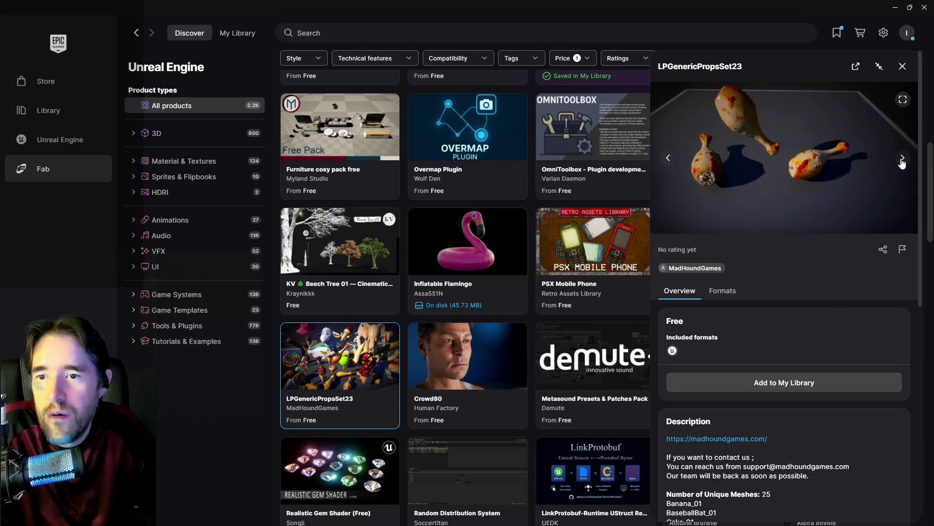
click(902, 159)
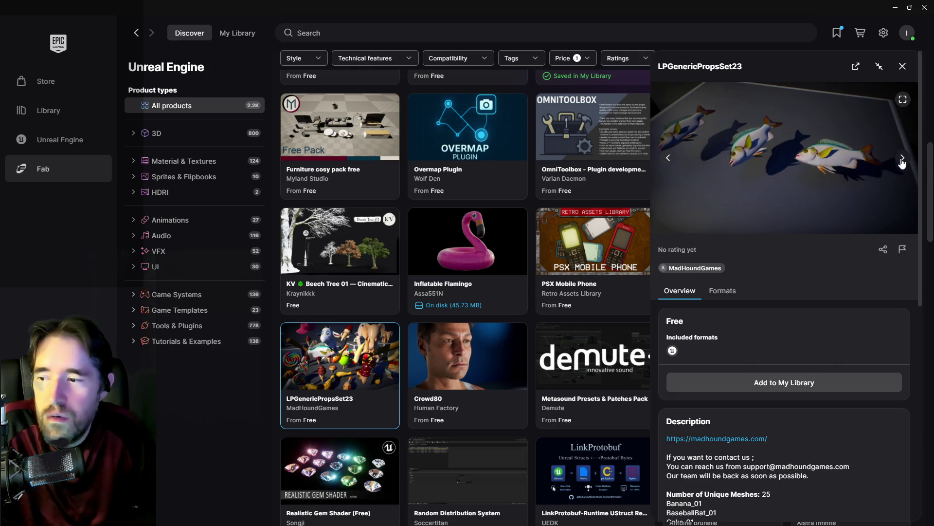
click(902, 160)
click(902, 160)
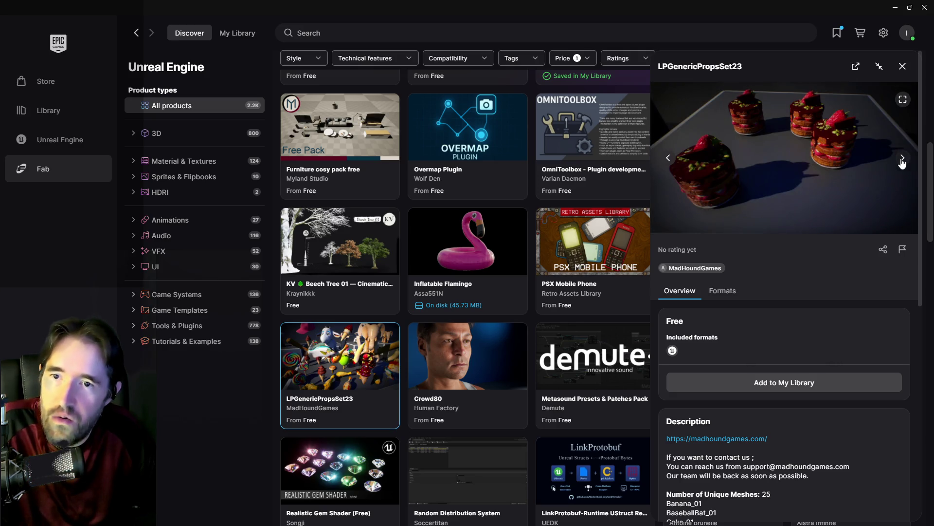
click(902, 159)
Step: Page through the props gallery full screen, from the lollipop to the drumstick images, then exit
click(904, 101)
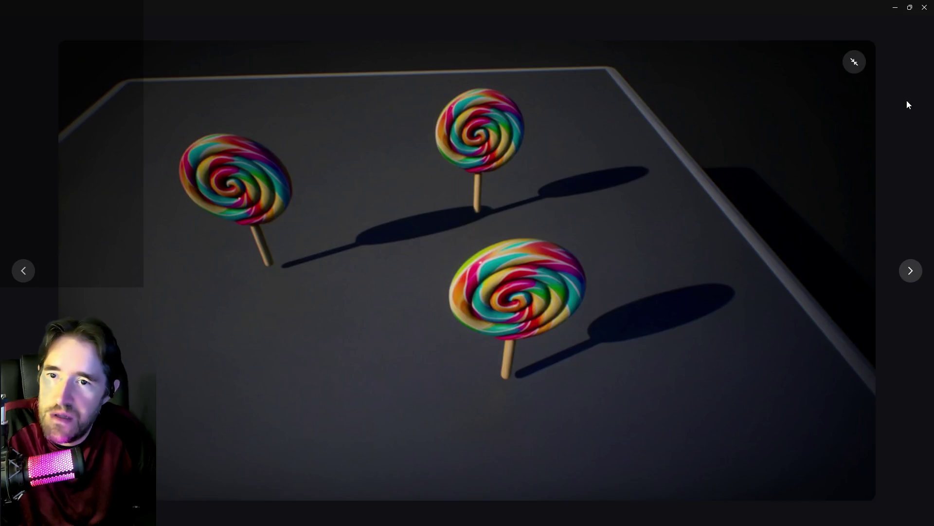
click(911, 271)
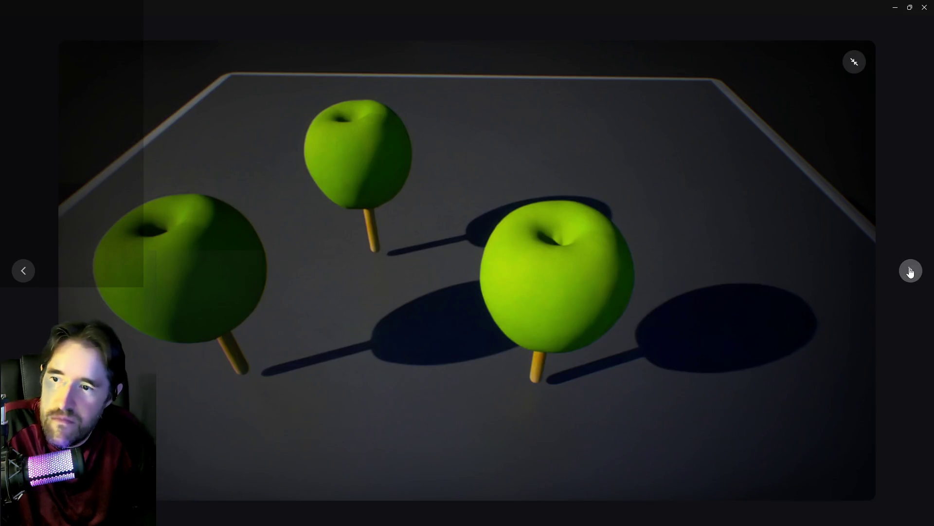
click(911, 271)
click(910, 271)
click(910, 271)
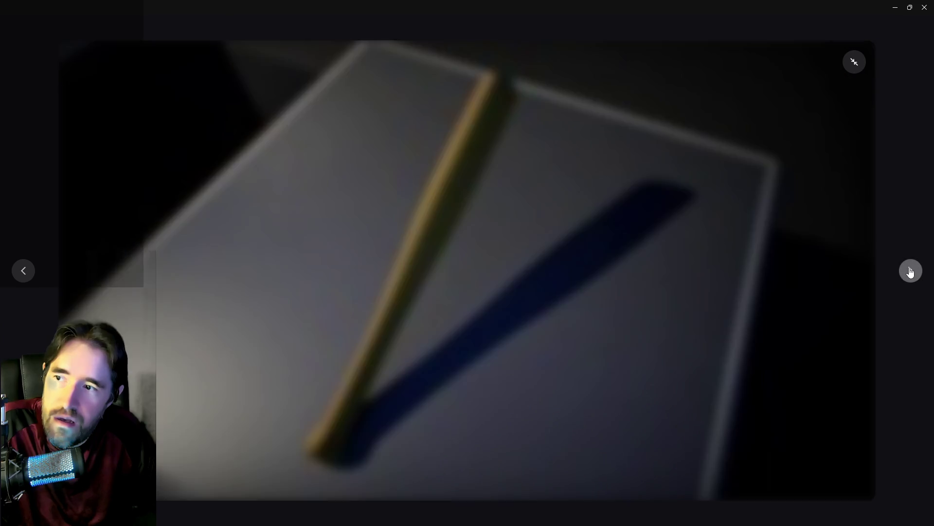
click(911, 271)
click(911, 271)
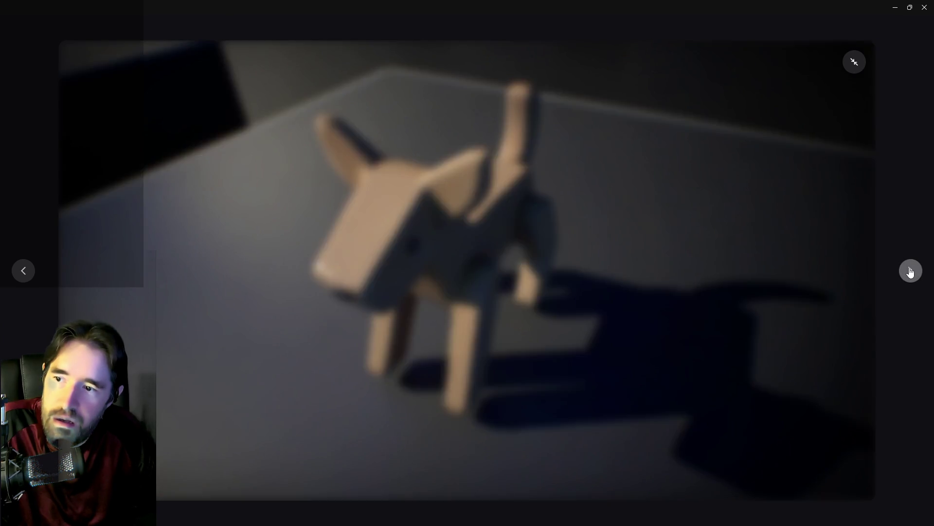
click(911, 271)
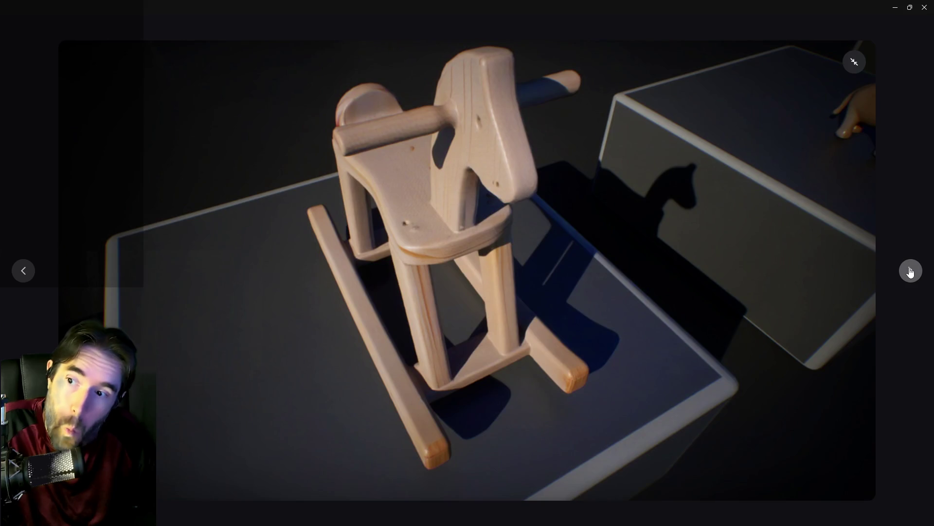
click(911, 271)
click(911, 271)
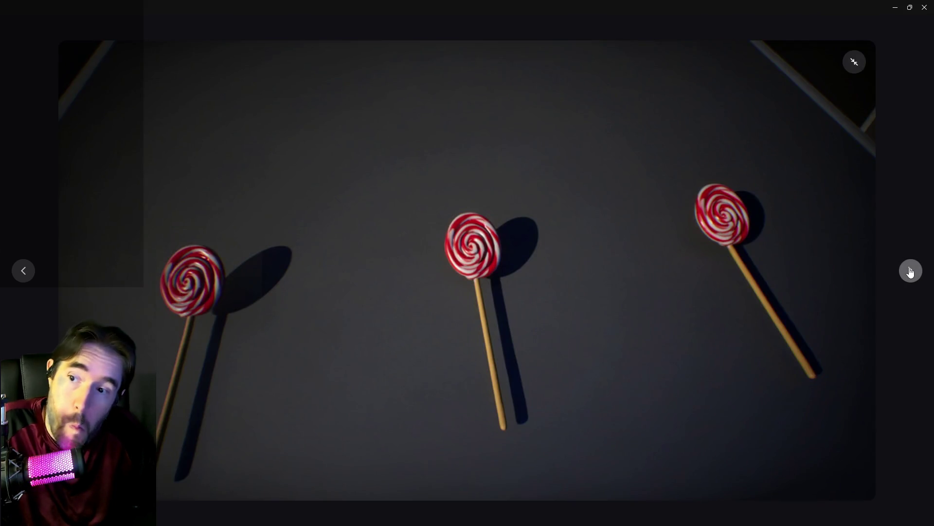
click(911, 271)
click(910, 271)
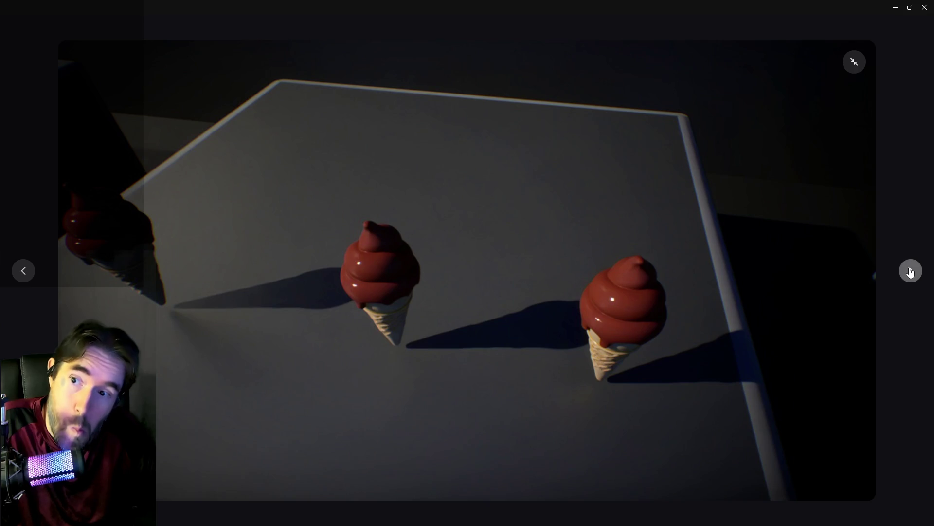
click(911, 271)
click(910, 271)
click(910, 271)
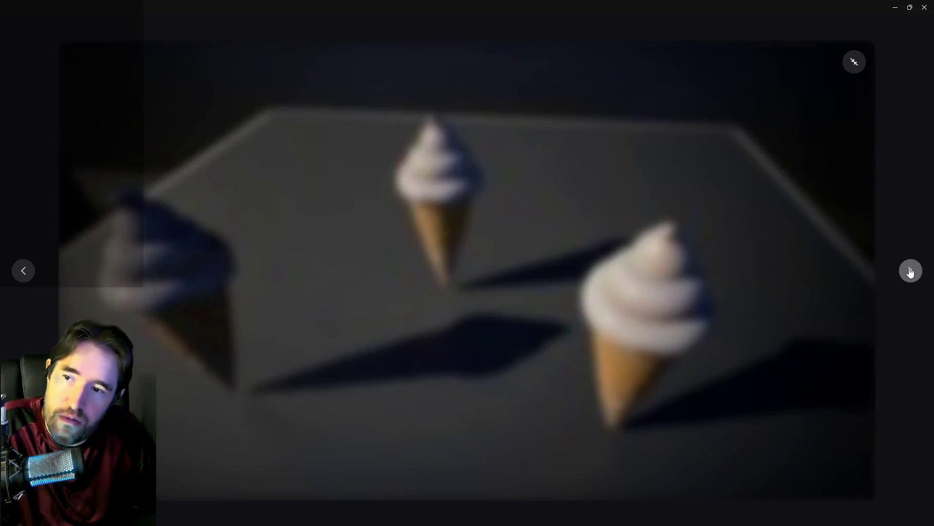
click(910, 271)
click(911, 271)
click(911, 271)
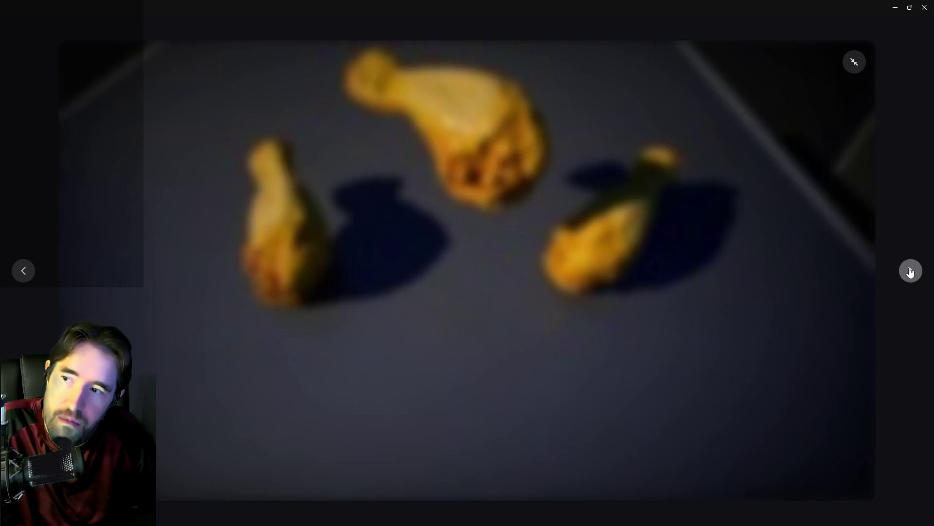
click(910, 271)
click(910, 271)
click(911, 271)
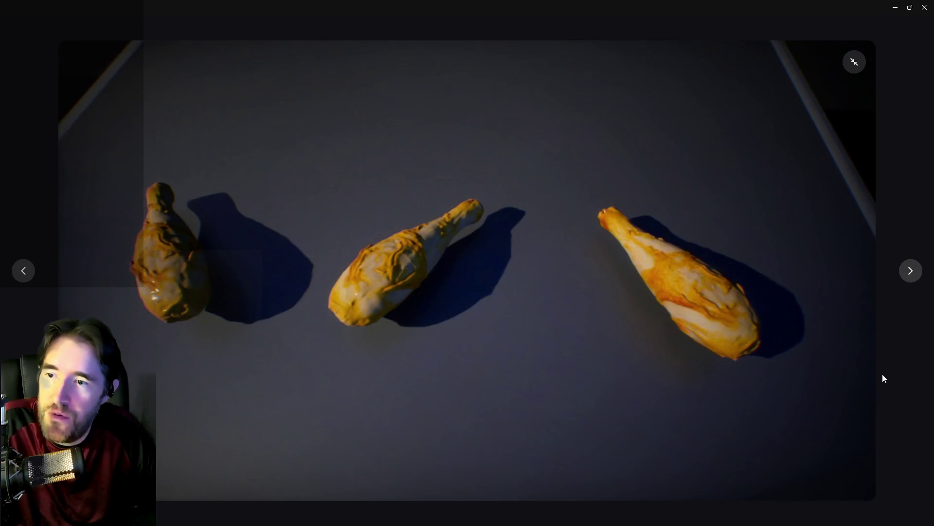
click(847, 59)
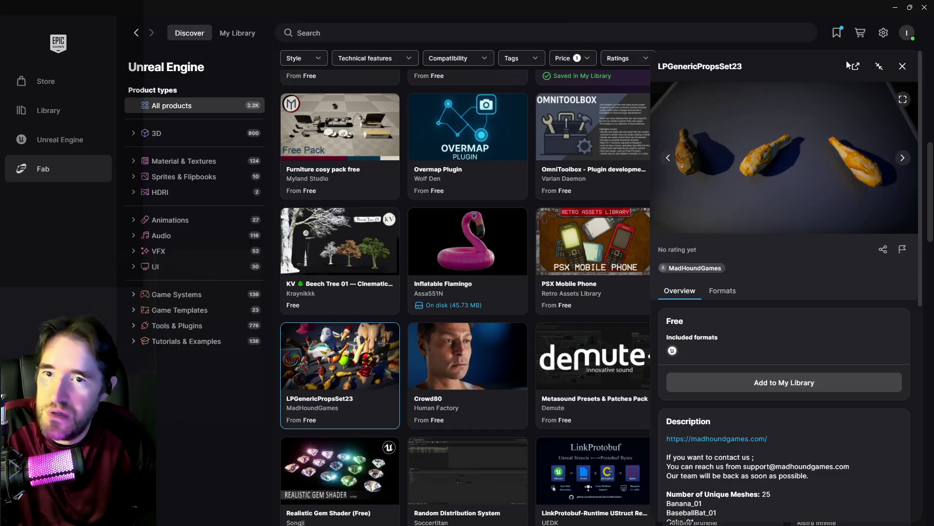
Step: Save LPGenericPropsSet23 to My Library, add it to the Poppet_Quest project, and close its details
click(748, 389)
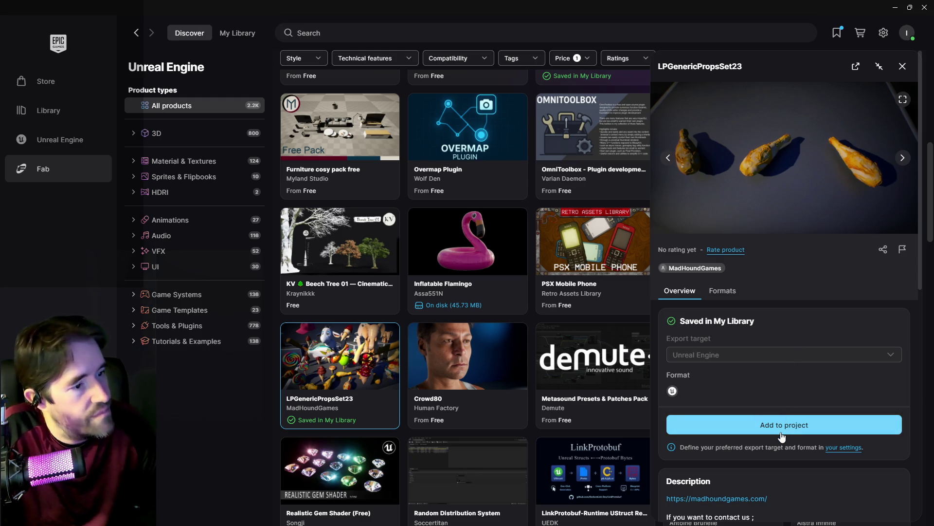
click(727, 436)
mouse_move(488, 293)
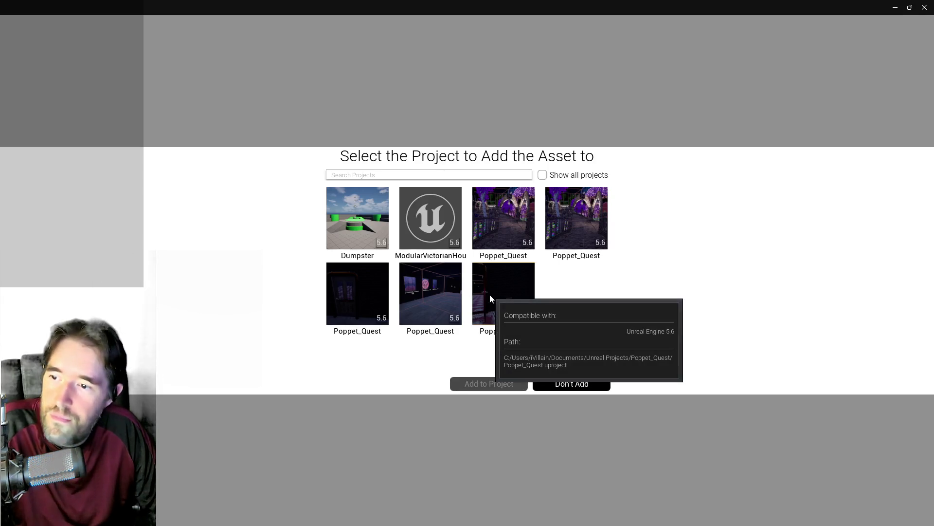
click(440, 291)
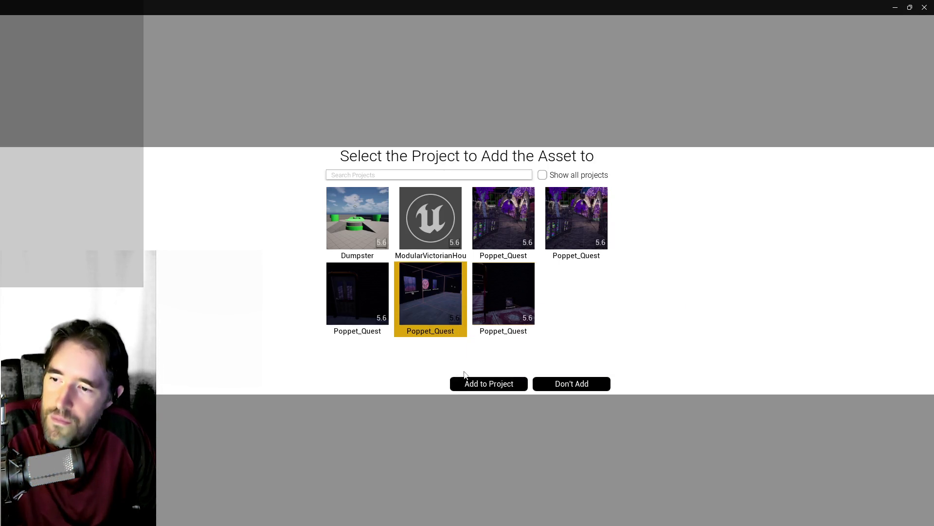
click(476, 388)
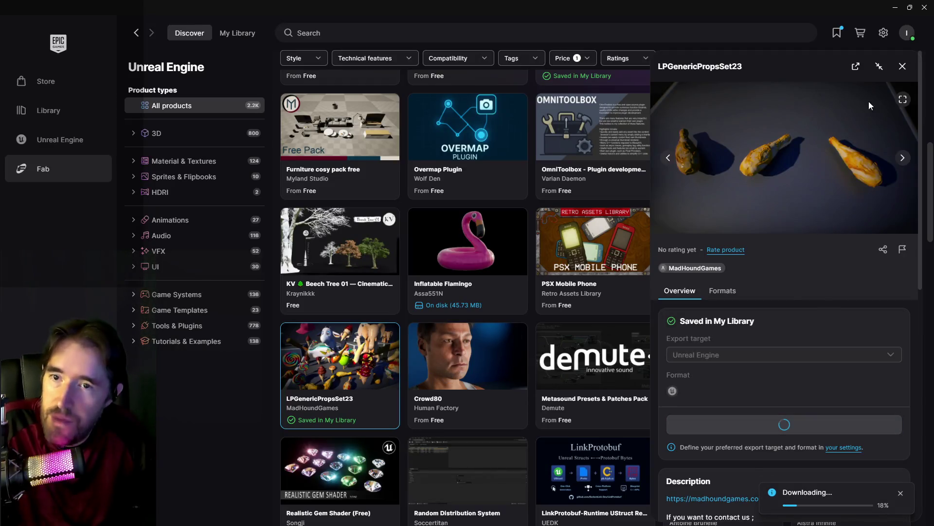
click(903, 67)
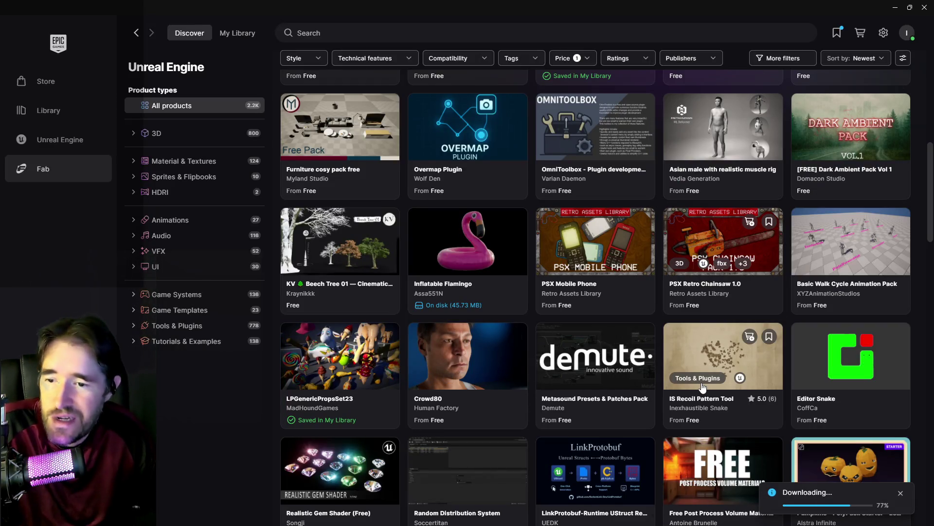
scroll(710, 434, down, 3)
scroll(555, 392, down, 1)
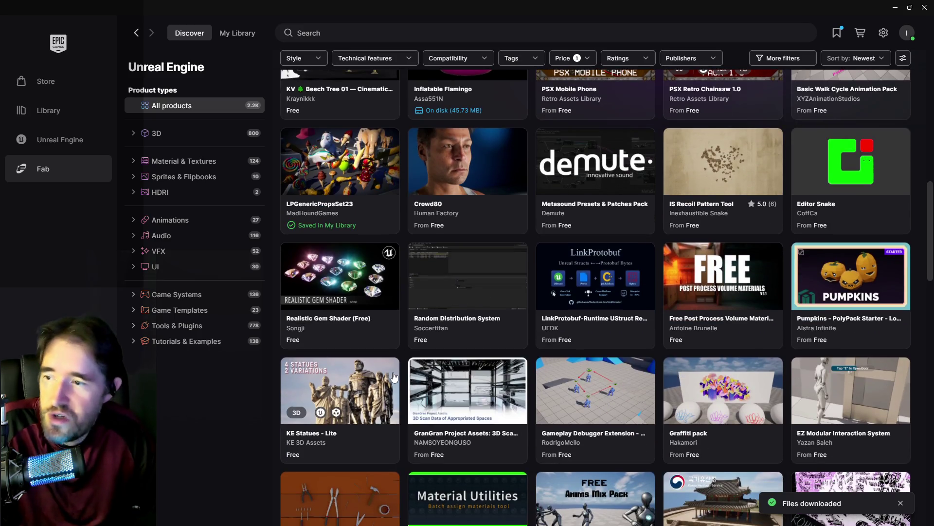
Step: Browse the Realistic Gem Shader (Free) preview images, add it to My Library, and close its details
click(361, 270)
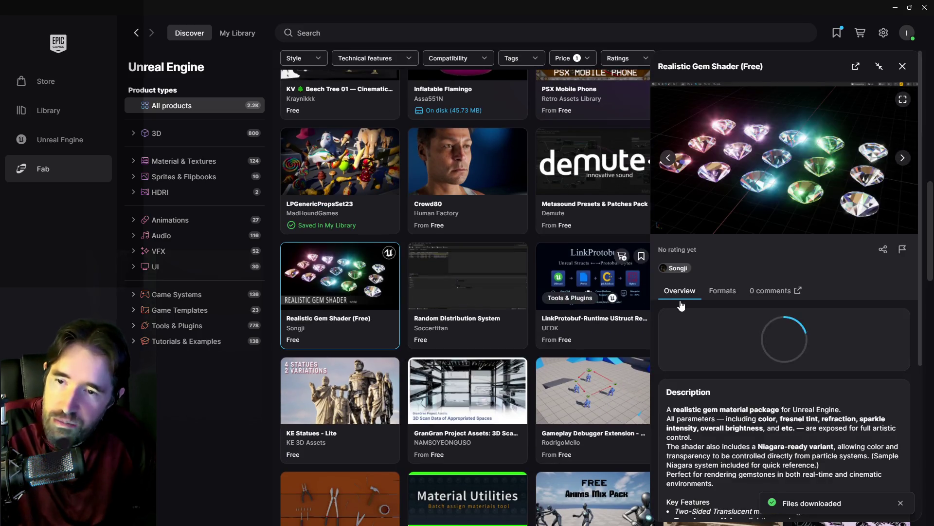
click(906, 162)
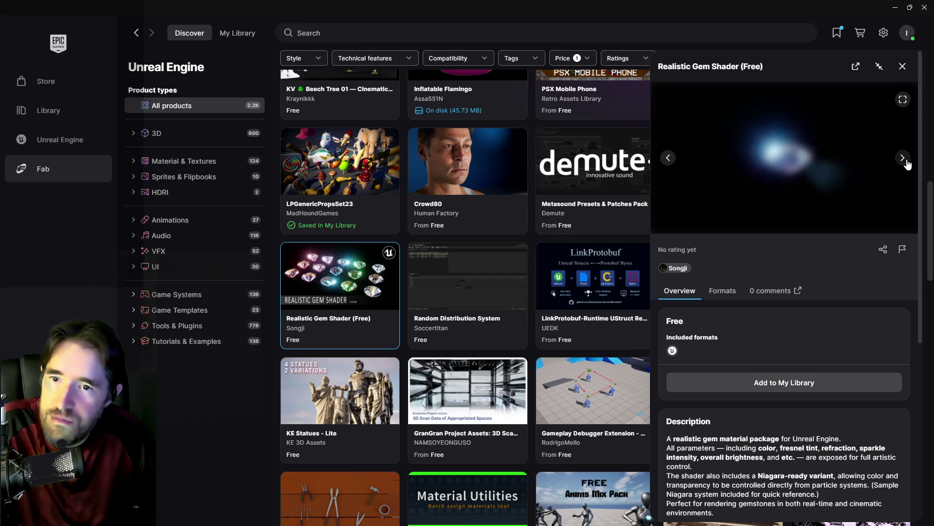
click(906, 160)
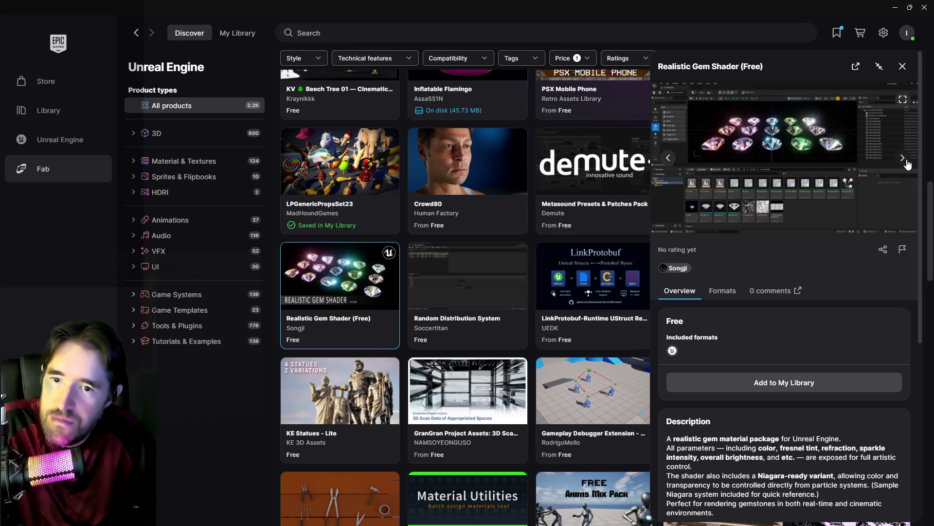
click(788, 383)
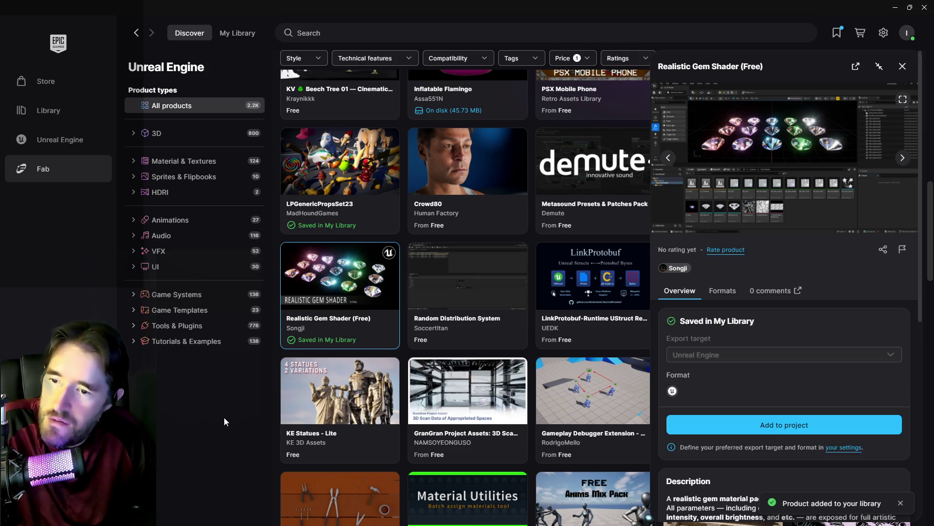
click(902, 67)
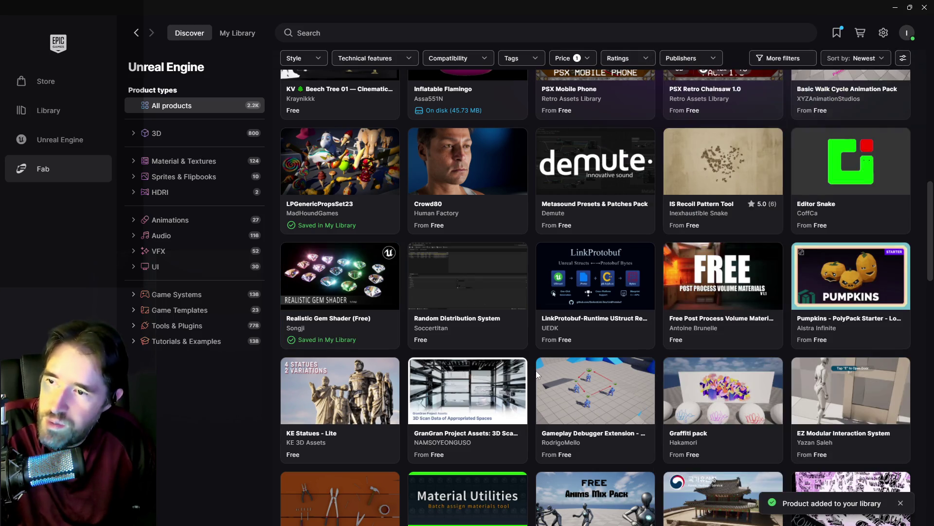
mouse_move(758, 398)
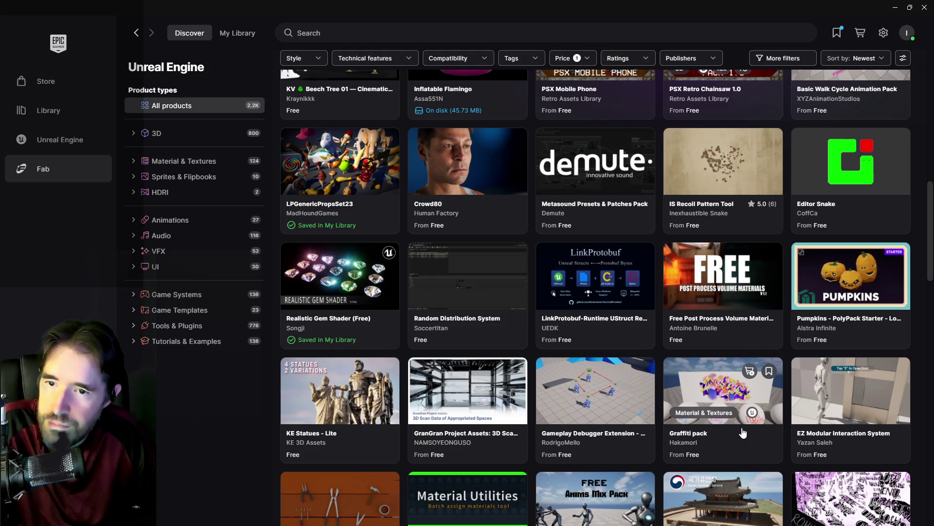
click(741, 281)
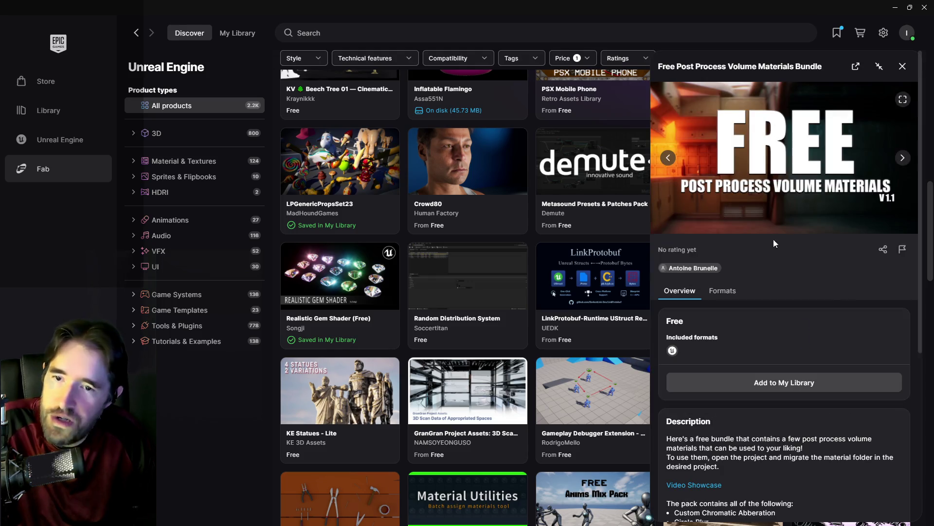
click(907, 103)
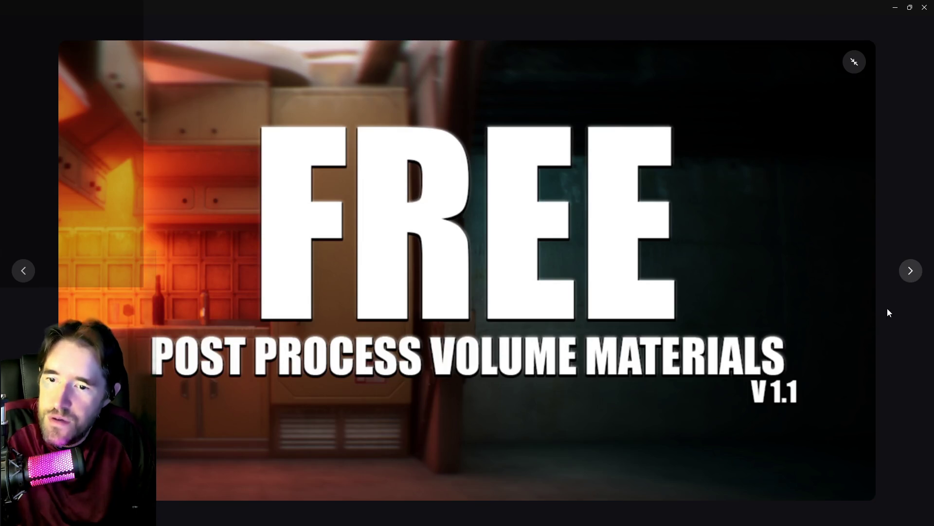
click(913, 280)
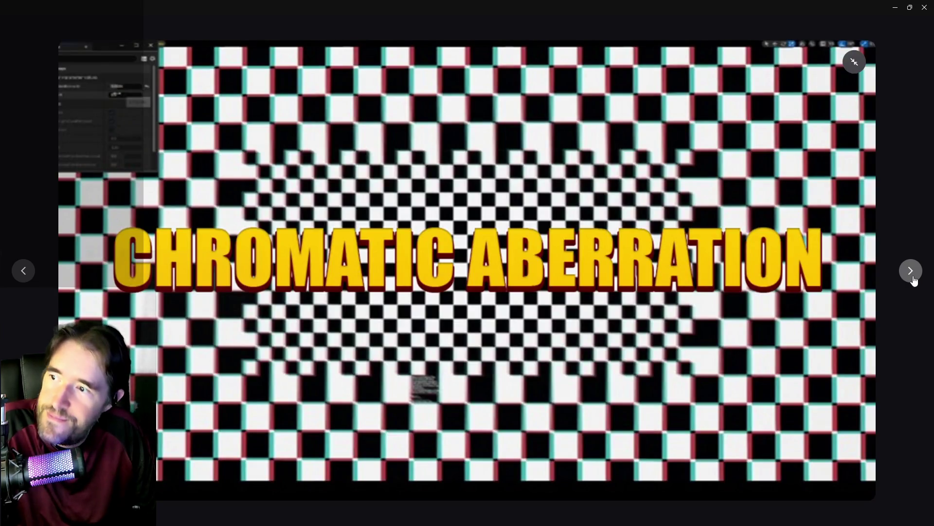
click(913, 280)
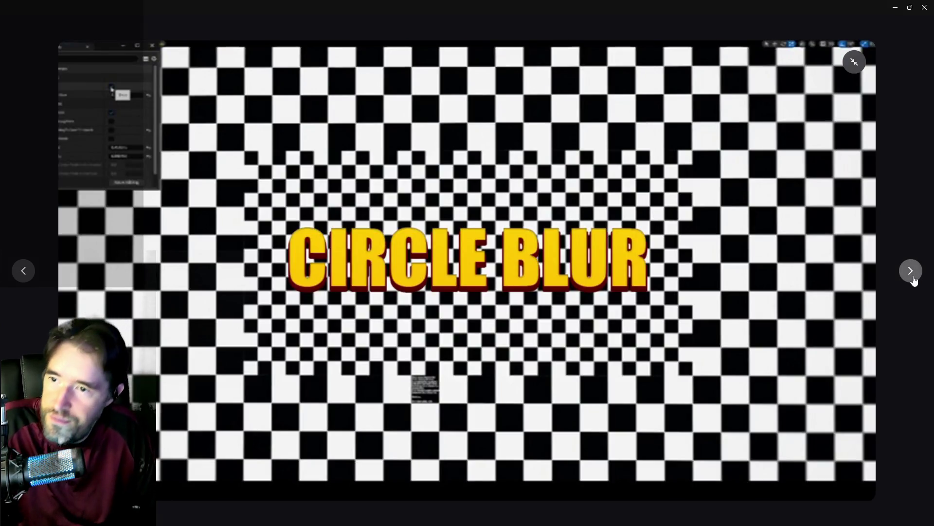
click(914, 281)
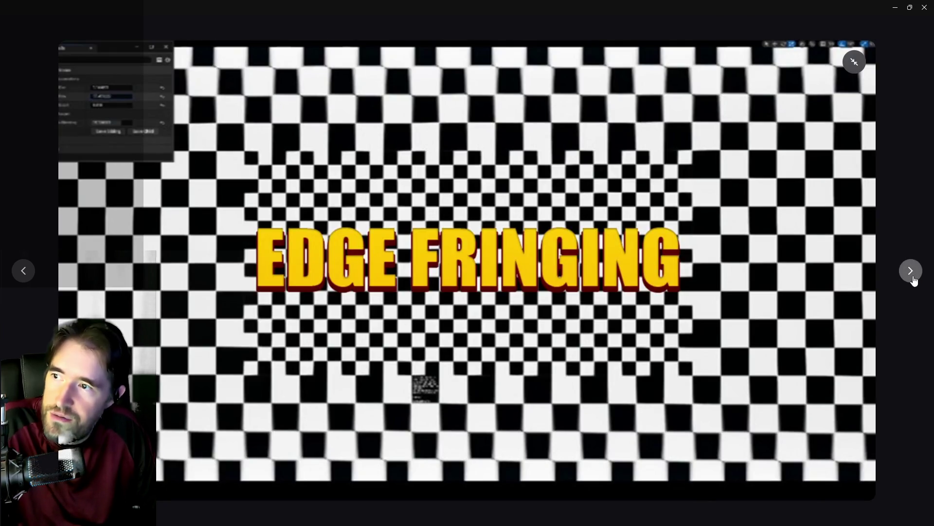
click(914, 280)
click(854, 62)
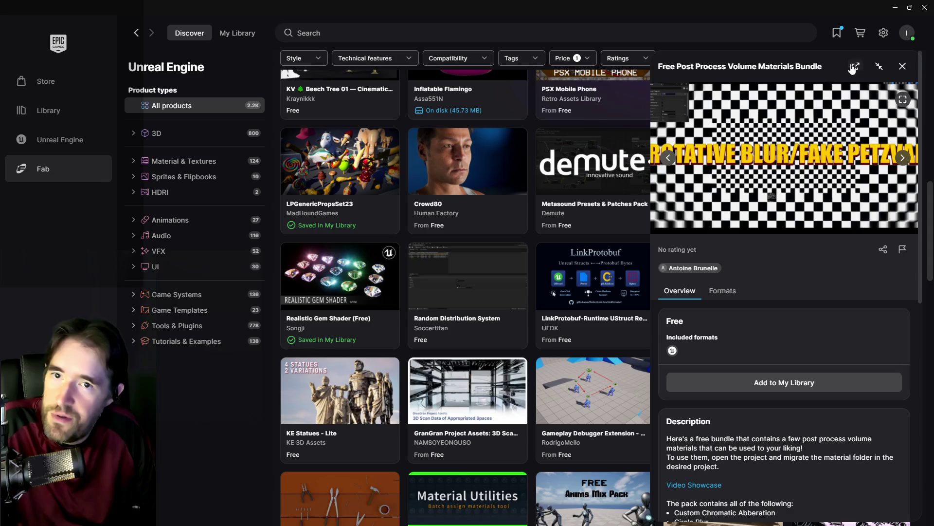
click(904, 65)
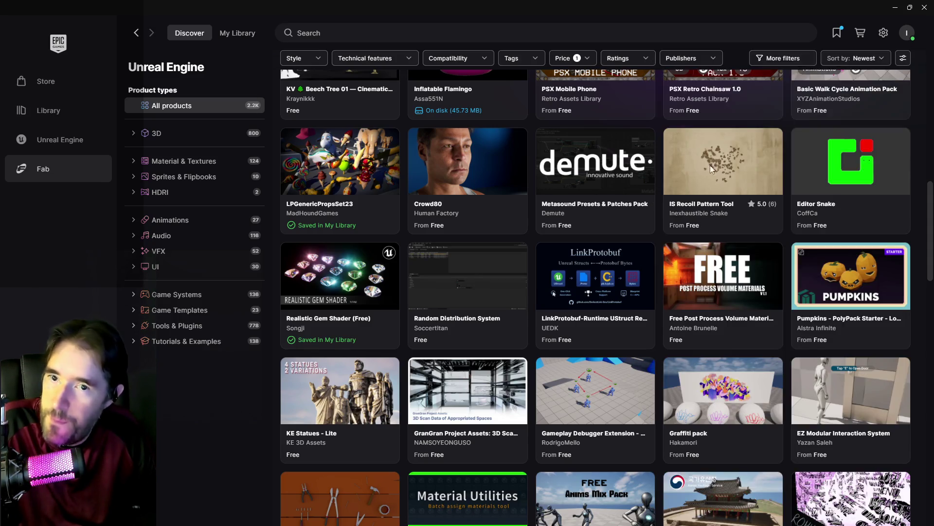
scroll(602, 351, down, 2)
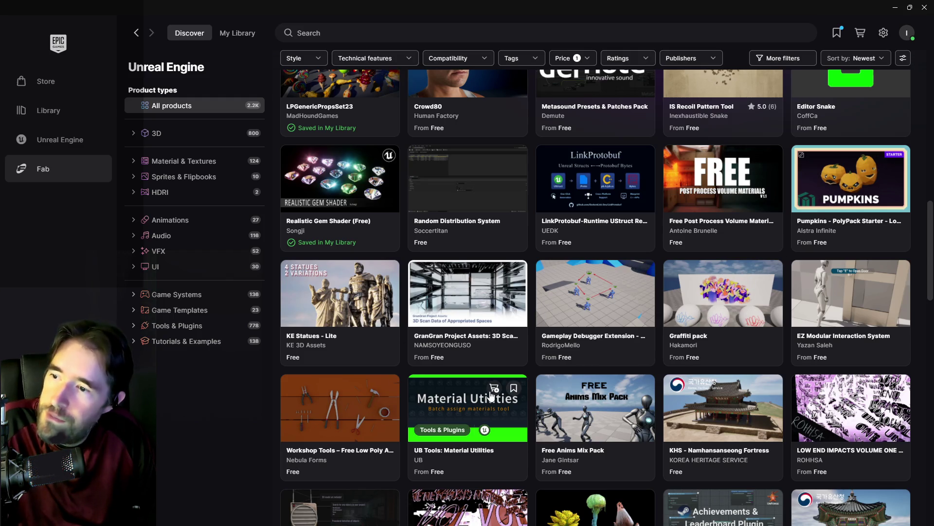
click(341, 297)
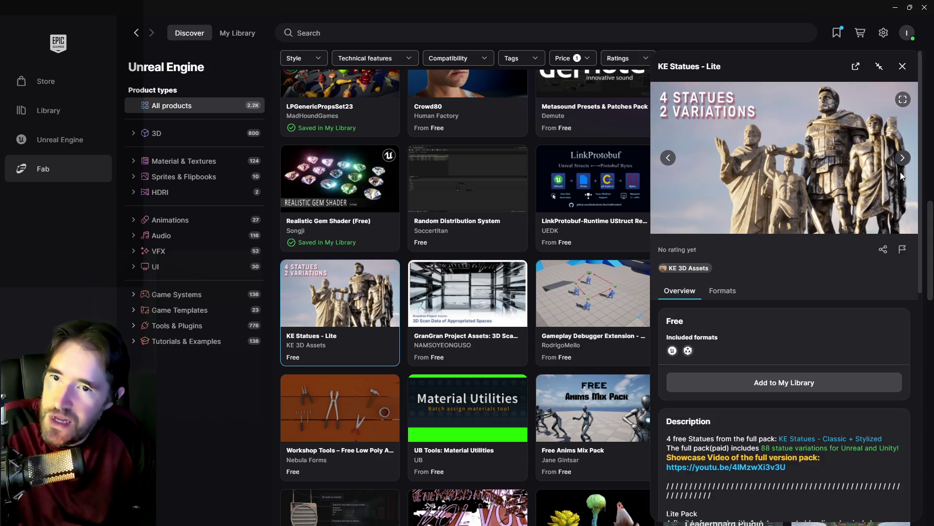
click(903, 157)
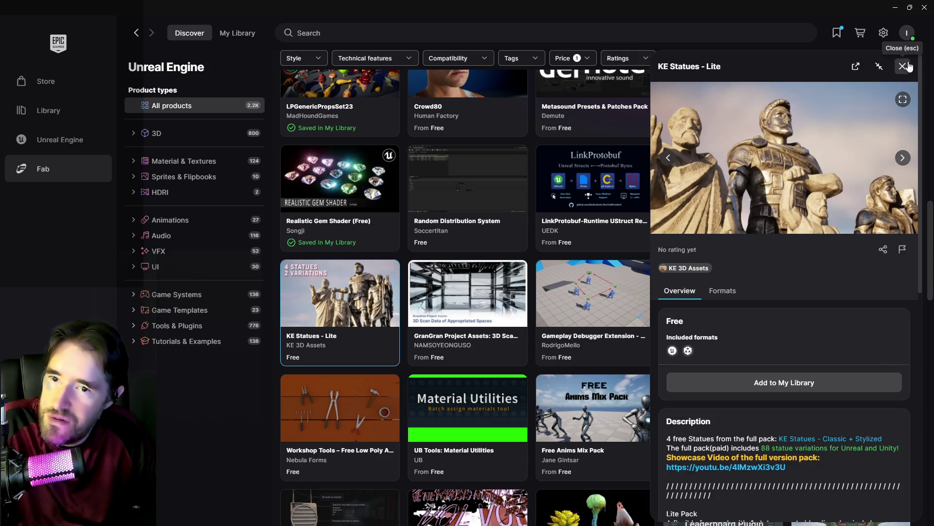
click(902, 66)
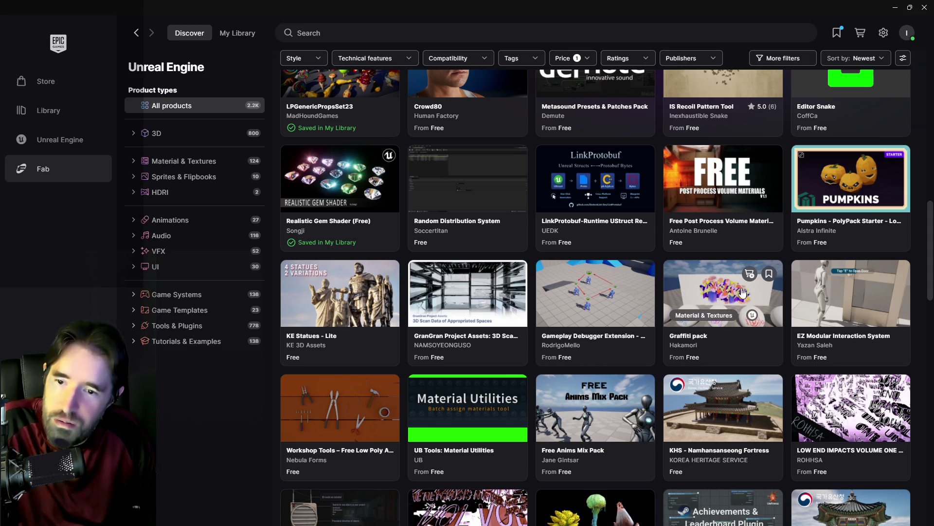
scroll(871, 302, down, 2)
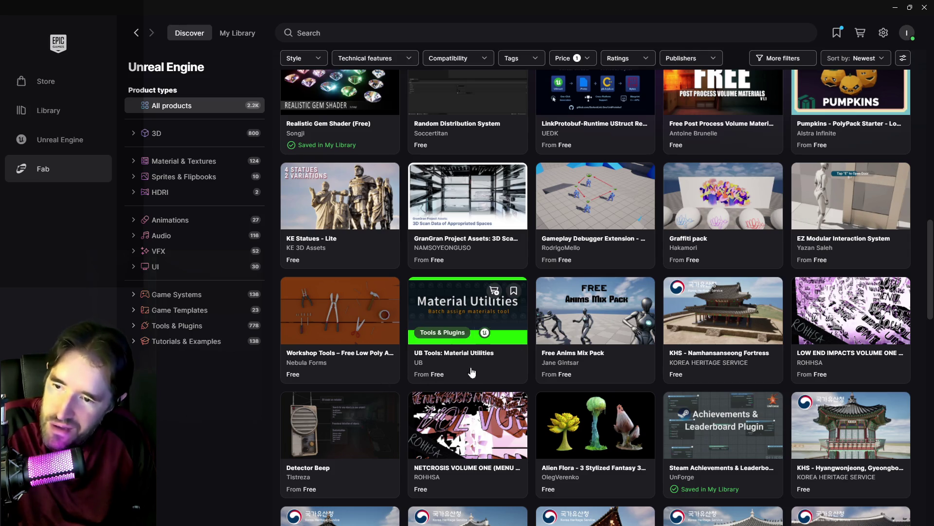
click(600, 312)
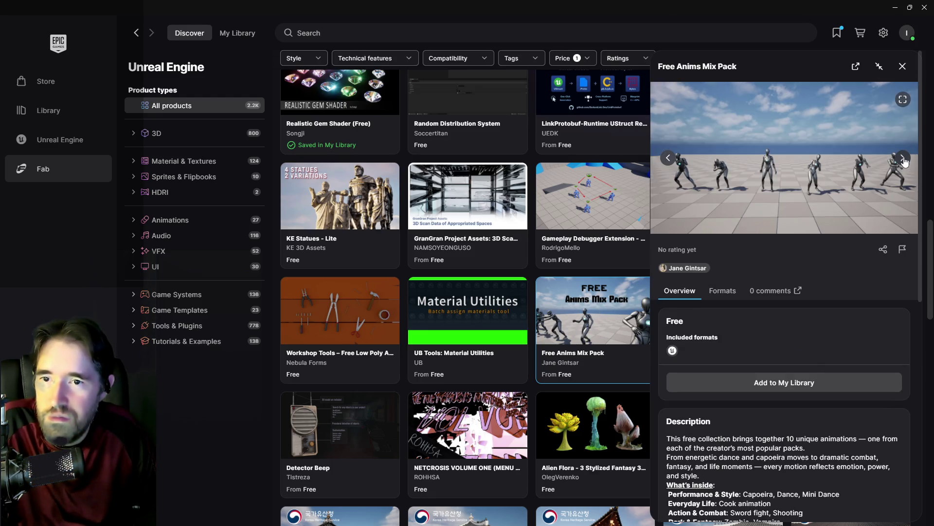
click(902, 66)
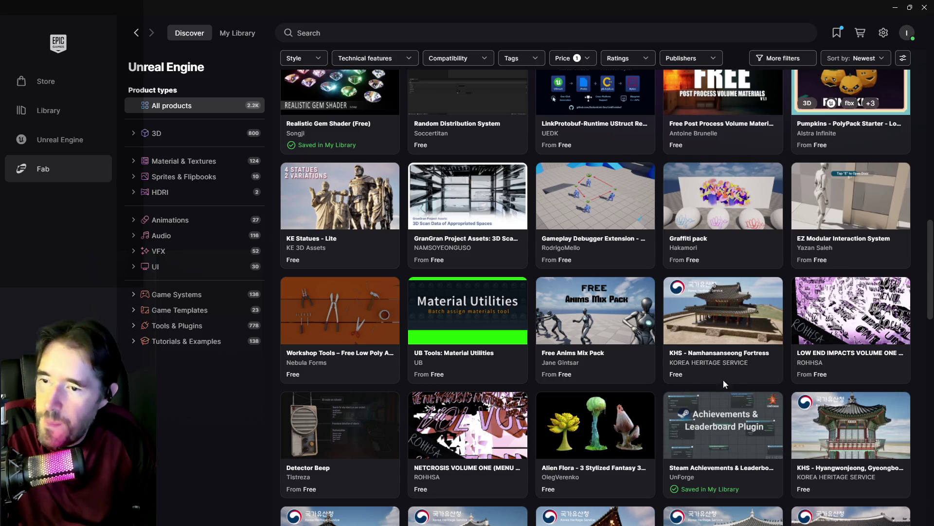
scroll(681, 428, down, 1)
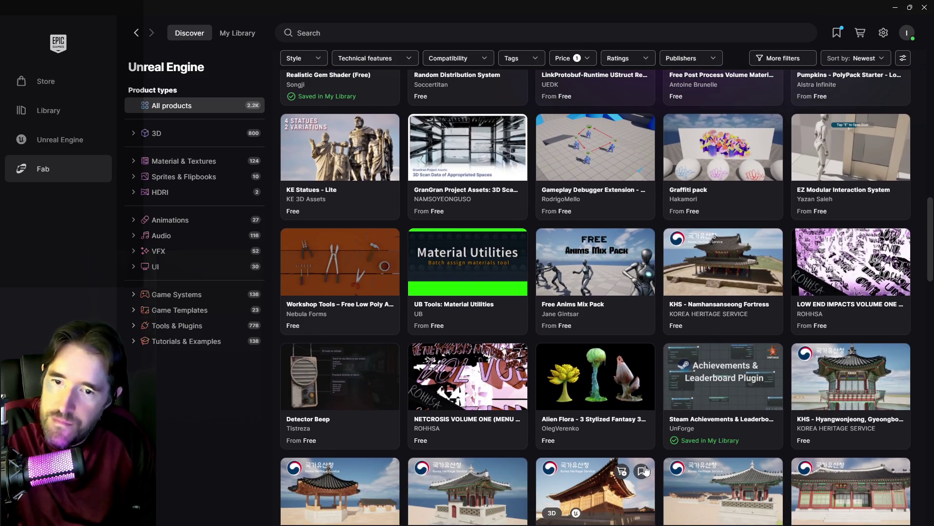
Step: Read the full LOW END IMPACTS VOLUME ONE description and add the sound pack to My Library
click(849, 259)
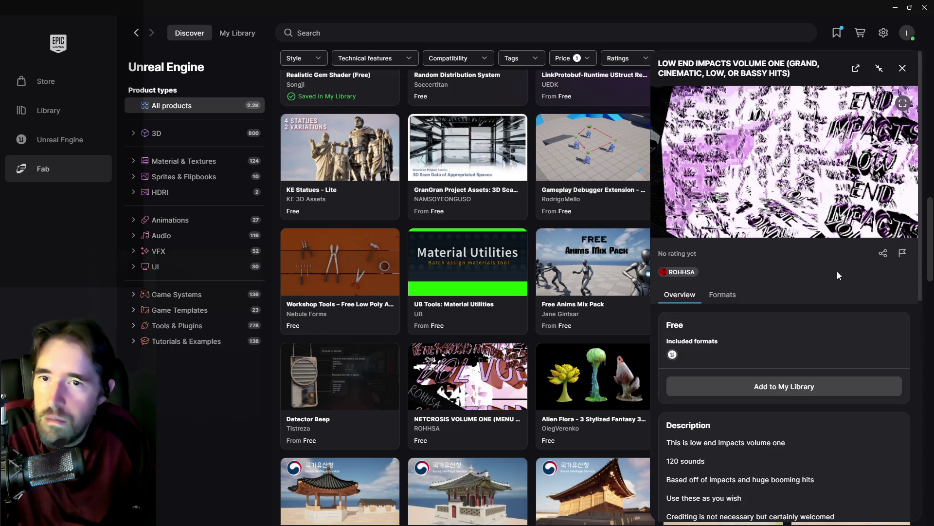
scroll(755, 426, down, 4)
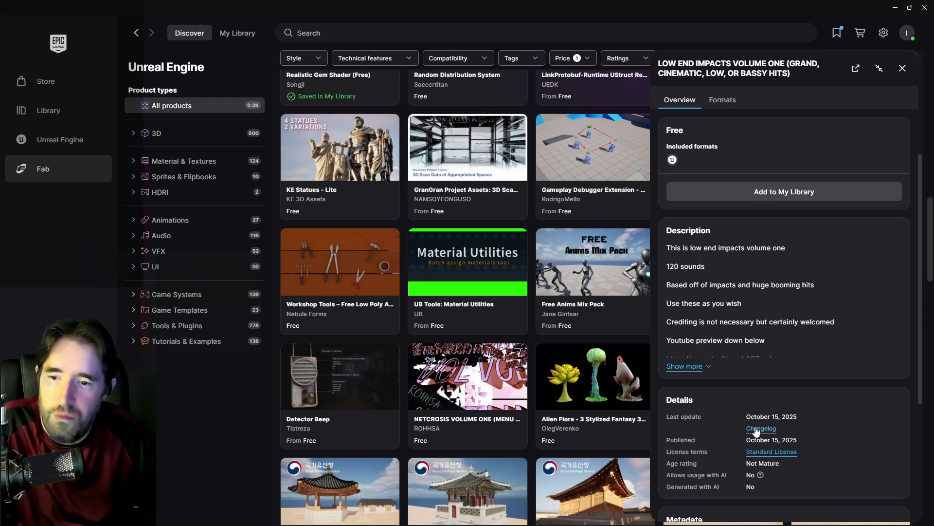
click(698, 368)
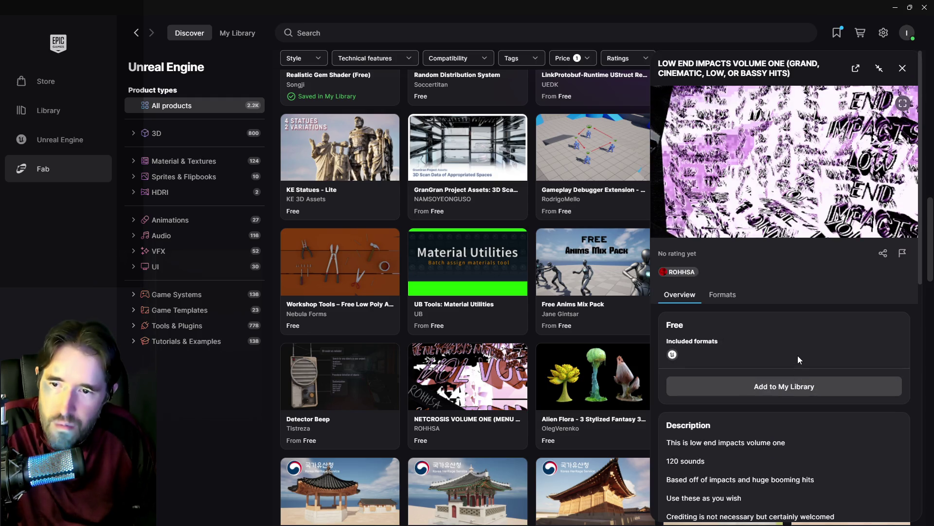
click(799, 392)
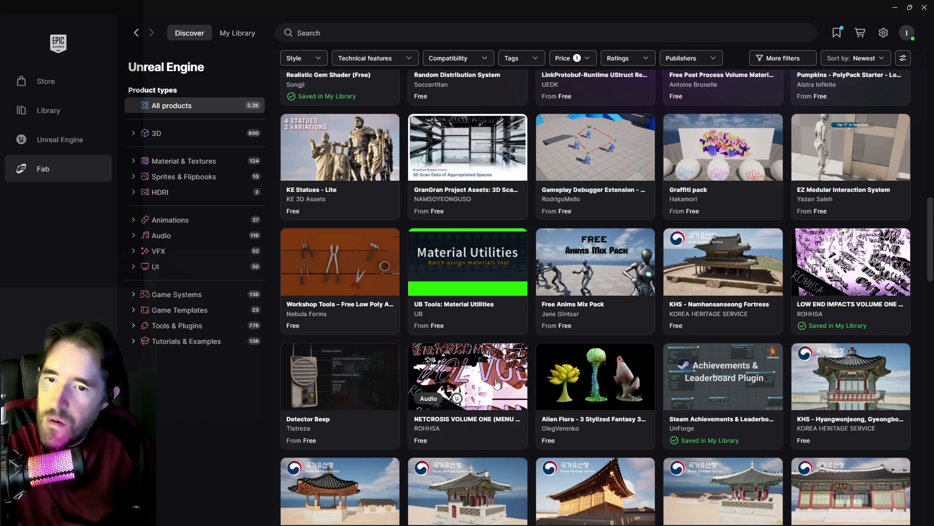
Step: Preview the NETCROSIS VOLUME ONE details, then bring up the Detector Beep product details
click(497, 385)
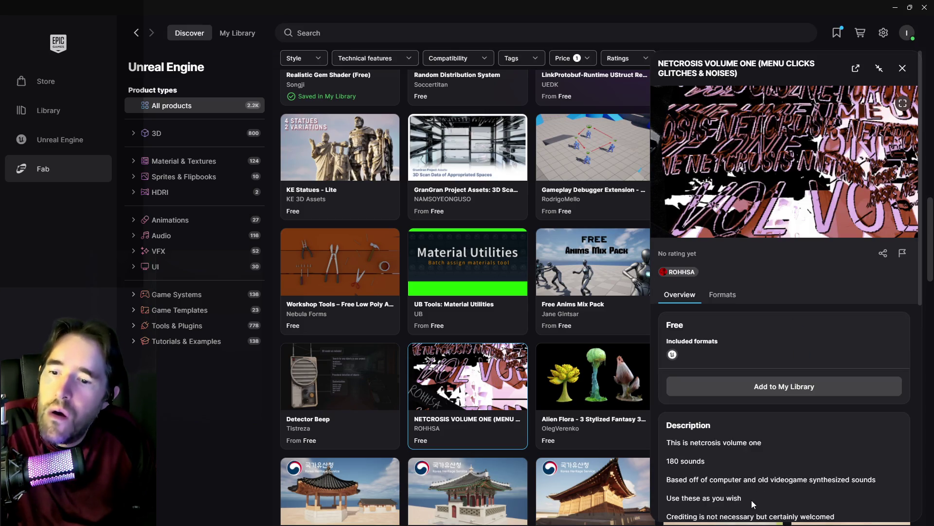
scroll(752, 497, down, 2)
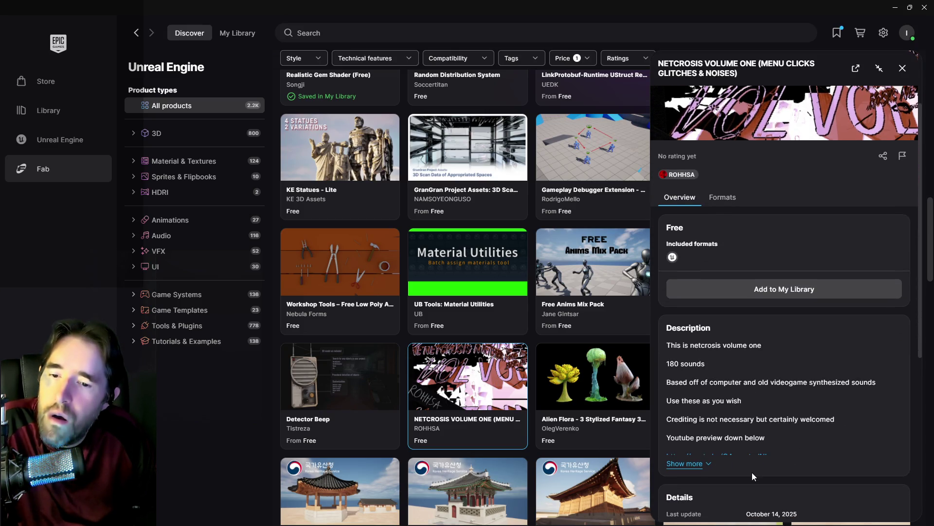
click(902, 69)
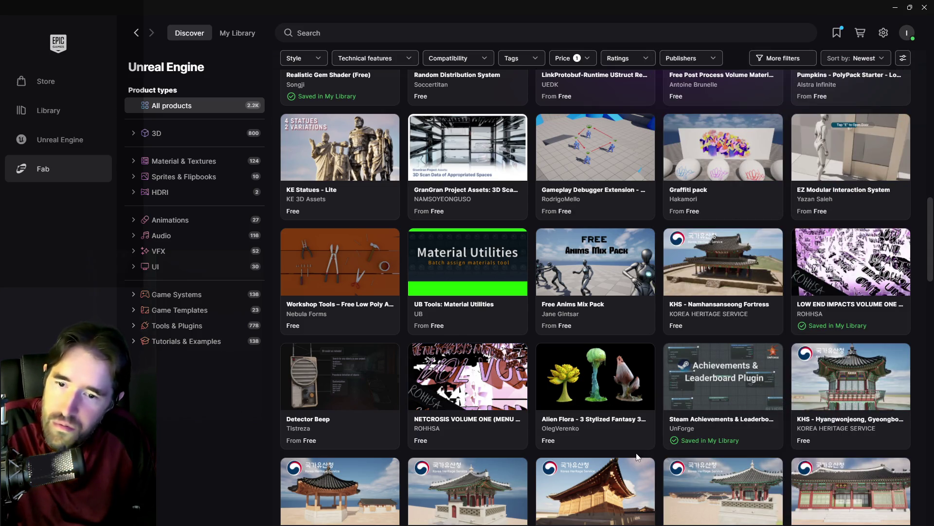
click(342, 381)
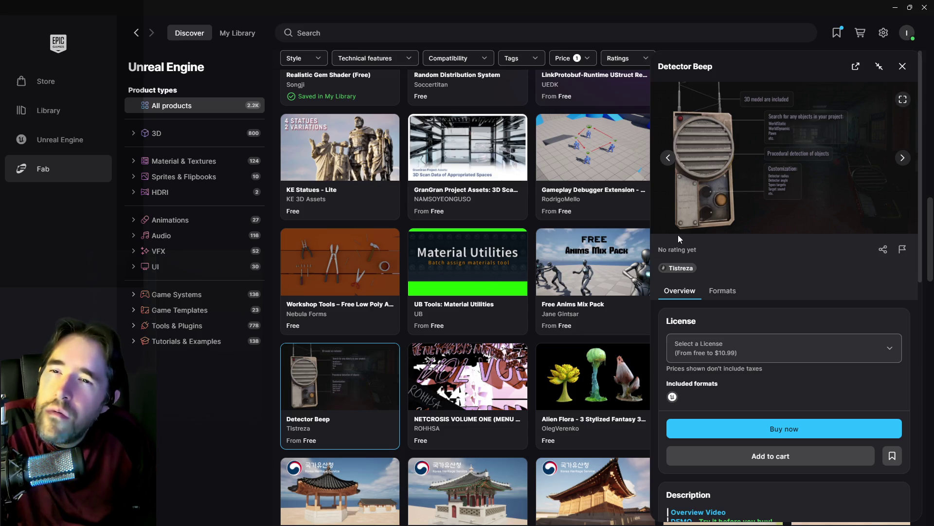
Step: Close the Detector Beep details and scroll further down the free products grid
click(903, 66)
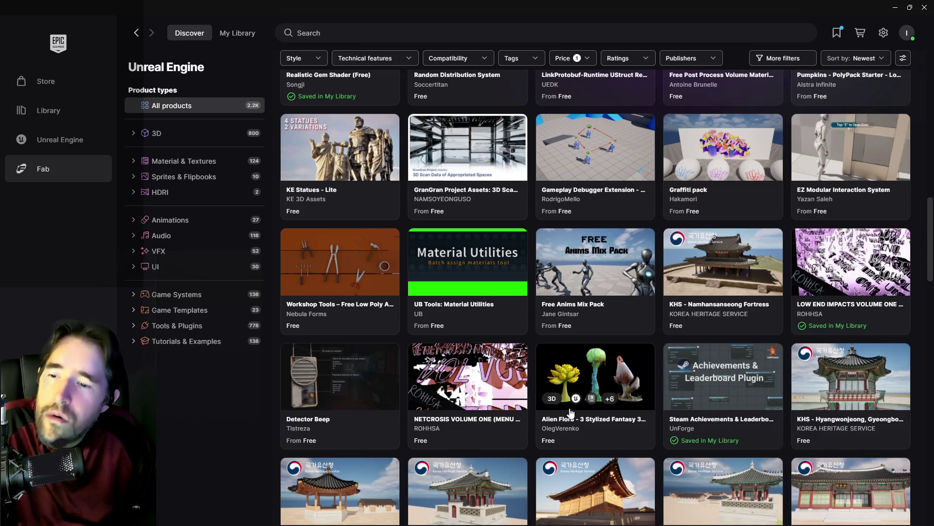
scroll(641, 435, down, 3)
scroll(647, 434, down, 4)
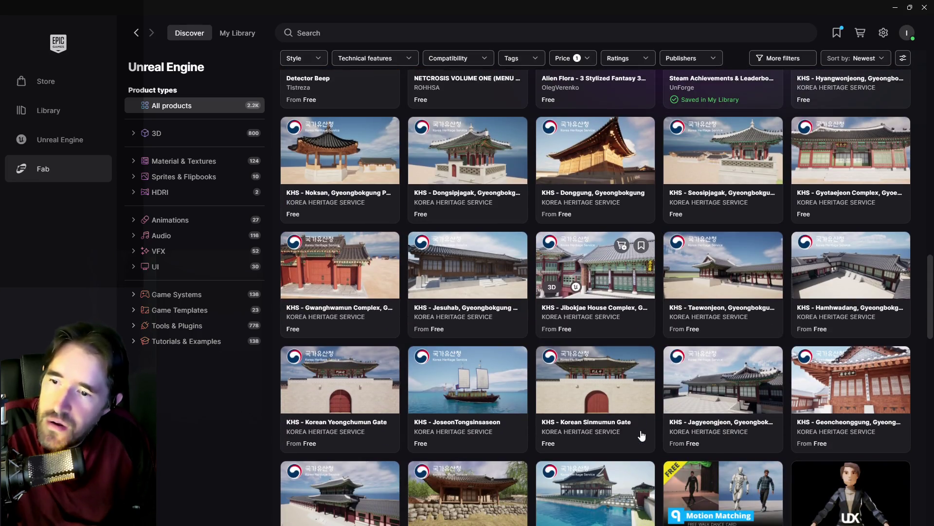
scroll(545, 341, down, 2)
scroll(535, 330, down, 5)
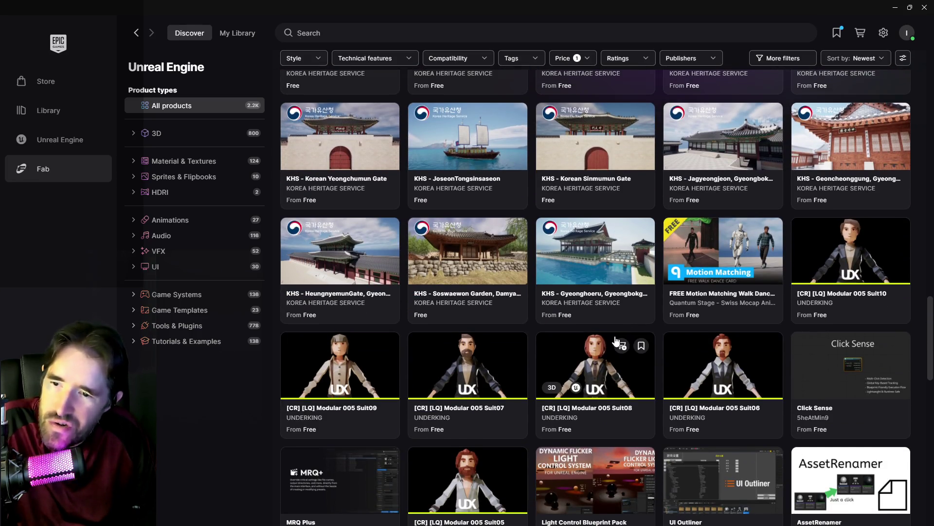
scroll(706, 341, down, 3)
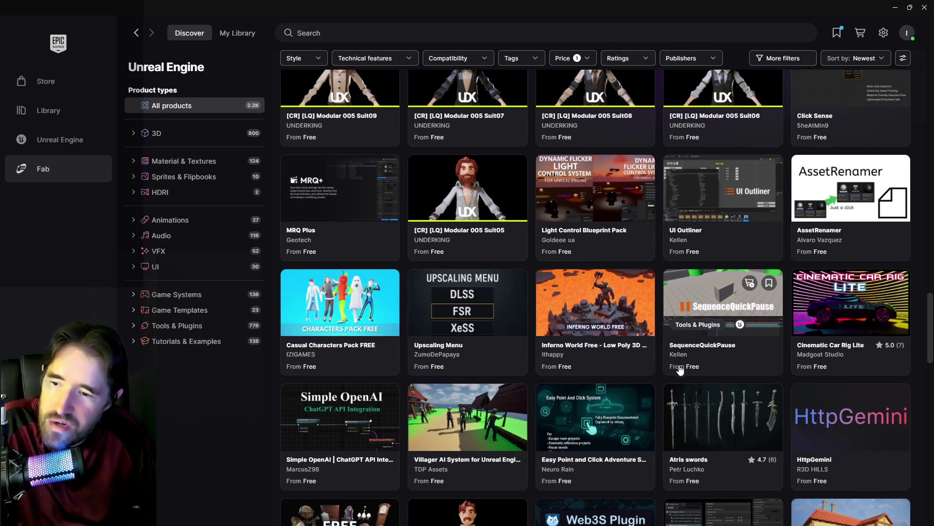
scroll(681, 316, down, 3)
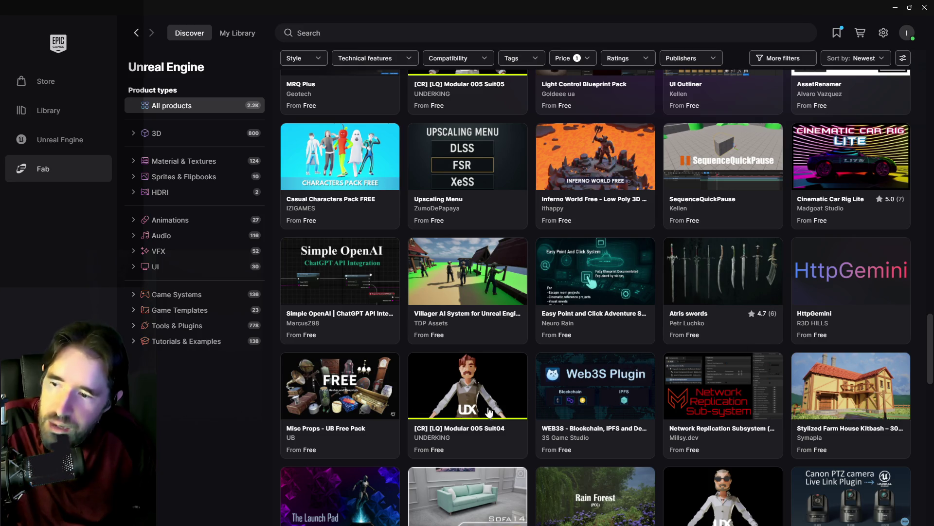
scroll(531, 403, down, 1)
scroll(533, 399, down, 4)
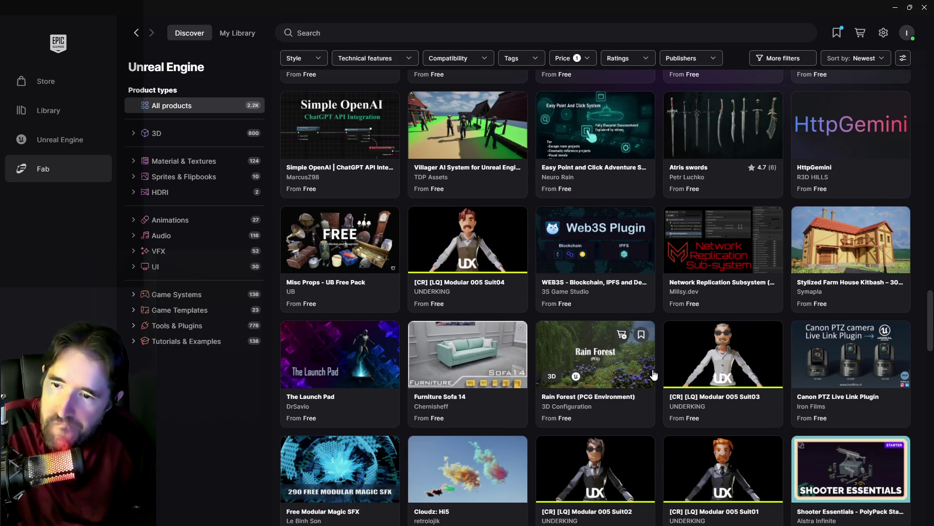
scroll(455, 379, down, 3)
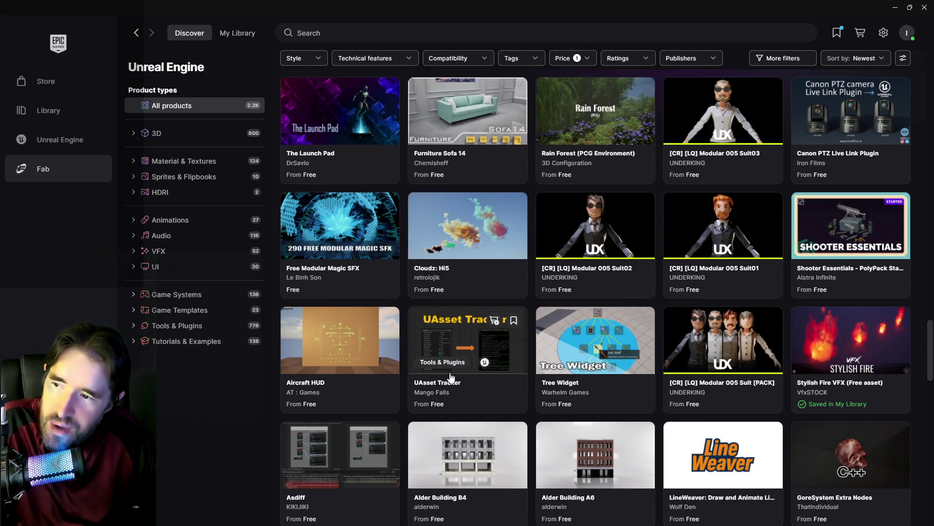
Step: Glance at Free Modular Magic SFX without adding it, then move the launcher aside
click(343, 217)
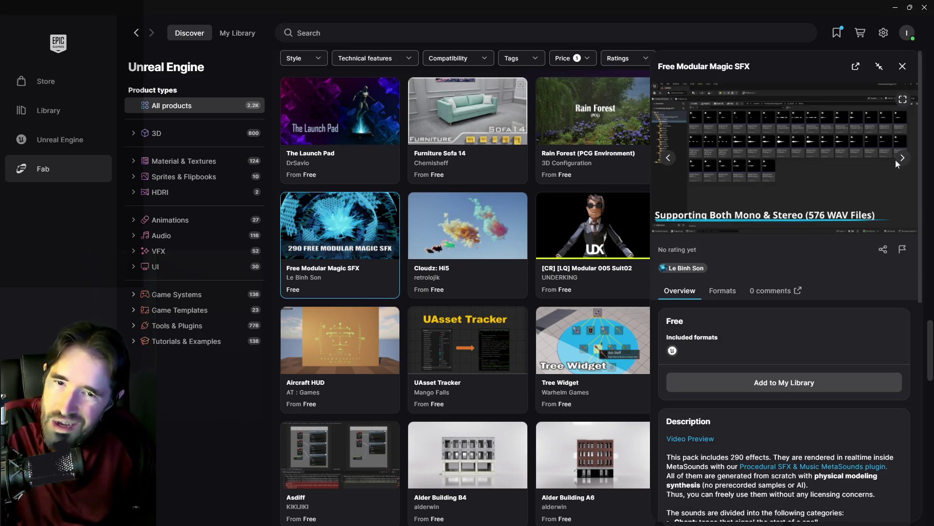
click(901, 66)
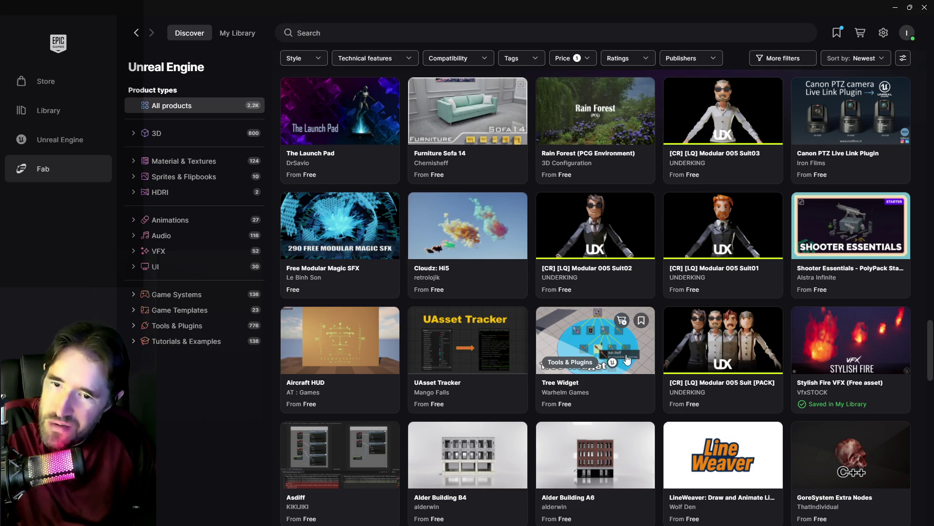
scroll(626, 360, down, 2)
scroll(626, 361, down, 3)
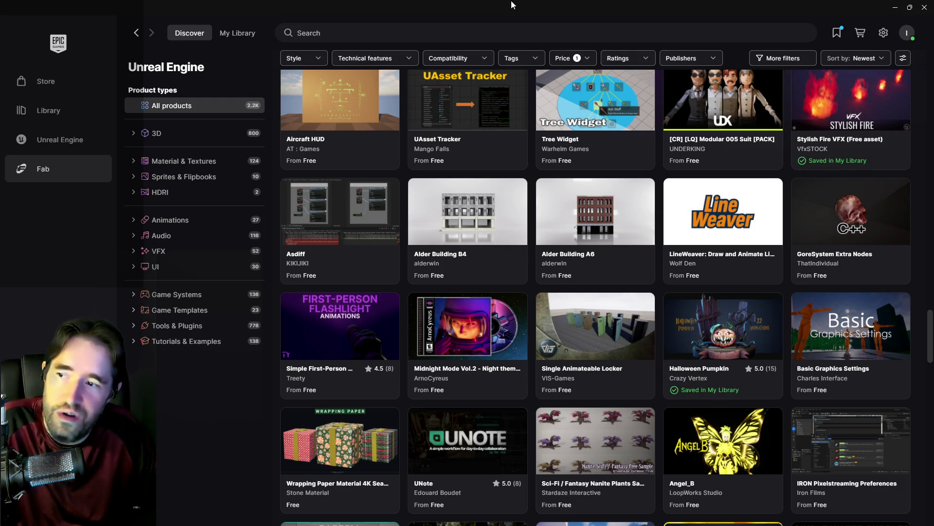
scroll(522, 200, up, 3)
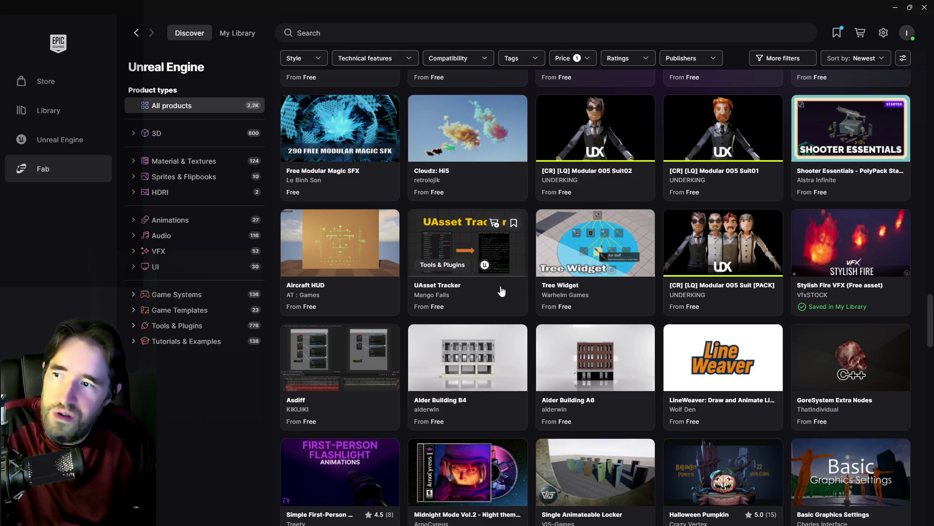
mouse_move(598, 1)
mouse_down()
mouse_move(535, 92)
mouse_move(933, 93)
mouse_up()
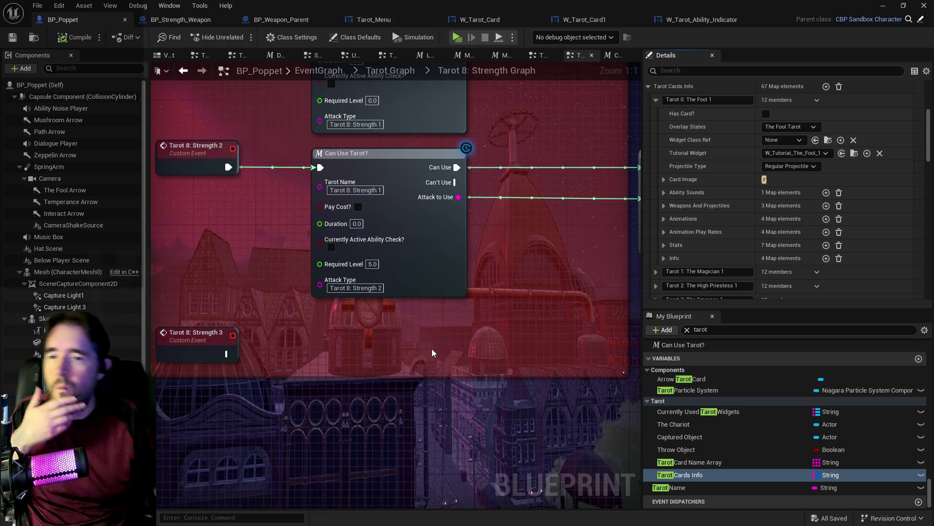
Step: Scroll through BP_Poppet's Tarot Cards Info default map entries in the Details panel
scroll(753, 177, down, 2)
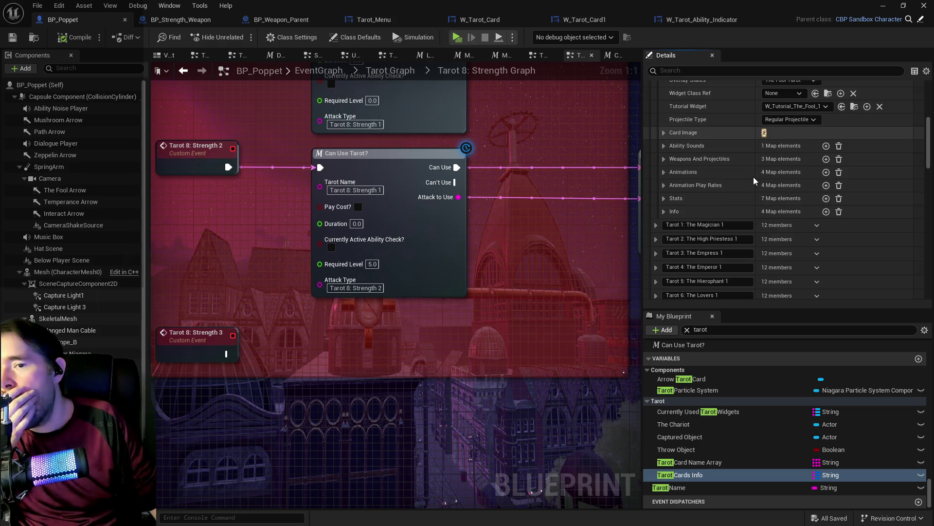
Step: Expand Tarot 0: The Fool's Stats and scroll through its level, cost, damage and healing fields
scroll(750, 223, down, 2)
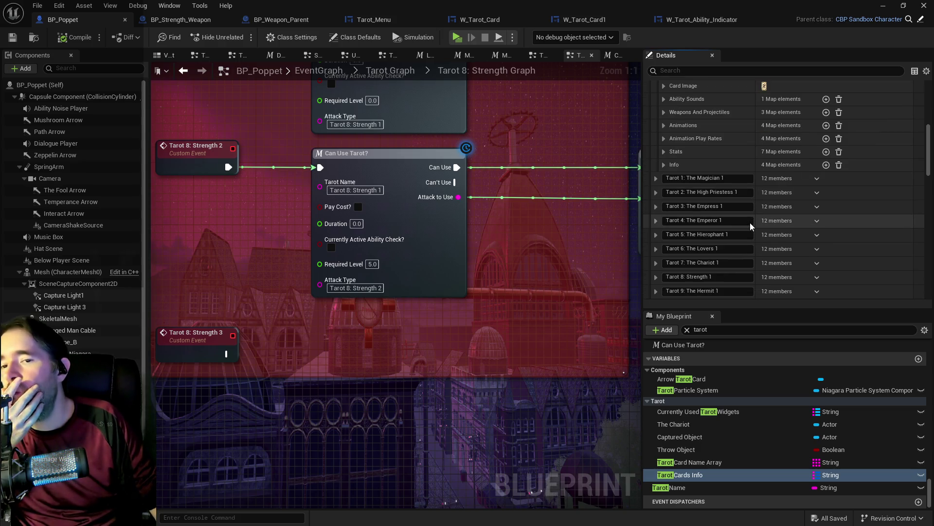
scroll(750, 223, up, 5)
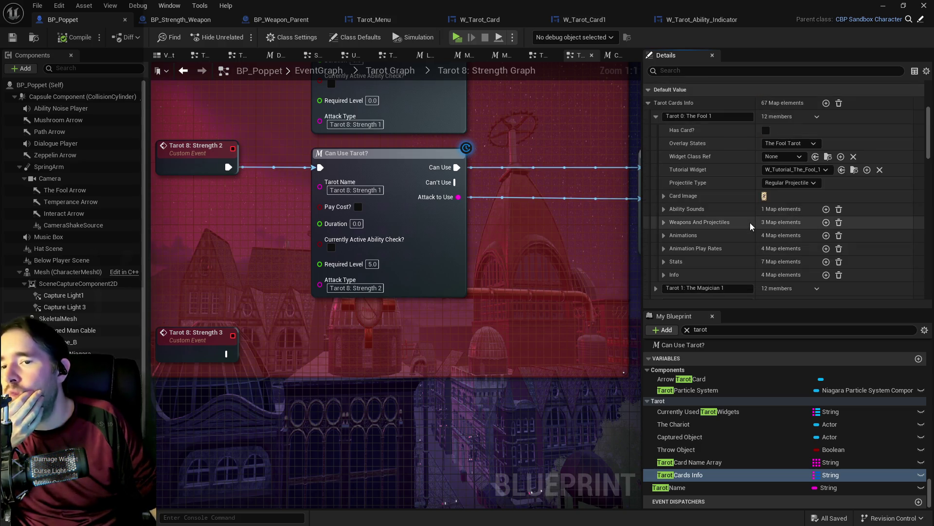
click(664, 261)
scroll(666, 259, down, 3)
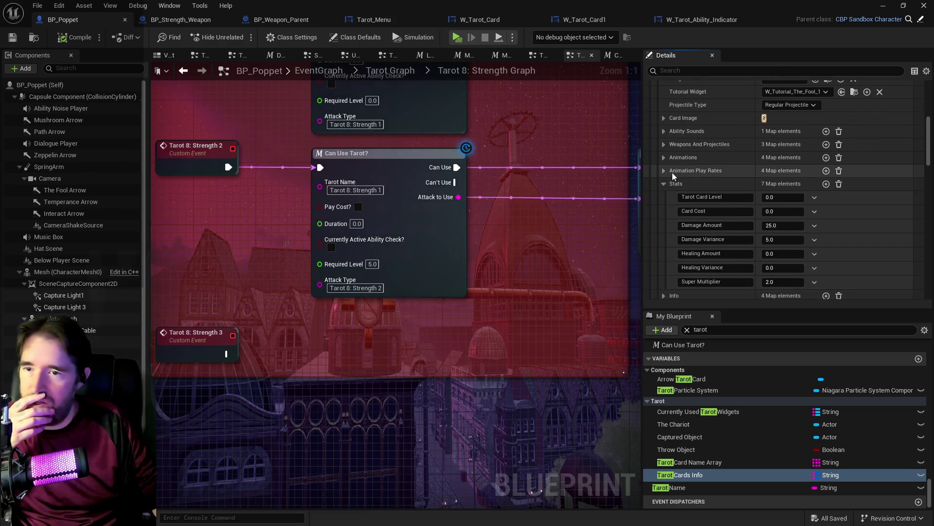
scroll(672, 175, up, 3)
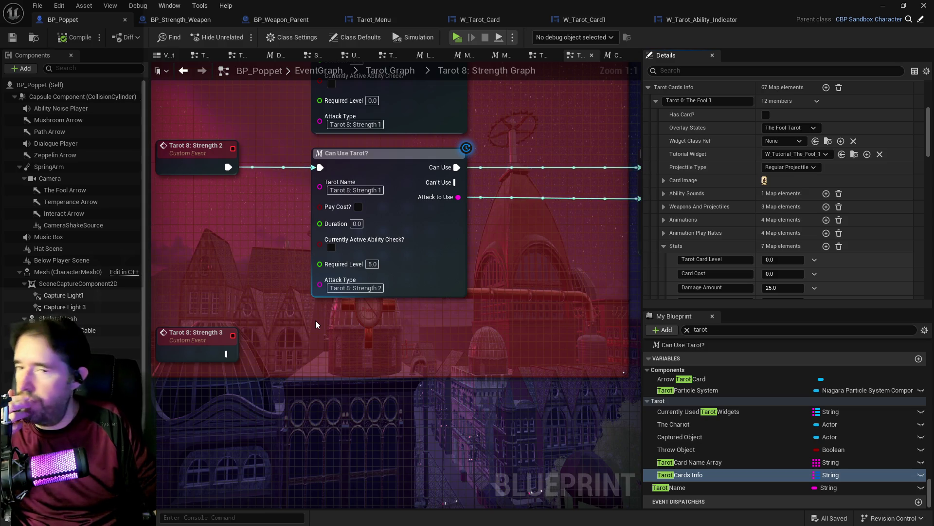
scroll(774, 225, down, 3)
scroll(772, 225, up, 5)
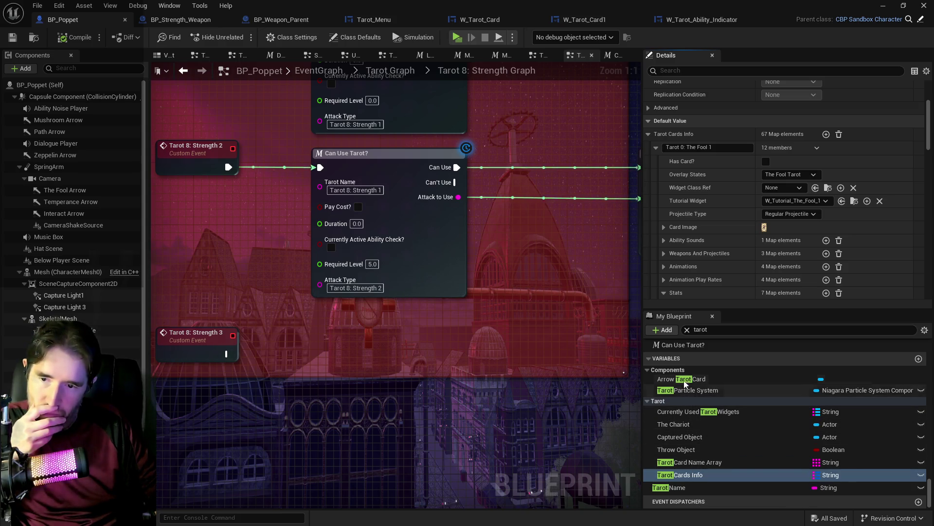
Step: Add a new variable, pick its type keeping a single container, then delete the unused NewVar_0
click(674, 331)
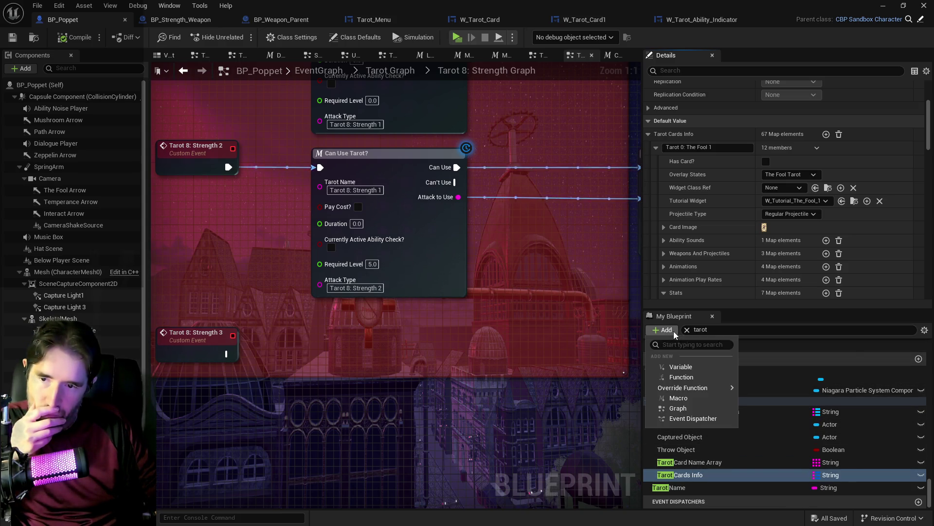
click(681, 366)
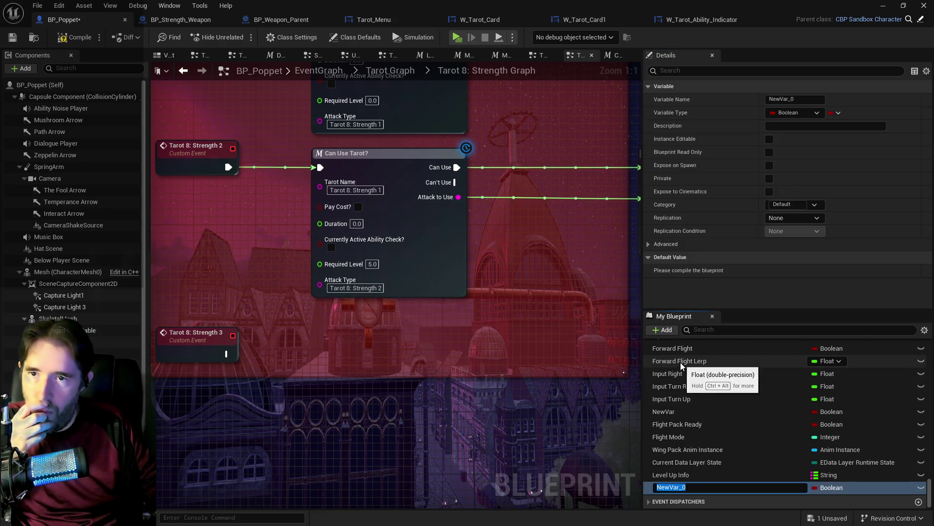
click(806, 112)
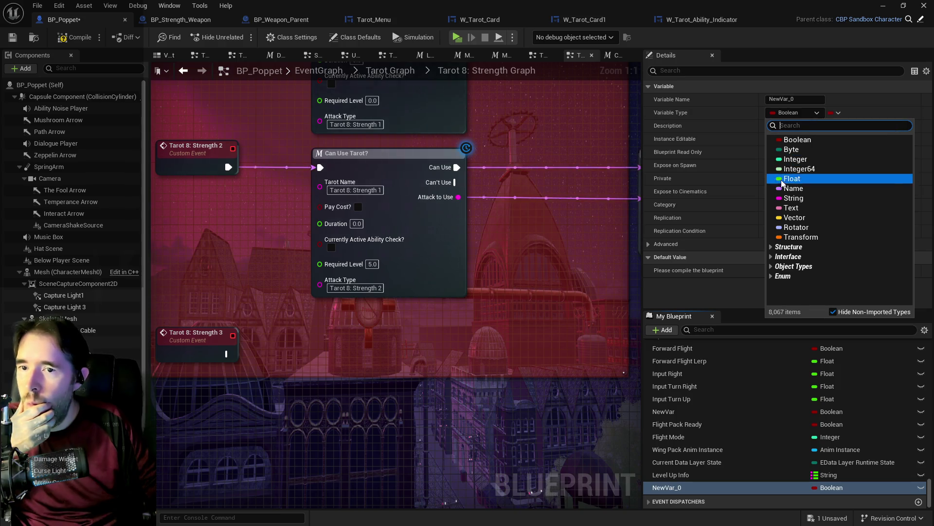
click(794, 198)
click(839, 113)
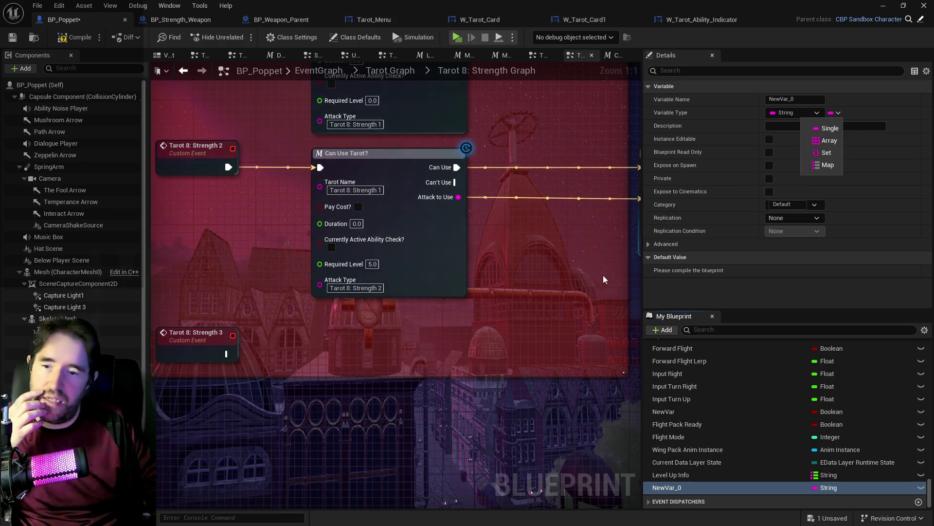
click(677, 296)
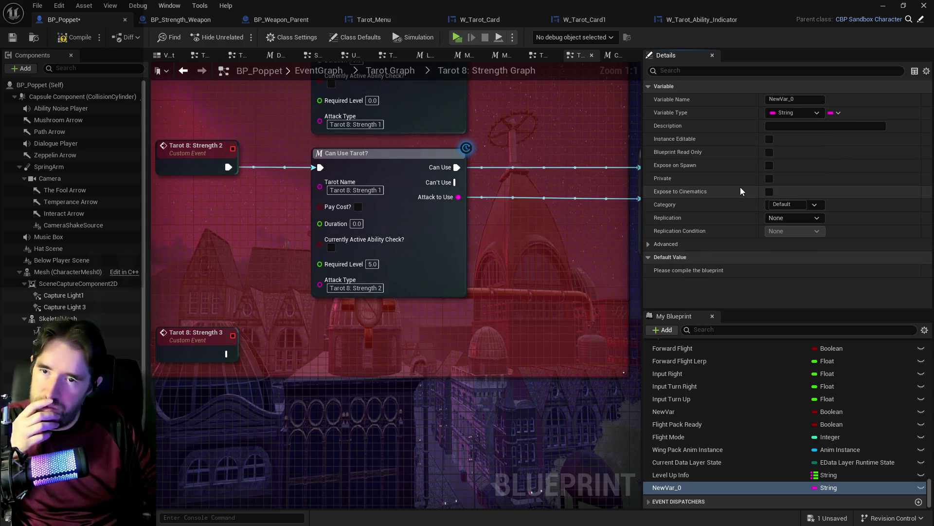
right_click(670, 487)
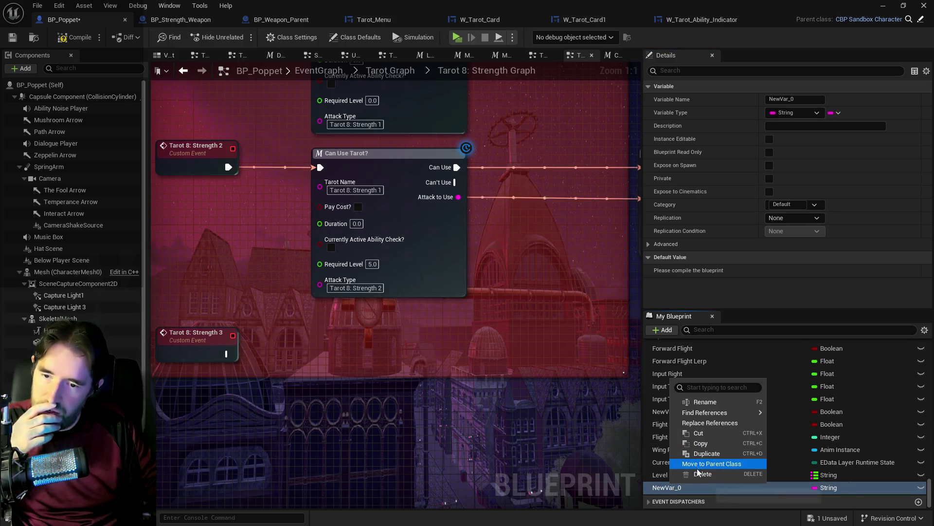
click(703, 475)
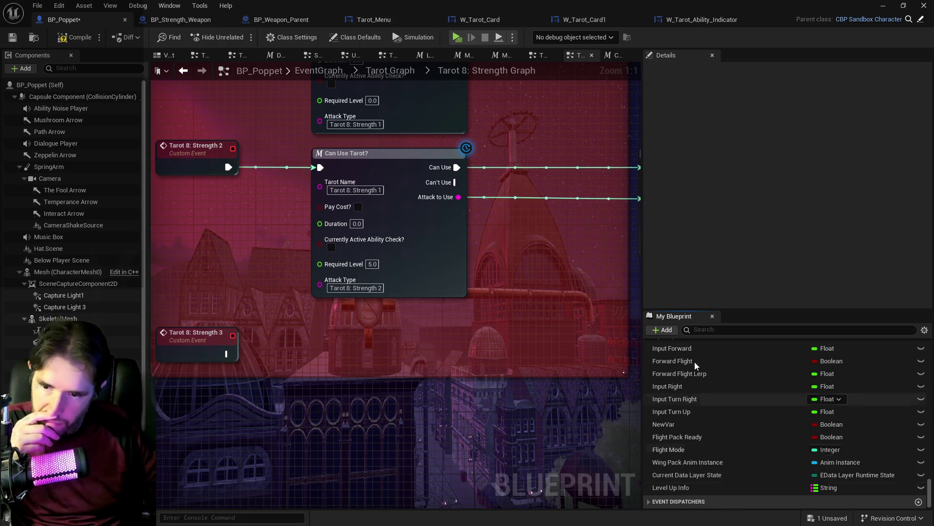
Step: Select Level Up Info and expand its eight default map entries, Tarot Level through M. Def
click(667, 488)
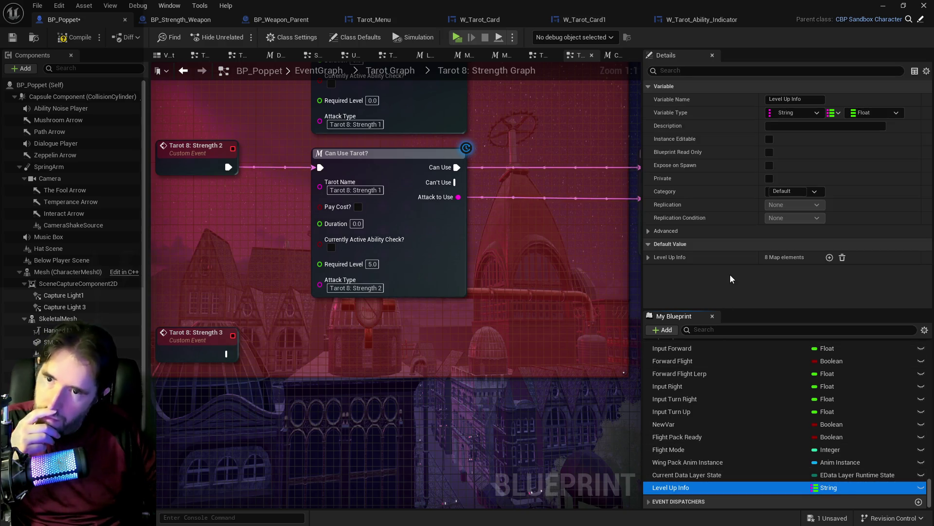
click(648, 257)
scroll(659, 261, down, 1)
scroll(659, 260, down, 2)
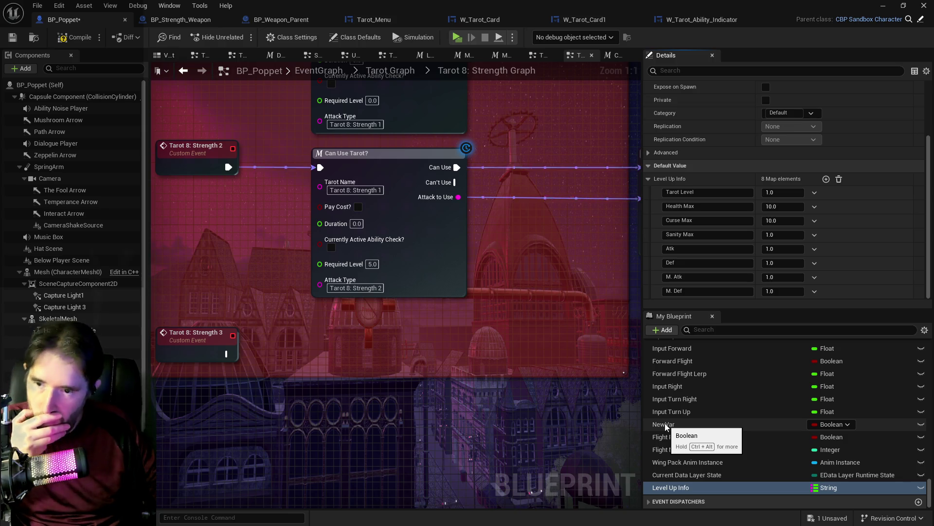
key(ctrl+space)
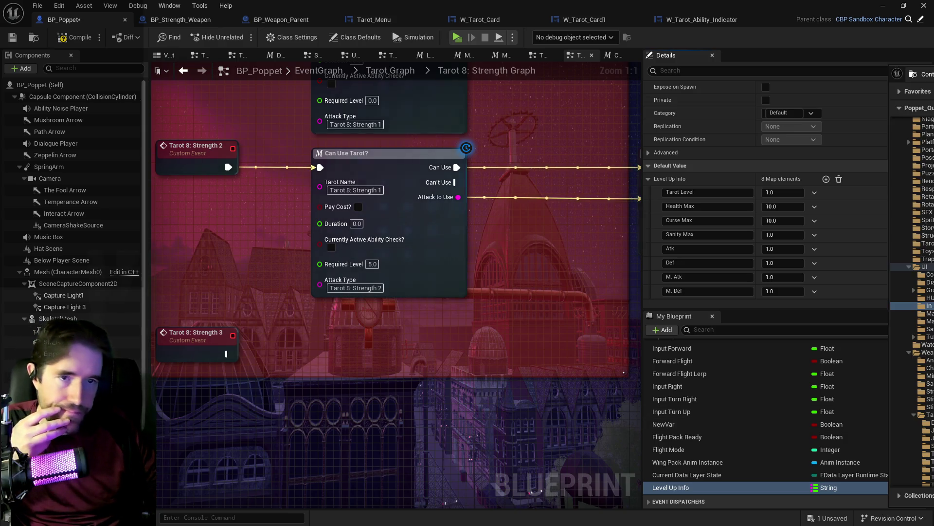
Step: Detach the Content Browser, browse 2DSideScrollerBP and search for 'tarot card' to find Struct_Tarot_Card
drag(853, 87, 425, 88)
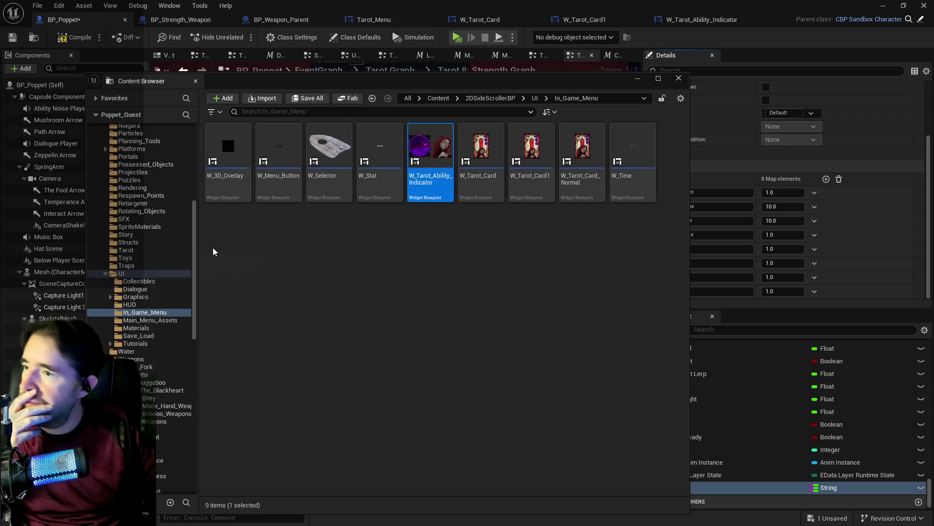
click(137, 144)
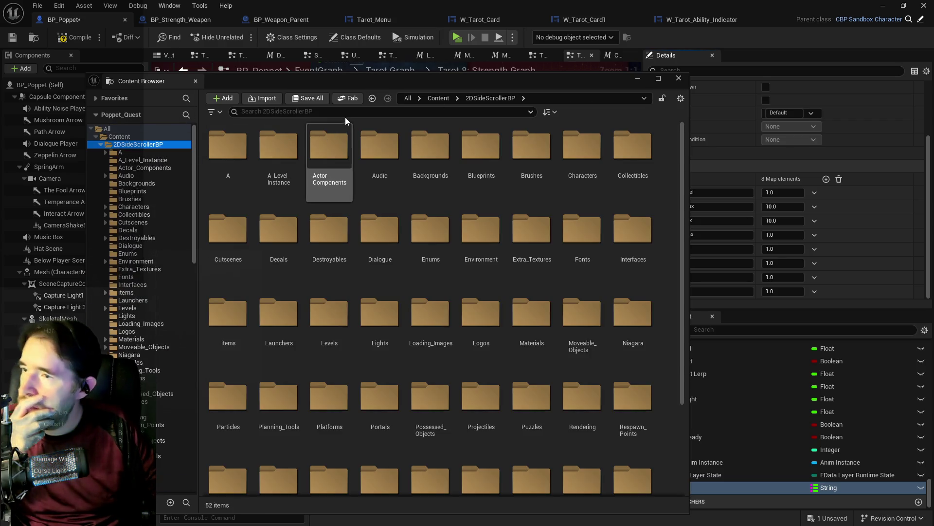
text(tarot c)
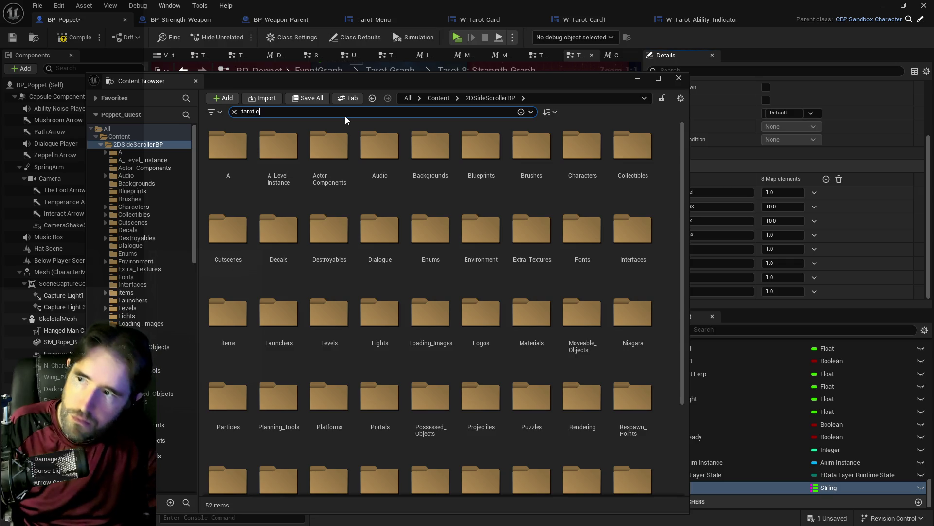
text(ard info)
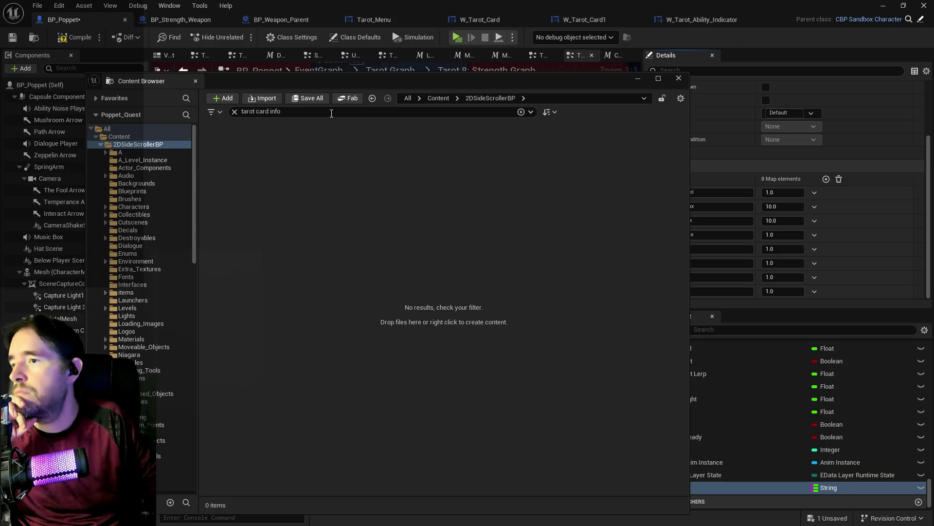
double_click(276, 111)
key(BackSpace)
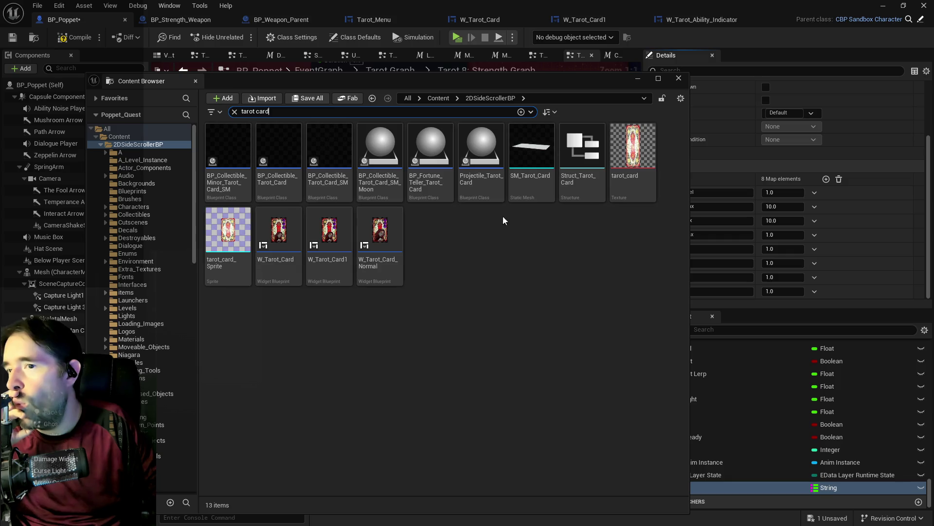
click(679, 78)
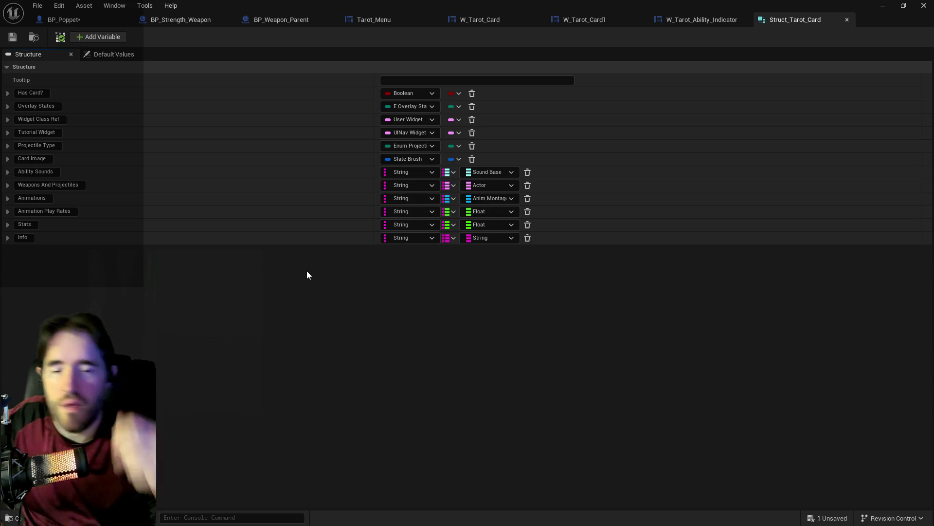
Step: Create a new Blueprint Structure asset beside Struct_Tarot_Card in the Content Browser
key(ctrl+b)
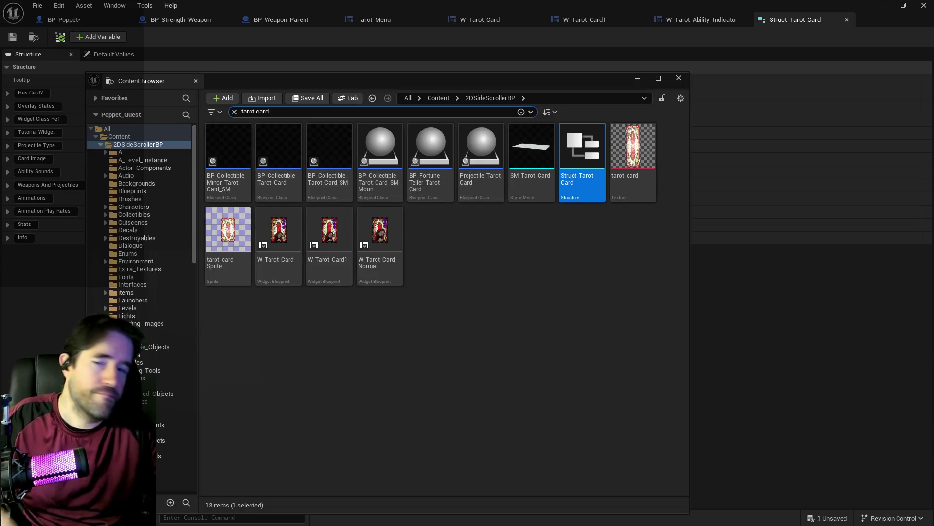
right_click(513, 261)
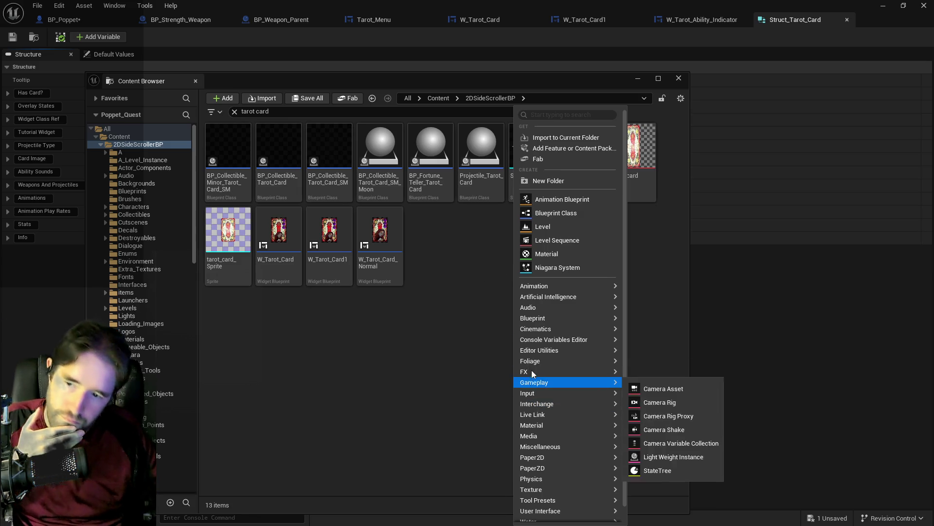
mouse_move(532, 318)
click(675, 390)
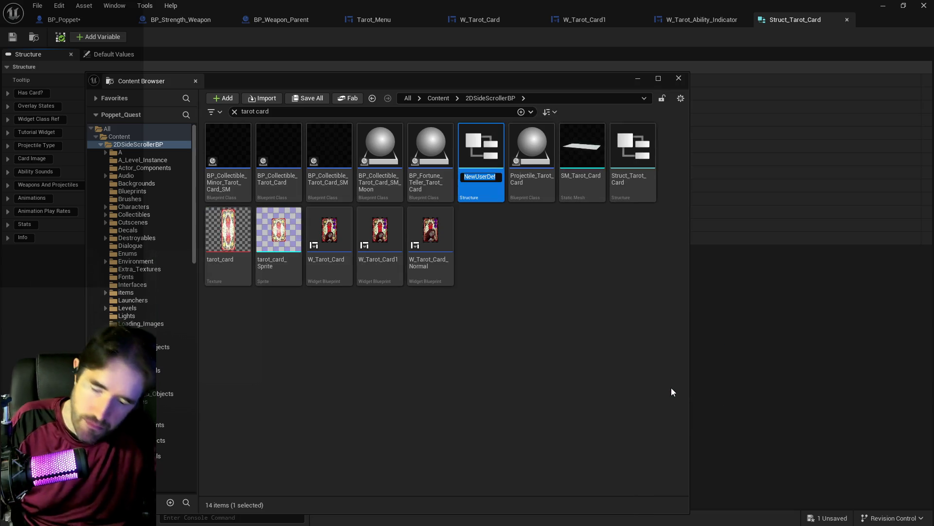
Step: Name the structure Struct_Tarot_Card_Info and open it in the structure editor
key(BackSpace)
text(Struct_)
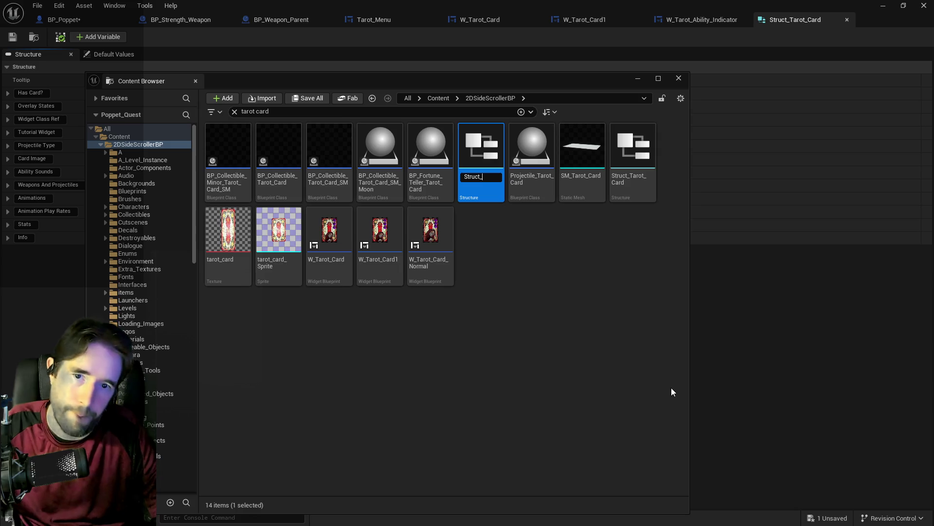
text(t_Card_)
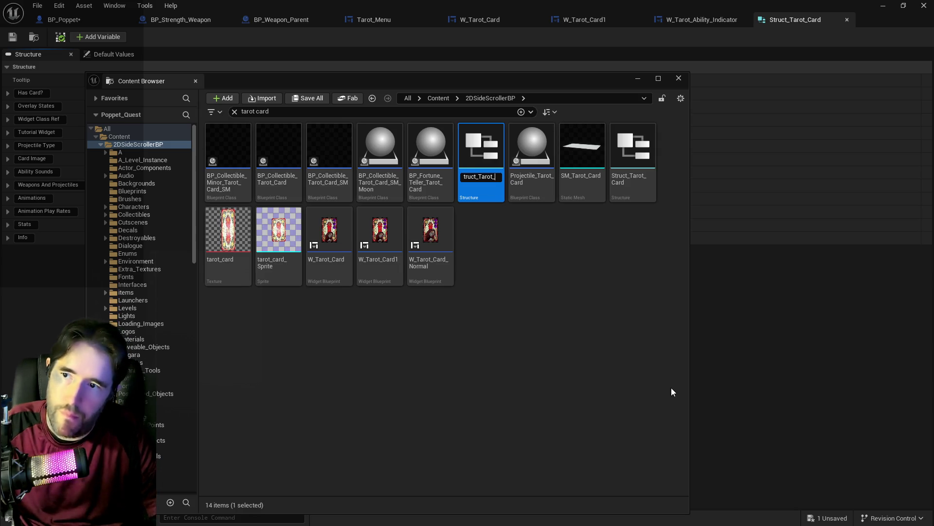
text(C)
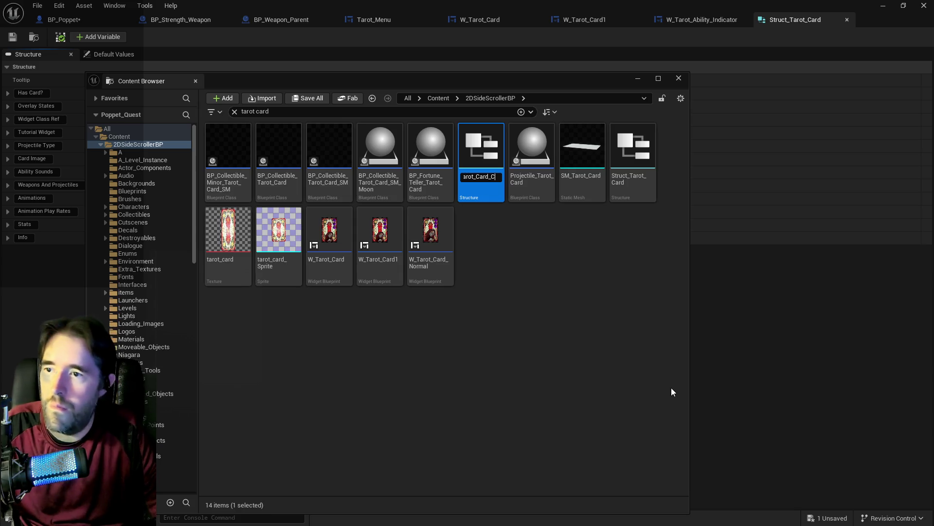
key(BackSpace)
text(Info)
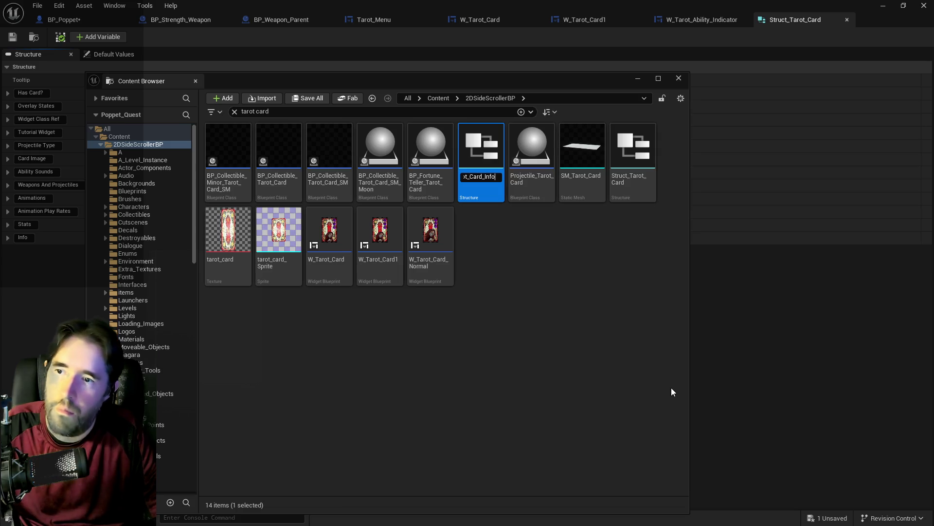
key(Return)
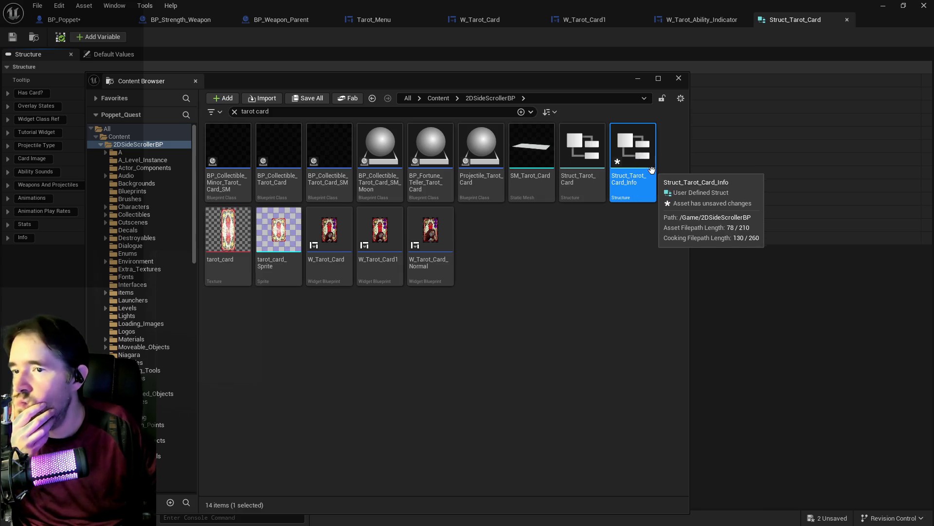
double_click(652, 169)
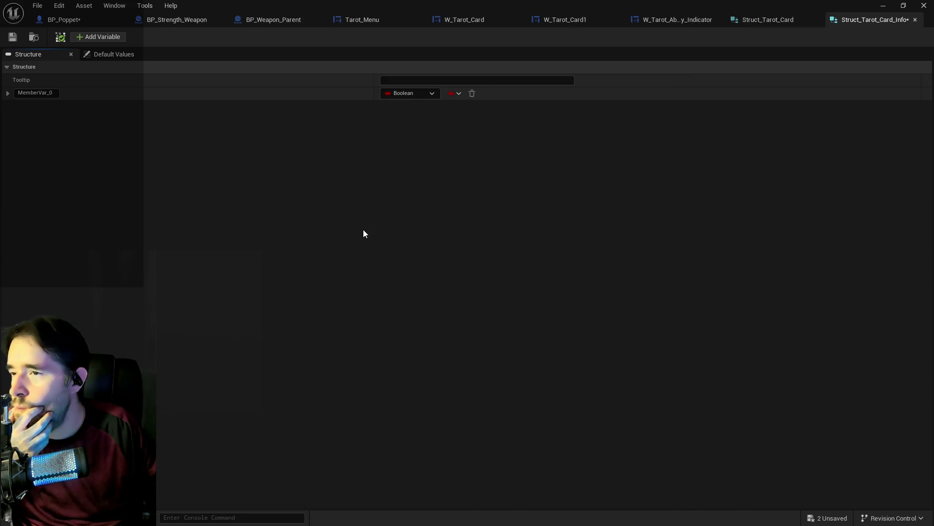
Step: Change MemberVar_0 to the Struct Tarot Card type and rename it 'Tarot Card'
click(9, 94)
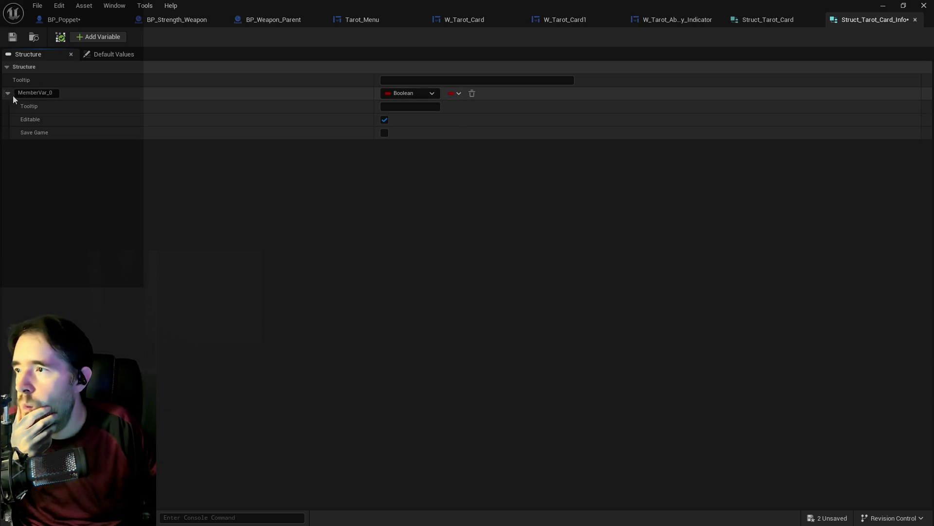
click(386, 94)
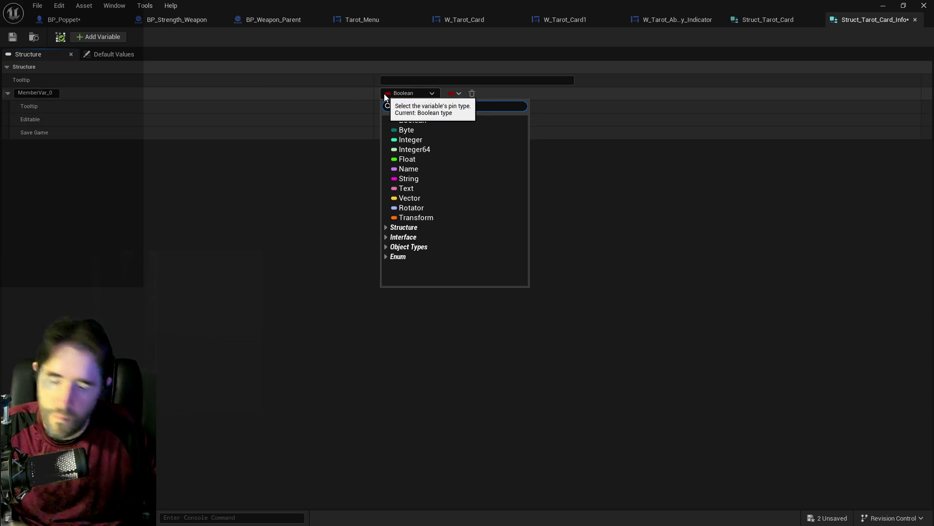
text(struct tarot)
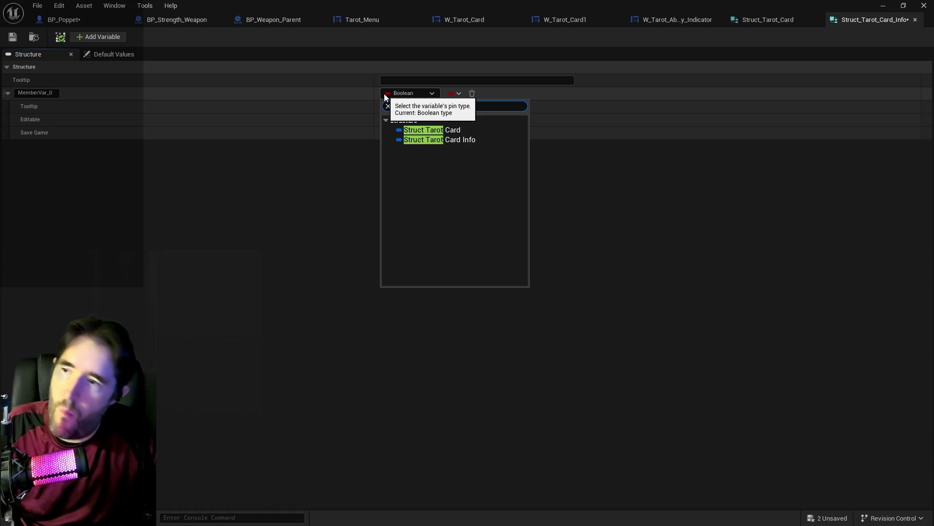
click(404, 130)
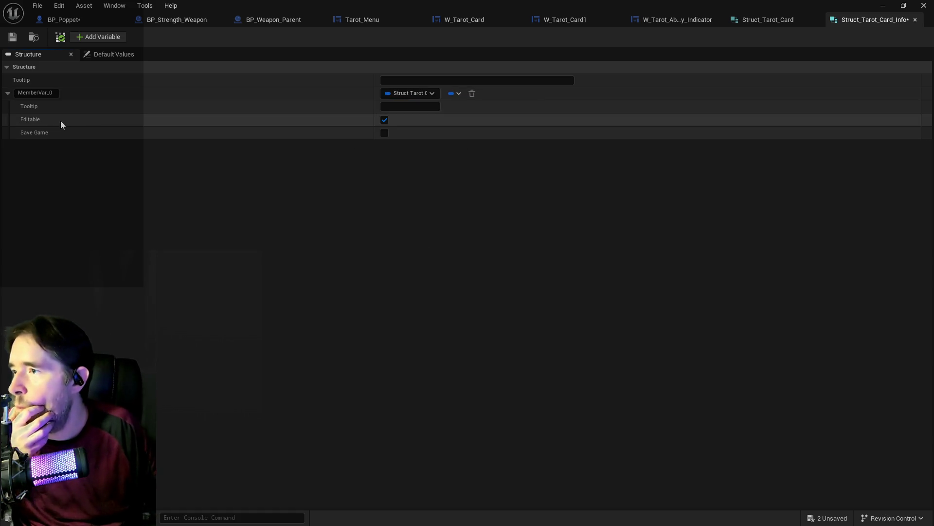
click(29, 94)
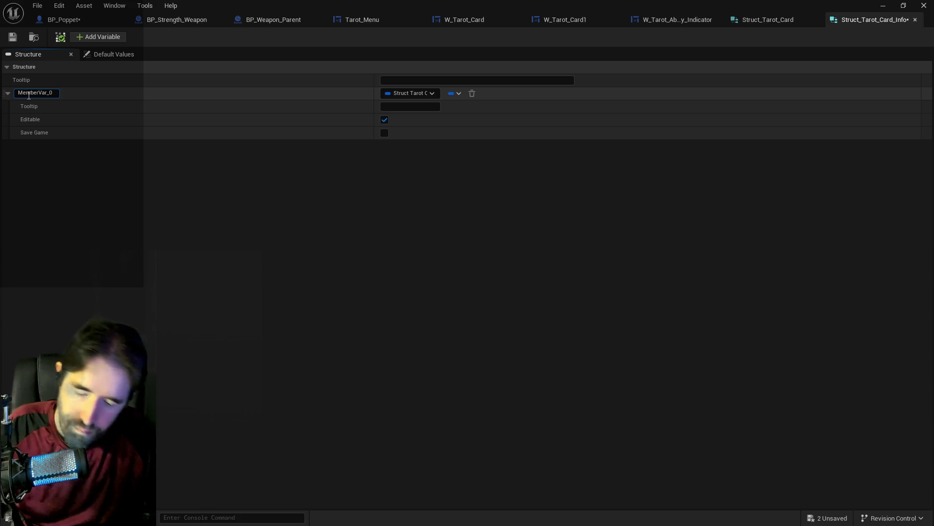
double_click(29, 94)
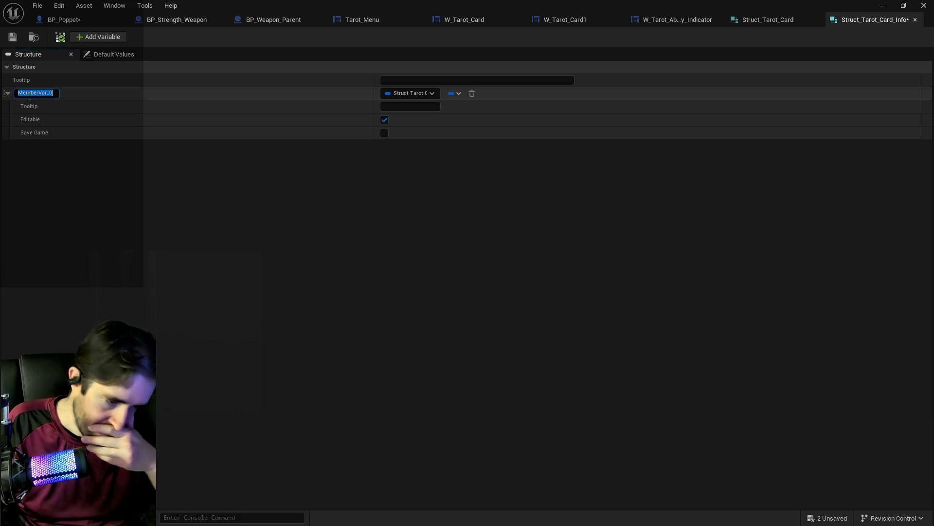
text(Tarot Card)
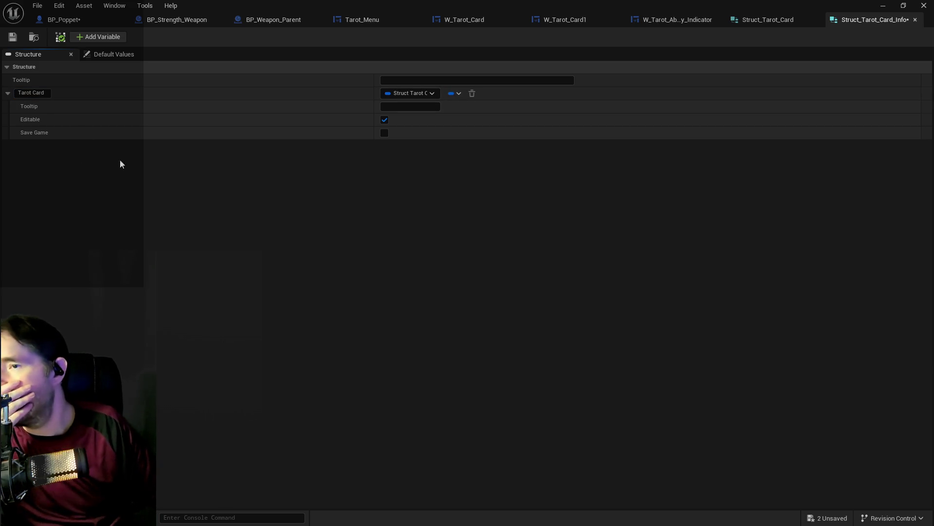
Step: Save Struct_Tarot_Card_Info and then save all assets
click(13, 37)
click(37, 5)
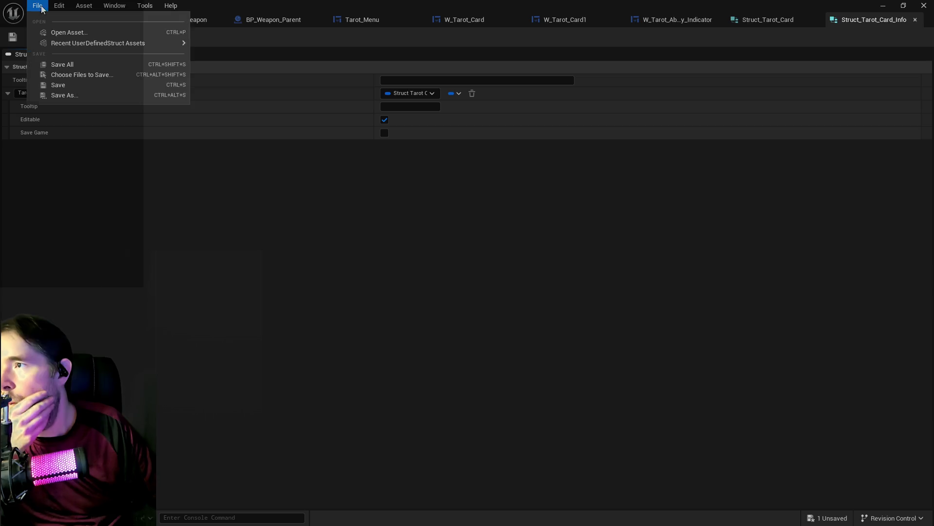
click(60, 64)
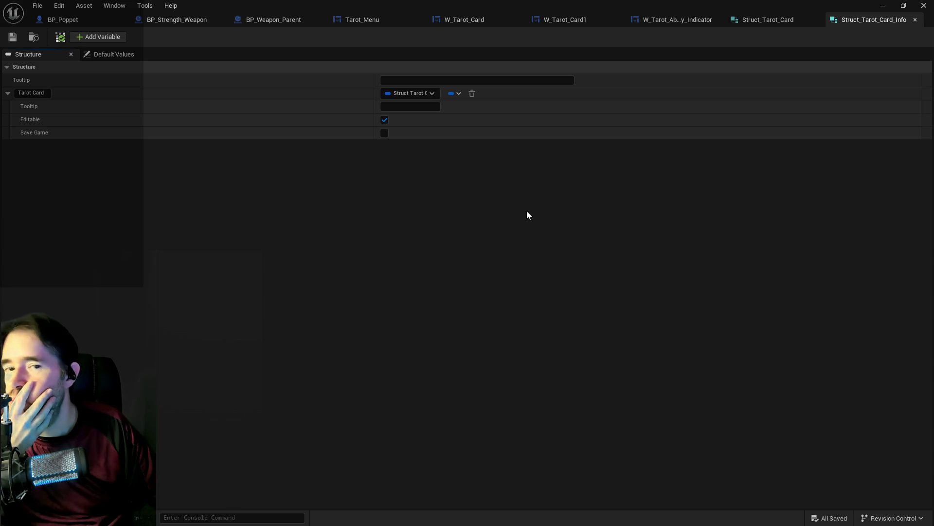
Step: Look over Struct_Tarot_Card's twelve members, then show the content browser searched for 'tarot card'
click(752, 24)
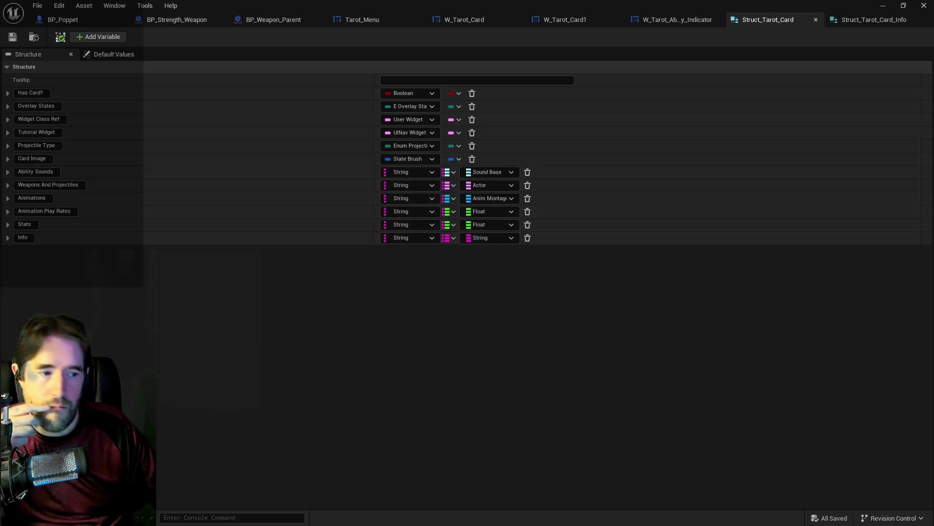
key(alt+Tab)
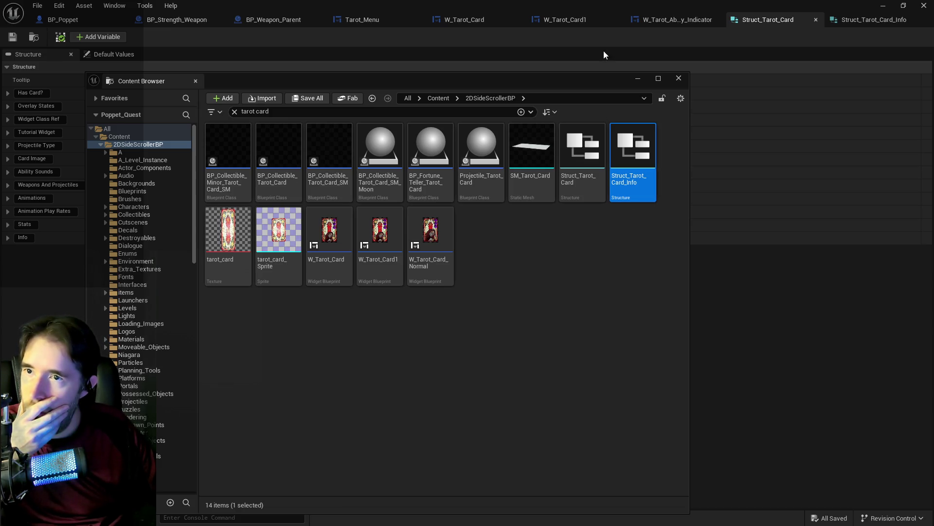
Step: Add a new variable to BP_Poppet as a map with Struct Tarot Card values
click(62, 19)
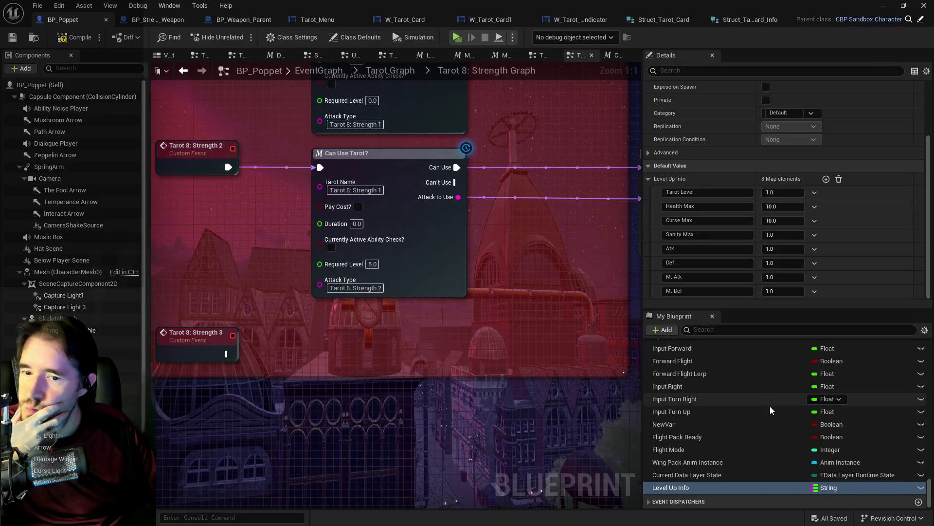
click(667, 331)
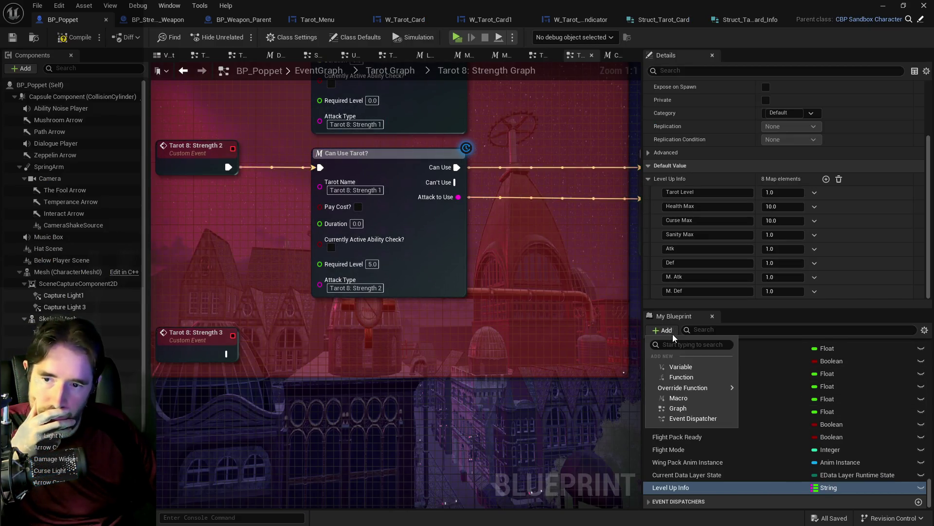
click(680, 367)
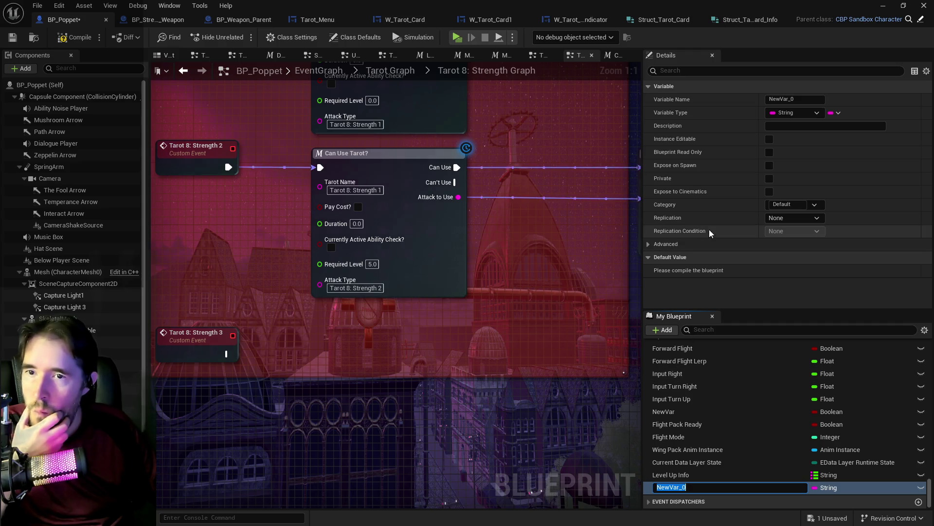
key(Return)
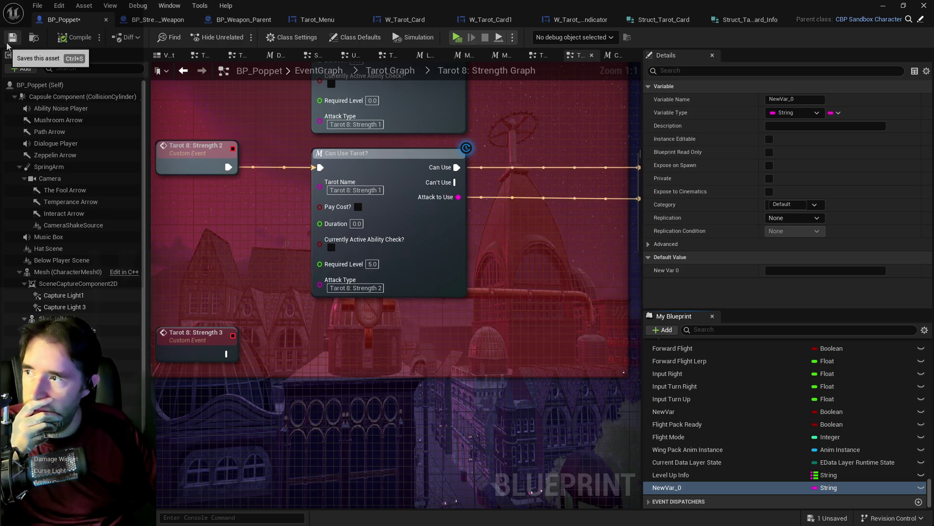
click(833, 116)
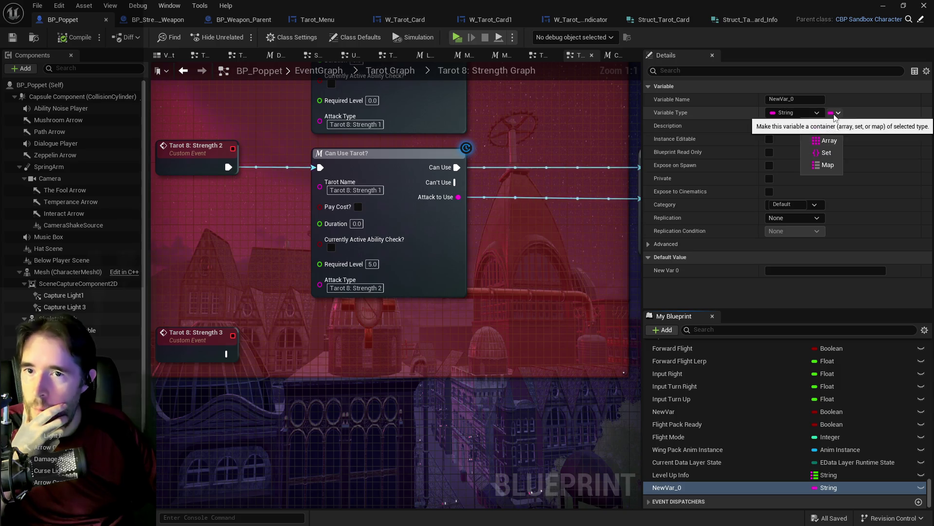
click(827, 167)
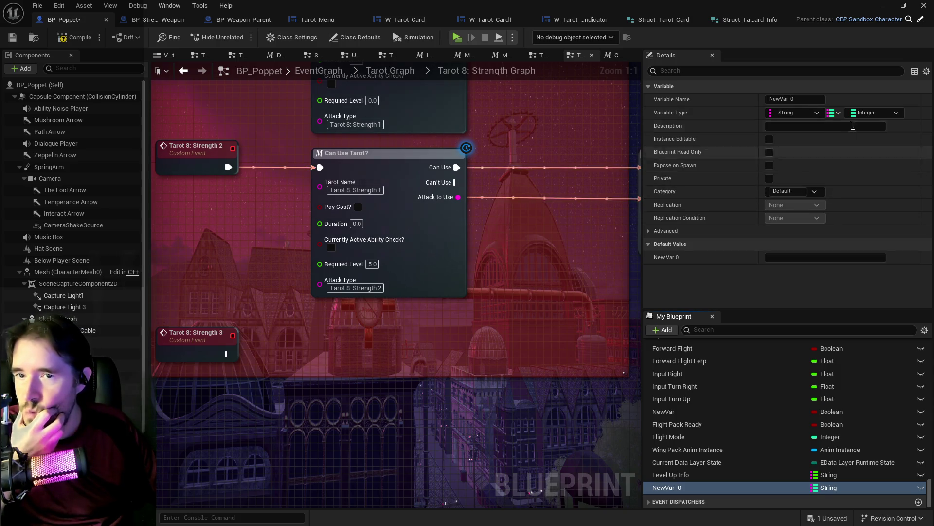
click(870, 114)
text(struct tarot)
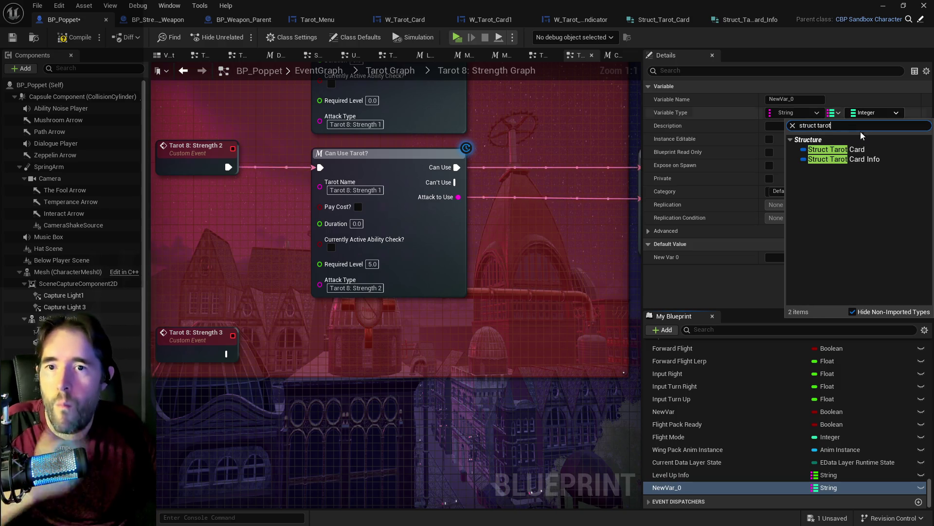
click(849, 152)
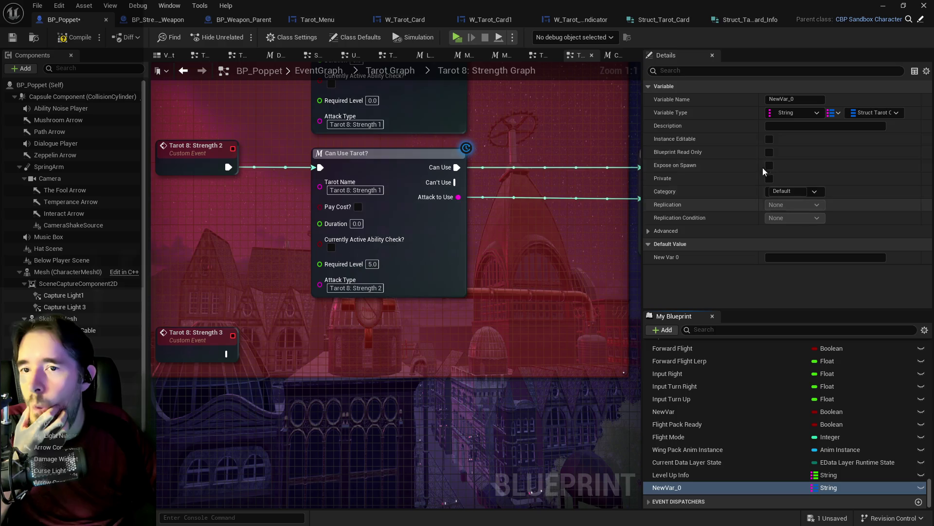
Step: Rename the variable 'Tarot Cards', then compile and save BP_Poppet
click(768, 99)
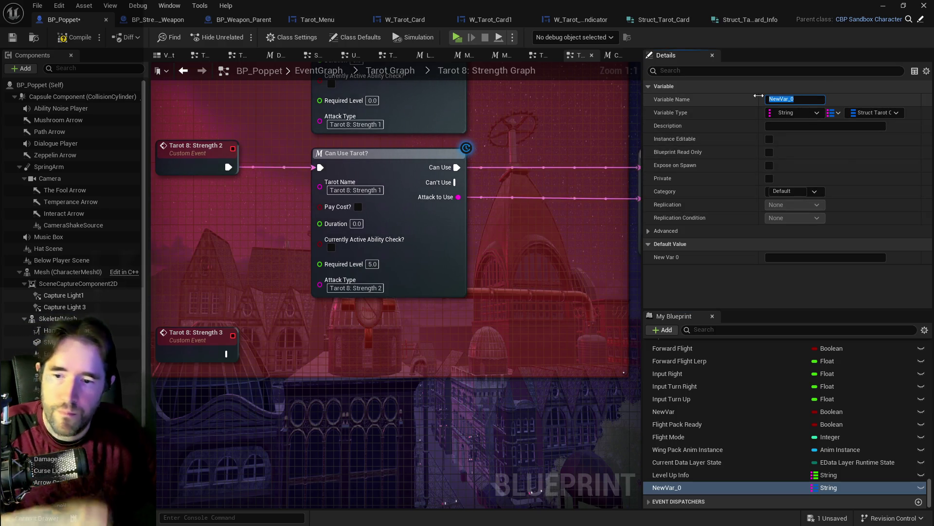
text(Tarot Cards)
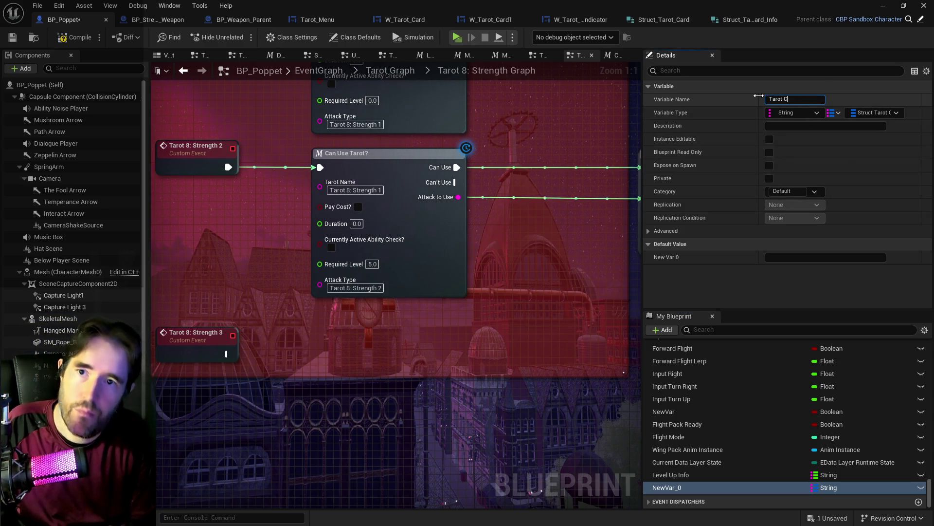
key(Return)
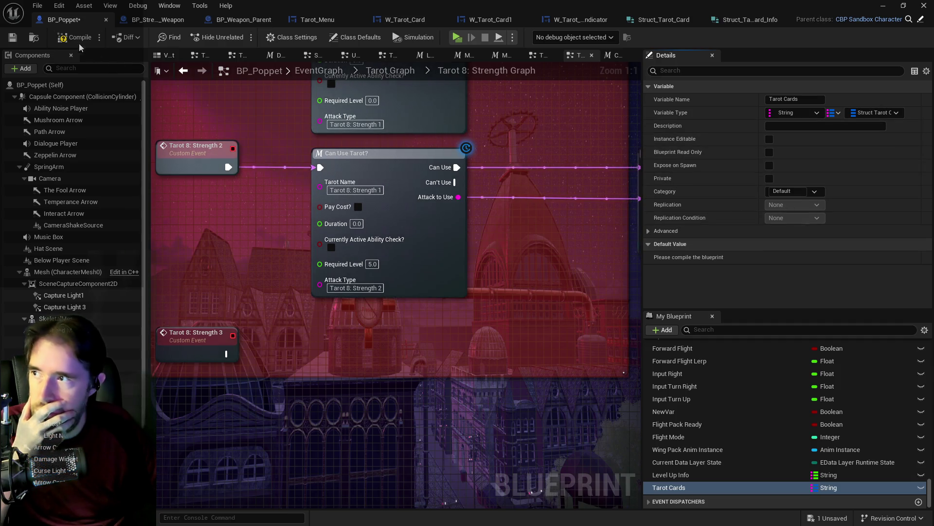
click(12, 41)
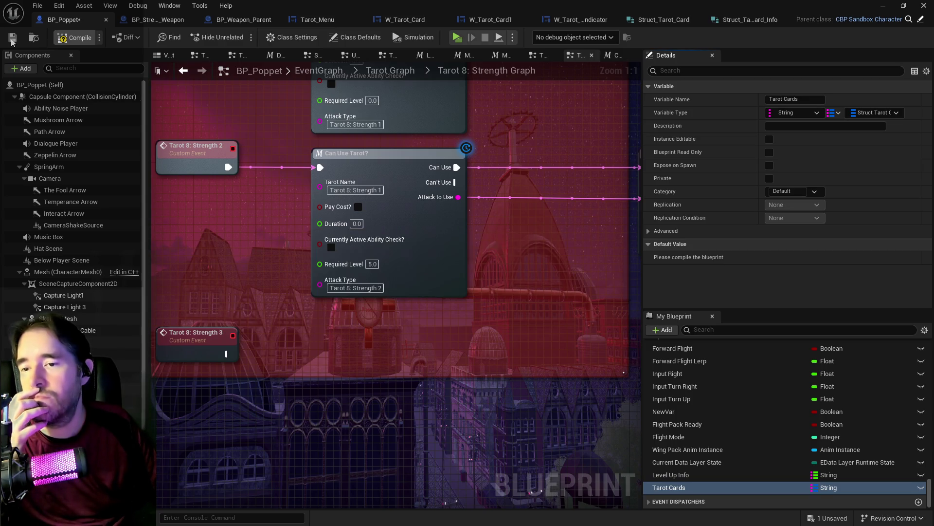
click(11, 41)
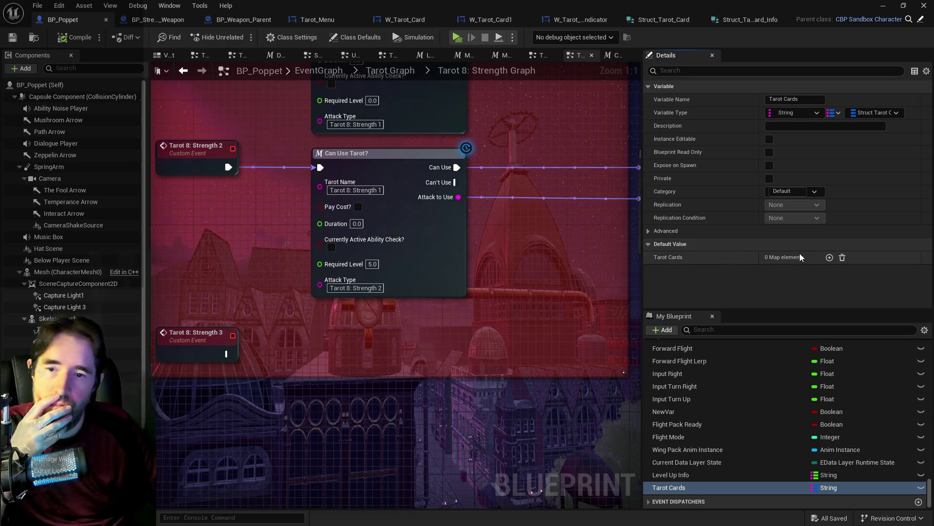
Step: Add an element to the Tarot Cards map and inspect its Tarot Card struct members
click(825, 257)
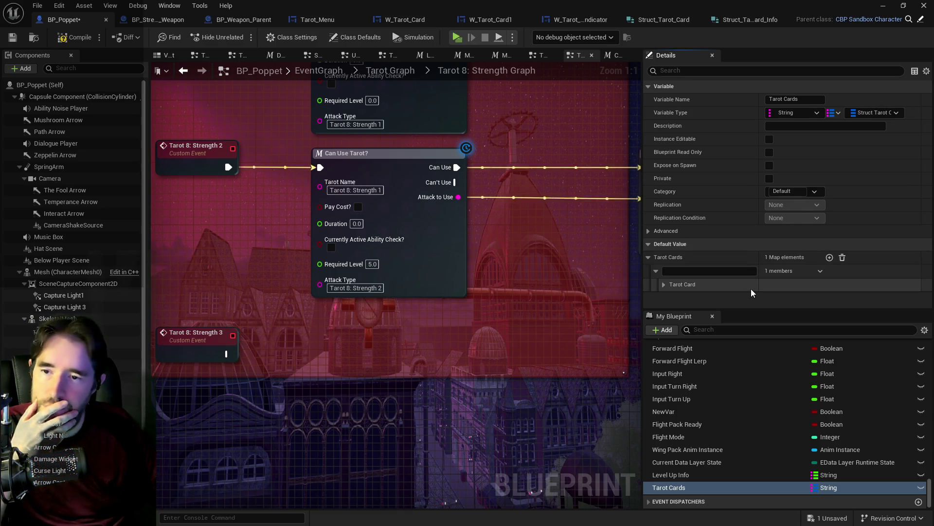
click(665, 284)
scroll(696, 282, down, 3)
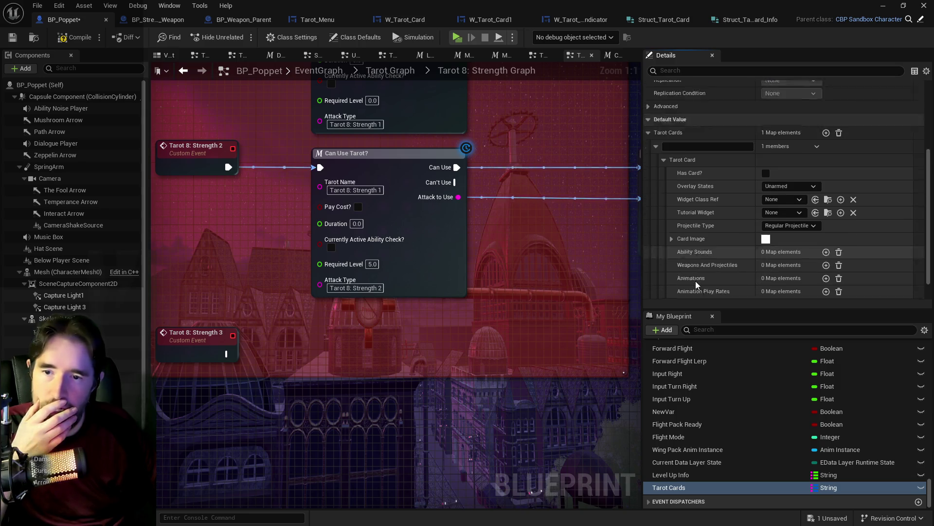
scroll(696, 282, up, 2)
click(667, 183)
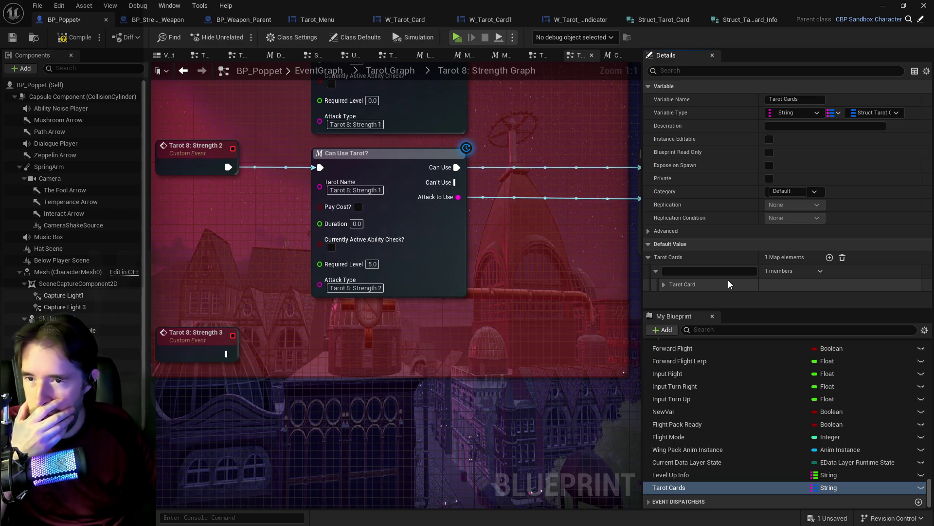
click(663, 285)
scroll(754, 283, down, 4)
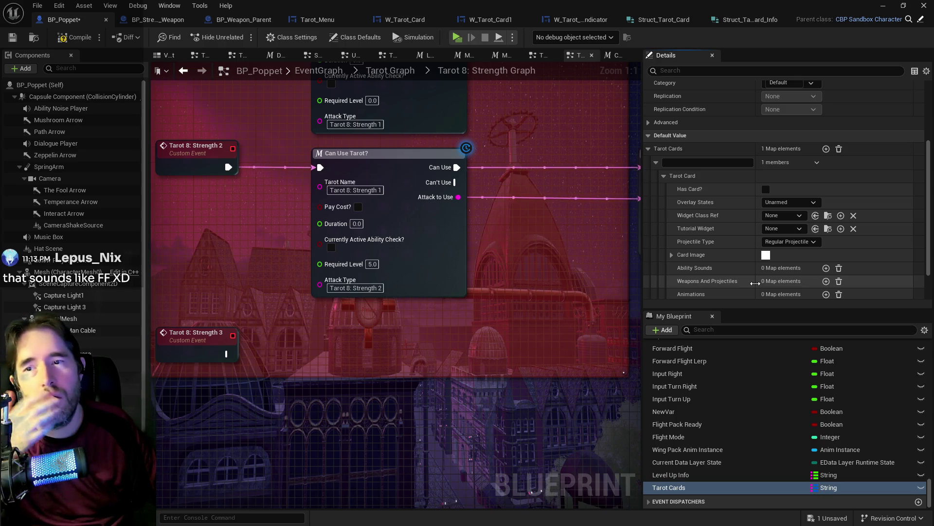
click(663, 176)
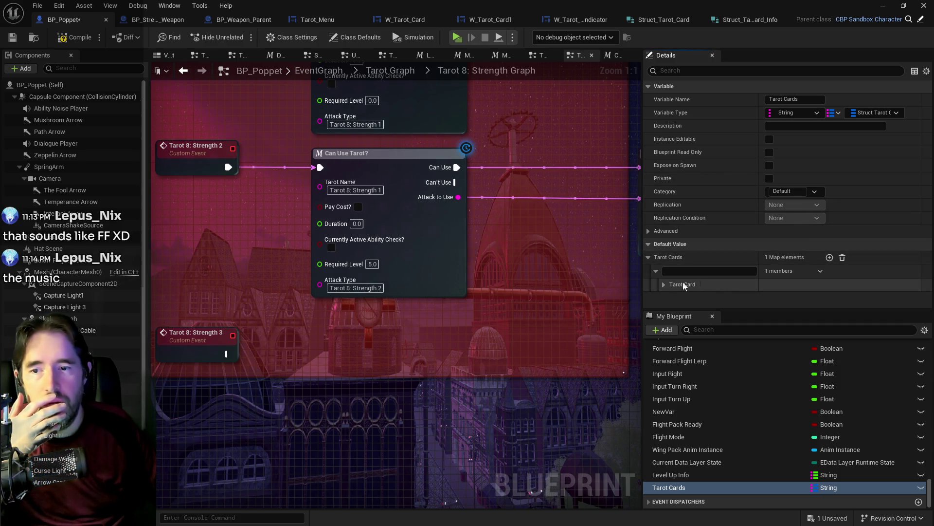
Step: Try a second map element, then filter the My Blueprint variables by 'tarot'
click(830, 257)
click(705, 271)
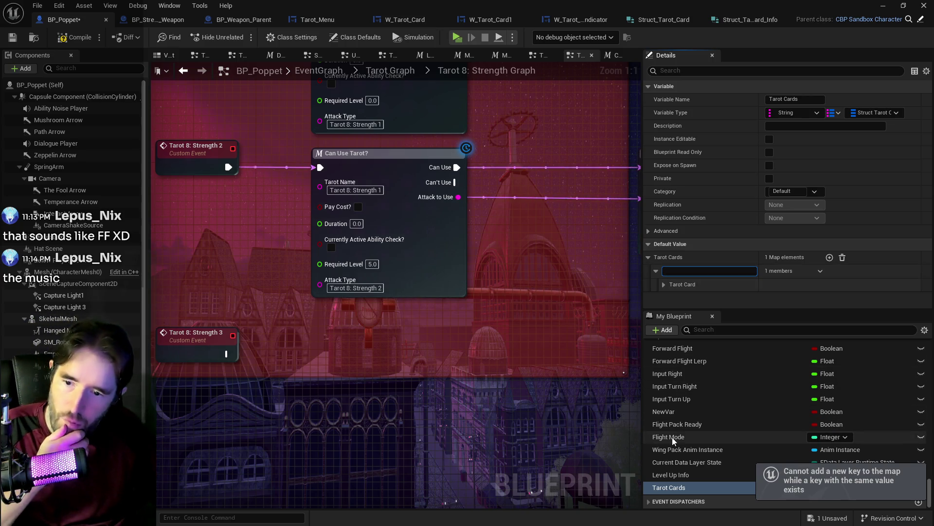
click(715, 330)
text(tarot)
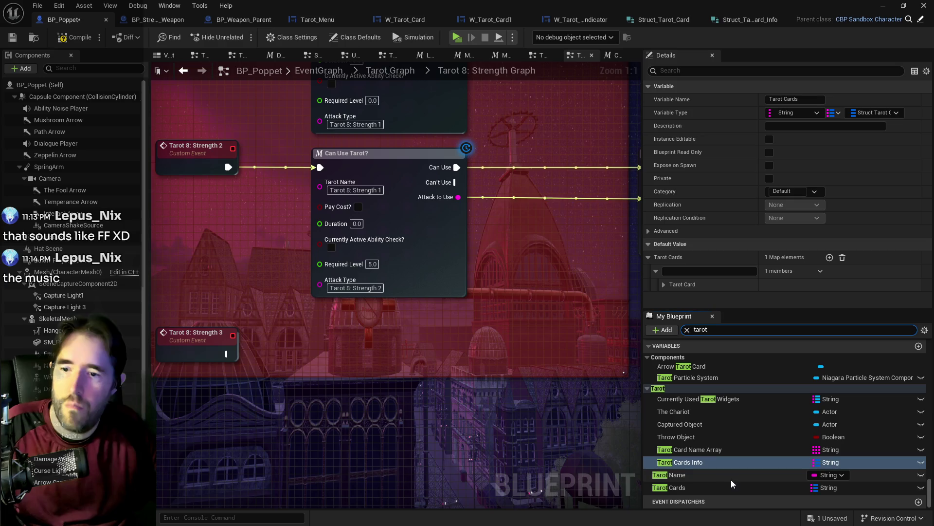
Step: Check the key format used in Tarot Cards Info's default values
click(693, 451)
click(682, 462)
click(679, 271)
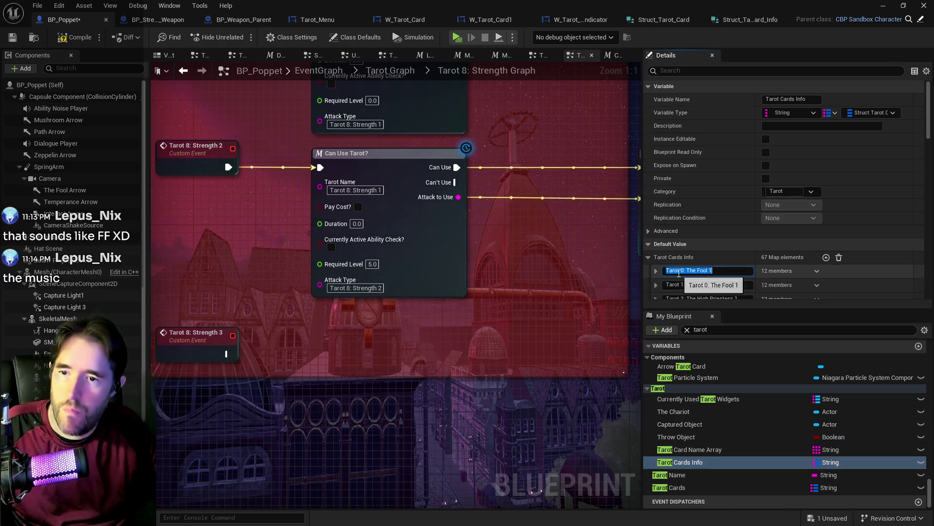
Step: Set the first Tarot Cards key to 'Tarot 0: The Fool' and expand its Tarot Card struct
click(690, 487)
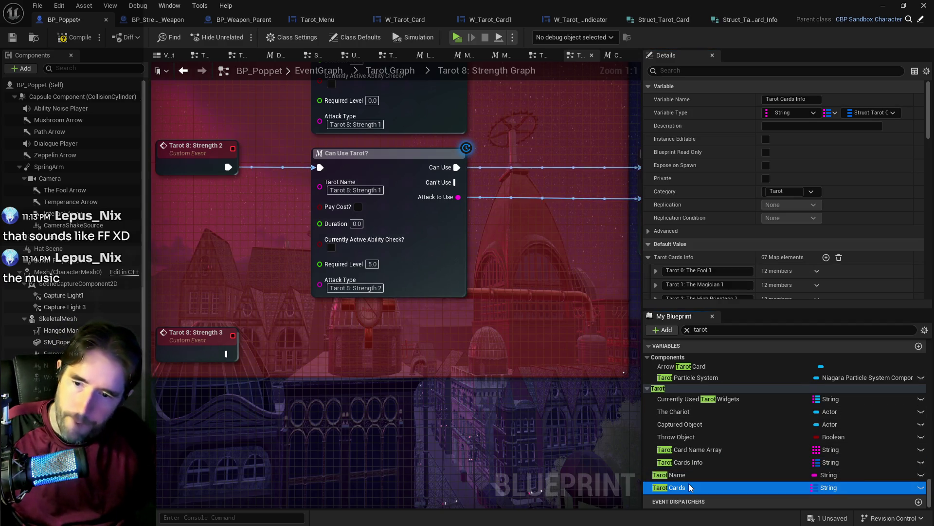
click(665, 271)
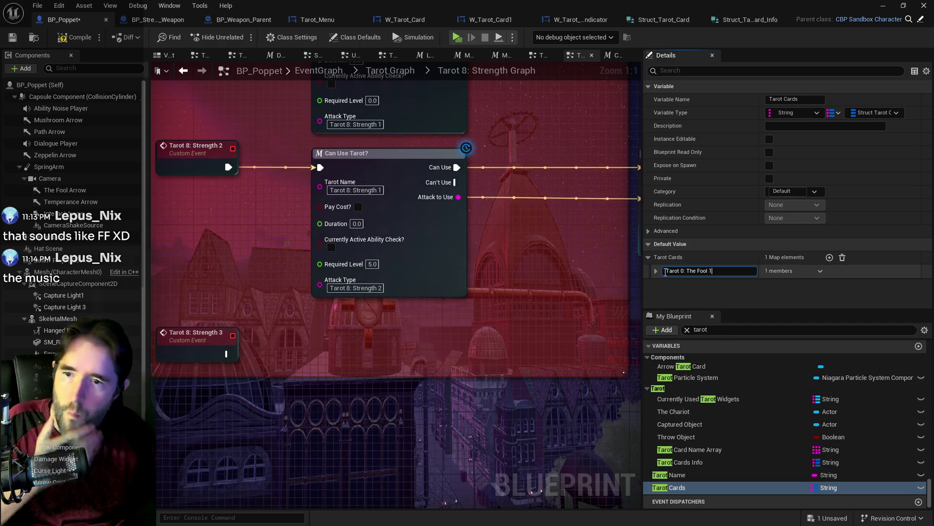
double_click(712, 271)
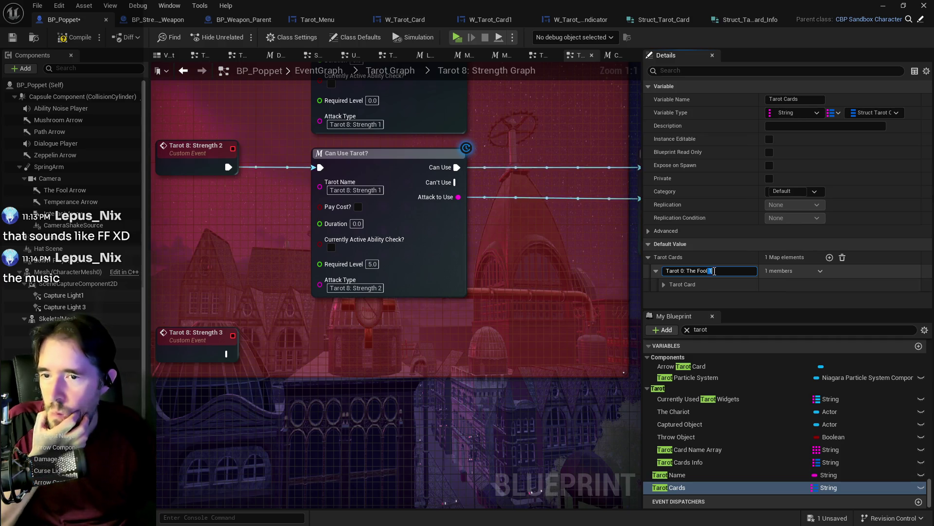
key(BackSpace)
key(Return)
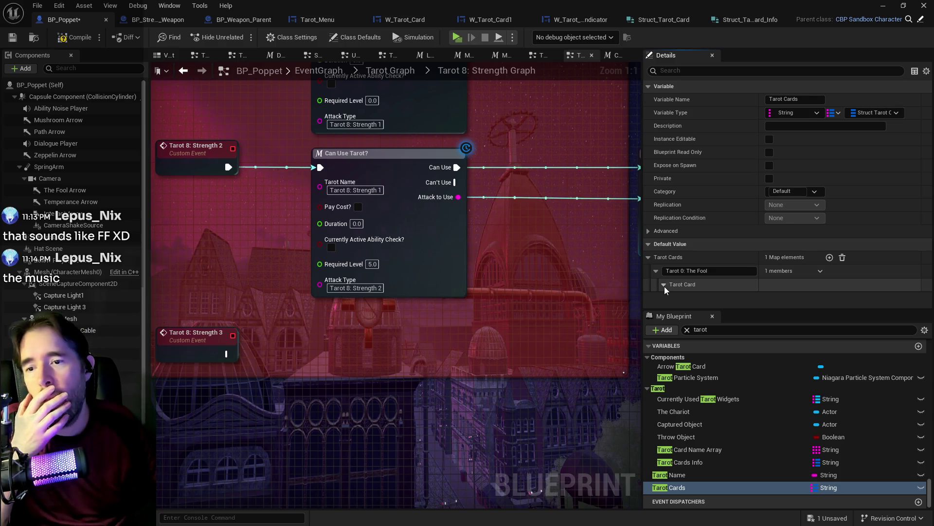
click(664, 284)
scroll(705, 280, down, 5)
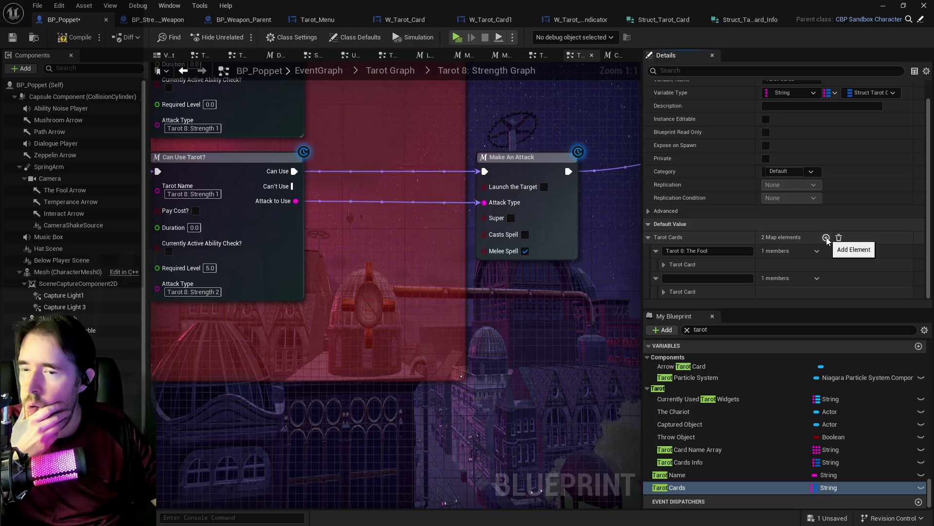
click(826, 237)
click(664, 265)
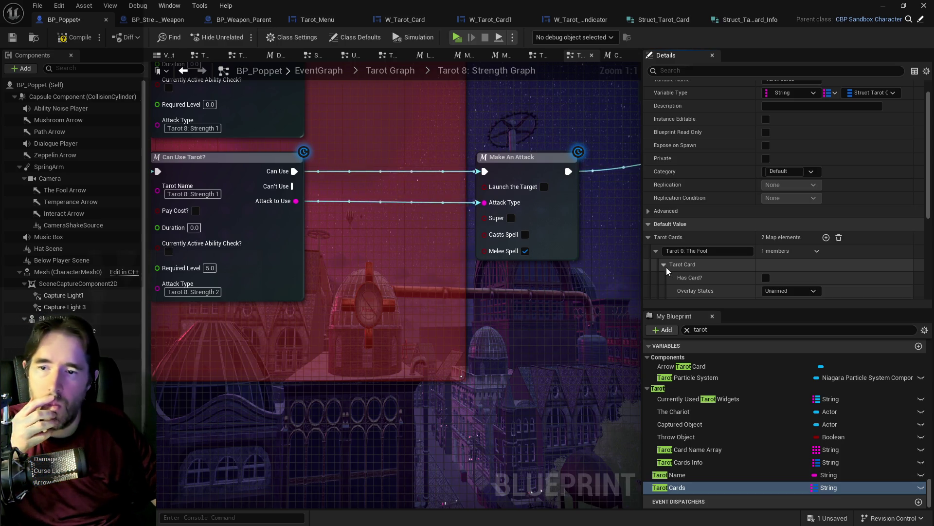
click(664, 265)
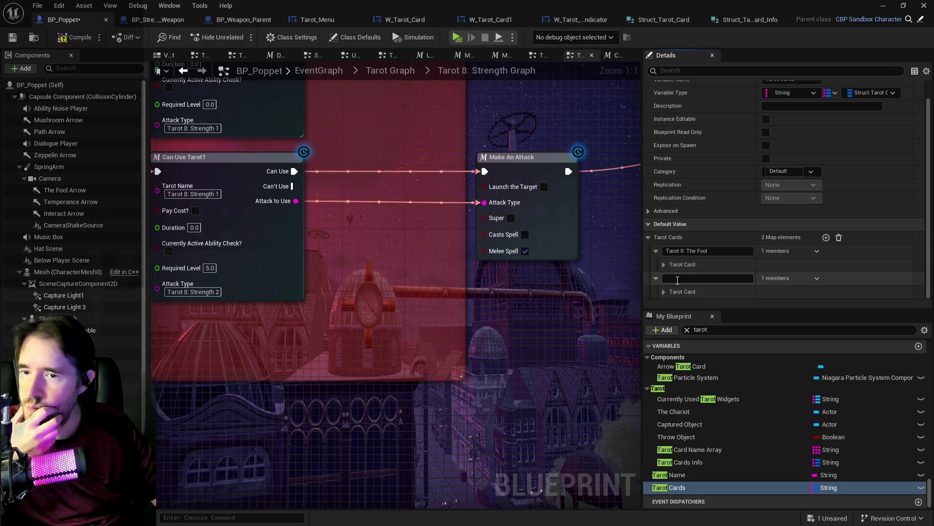
click(826, 238)
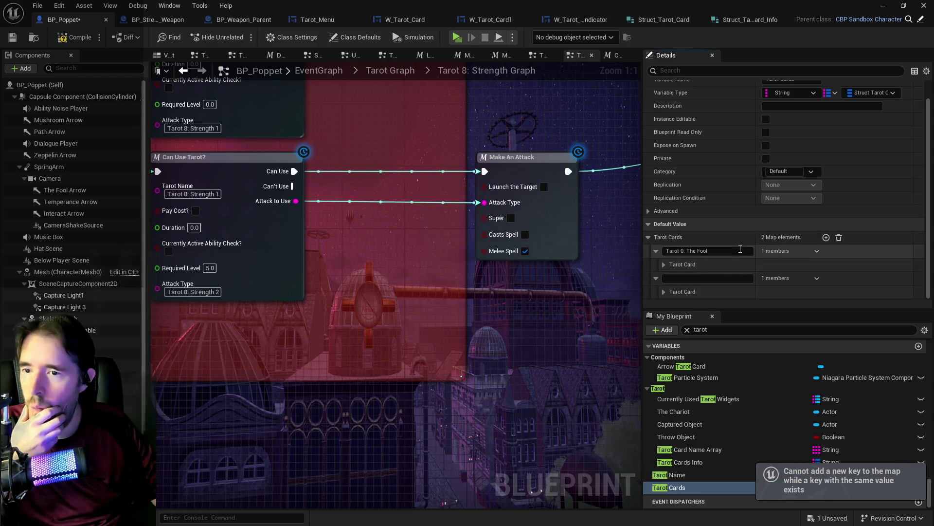
click(664, 264)
click(817, 251)
key(Escape)
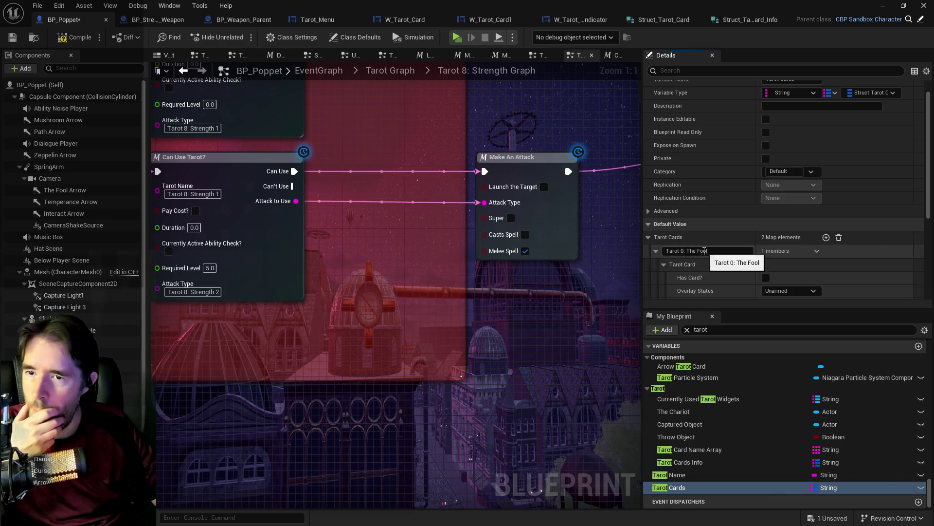
scroll(677, 276, down, 1)
click(680, 249)
scroll(680, 269, up, 1)
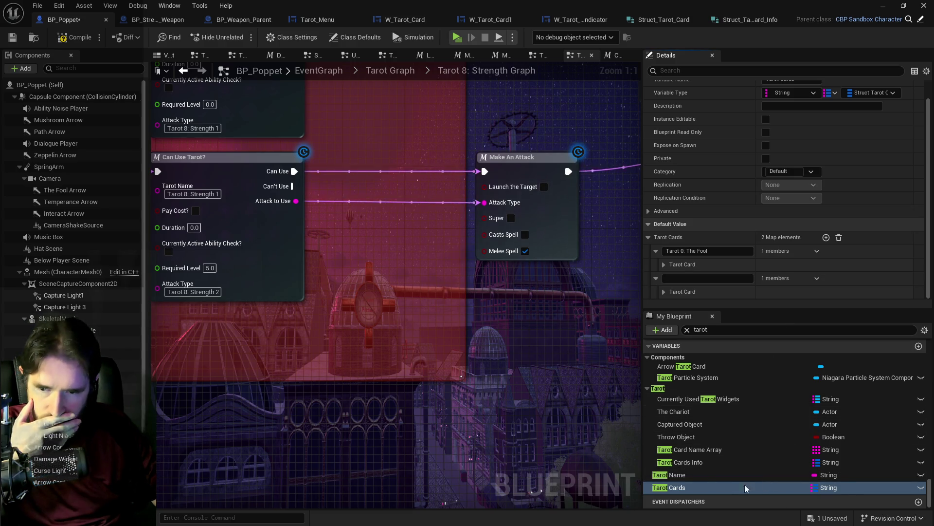
click(720, 462)
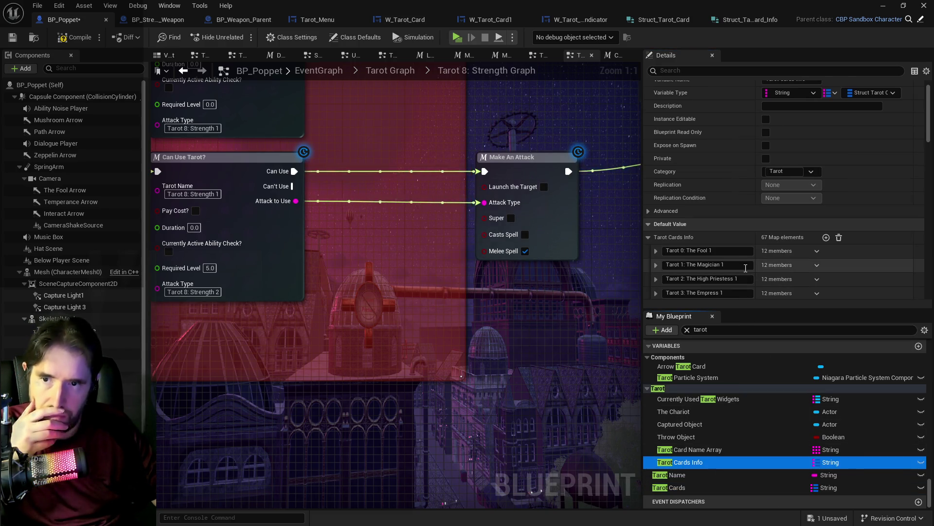
Step: Review The Fool's Tarot Cards Info entry, expanding its Stats and Animations maps
click(656, 251)
scroll(688, 258, down, 1)
scroll(688, 258, down, 2)
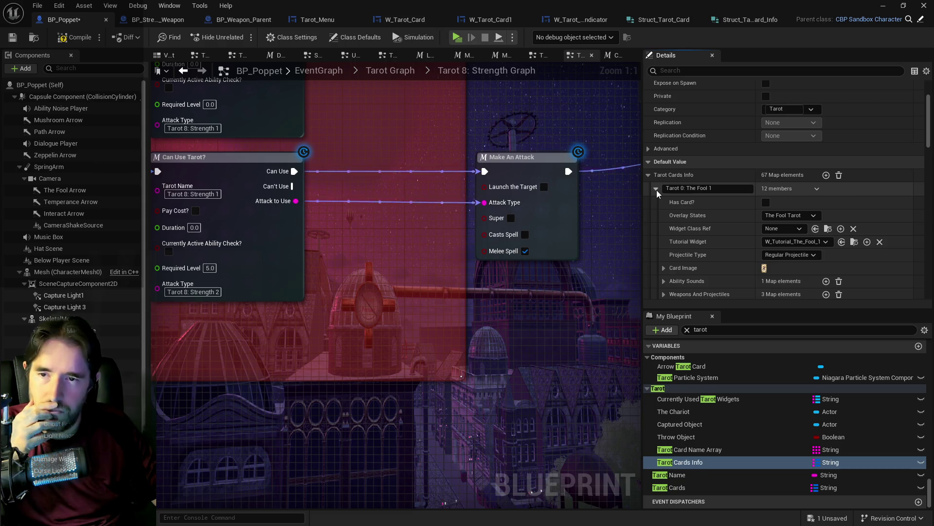
scroll(658, 194, down, 2)
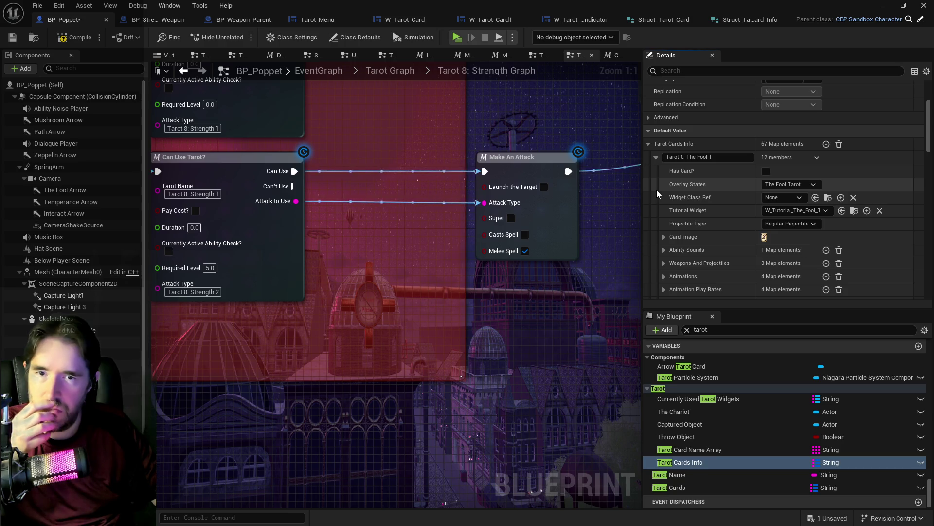
scroll(658, 194, down, 2)
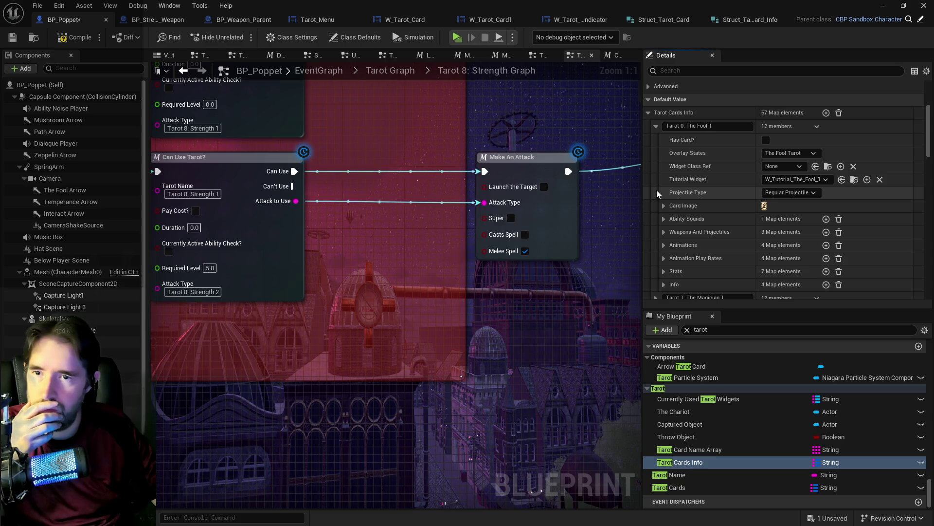
scroll(658, 194, down, 3)
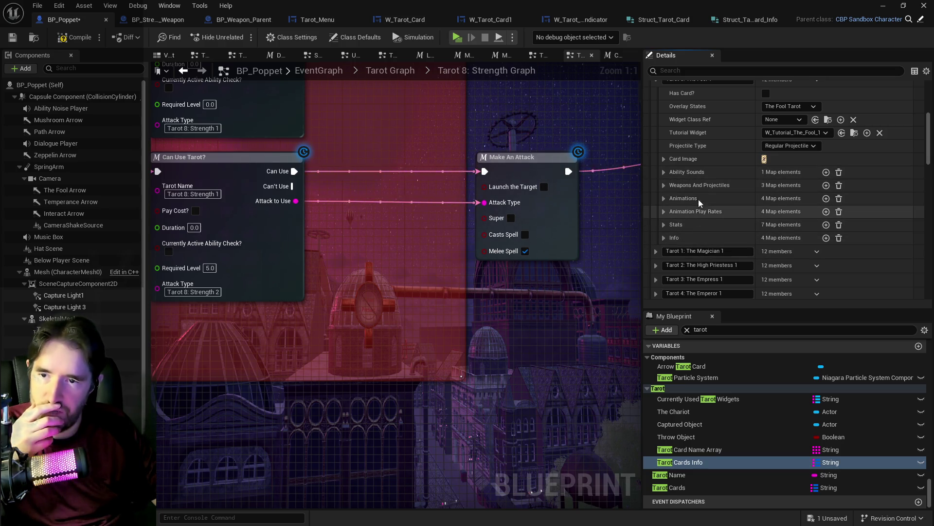
click(664, 225)
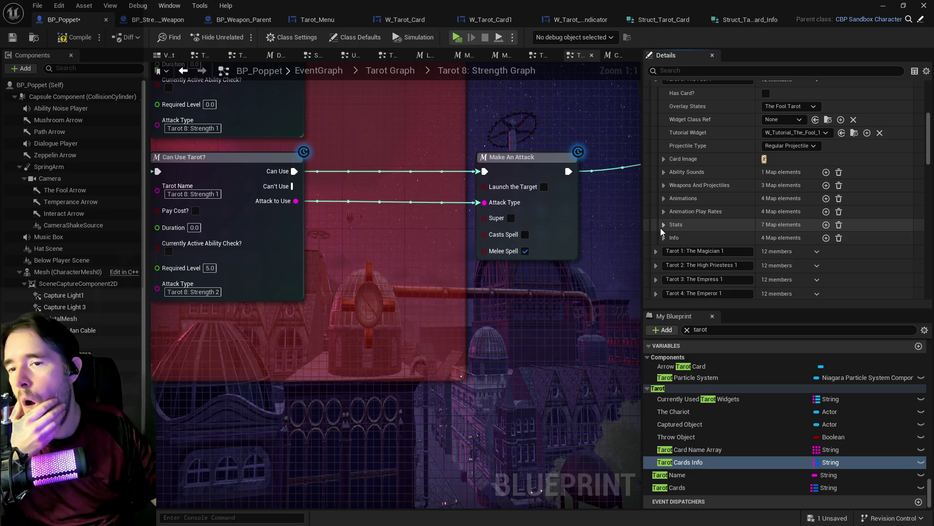
scroll(671, 231, down, 3)
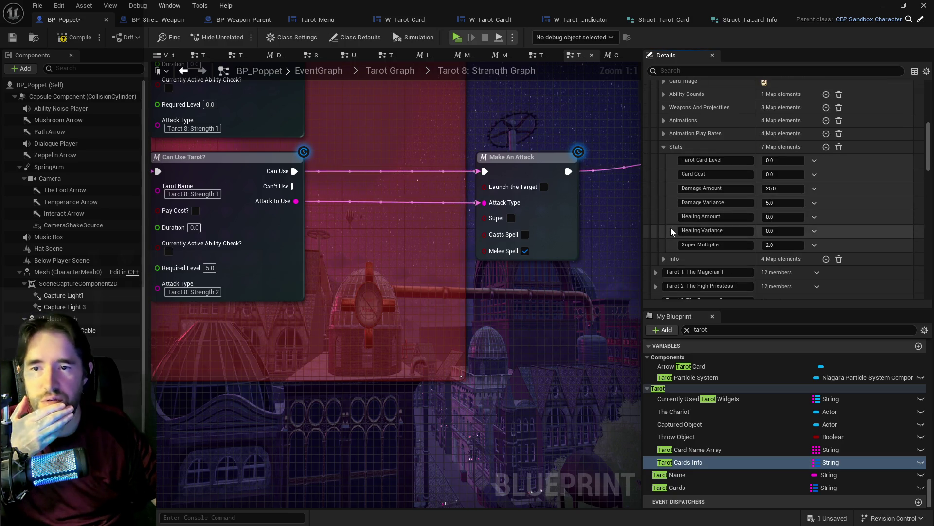
scroll(671, 231, up, 2)
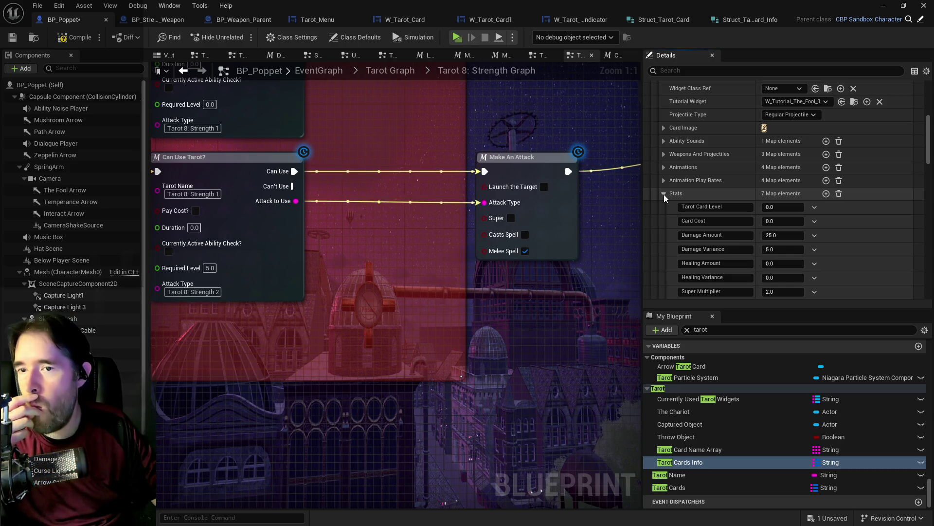
click(664, 194)
click(664, 168)
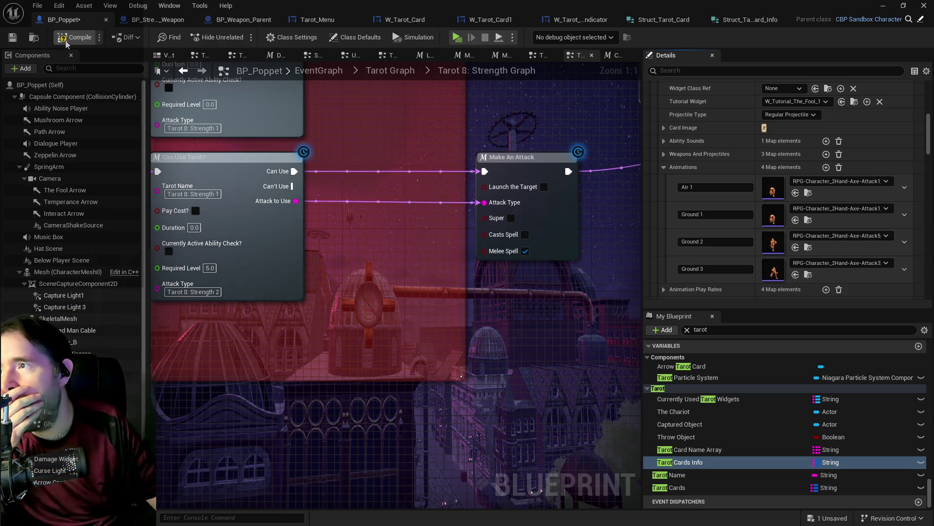
Step: Compile BP_Poppet, save all assets, and bring up Struct_Tarot_Card_Info
click(11, 40)
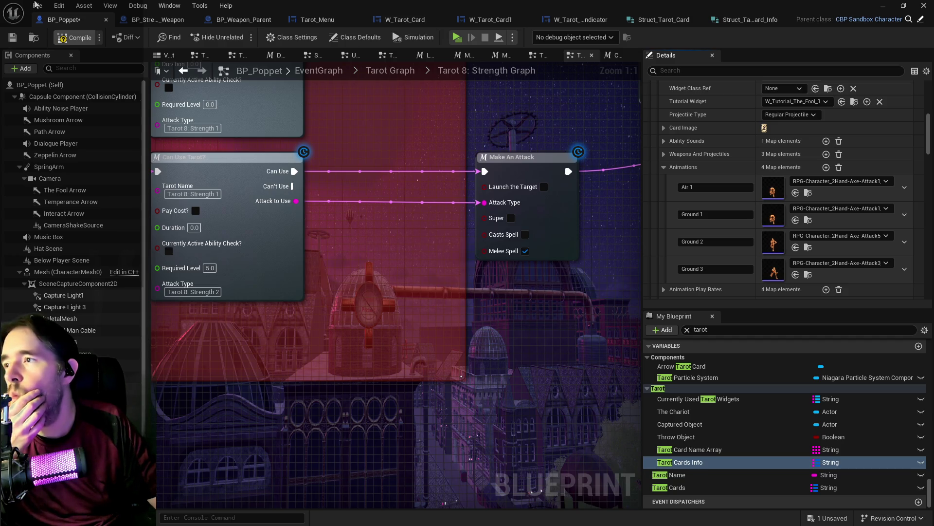
click(35, 4)
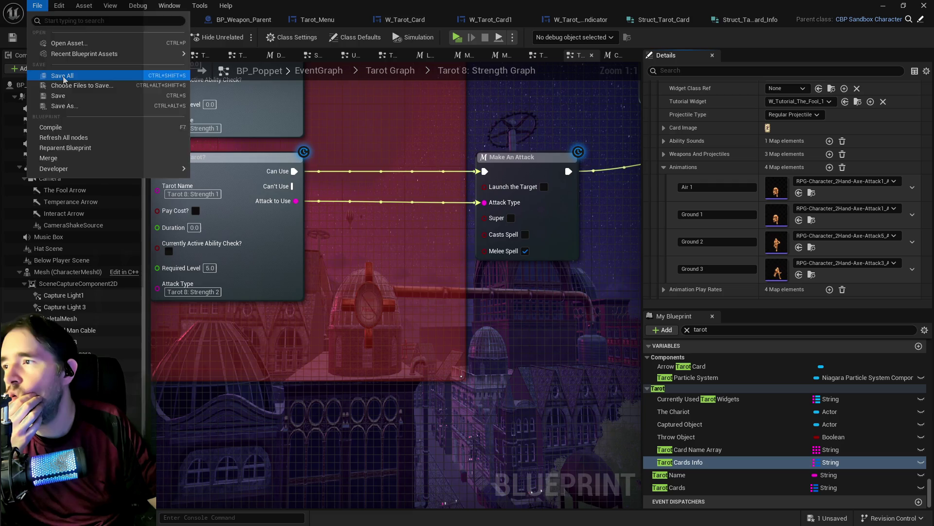
click(53, 78)
click(743, 20)
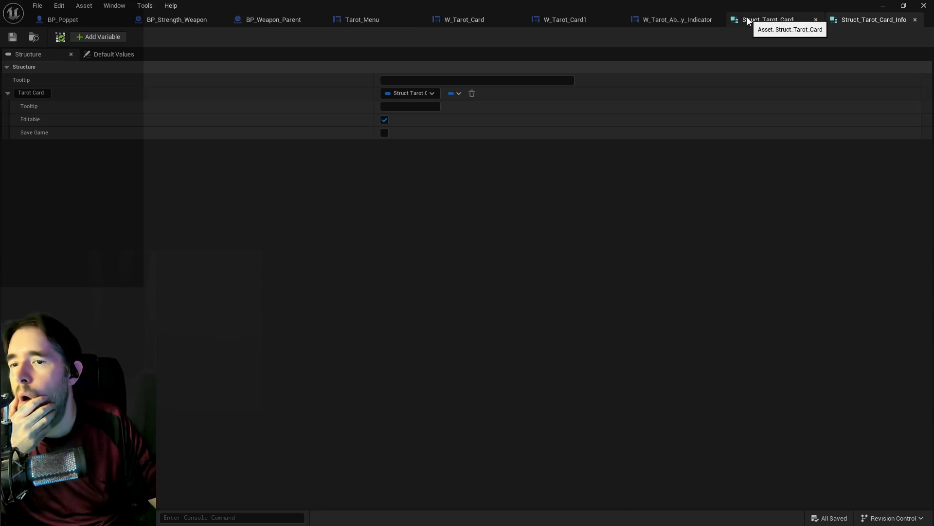
Step: After comparing with Struct_Tarot_Card, set the Tarot Card member's type to String
click(695, 22)
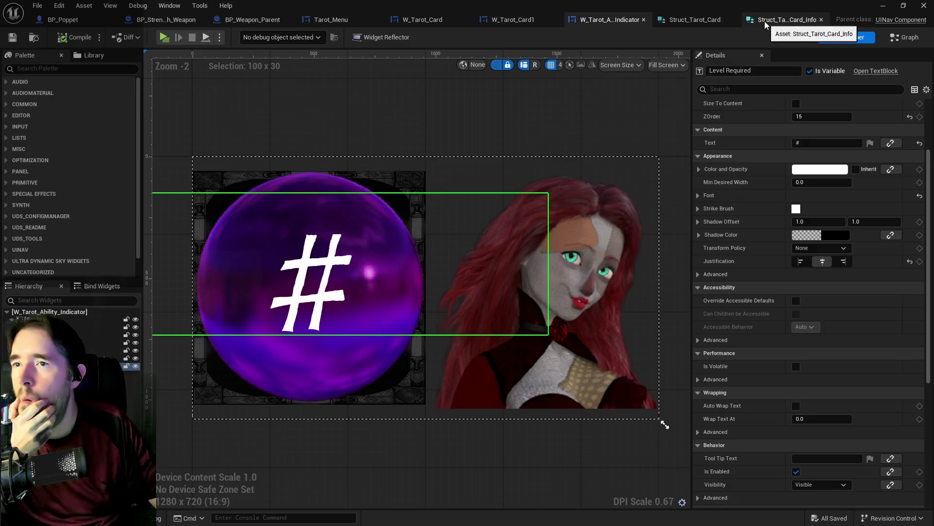
click(701, 21)
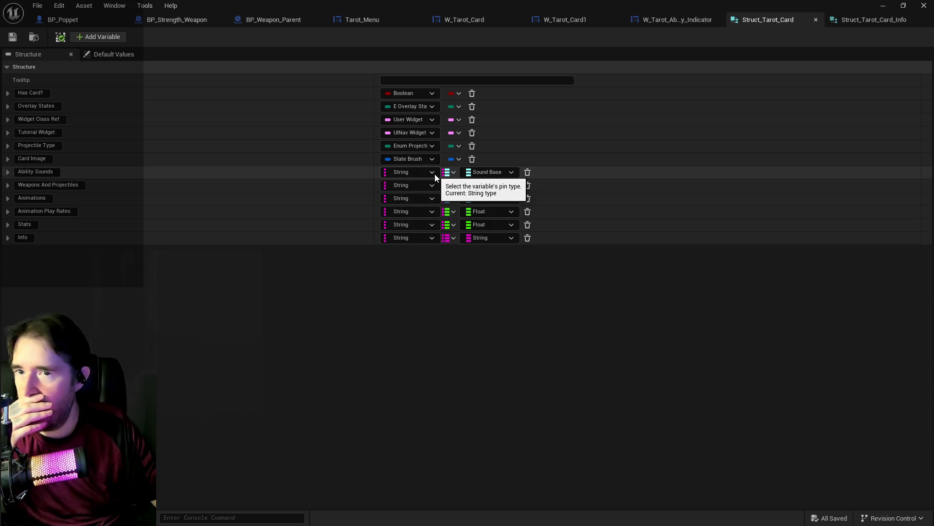
click(854, 24)
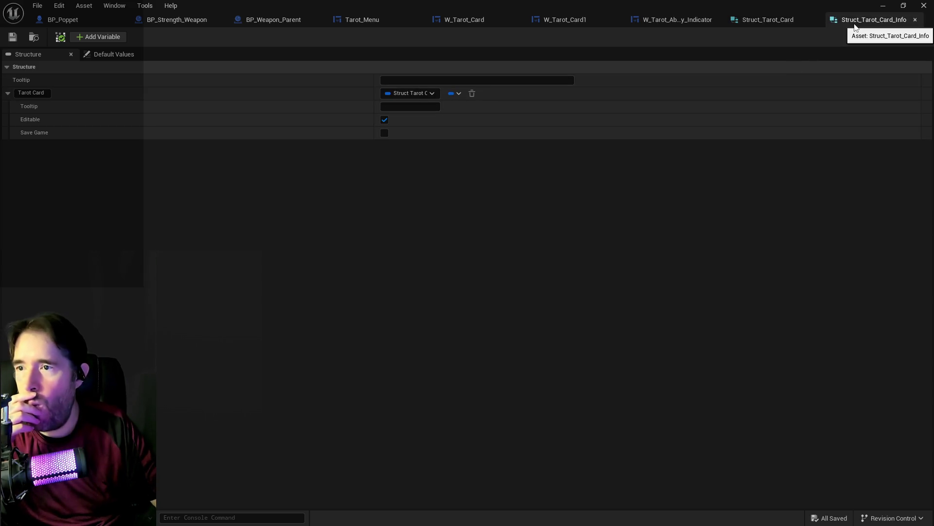
click(452, 93)
click(414, 94)
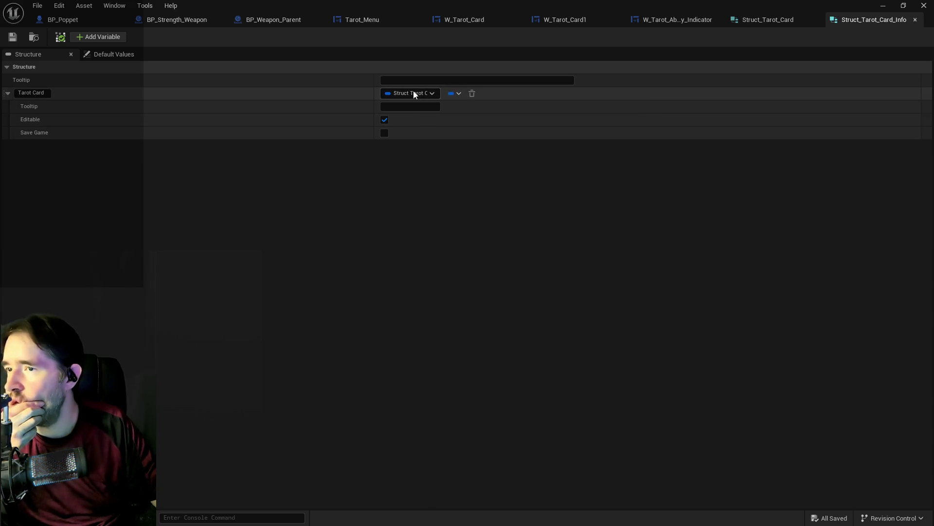
click(414, 94)
key(ctrl+z)
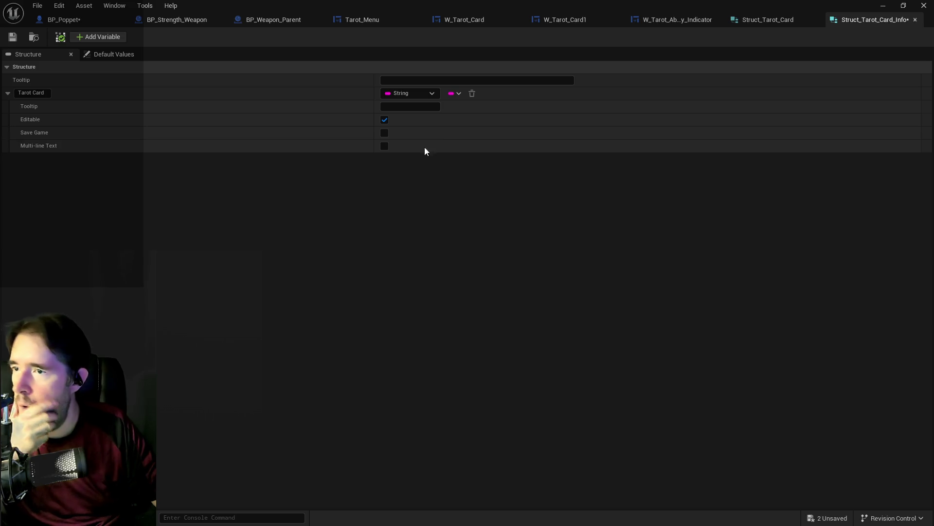
Step: Make Tarot Card a map whose values are Struct Tarot Card
click(457, 93)
click(442, 144)
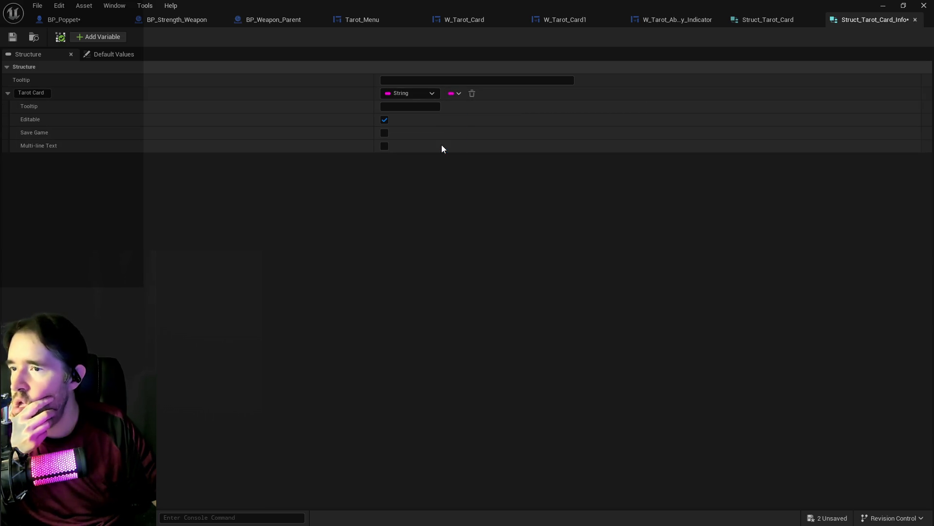
click(484, 95)
text(struc)
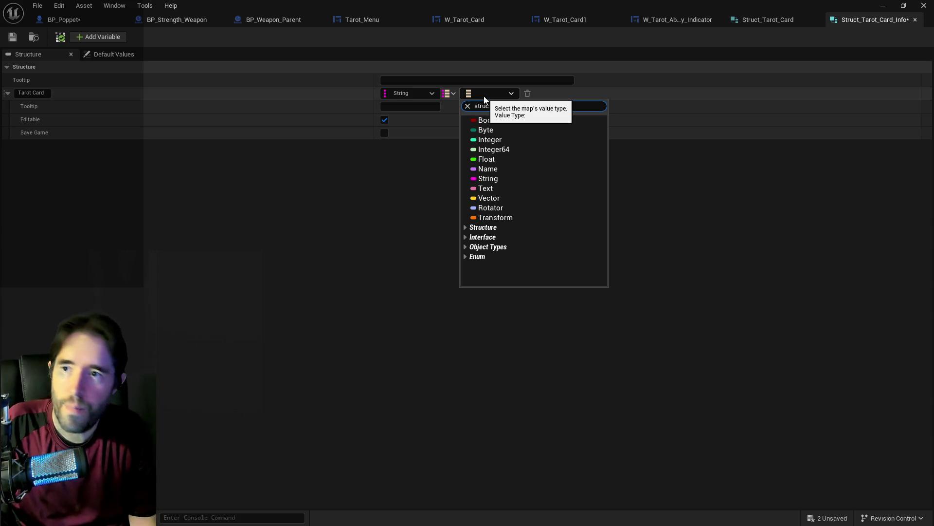
text(t tarot)
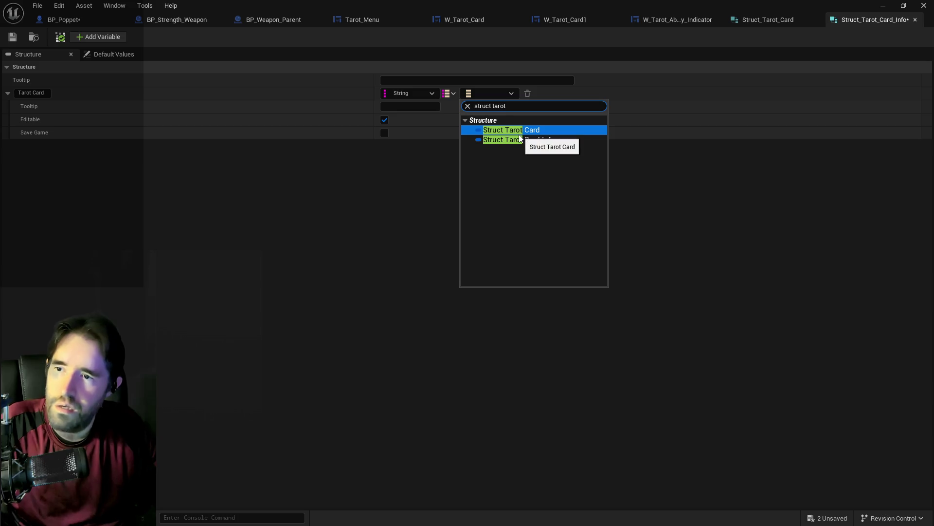
click(514, 130)
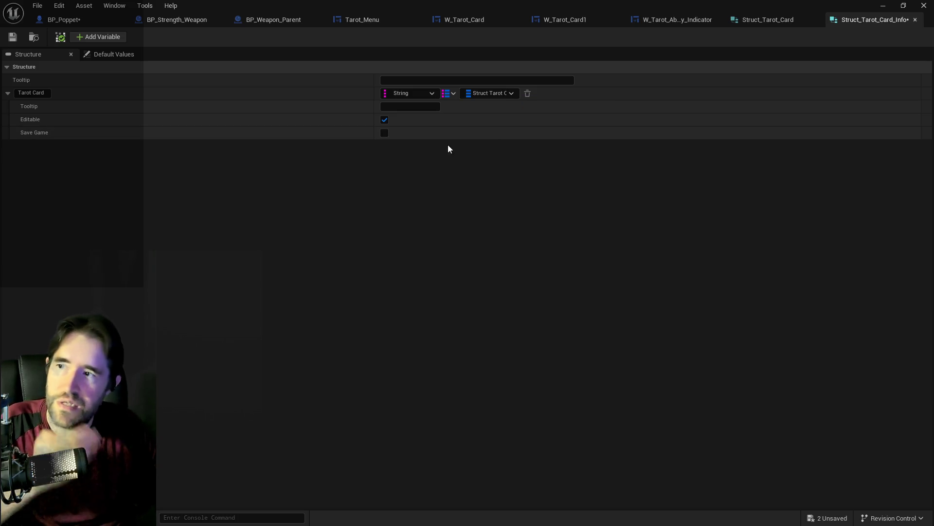
Step: Save the structure and all assets, then return to BP_Poppet
click(12, 38)
click(37, 5)
click(61, 65)
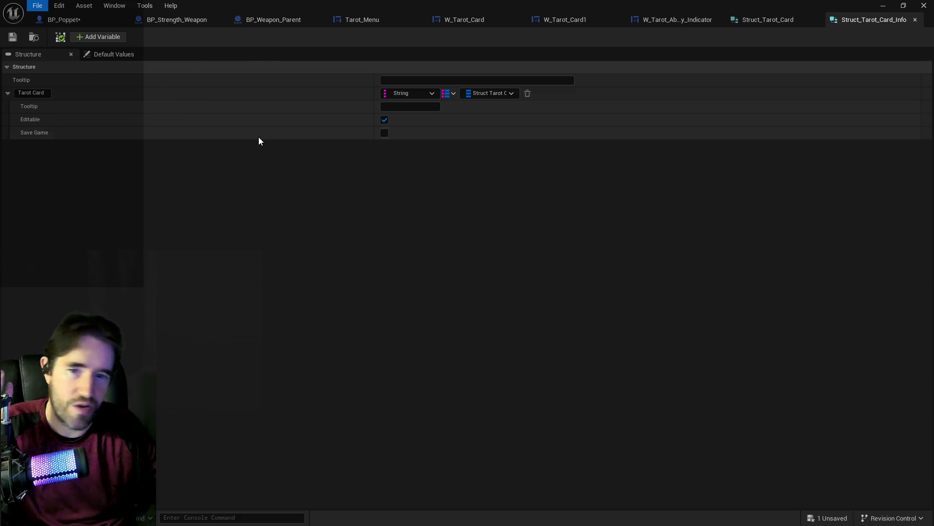
click(359, 25)
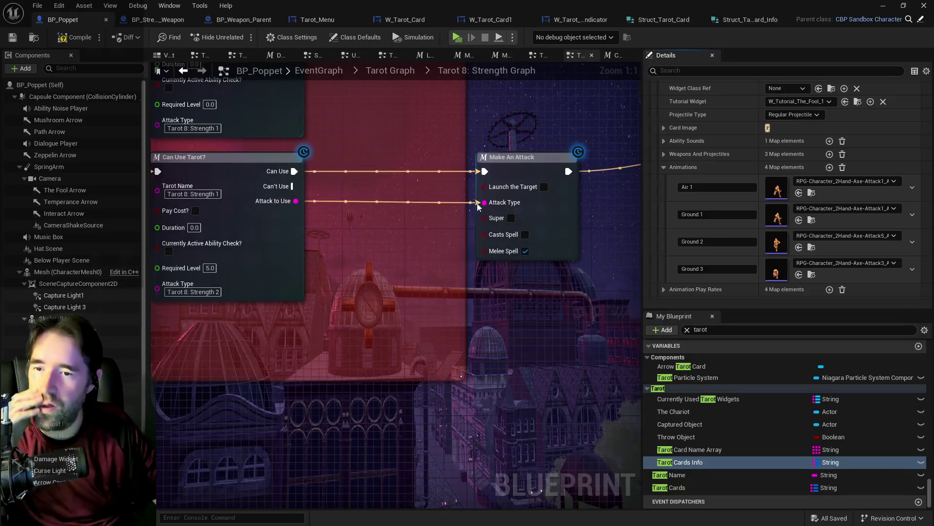
Step: Expand Tarot 0: The Fool in the Tarot Cards defaults and recompile BP_Poppet
click(702, 487)
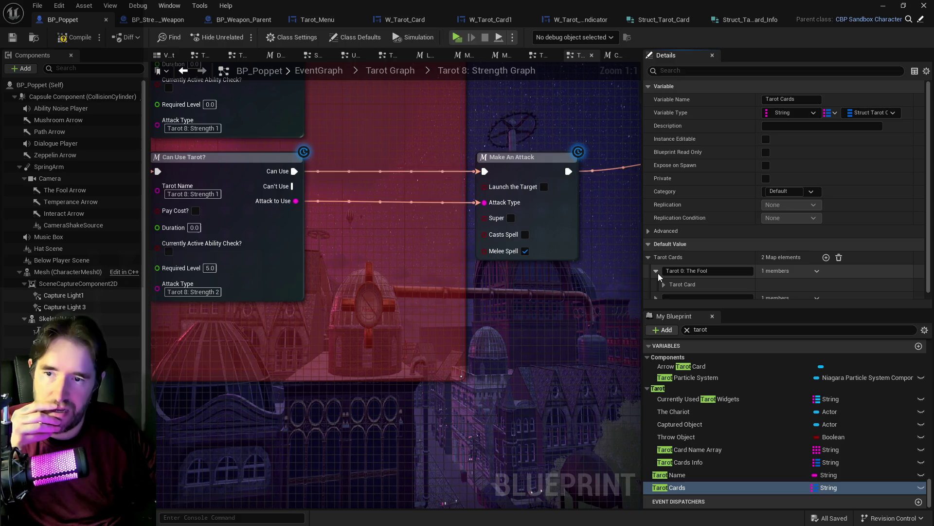
click(655, 270)
scroll(680, 277, down, 1)
scroll(680, 278, down, 5)
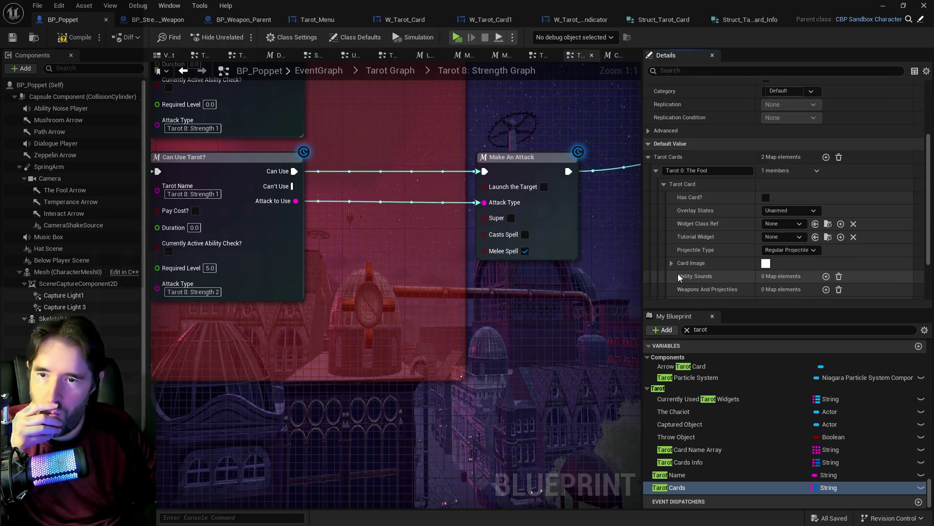
scroll(680, 277, up, 3)
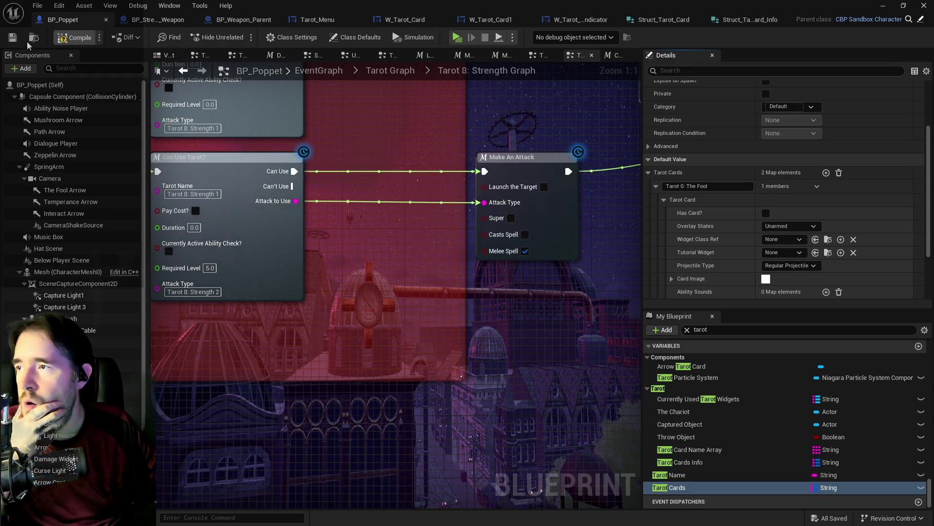
click(12, 38)
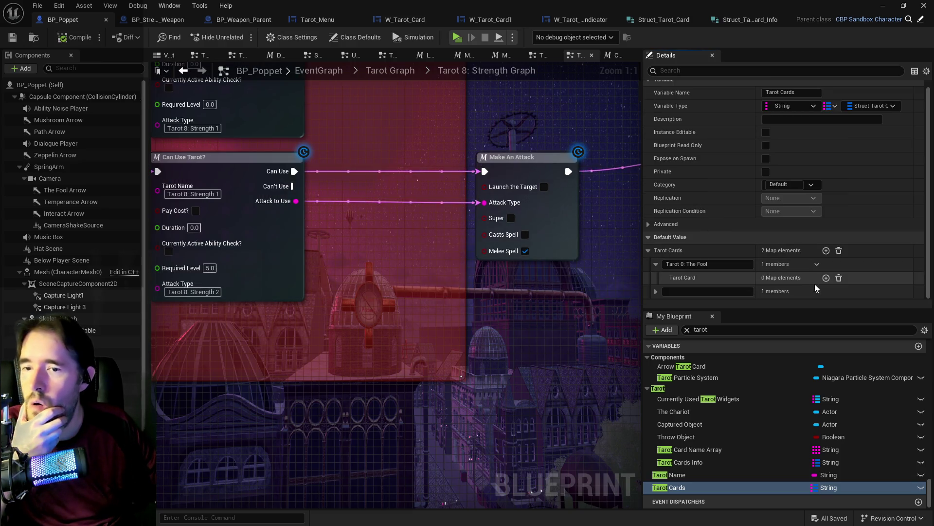
Step: Add an element to The Fool's Tarot Card map and look through its twelve fields
click(825, 278)
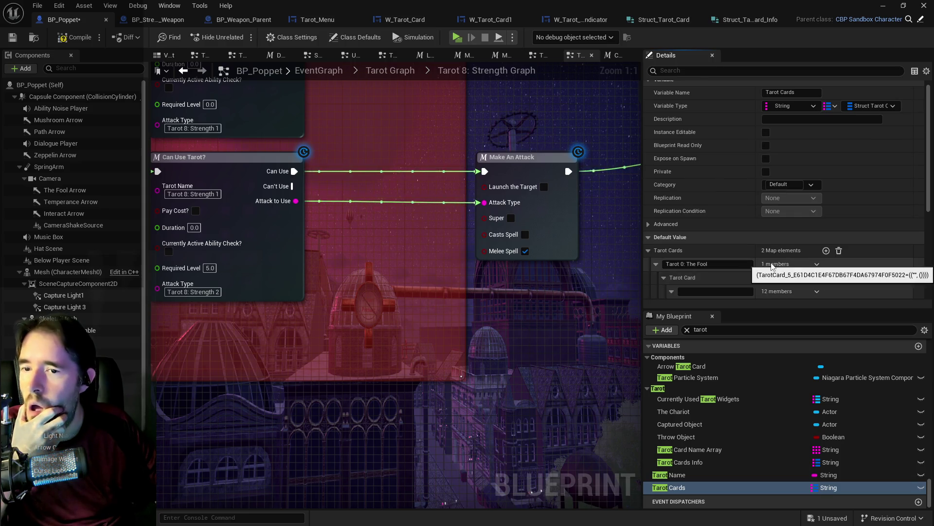
scroll(734, 278, down, 3)
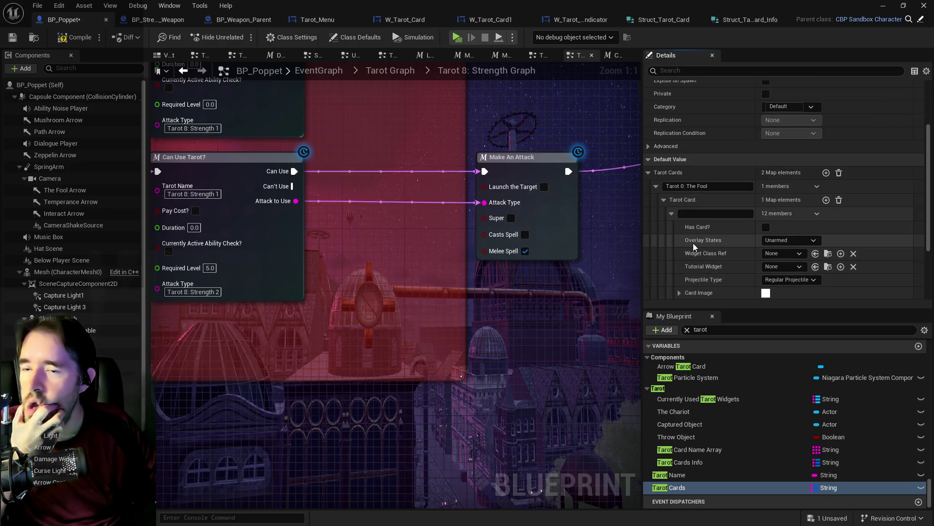
scroll(693, 247, down, 3)
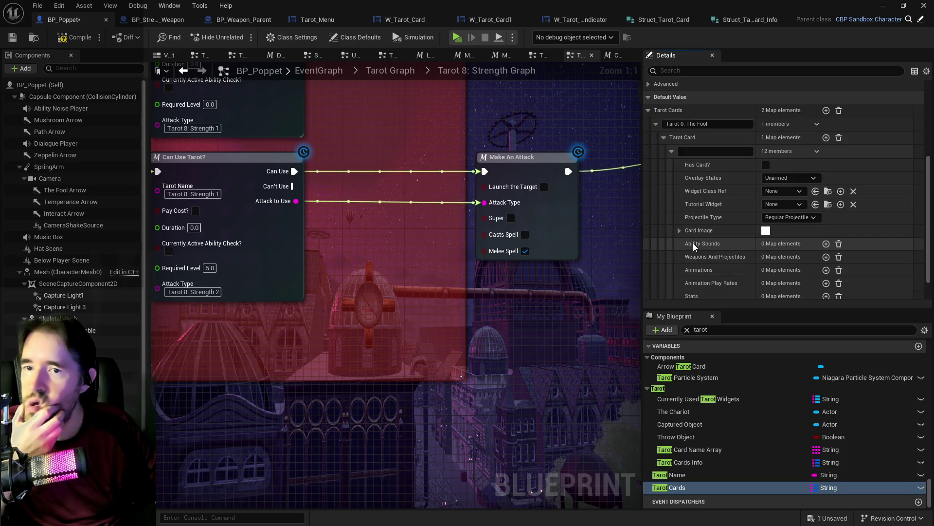
scroll(694, 247, down, 2)
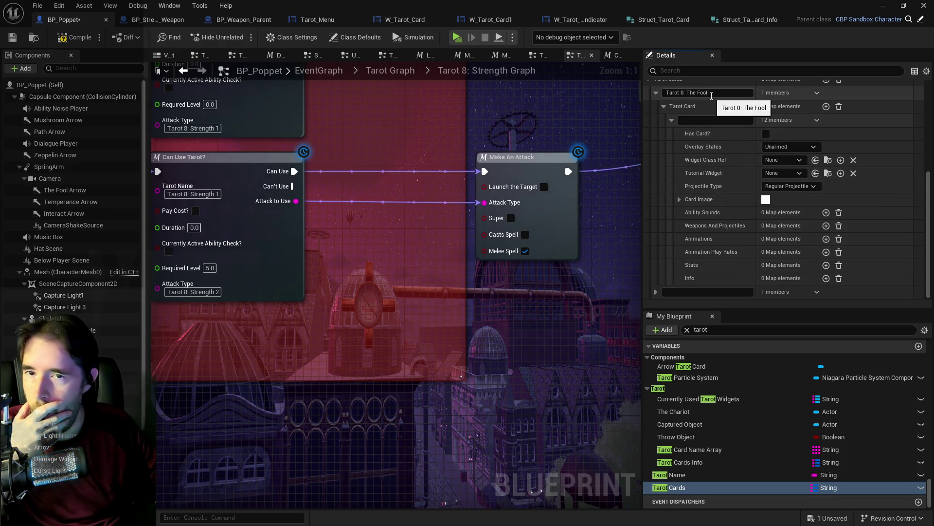
scroll(713, 117, up, 4)
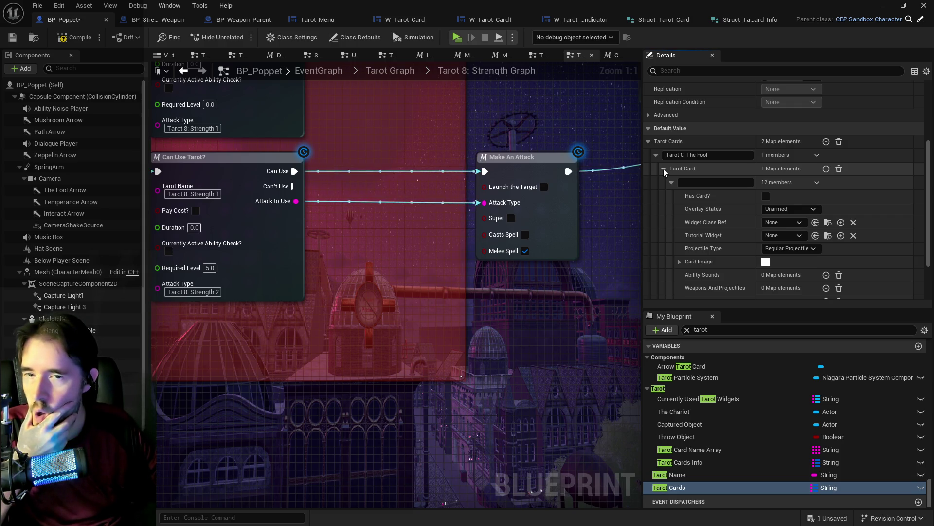
scroll(726, 232, down, 3)
scroll(725, 233, down, 1)
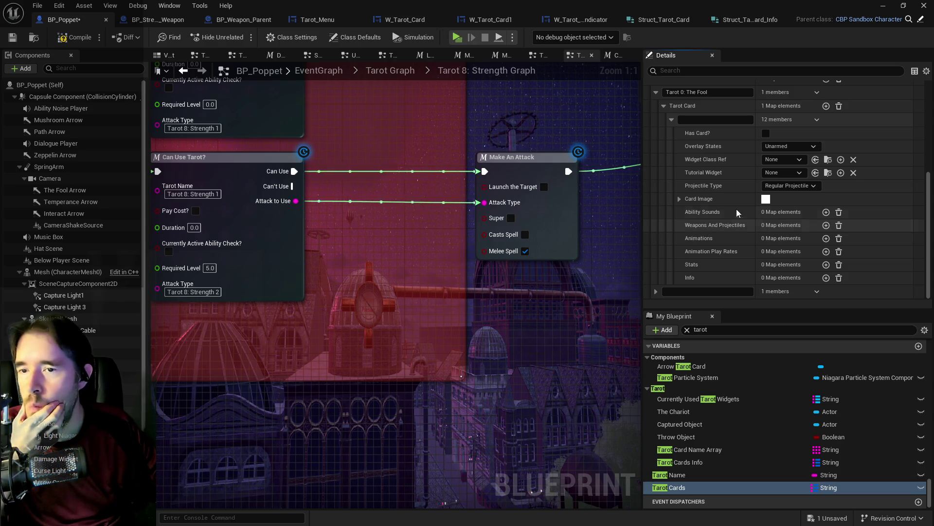
scroll(730, 216, up, 2)
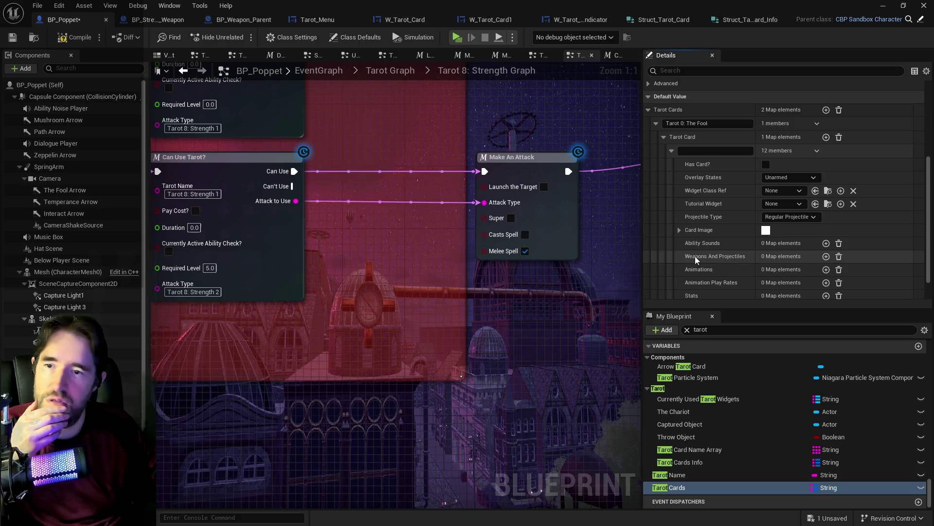
scroll(711, 239, down, 2)
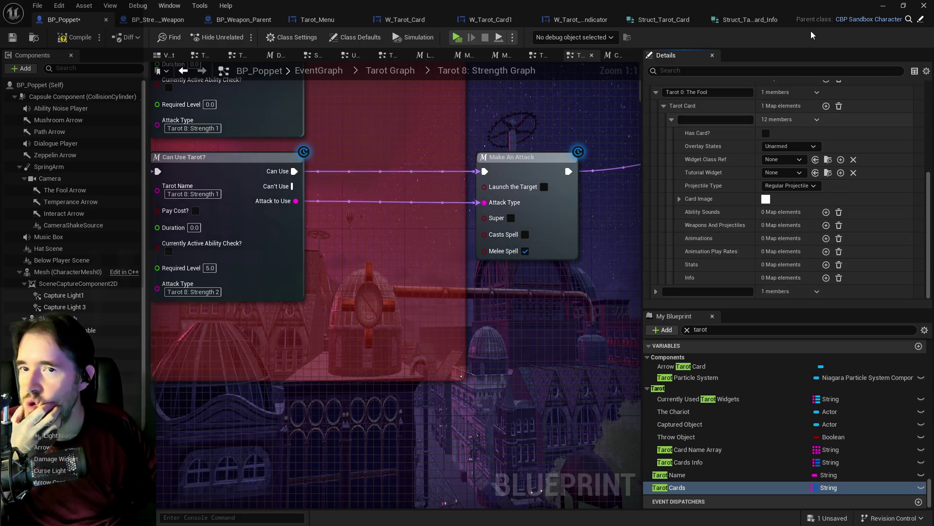
Step: Add a Boolean member 'Has Card?' above Tarot Card in Struct_Tarot_Card_Info
click(665, 18)
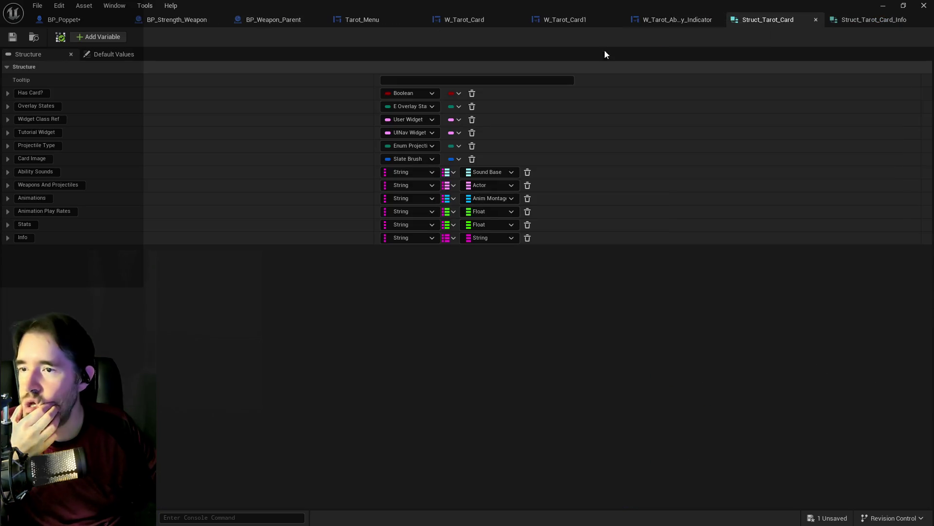
right_click(163, 90)
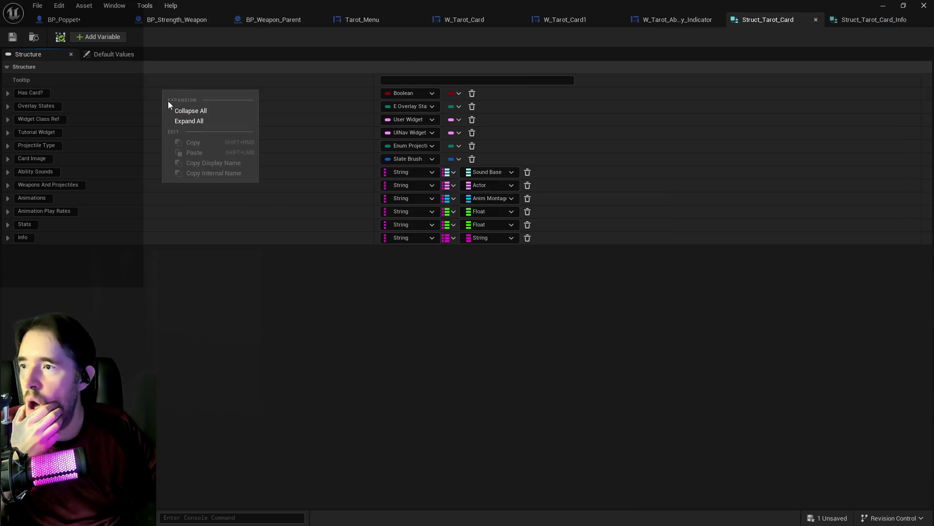
click(835, 19)
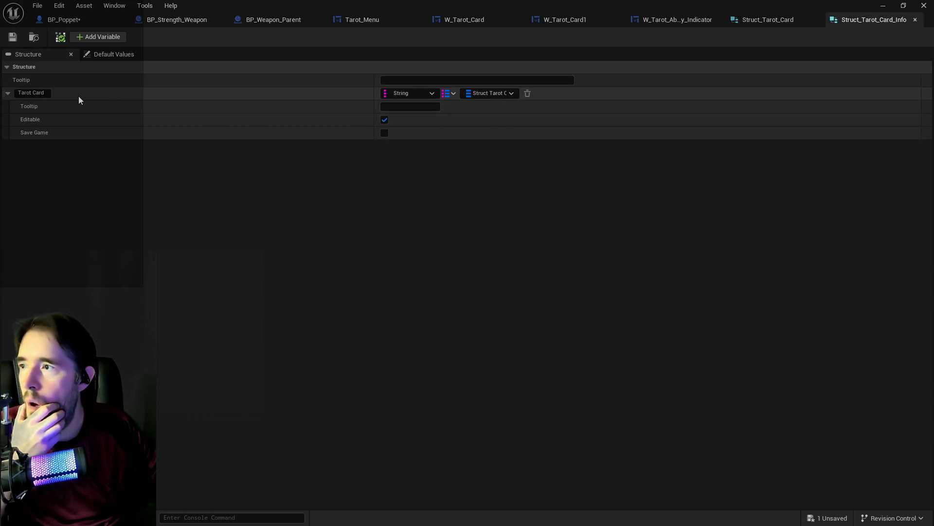
click(97, 38)
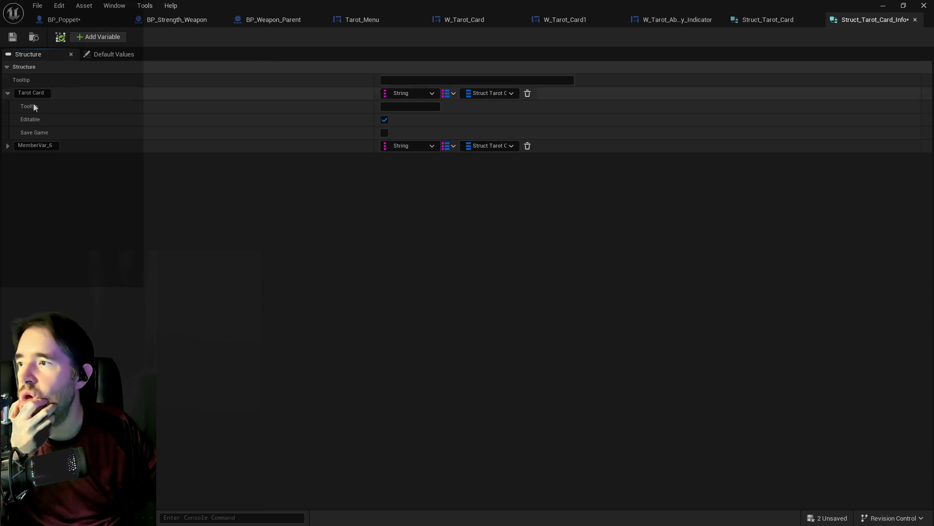
drag(2, 149, 4, 94)
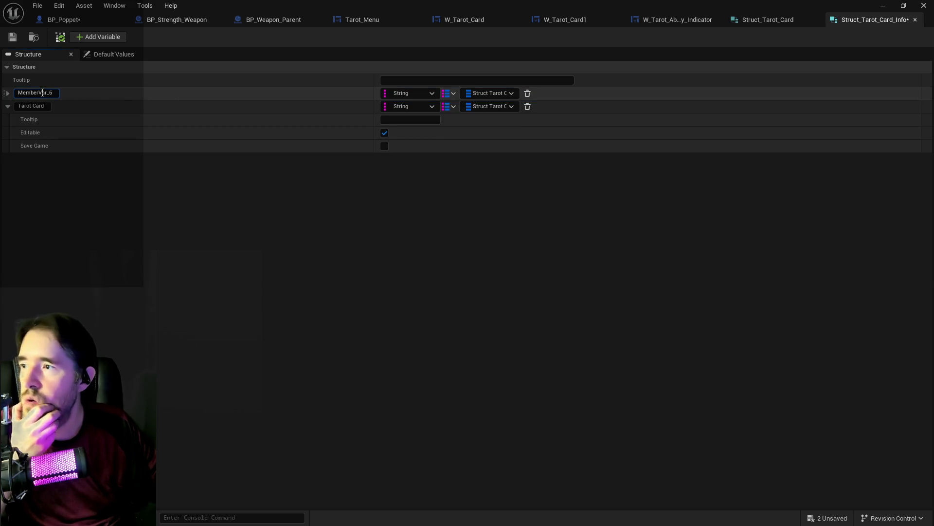
click(43, 93)
text(Has)
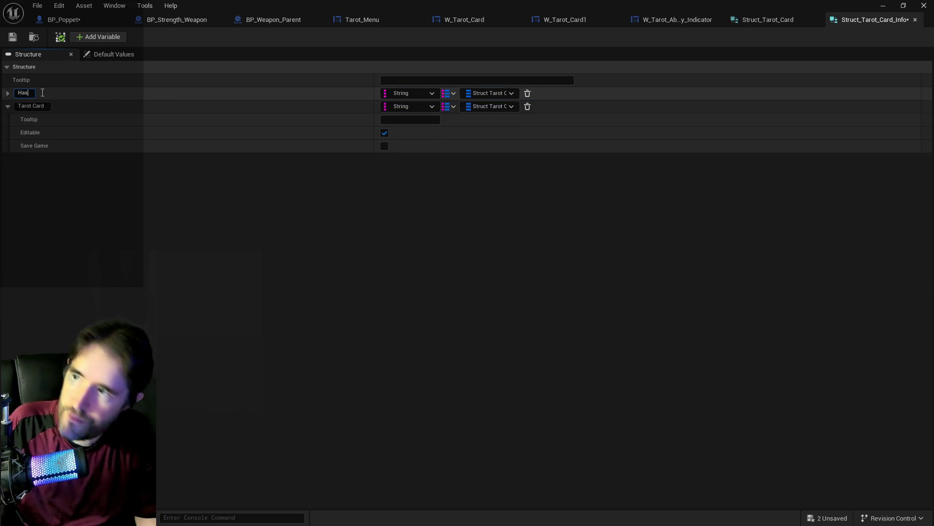
text( Card)
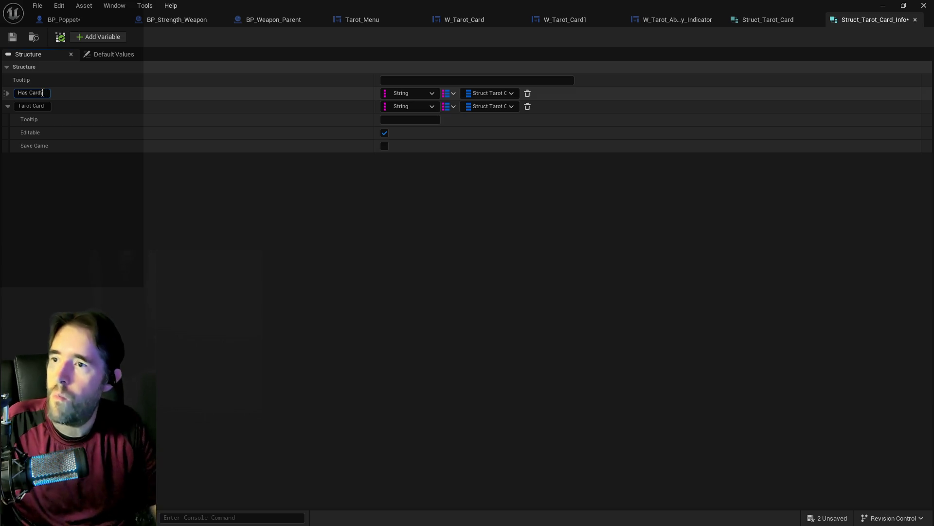
text(?)
click(407, 98)
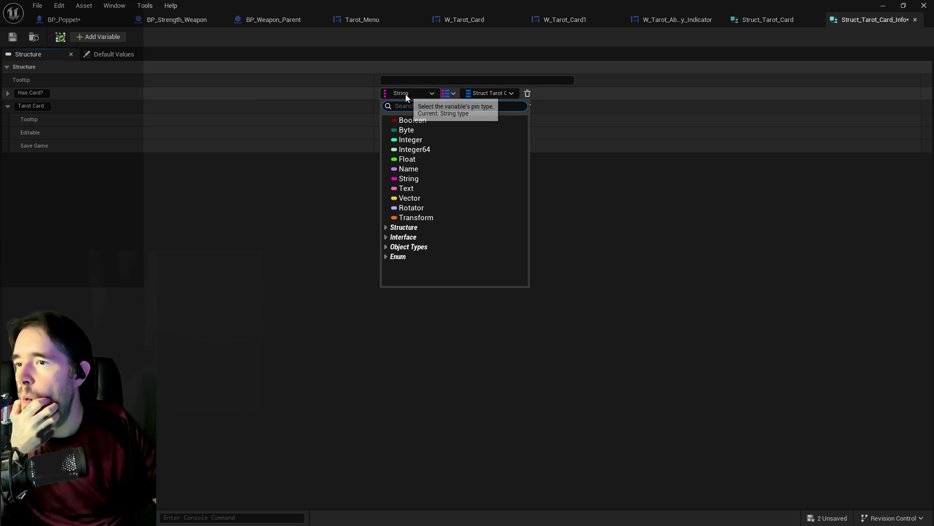
click(411, 118)
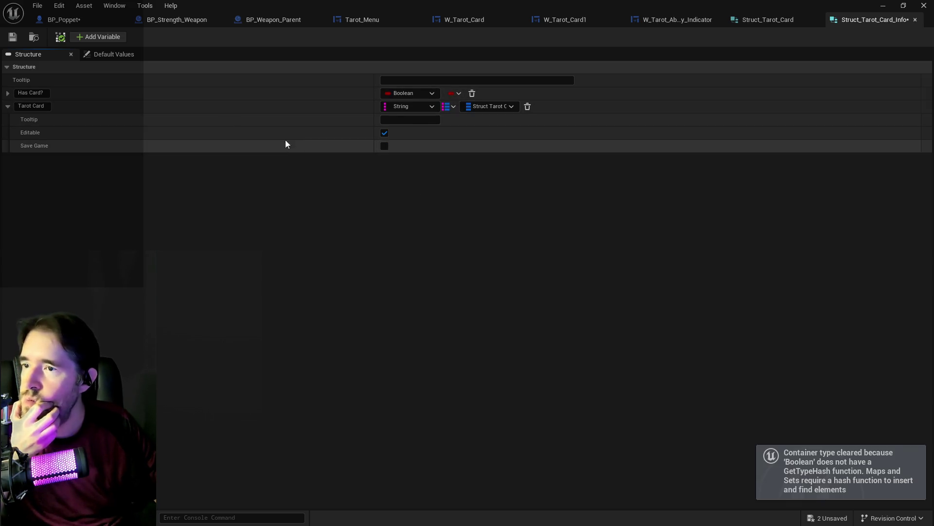
Step: After rechecking Struct_Tarot_Card's fields, add a second member named 'Overlay State'
click(765, 20)
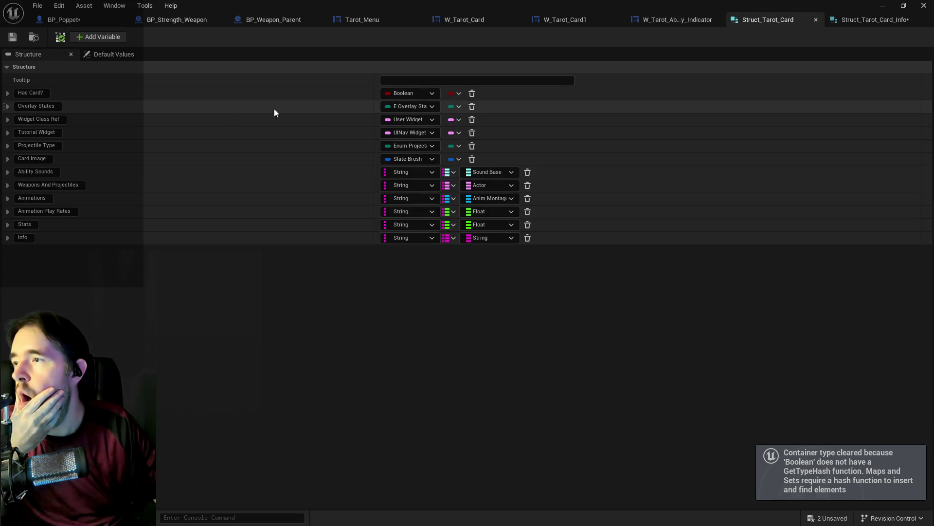
click(876, 20)
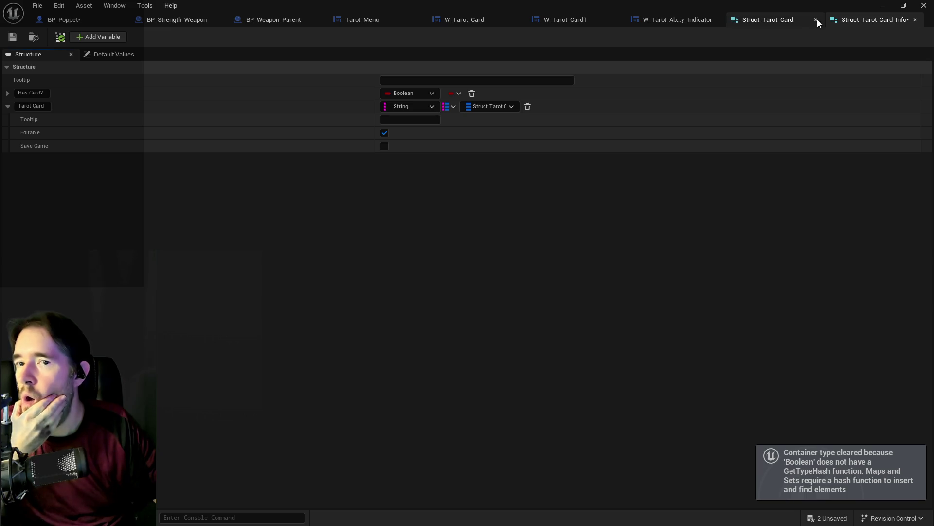
click(798, 21)
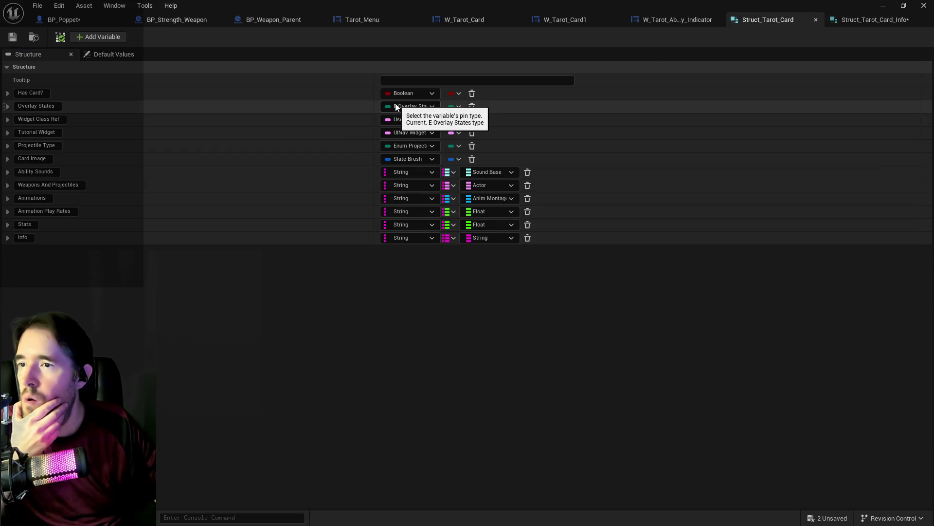
click(846, 20)
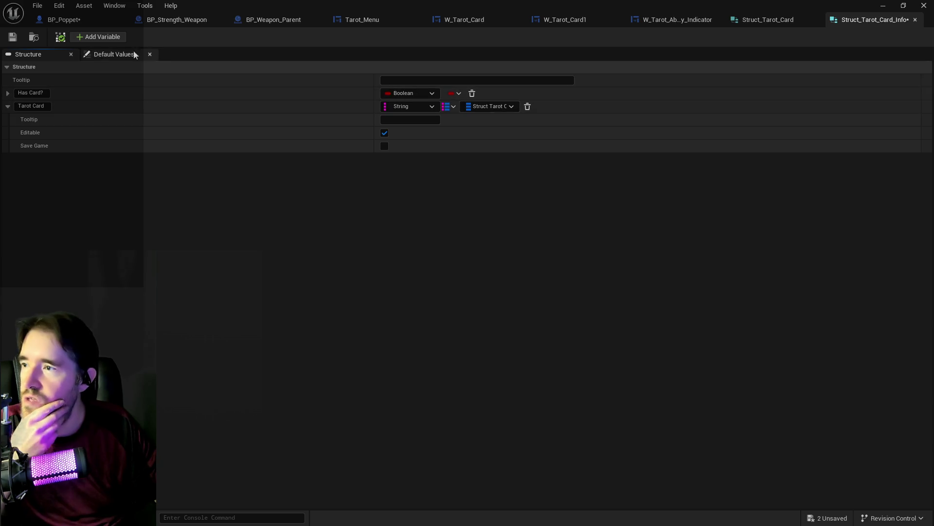
click(98, 37)
click(51, 158)
text(Overlay Sat)
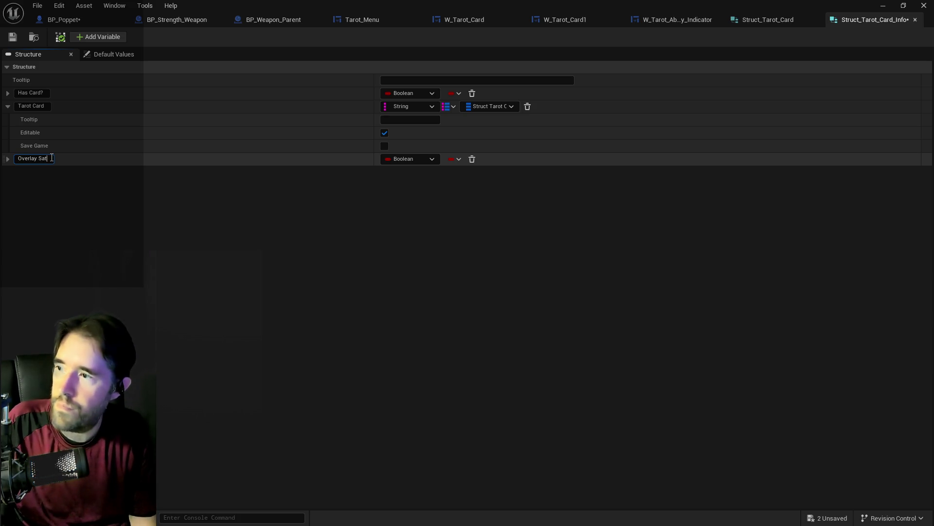
key(BackSpace)
key(BackSpace)
text(tate)
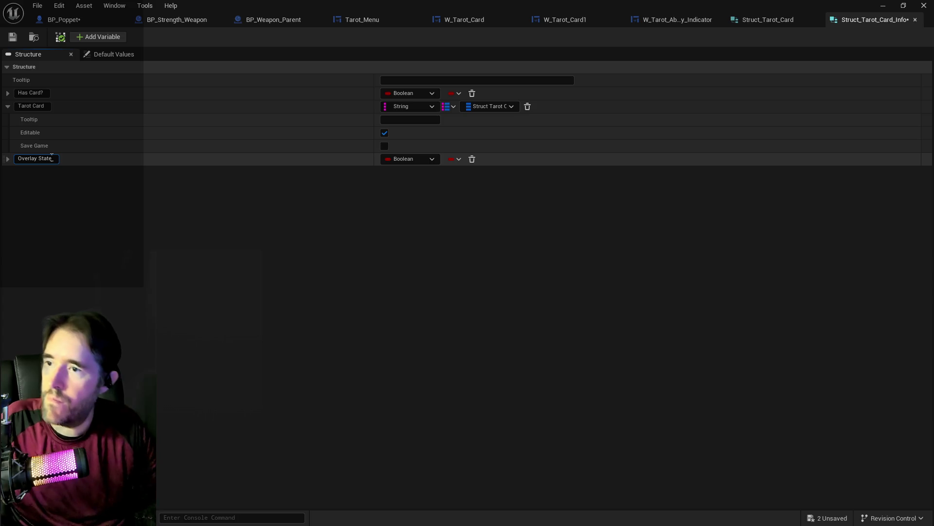
click(429, 159)
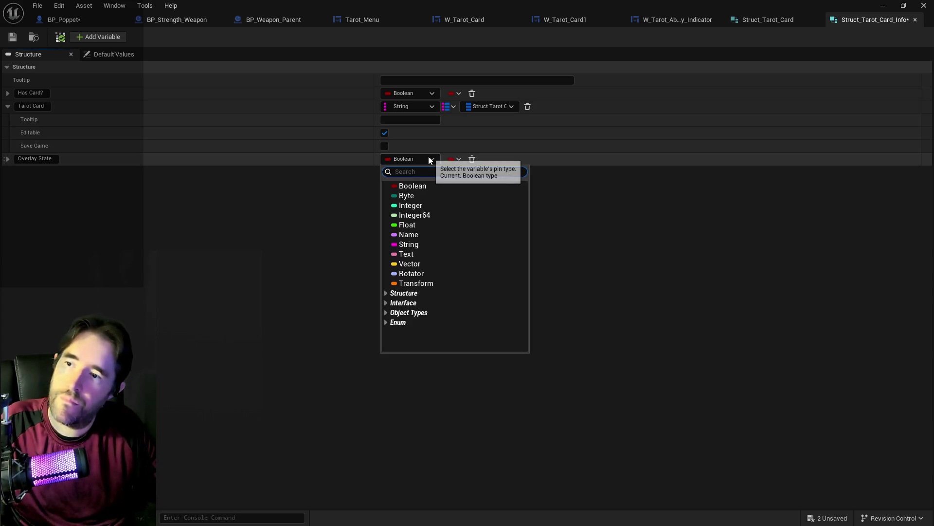
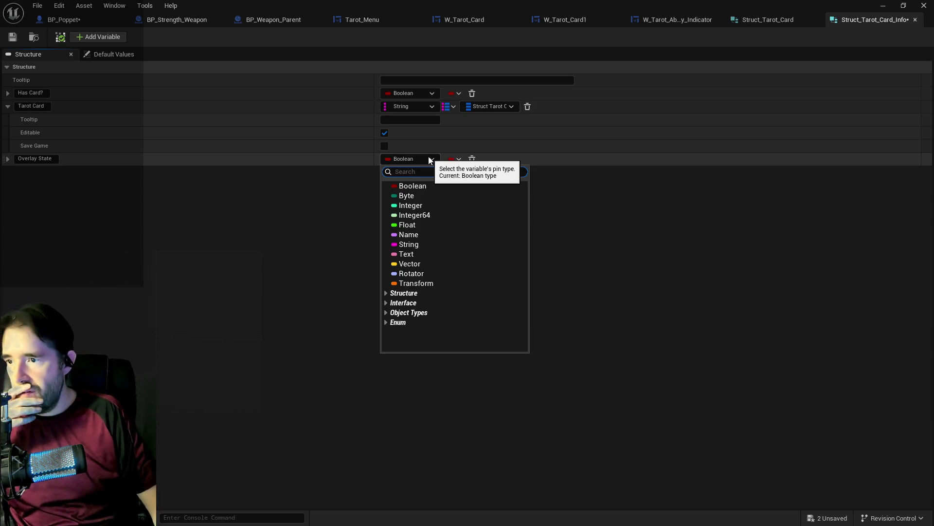
Step: Set Overlay State's type to E Overlay States and drag Tarot Card below it
text(e overlay)
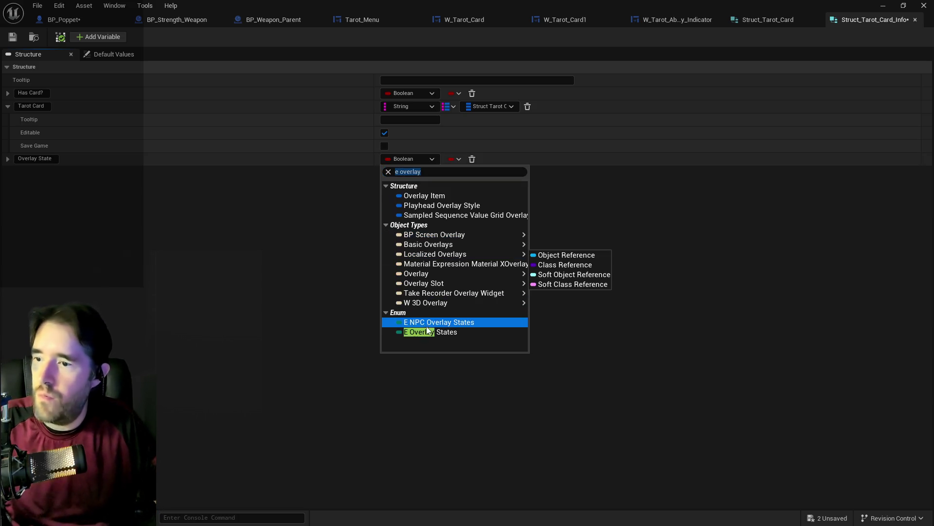
click(428, 331)
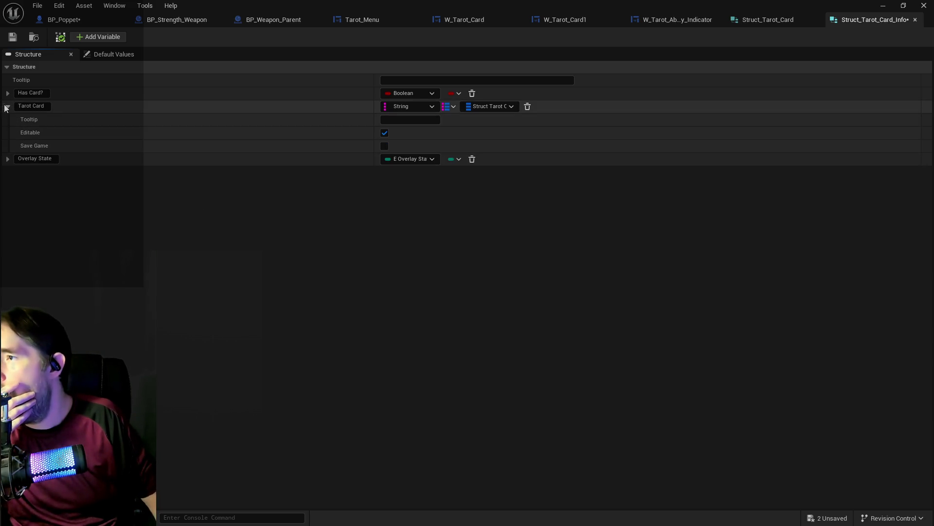
drag(3, 107, 7, 166)
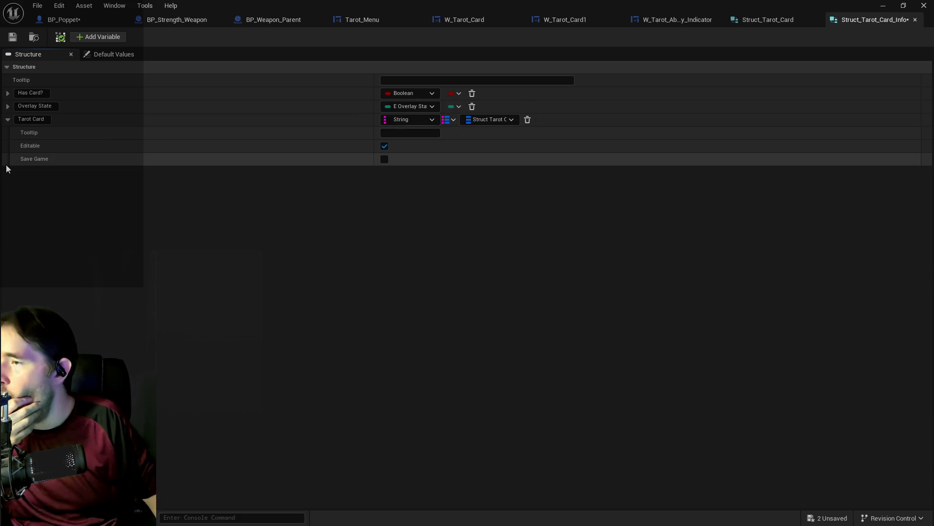
Step: Grab the Widget Class Ref member name from Struct_Tarot_Card and add a new member to Struct_Tarot_Card_Info
click(737, 20)
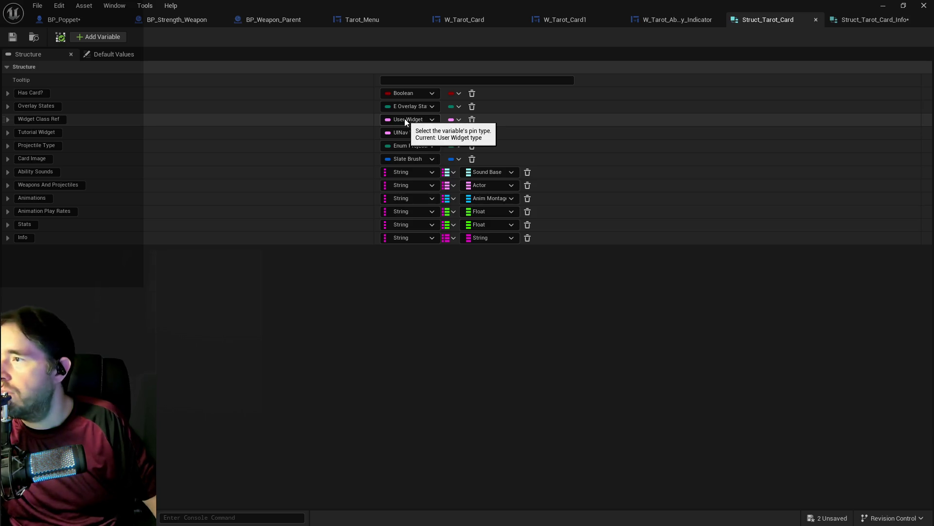
click(51, 120)
click(844, 21)
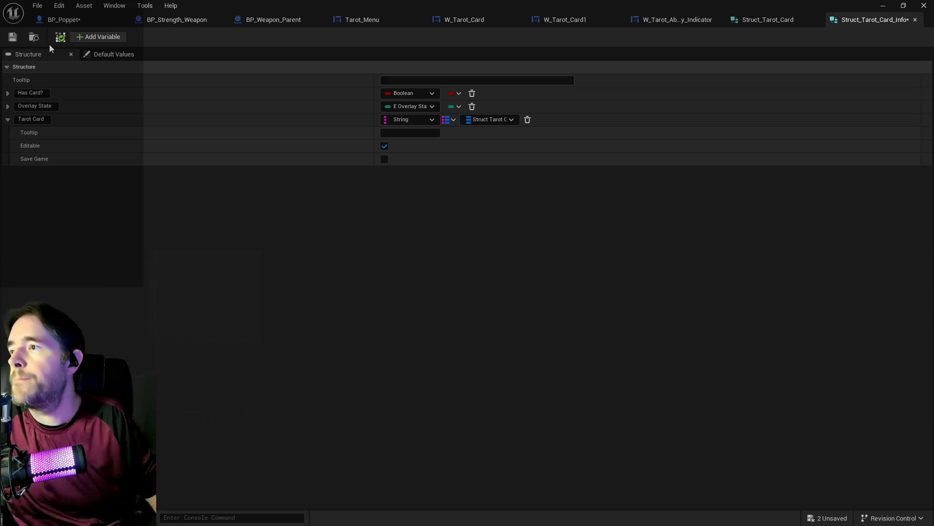
click(95, 37)
Step: Rename the new member to Widget Class Ref by pasting the copied name
double_click(33, 172)
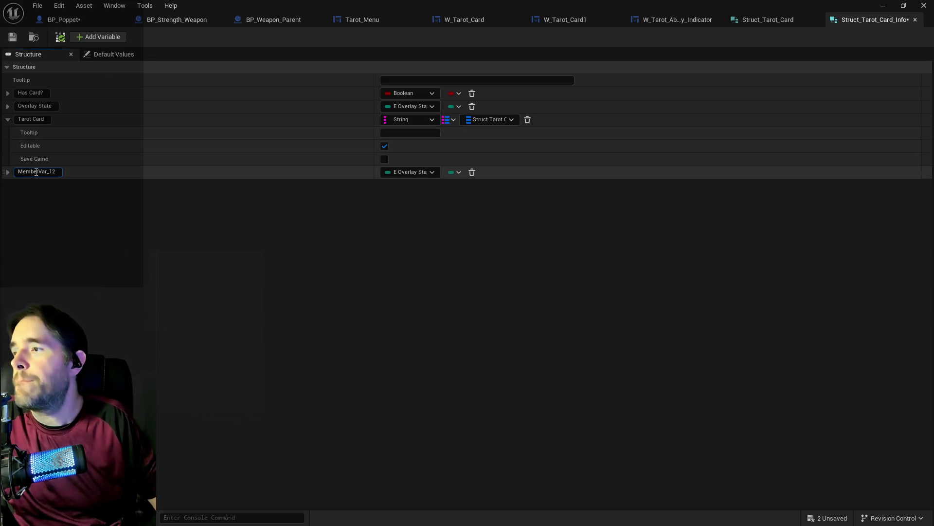
text(Widget Class Ref)
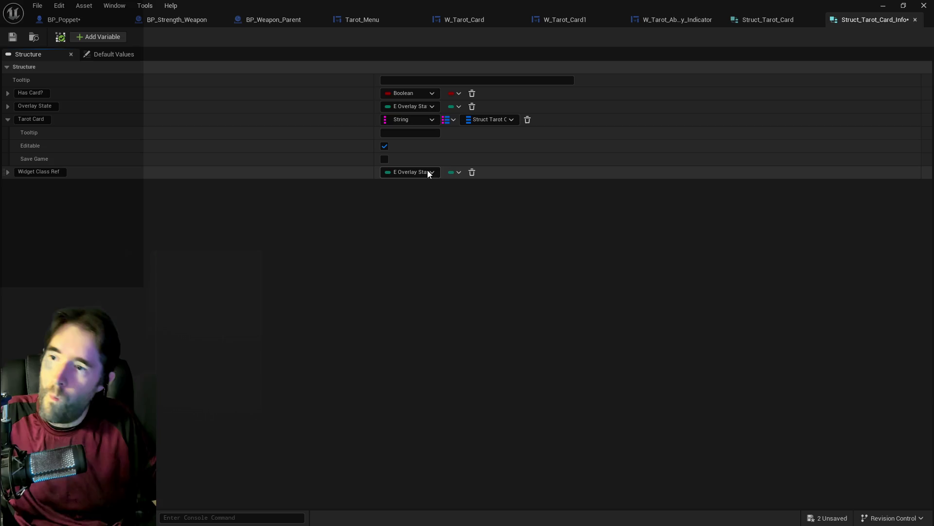
click(739, 22)
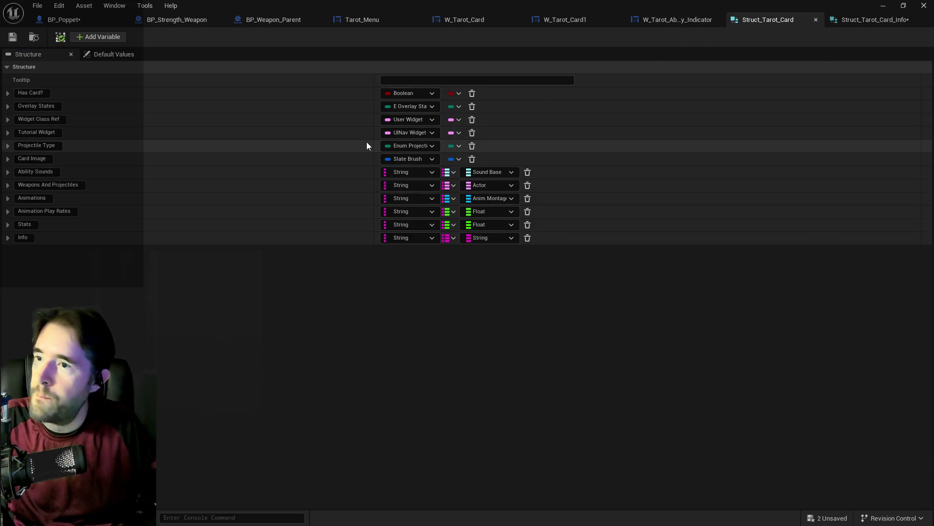
click(845, 19)
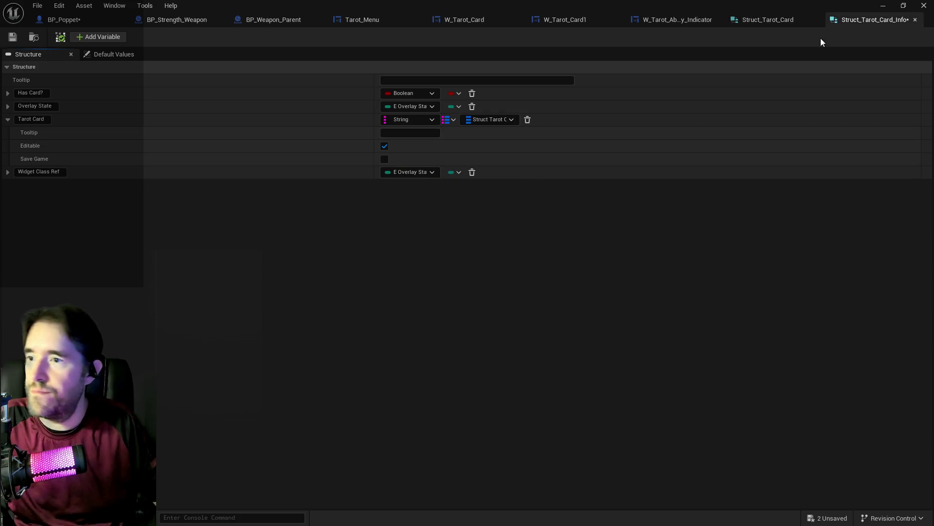
Step: Set Widget Class Ref's type to a UINav Widget soft class reference, then add another member
click(423, 173)
text(ui)
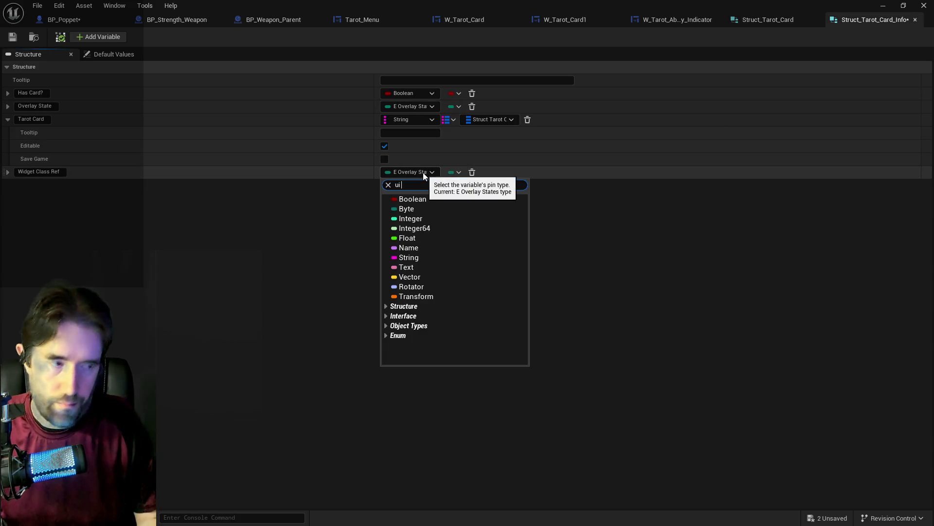
text( nav wi)
mouse_move(444, 231)
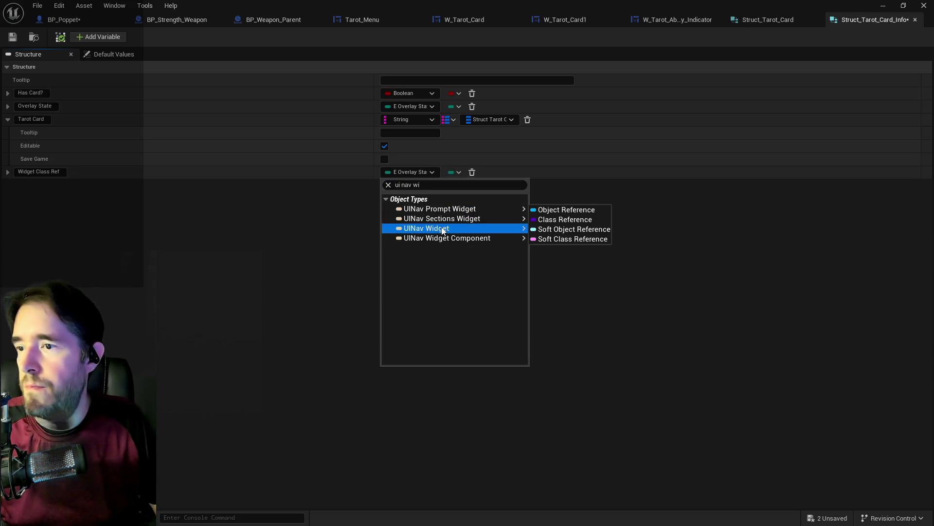
click(581, 261)
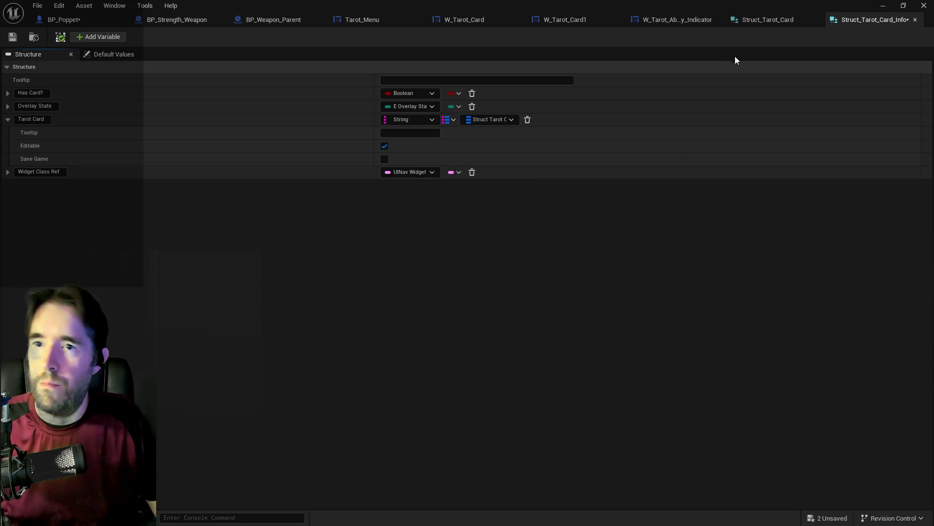
click(753, 25)
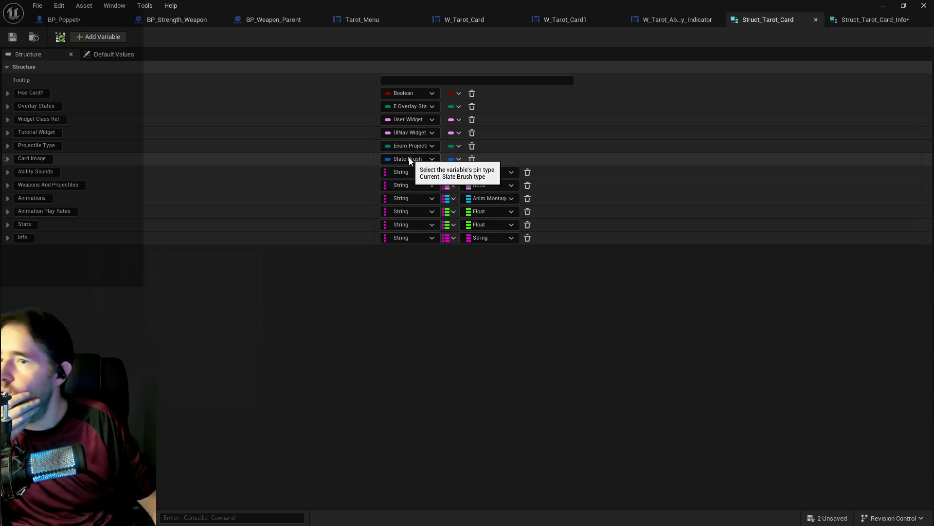
click(831, 22)
click(104, 37)
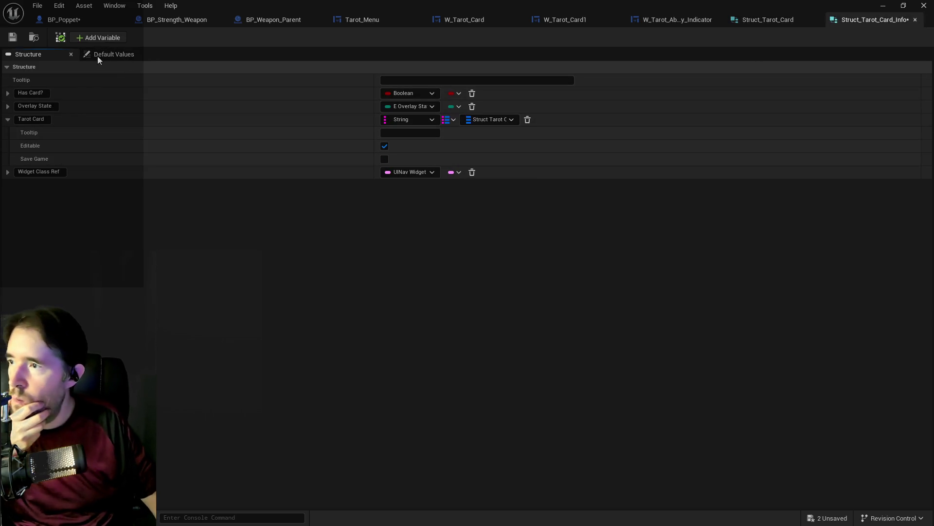
Step: Name the new member Card Image with type Slate Brush, then view Struct_Tarot_Card to compare
click(32, 185)
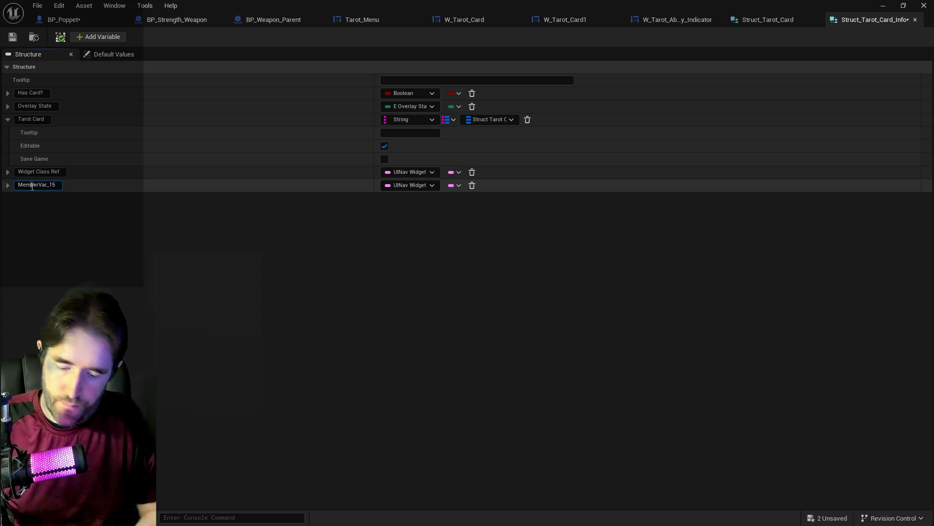
key(ctrl+a)
text(Card Image)
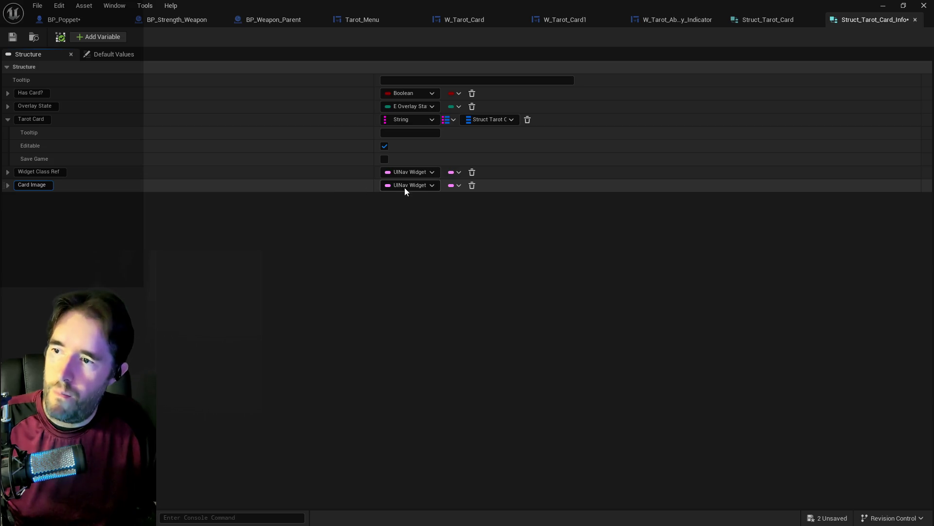
click(405, 187)
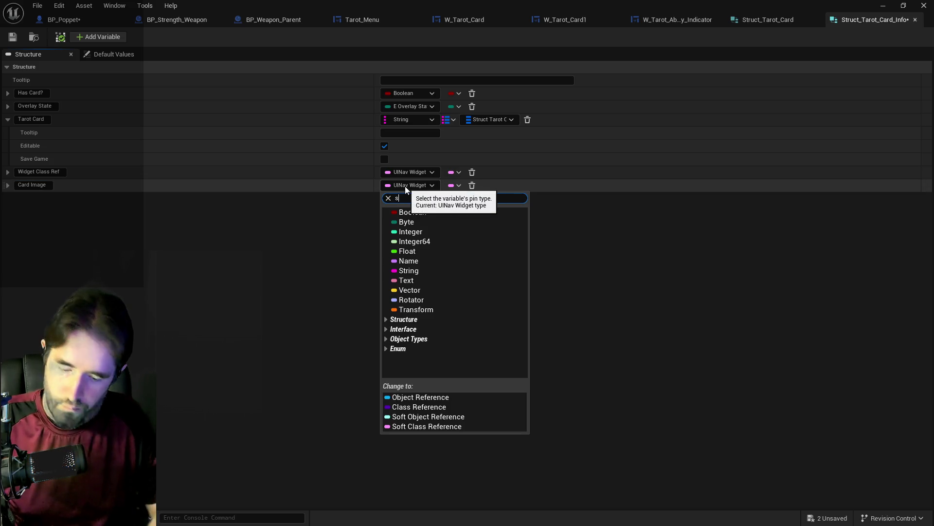
text(slate brush)
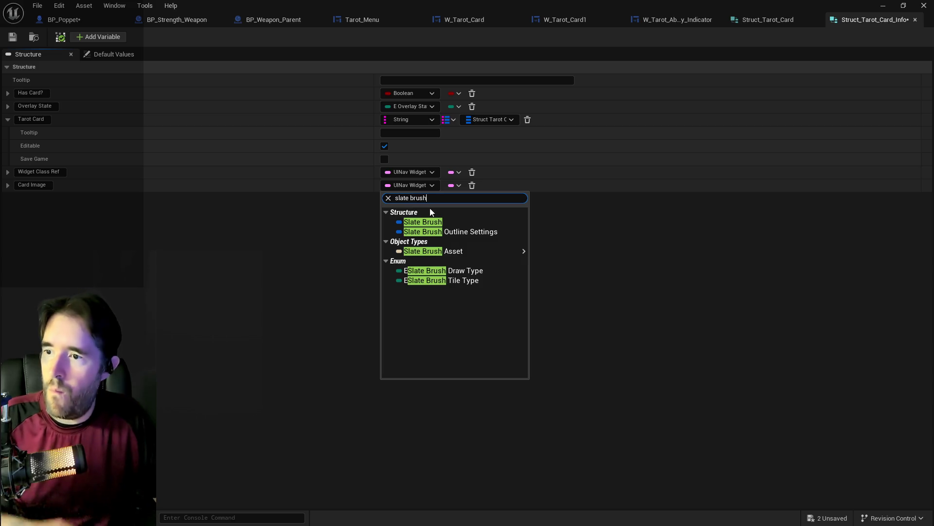
click(433, 222)
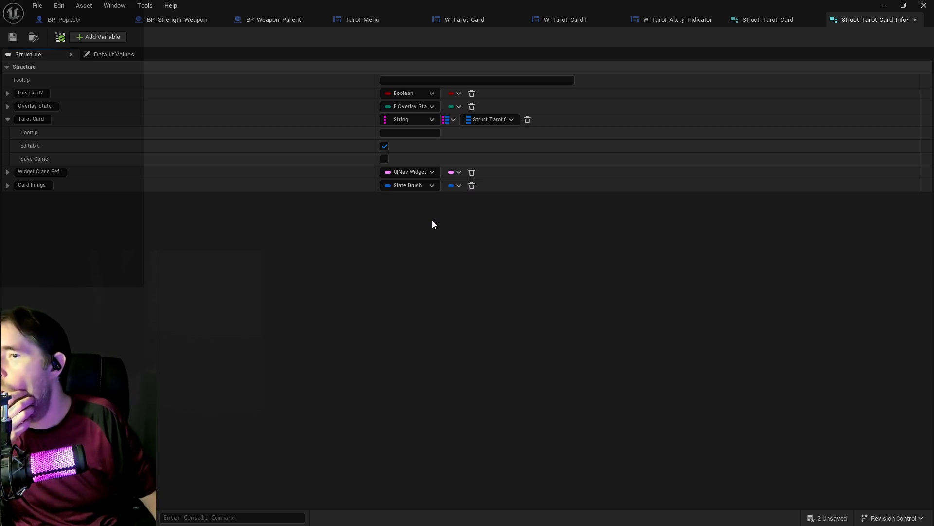
click(763, 22)
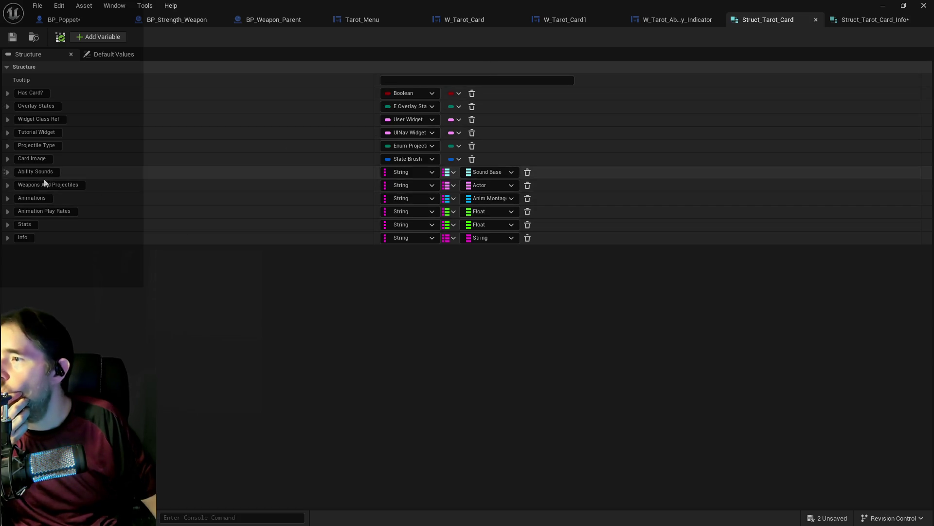
Step: Move Tarot Card below Card Image in Struct_Tarot_Card_Info
click(7, 238)
click(7, 238)
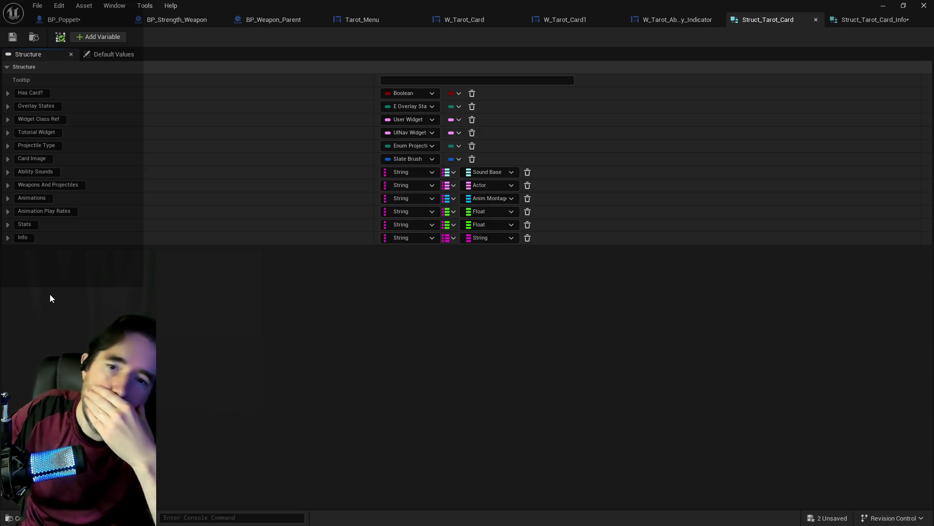
click(854, 22)
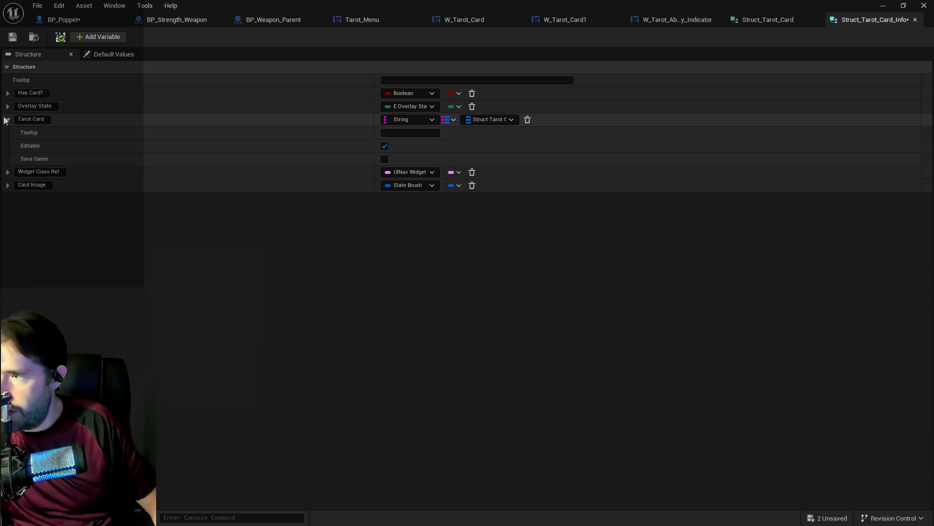
drag(14, 120, 6, 190)
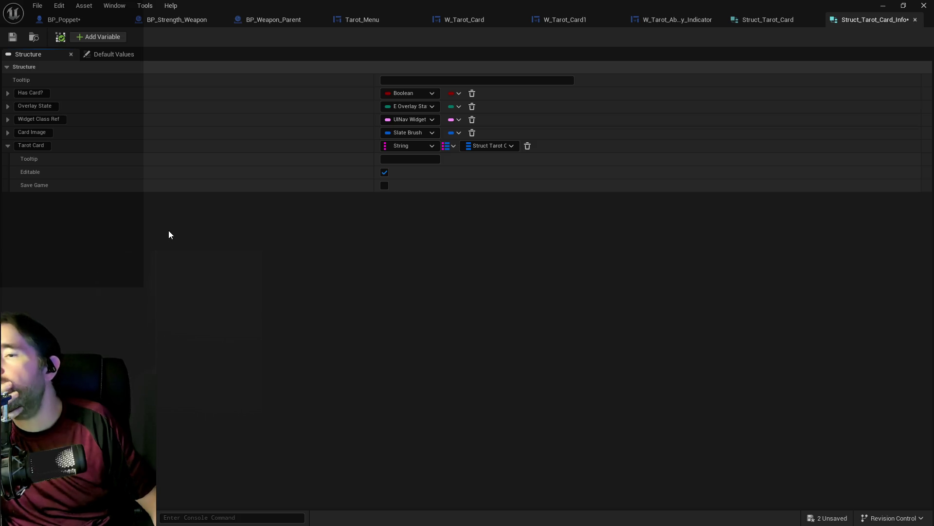
click(8, 146)
click(8, 146)
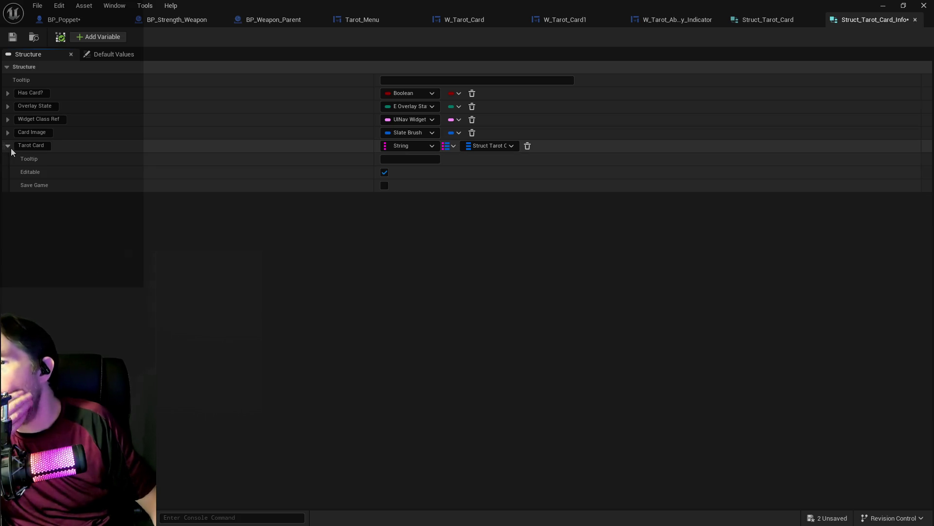
Step: Save all modified assets and switch to the BP_Poppet blueprint
click(37, 5)
click(62, 68)
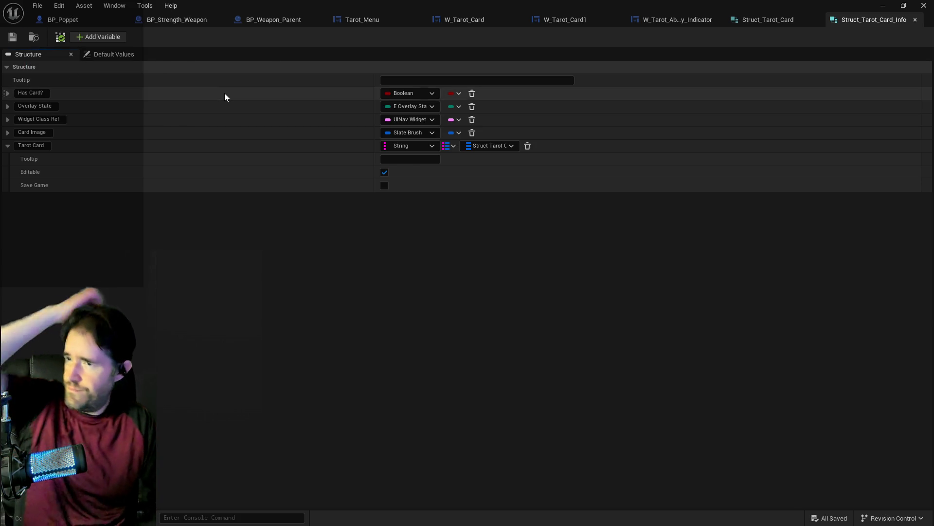
click(761, 23)
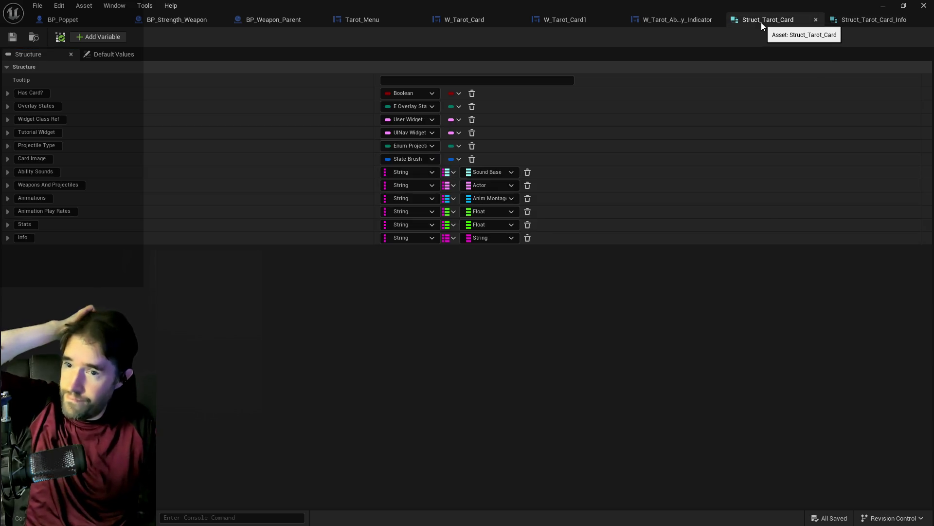
click(78, 19)
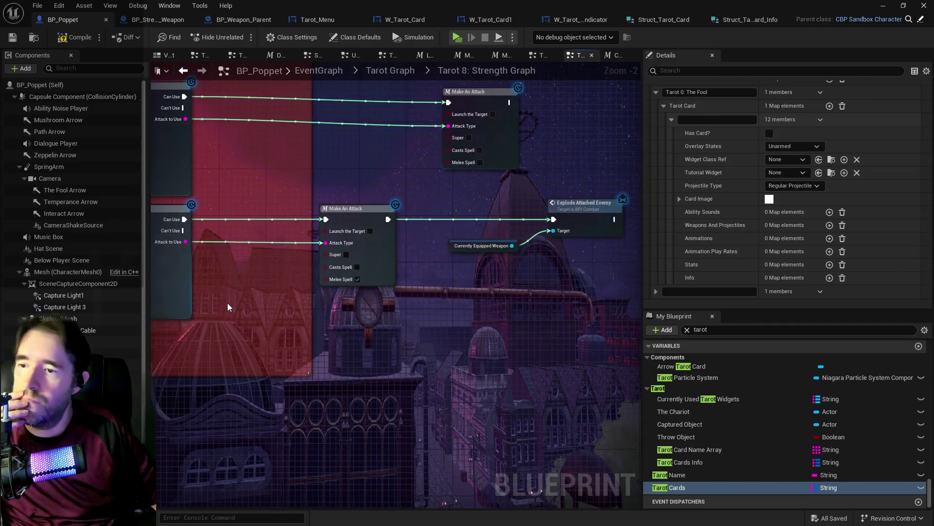
Step: Find references to Tarot Cards Info by name and jump to its getter in Setup The Chariot Tarot
click(682, 462)
right_click(682, 463)
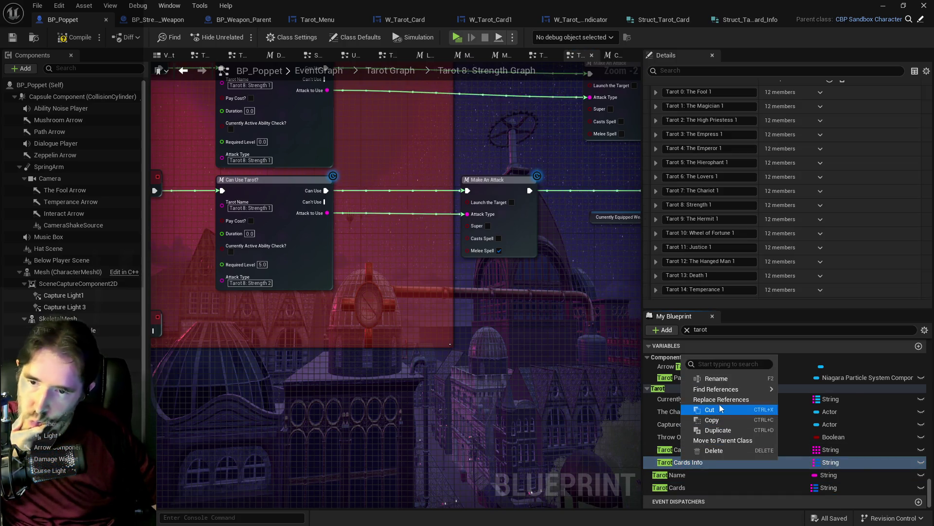
mouse_move(748, 391)
click(797, 395)
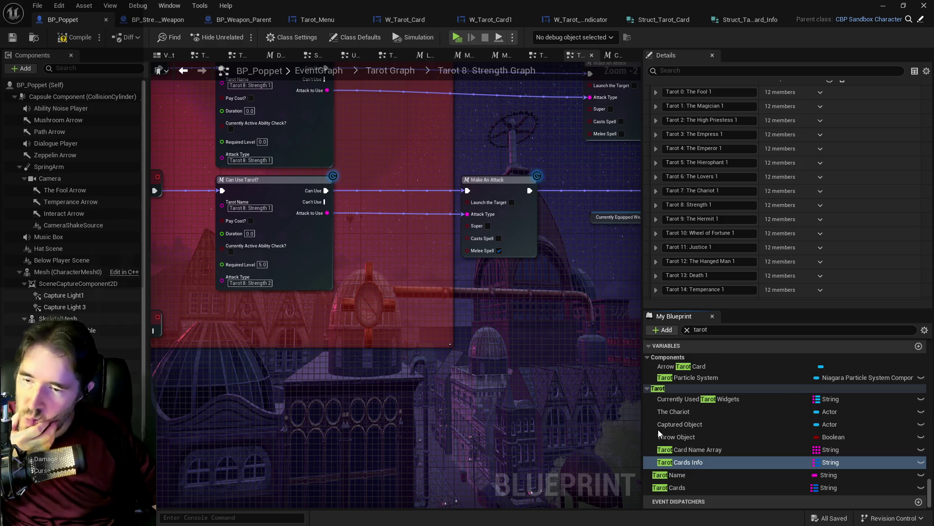
click(232, 486)
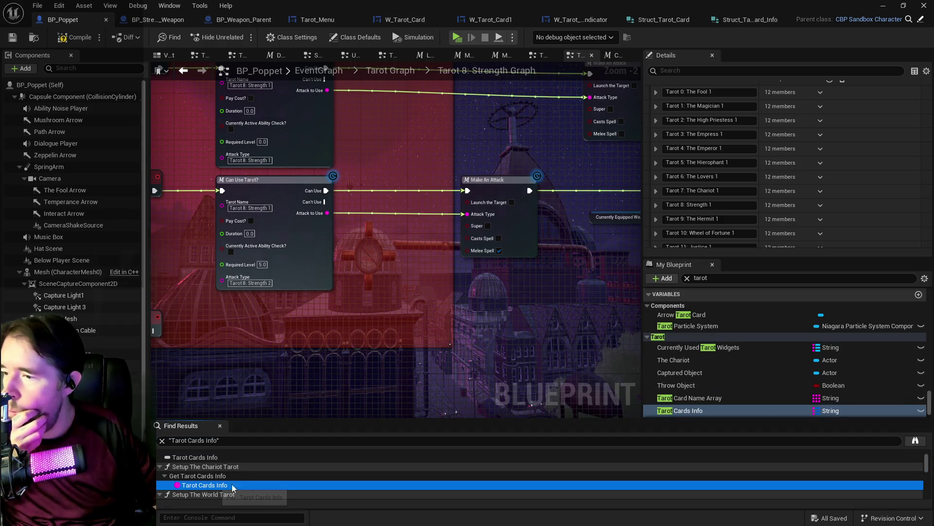
double_click(233, 485)
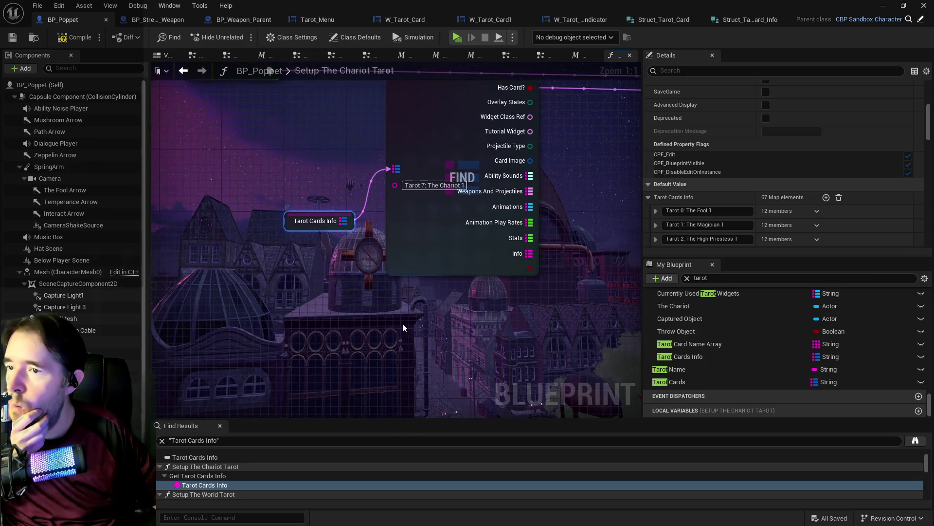
Step: Place a Tarot Cards getter beside the existing Find node and drag a wire from it
scroll(505, 277, down, 2)
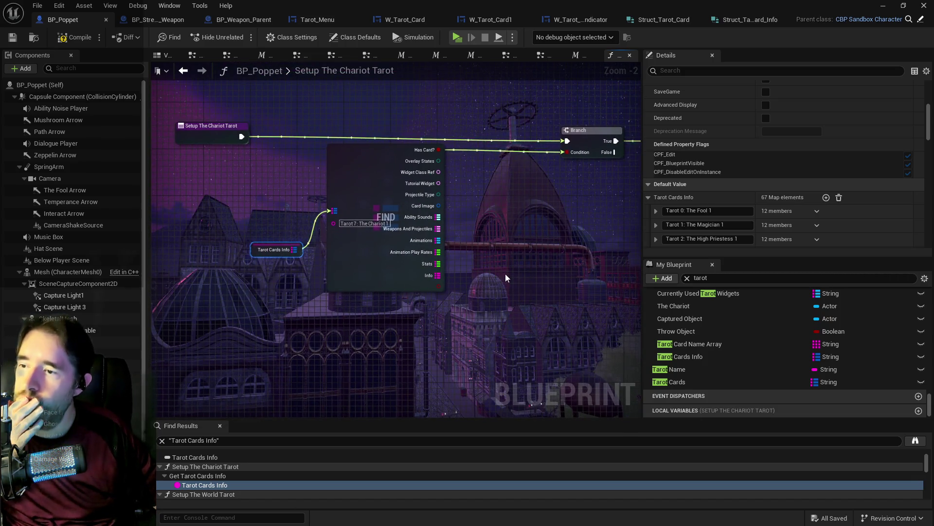
drag(505, 274, 480, 268)
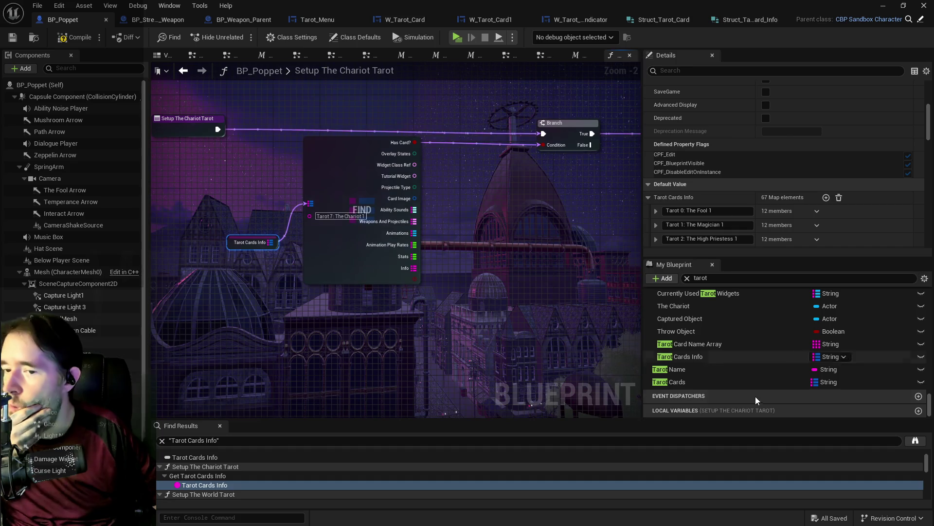
mouse_move(694, 383)
mouse_down()
mouse_move(285, 338)
mouse_move(223, 297)
mouse_move(311, 316)
mouse_move(299, 305)
mouse_up()
click(252, 315)
mouse_move(535, 287)
mouse_down()
mouse_move(238, 280)
mouse_move(493, 262)
mouse_up()
scroll(380, 273, down, 1)
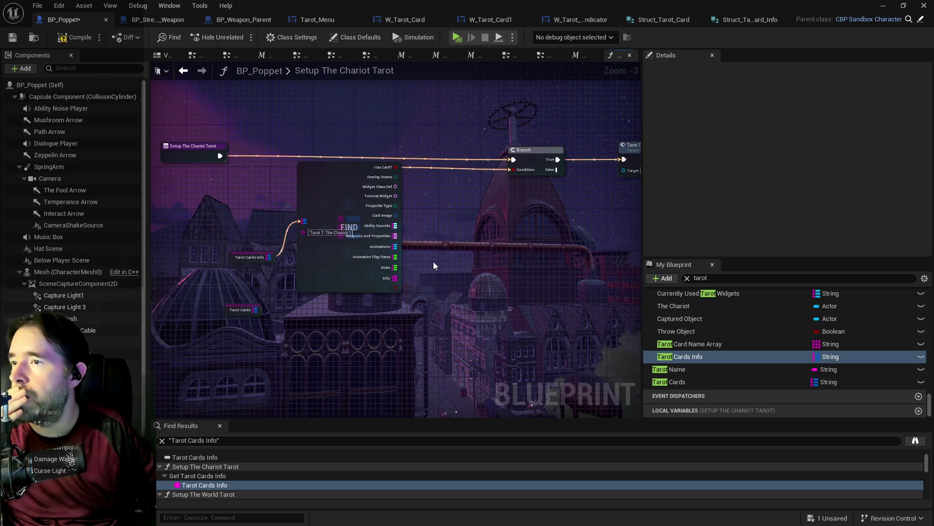
scroll(292, 314, up, 1)
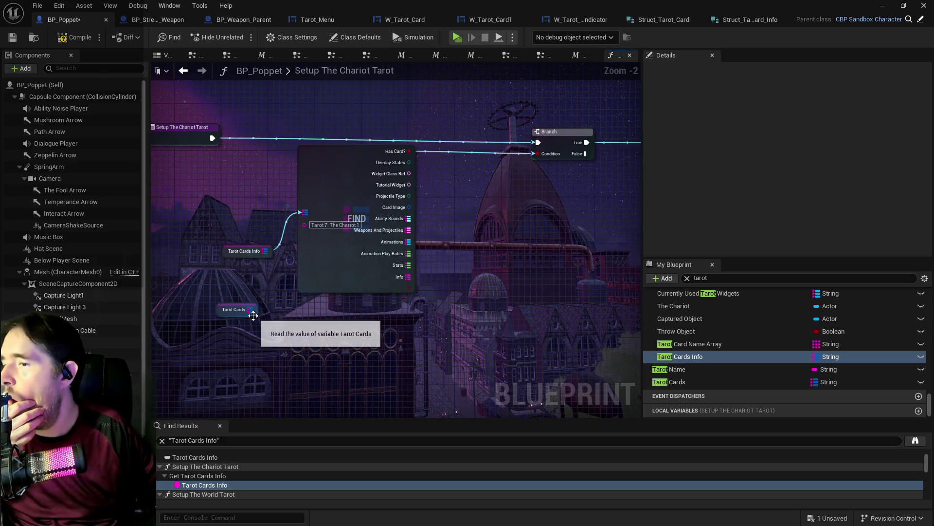
drag(251, 311, 305, 312)
Step: Add a Map Find node for Tarot Cards and split its result struct pin
text(find)
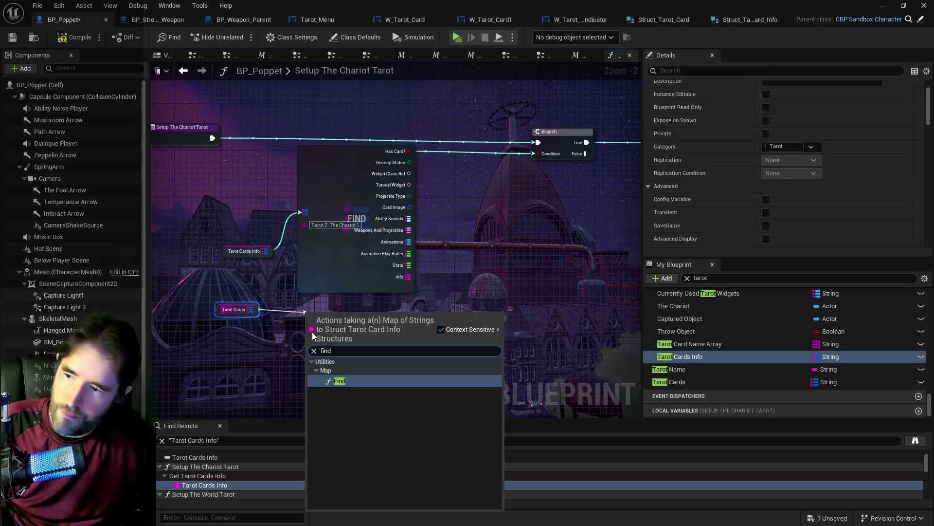
click(339, 381)
click(362, 323)
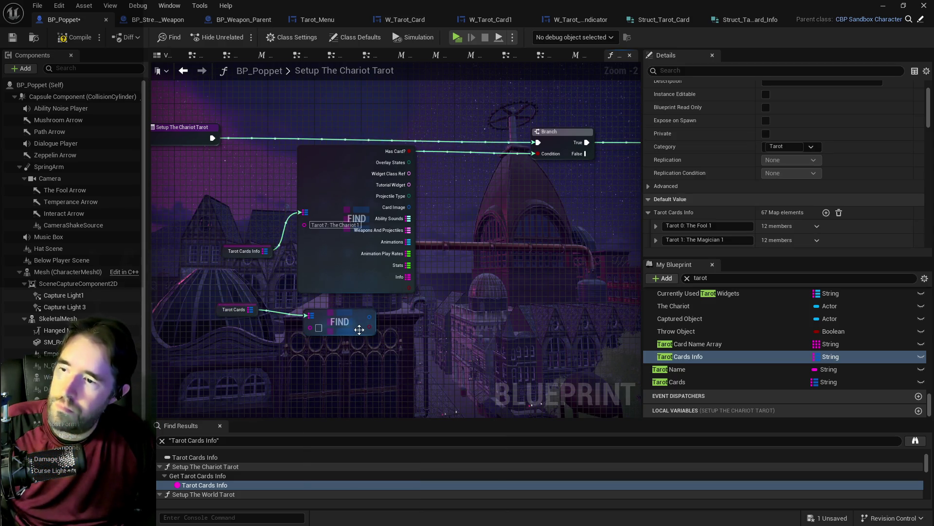
drag(369, 318, 357, 312)
right_click(356, 312)
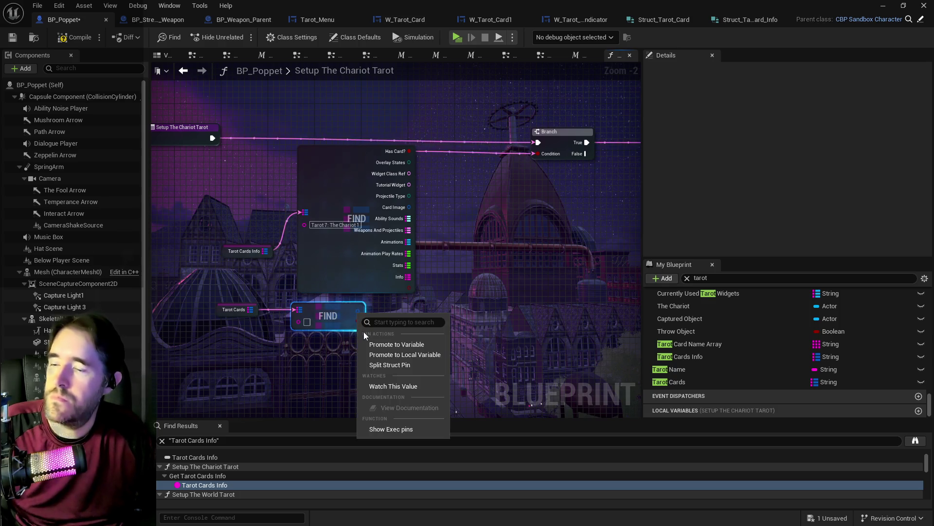
click(371, 365)
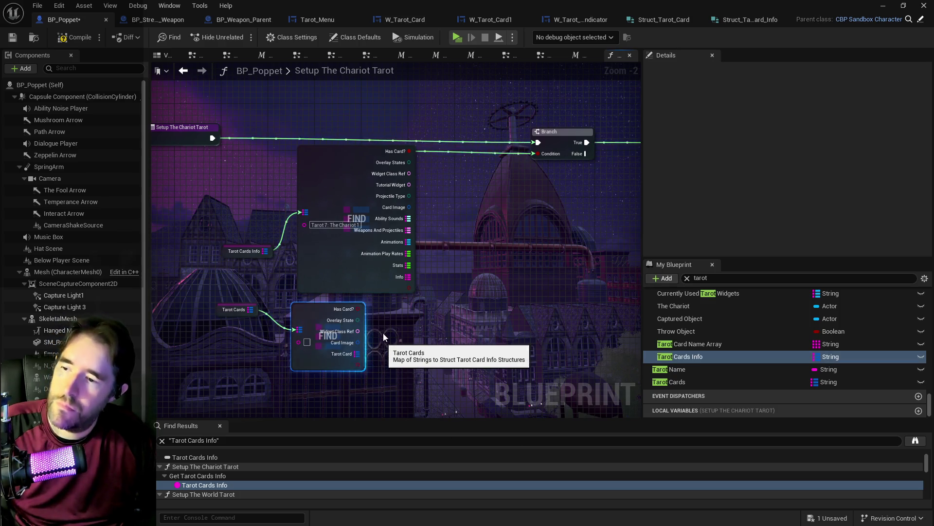
Step: Copy the Tarot 7: The Chariot key into the new Find node's key
mouse_move(370, 366)
mouse_down()
mouse_move(341, 358)
mouse_move(321, 314)
mouse_up()
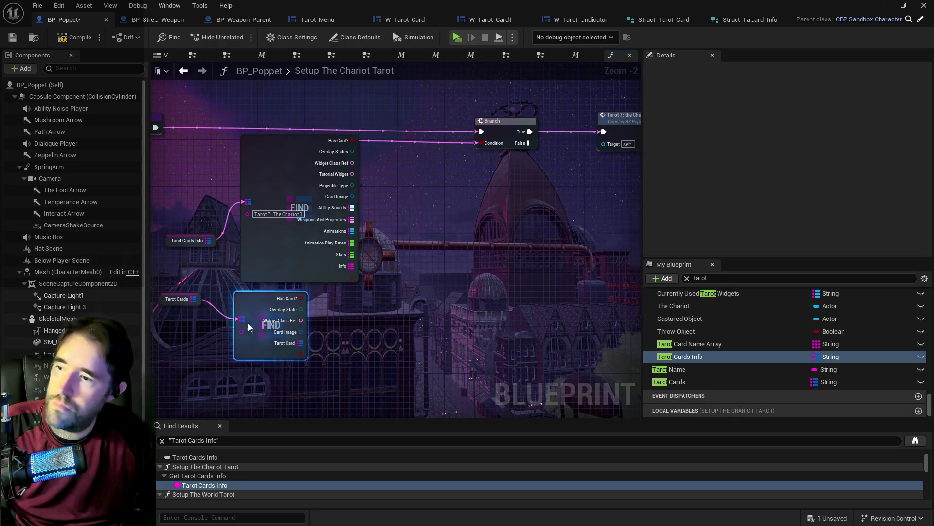
click(287, 214)
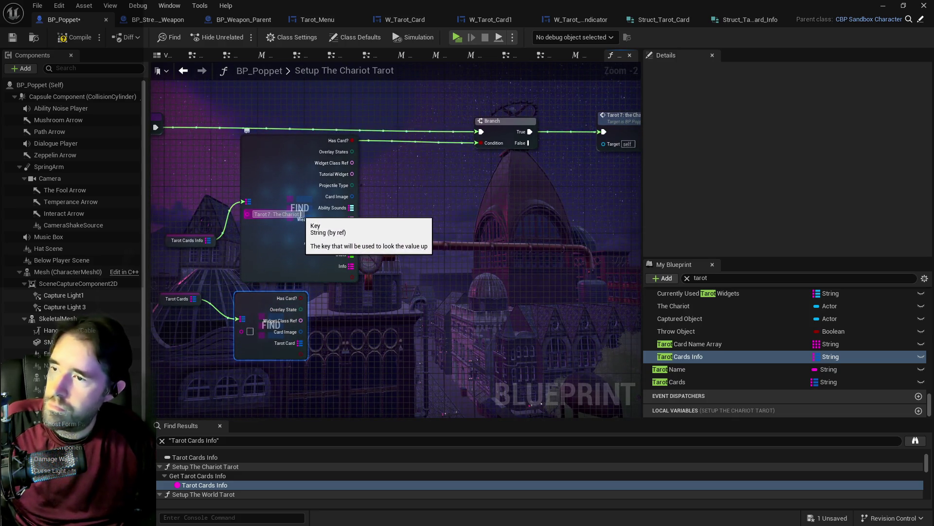
click(294, 214)
key(ctrl+c)
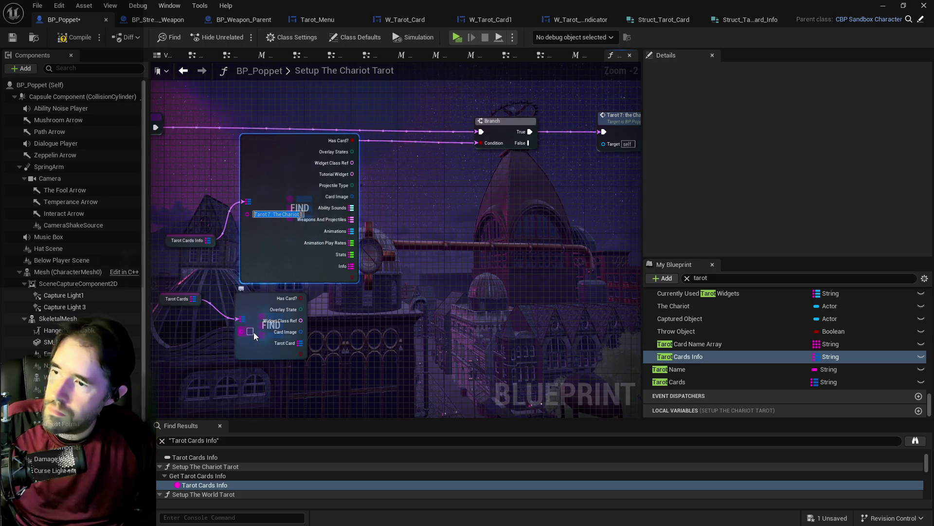
click(250, 331)
key(ctrl+v)
click(374, 371)
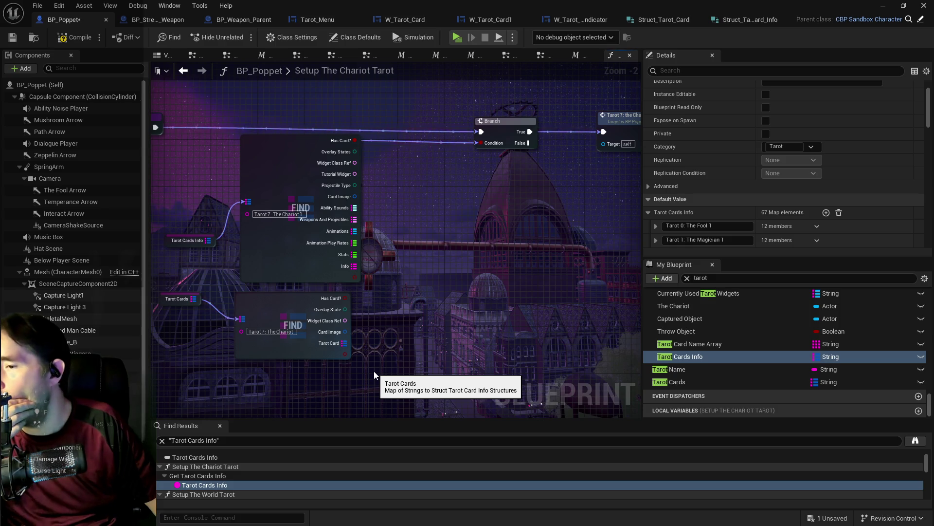
Step: Nudge the Tarot Cards getter down, then switch to the Struct_Tarot_Card structure
drag(374, 371, 515, 340)
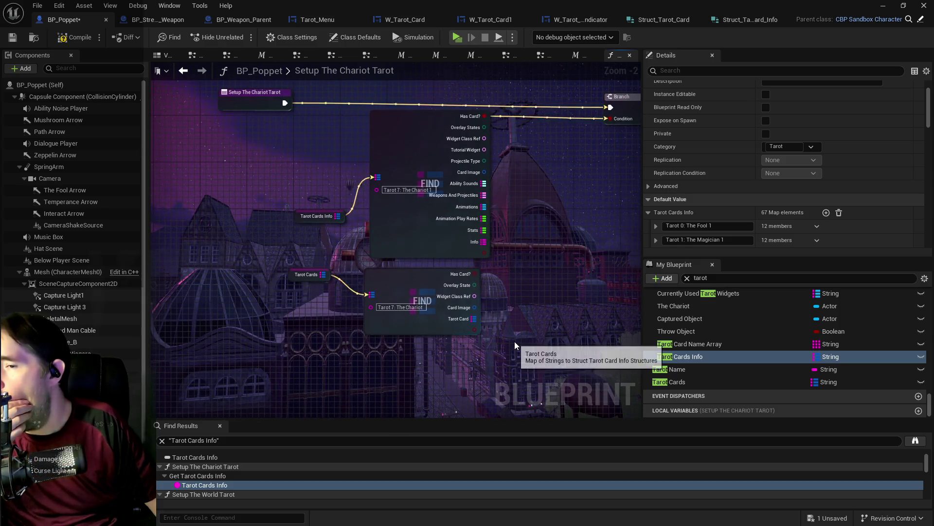
mouse_move(295, 281)
mouse_down()
mouse_move(297, 313)
mouse_move(298, 303)
mouse_up()
click(538, 296)
mouse_move(538, 296)
mouse_down()
mouse_move(343, 265)
mouse_move(404, 260)
mouse_up()
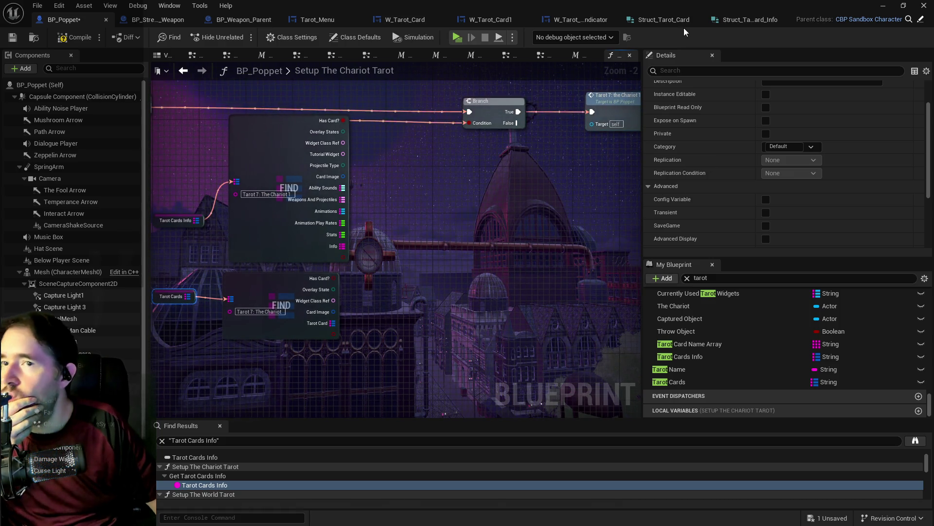
click(673, 19)
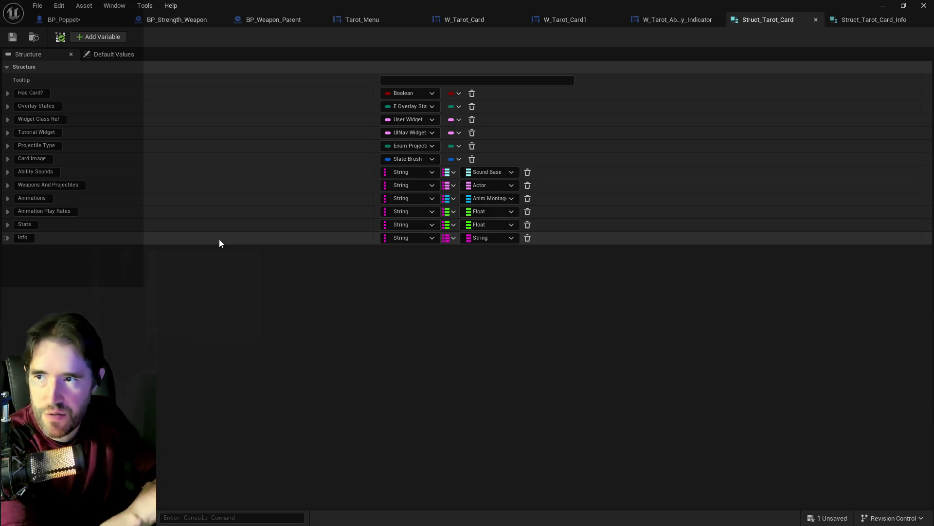
click(8, 225)
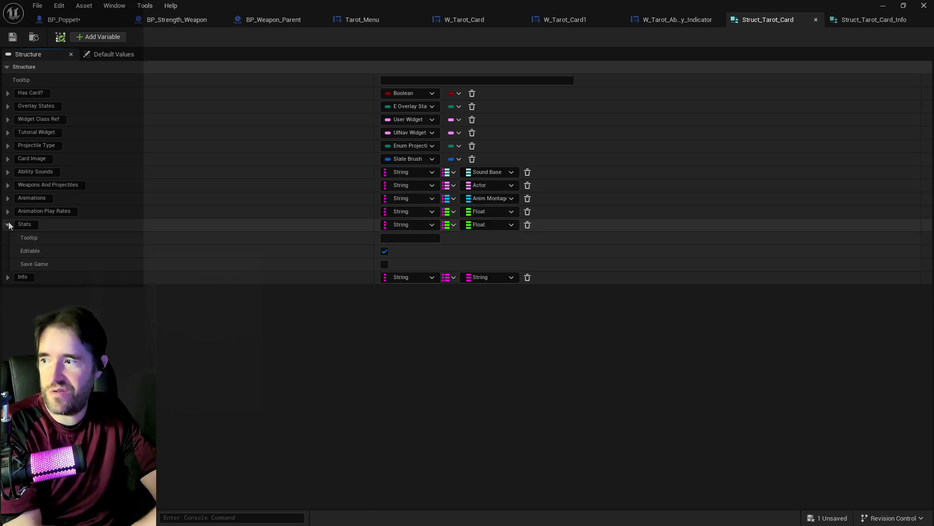
click(8, 224)
click(9, 216)
click(9, 216)
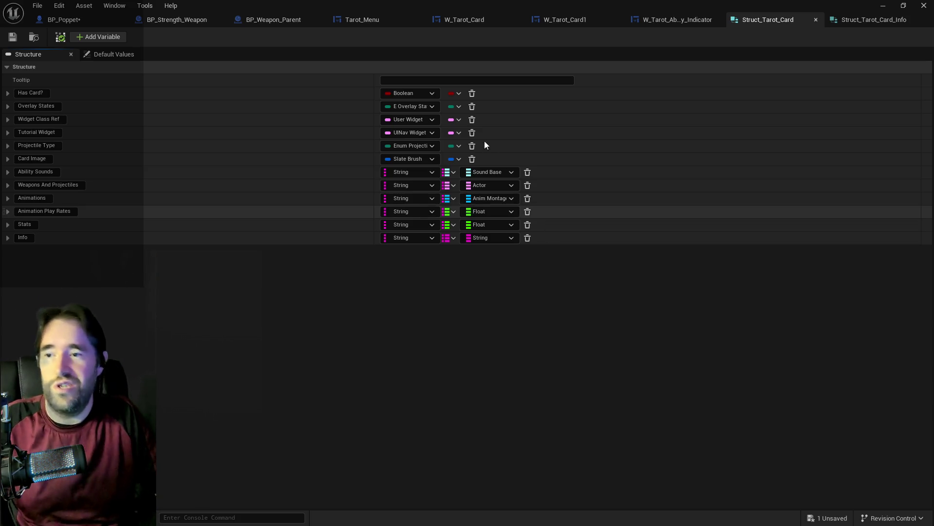
Step: Delete Has Card? and Overlay States from Struct_Tarot_Card, checking against Struct_Tarot_Card_Info
click(833, 19)
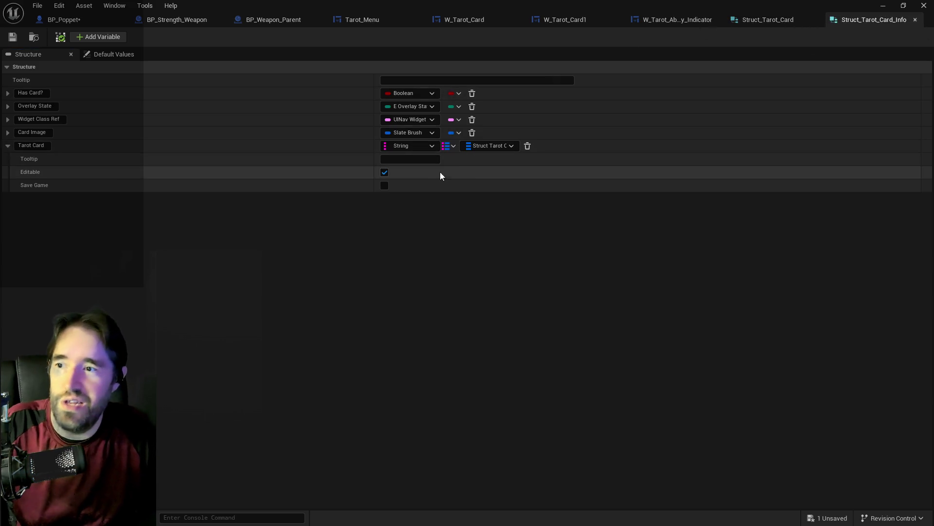
click(752, 19)
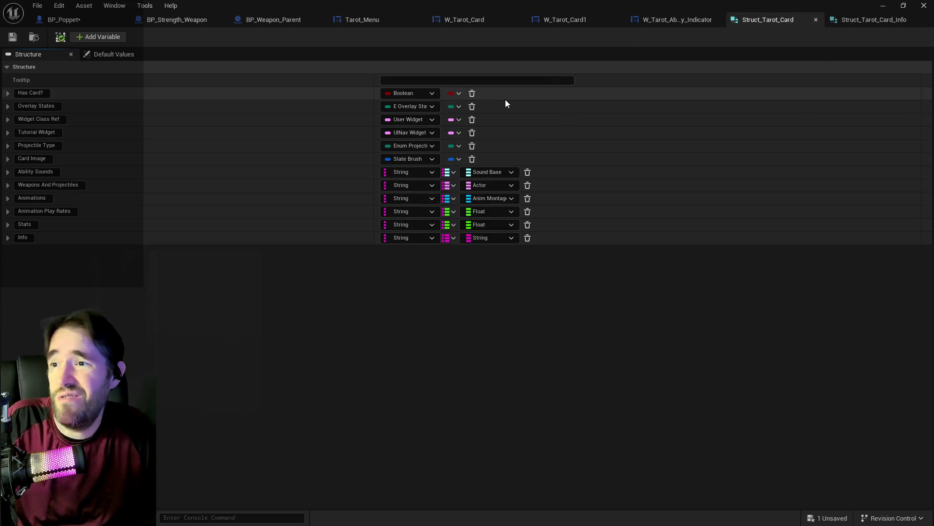
click(475, 97)
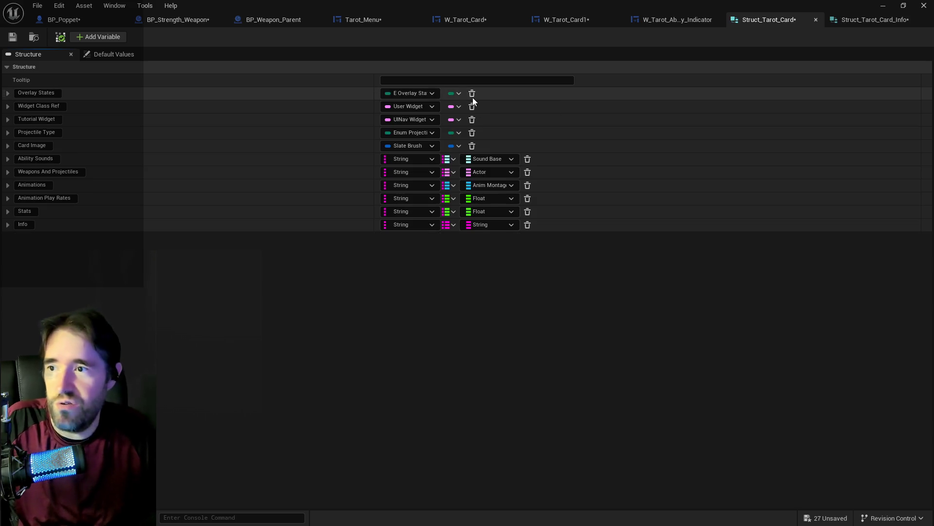
click(845, 19)
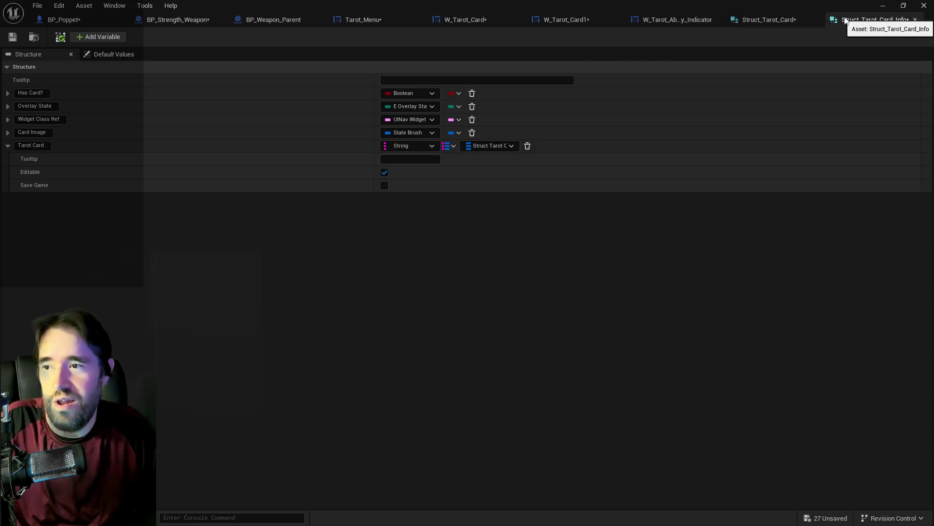
click(752, 19)
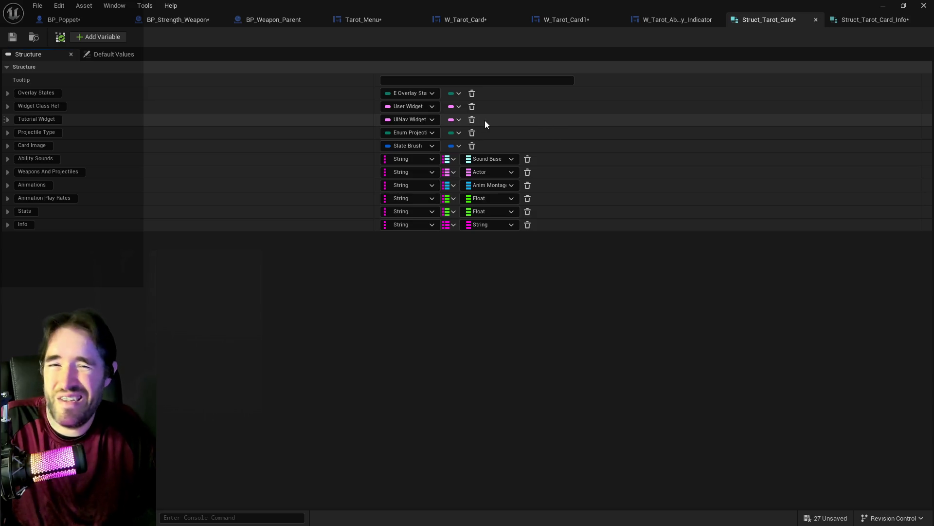
click(472, 93)
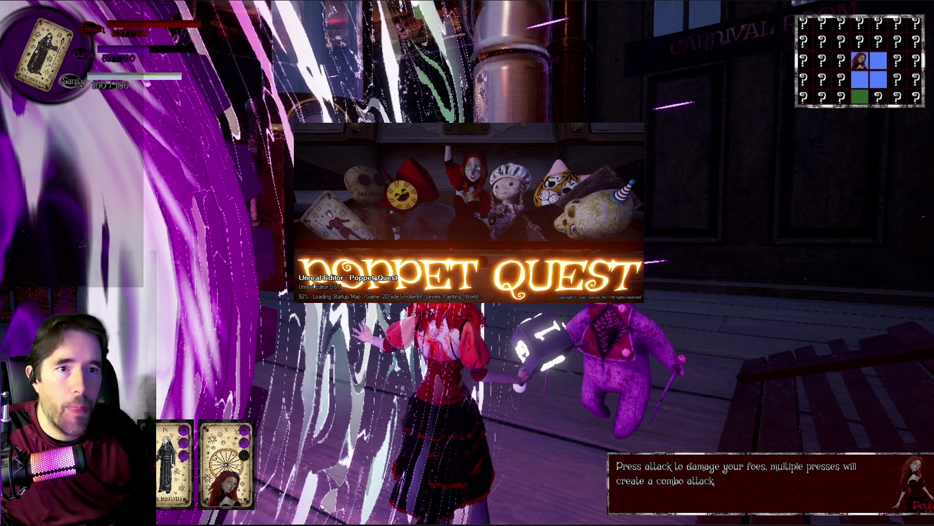
Step: Scroll through the X profile's Poppet Quest video posts and back toward the top
key(alt+Tab)
scroll(505, 292, up, 8)
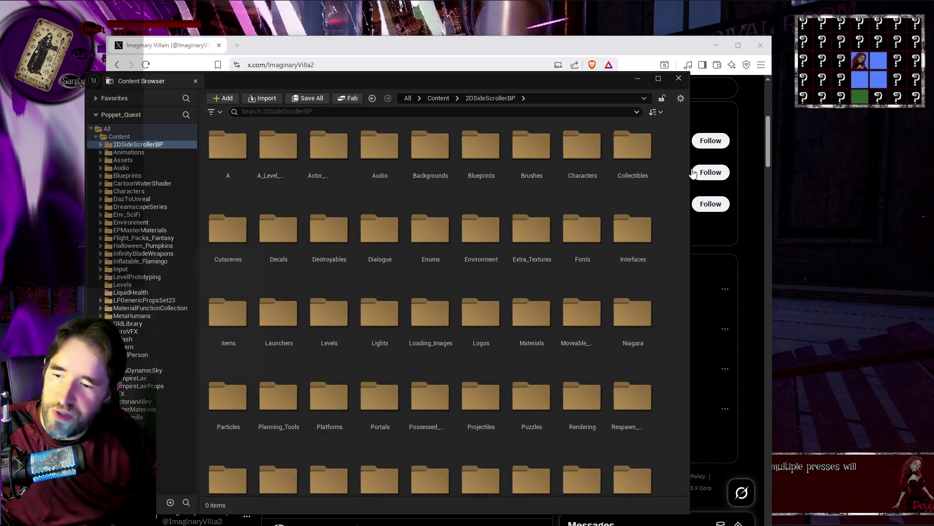
click(679, 78)
scroll(510, 230, up, 2)
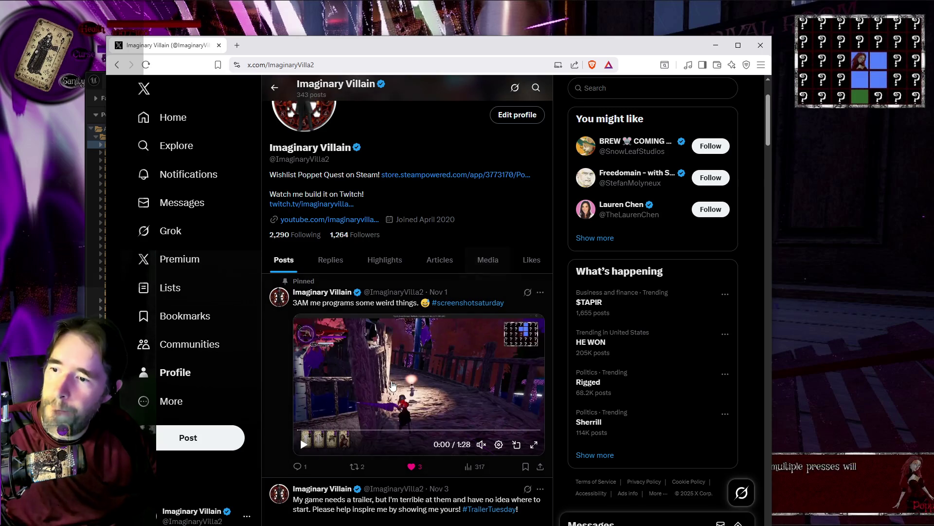
scroll(491, 278, down, 3)
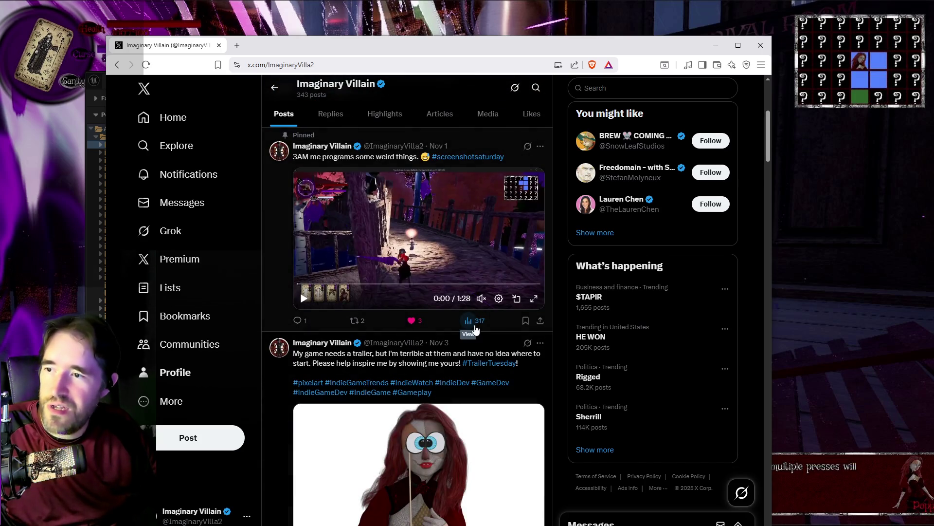
scroll(417, 331, down, 6)
scroll(416, 292, down, 1)
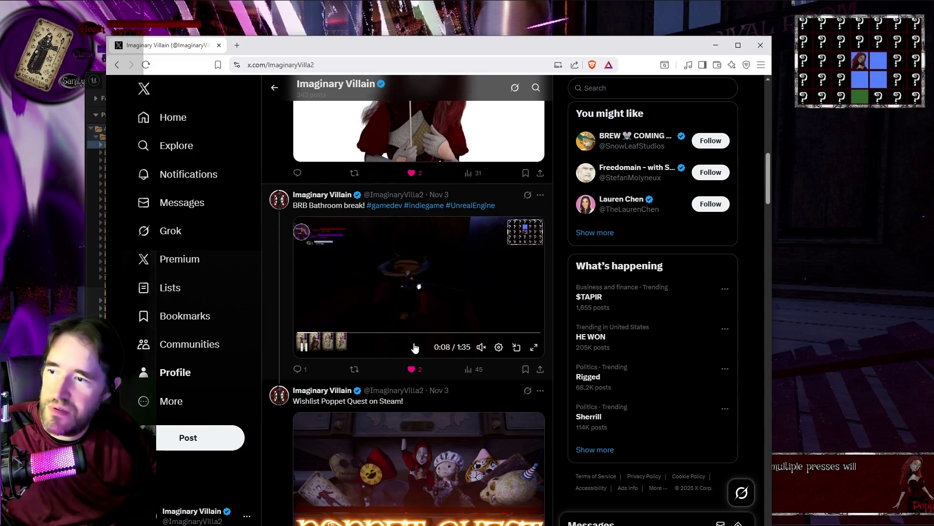
scroll(438, 380, down, 1)
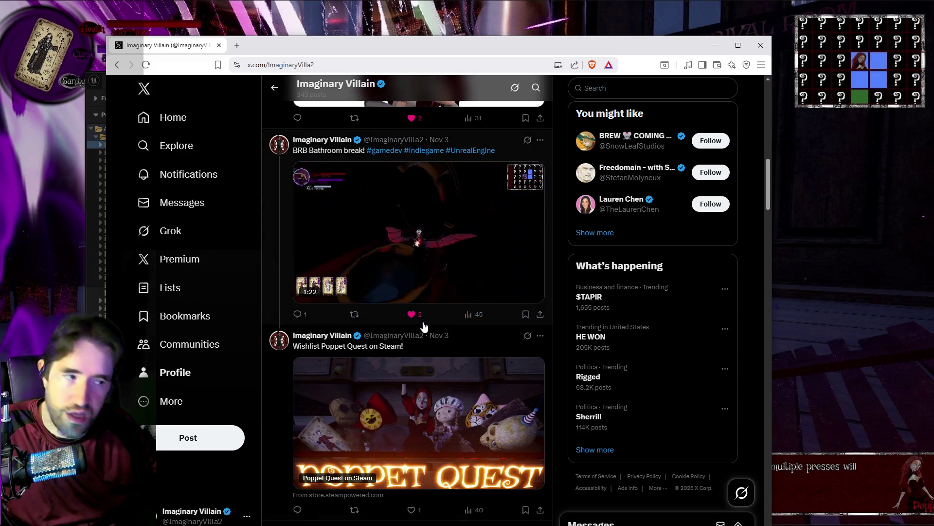
scroll(377, 308, down, 2)
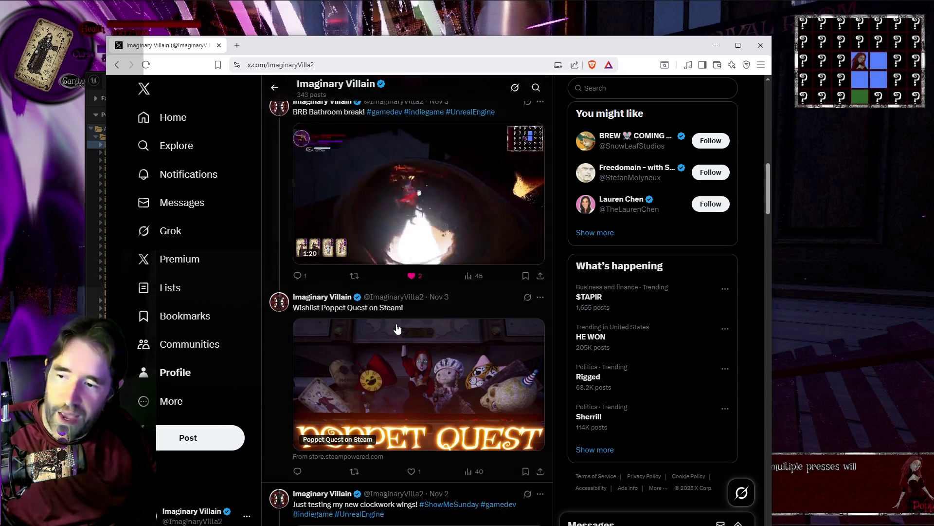
scroll(263, 183, up, 2)
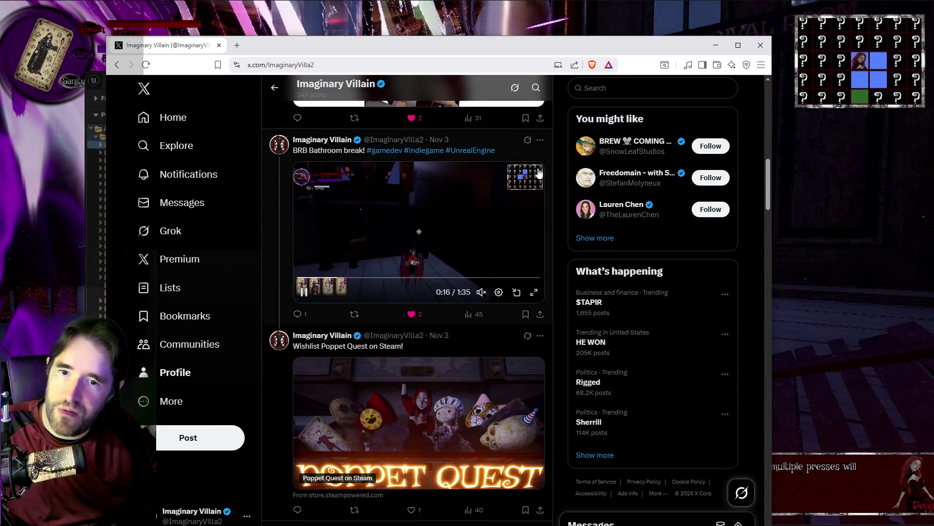
scroll(441, 306, down, 3)
scroll(441, 306, down, 3)
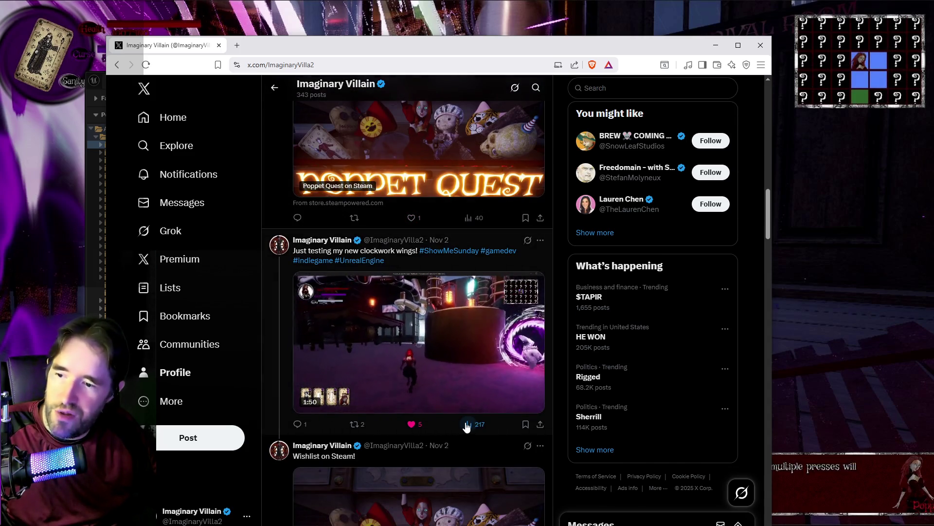
mouse_move(491, 385)
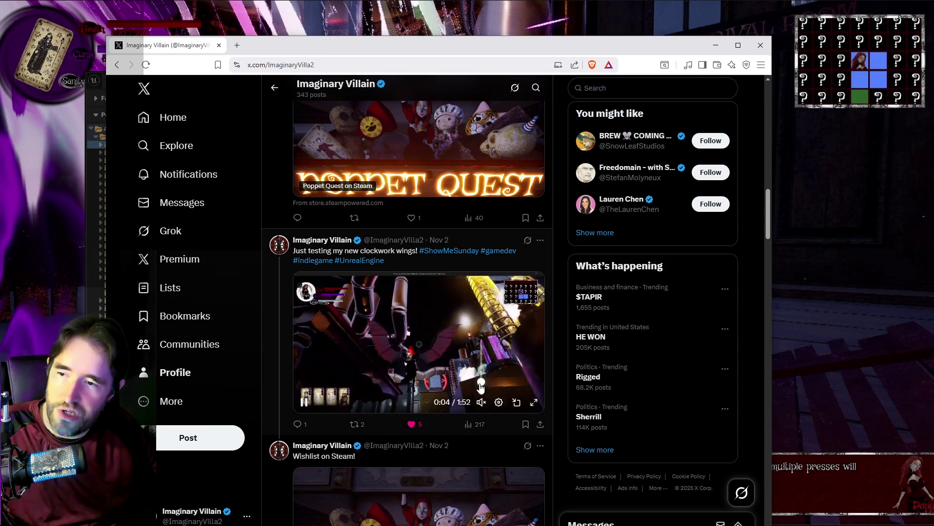
scroll(446, 376, down, 5)
scroll(446, 377, down, 4)
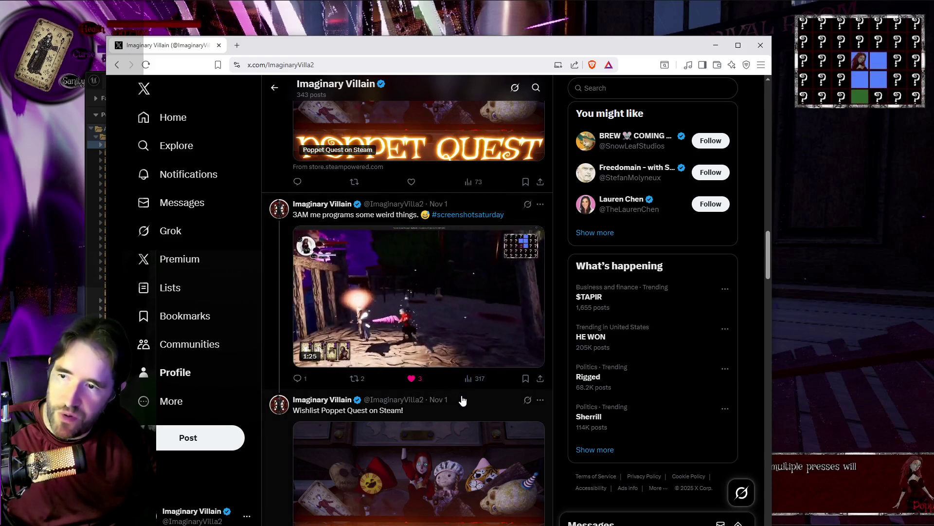
scroll(432, 219, up, 5)
scroll(431, 219, up, 2)
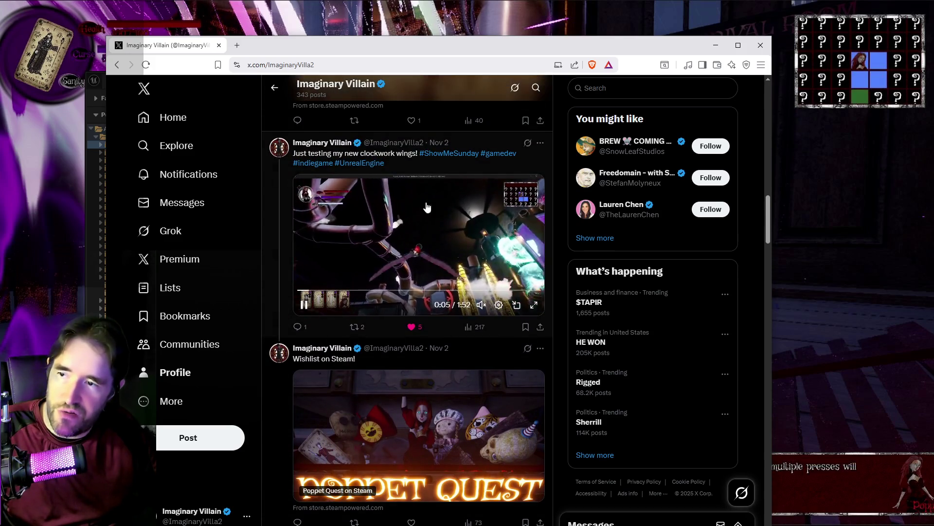
scroll(380, 174, down, 6)
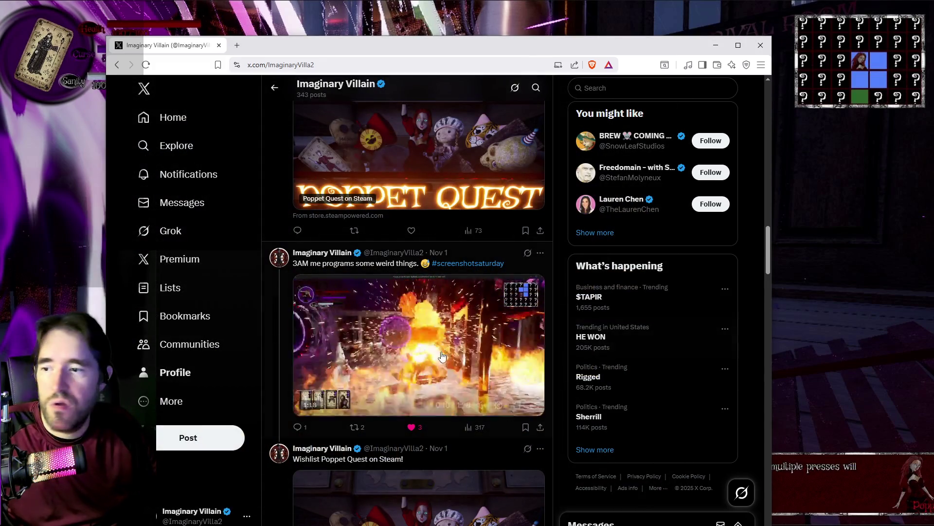
scroll(278, 370, down, 1)
scroll(279, 370, down, 3)
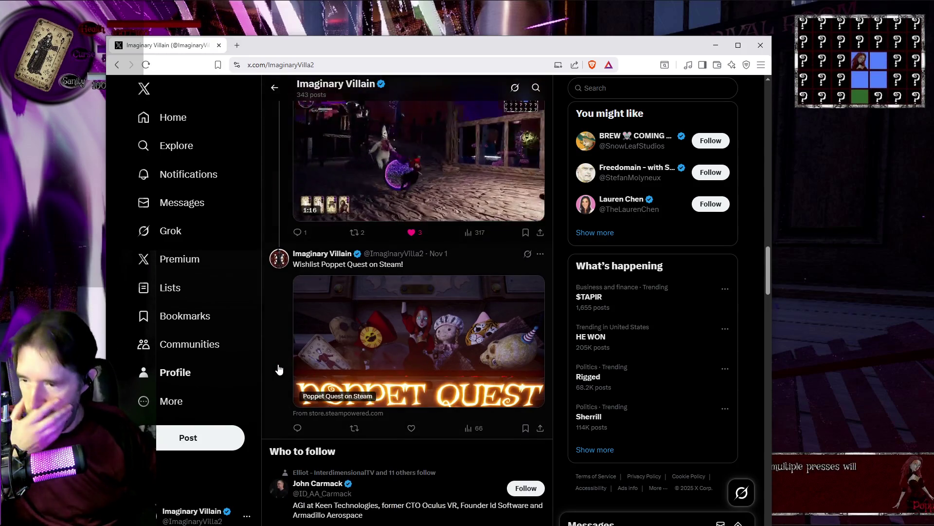
scroll(279, 370, up, 15)
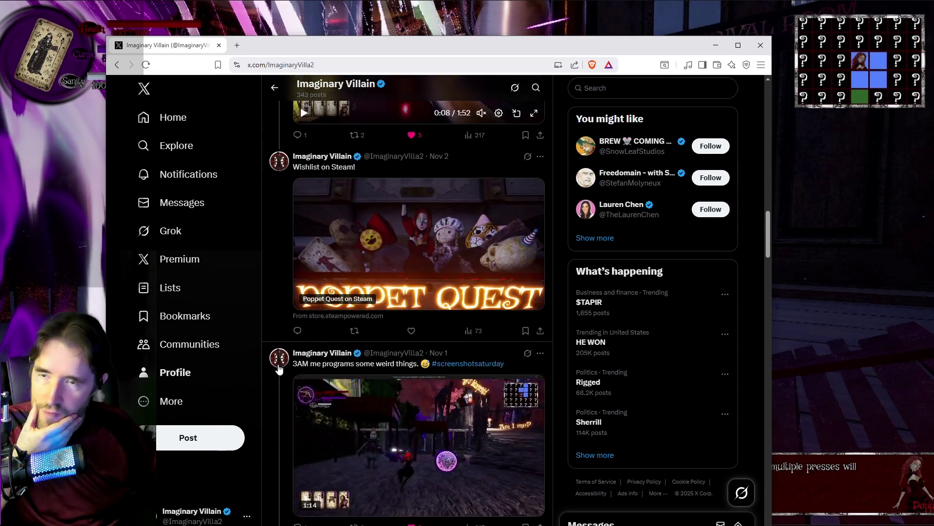
scroll(278, 370, up, 10)
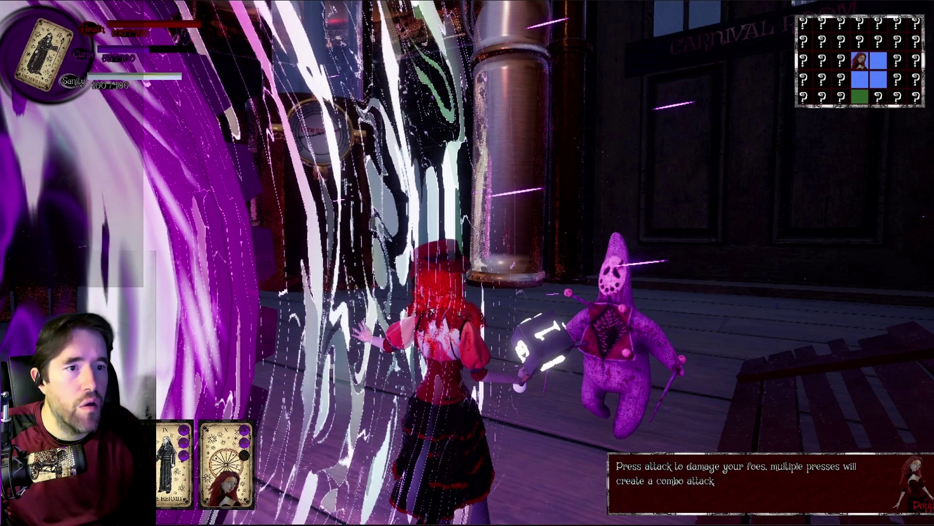
Step: View the Imgur posts BRB Bathroom Break!, clockwork wings and 3AM me programs some weird things
key(alt+Tab)
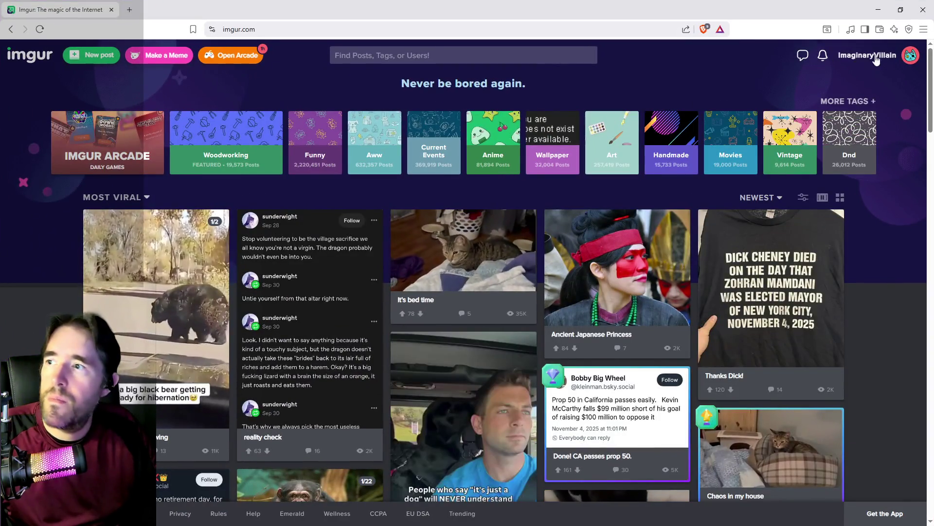
mouse_move(876, 59)
click(868, 83)
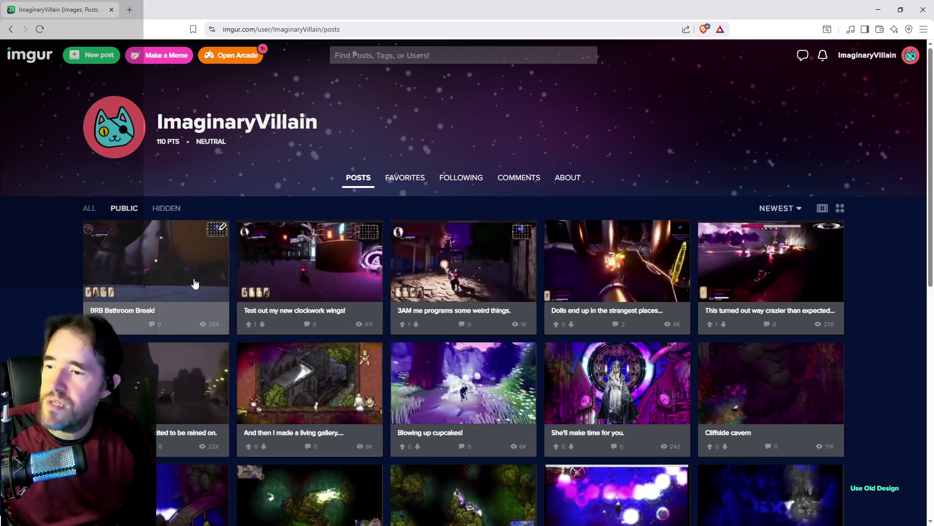
click(194, 280)
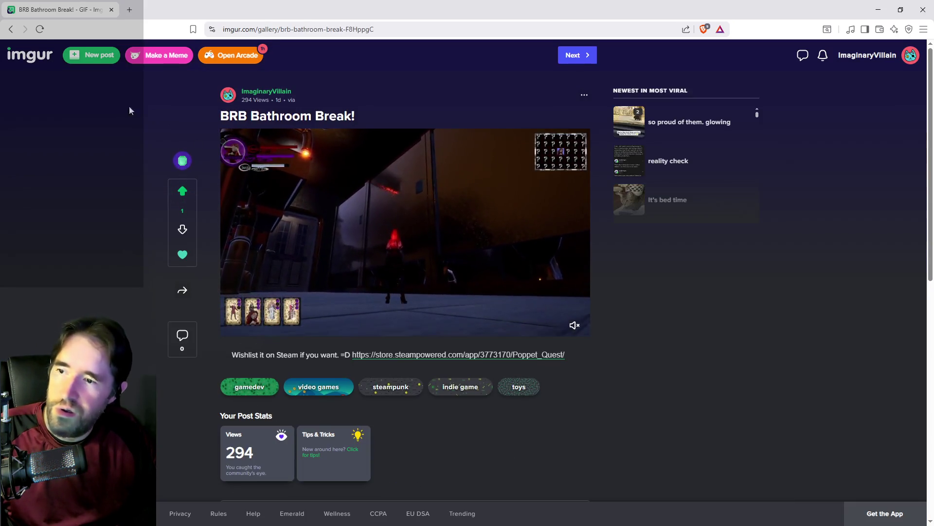
key(alt+Left)
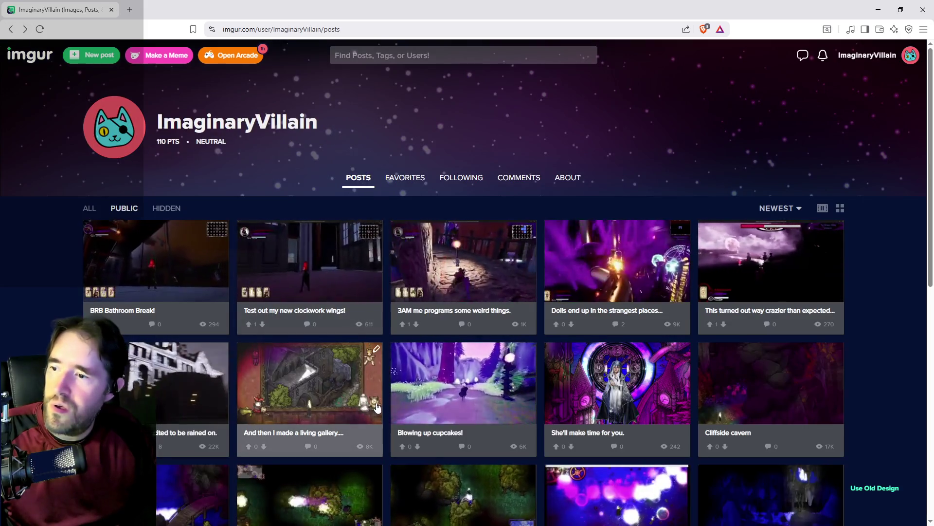
click(341, 273)
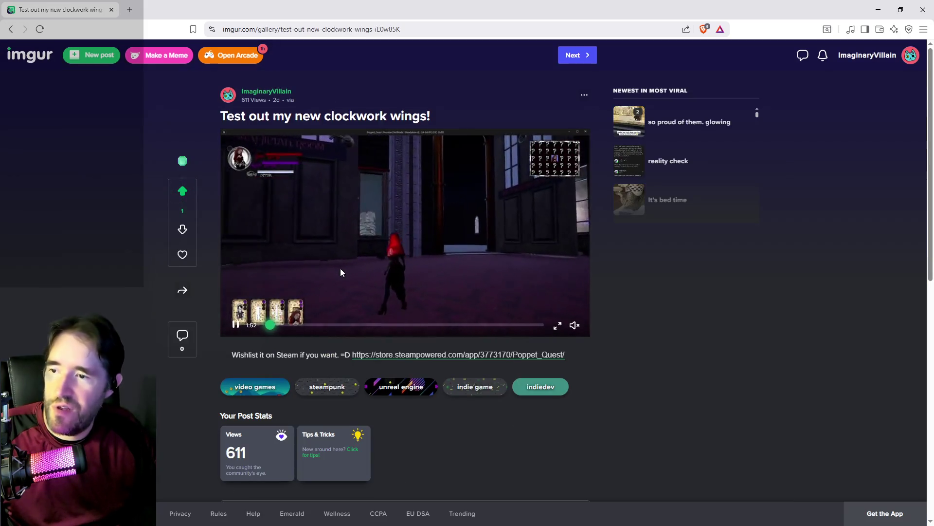
click(12, 29)
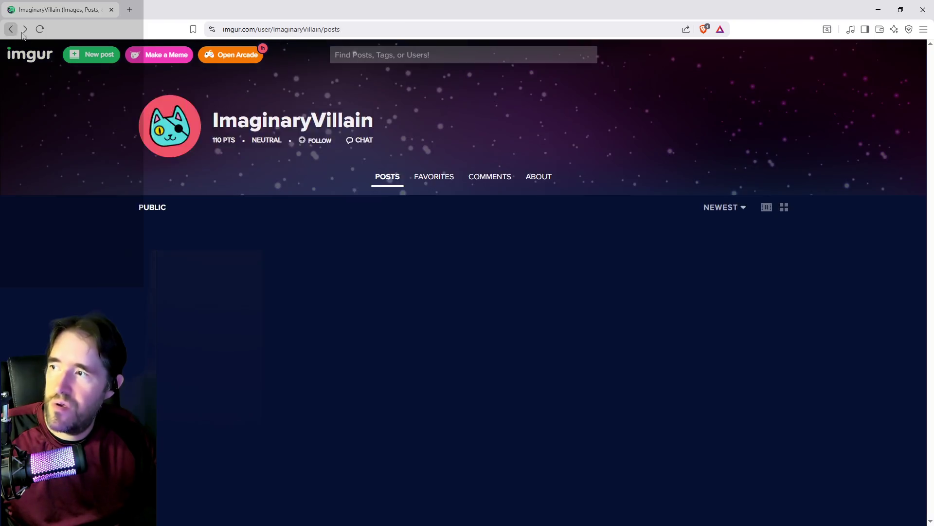
click(462, 247)
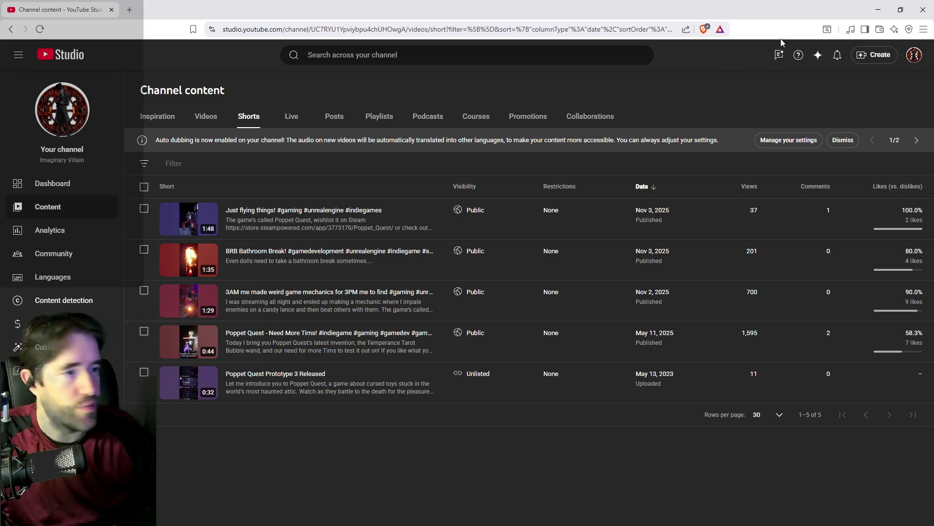
drag(570, 15, 761, 39)
Step: Return to the Unreal Editor and open Struct_Tarot_Card_Info via an asset search for 'struct'
key(alt+Tab)
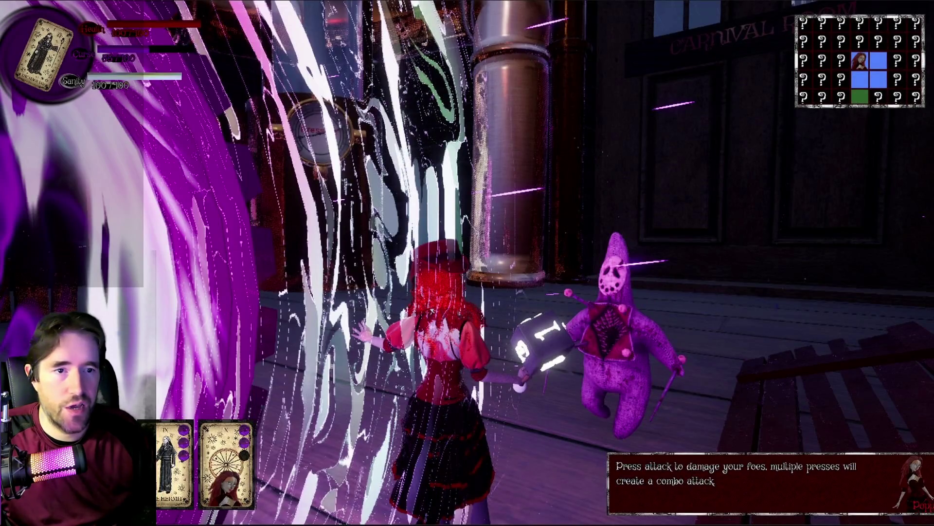
key(alt+Tab)
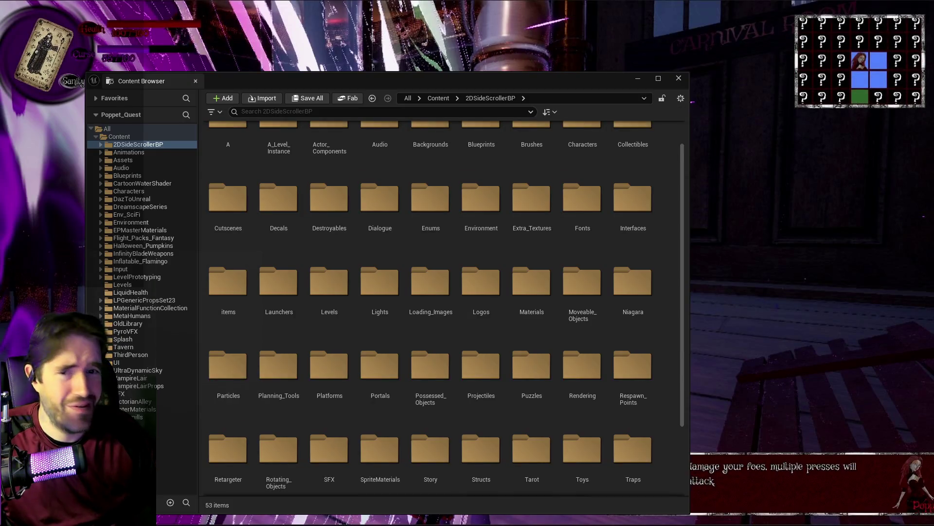
key(Escape)
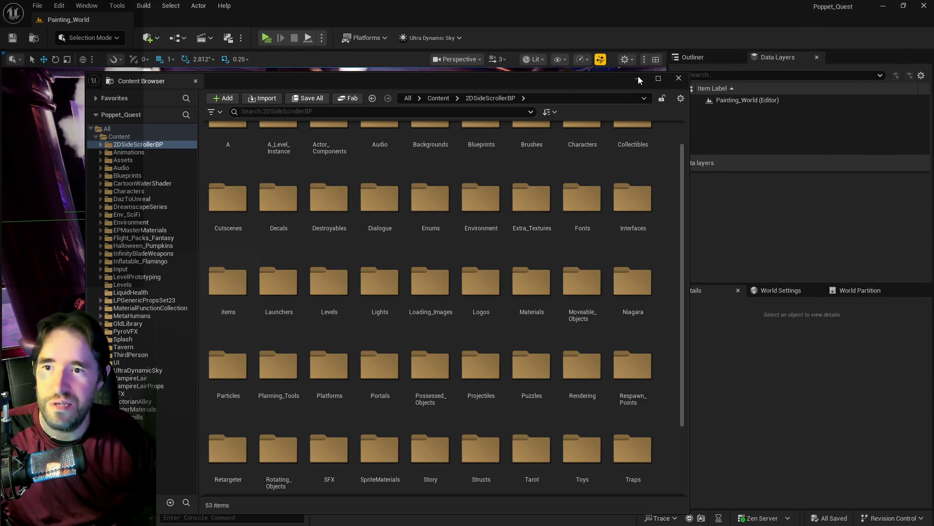
click(638, 78)
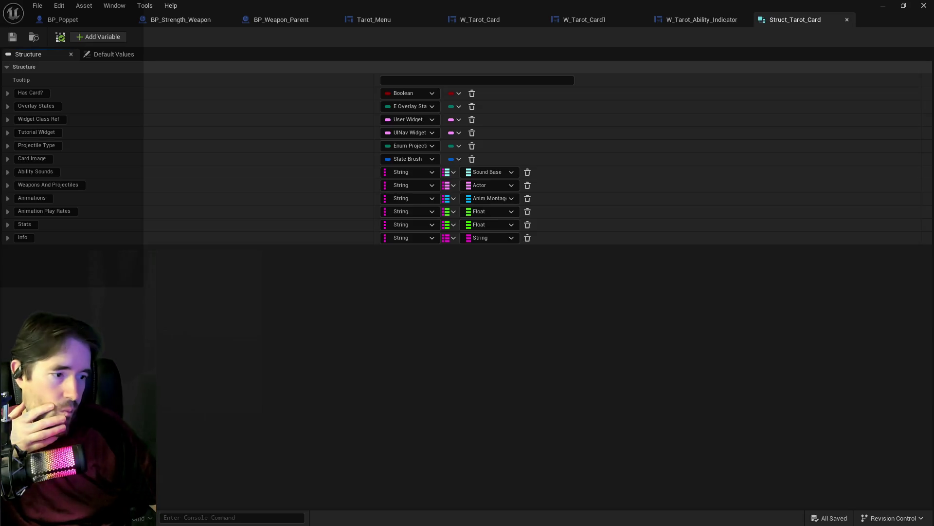
key(ctrl+space)
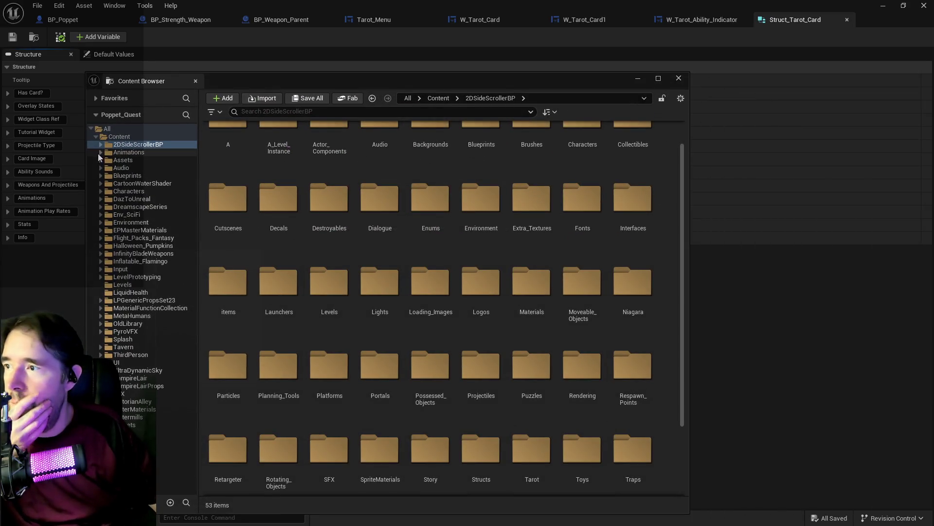
click(249, 111)
text(struct)
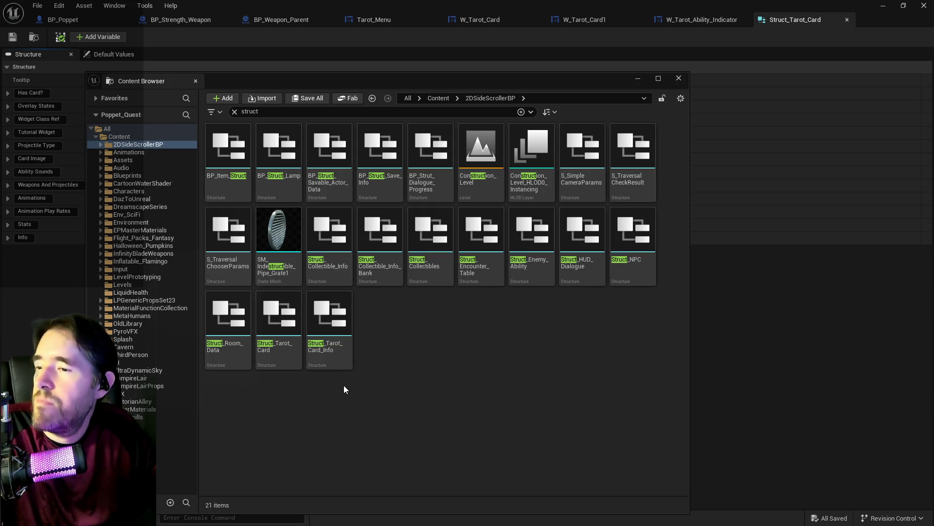
click(327, 314)
double_click(327, 314)
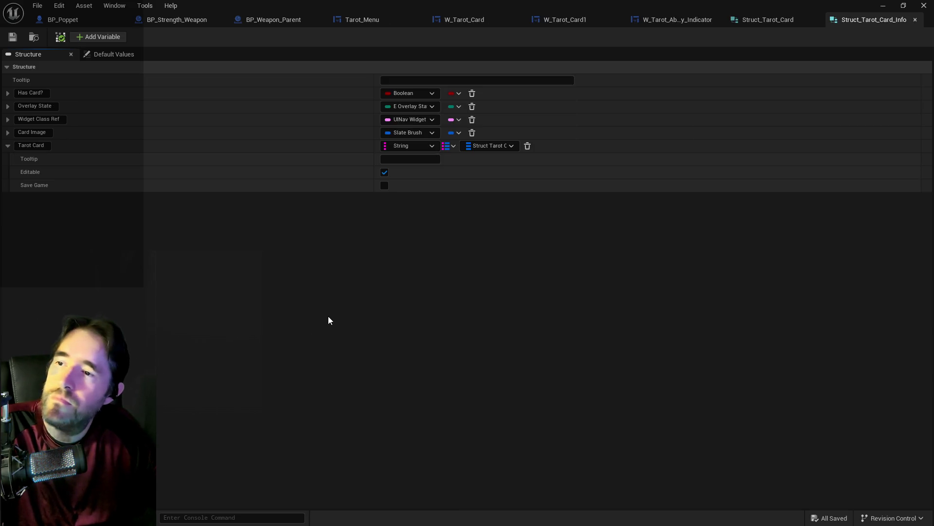
Step: Delete Overlay States from Struct_Tarot_Card and save the structure
click(764, 22)
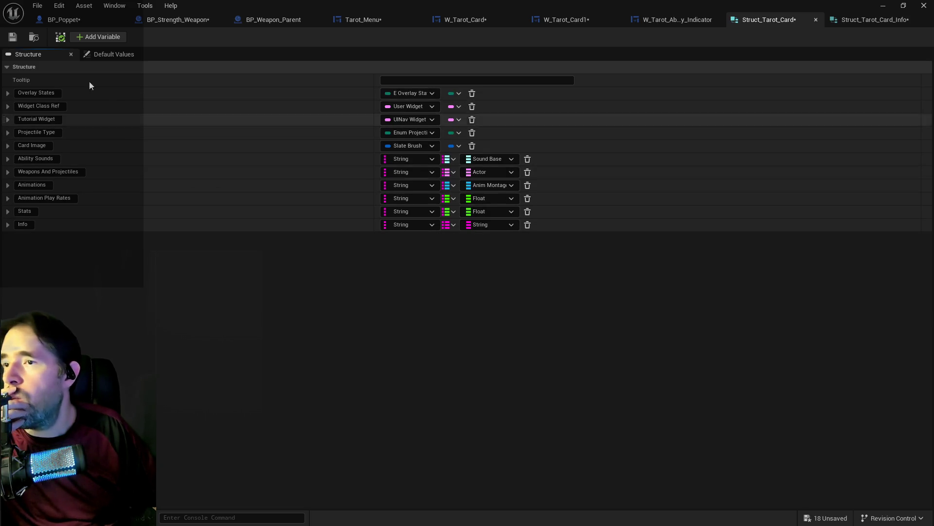
click(472, 93)
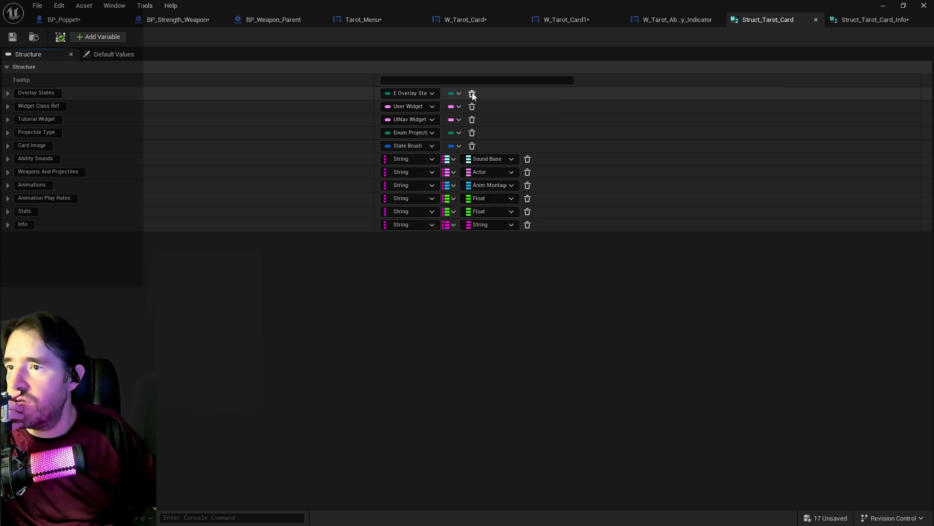
click(13, 37)
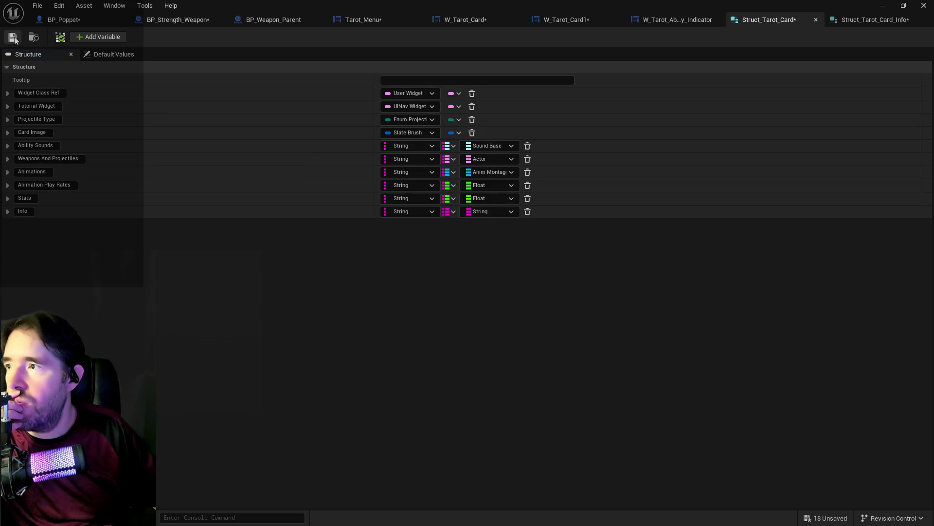
click(842, 20)
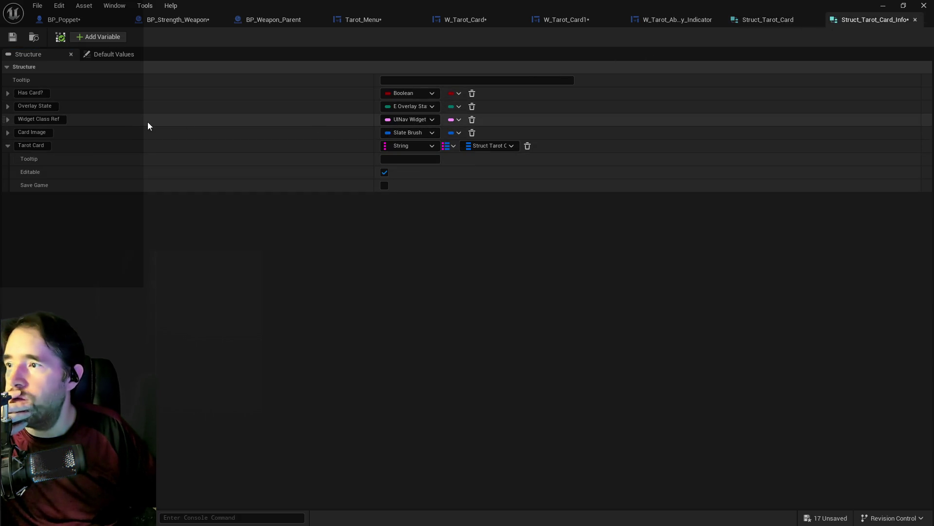
click(761, 20)
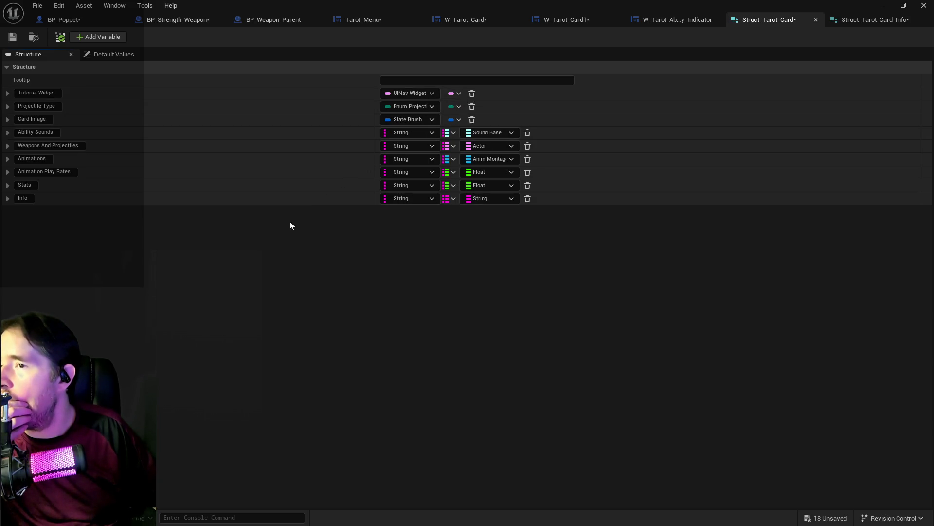
click(13, 38)
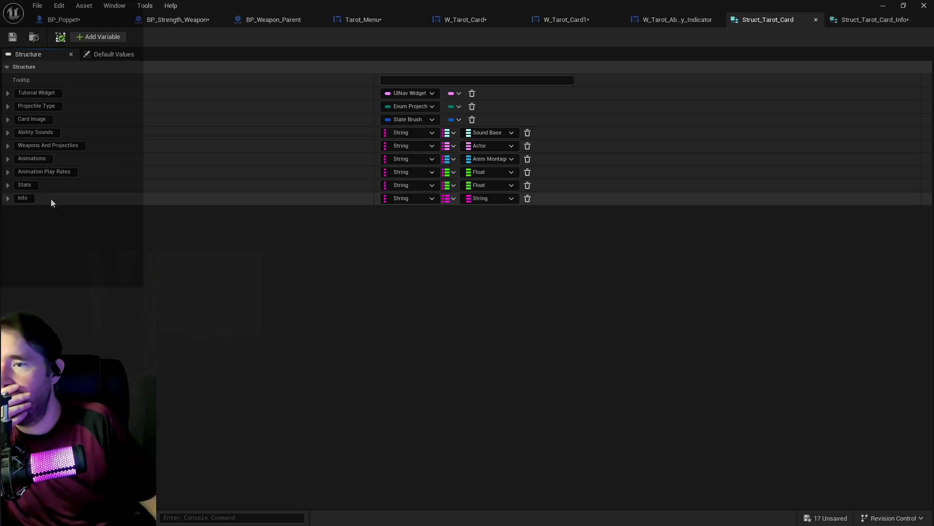
Step: Expand the Stats and Weapons And Projectiles member settings
click(7, 185)
click(8, 146)
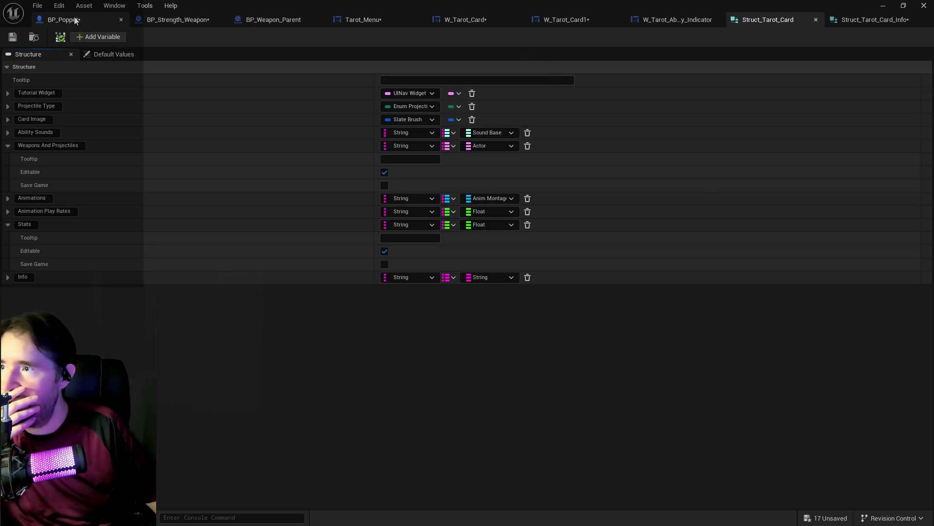
scroll(724, 340, down, 5)
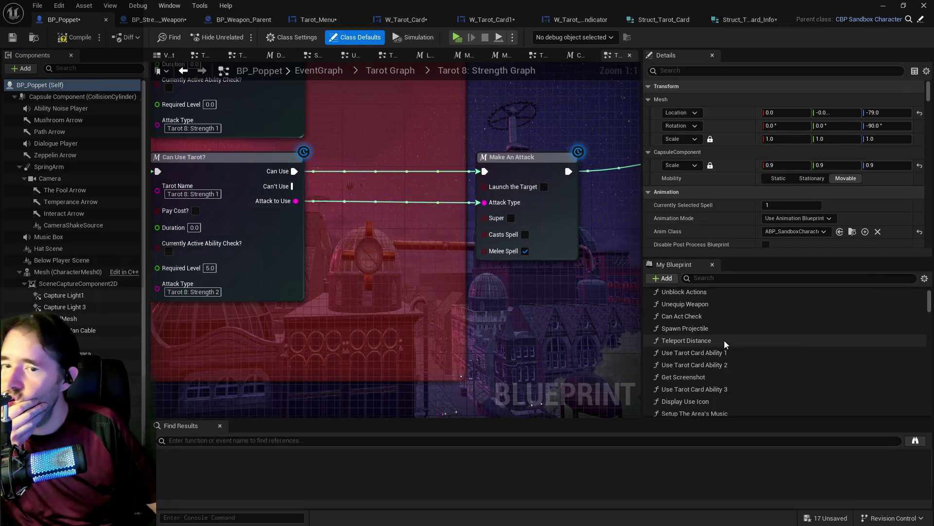
Step: Filter My Blueprint by 'tarot card' and select the Tarot Cards Info variable
scroll(724, 340, down, 10)
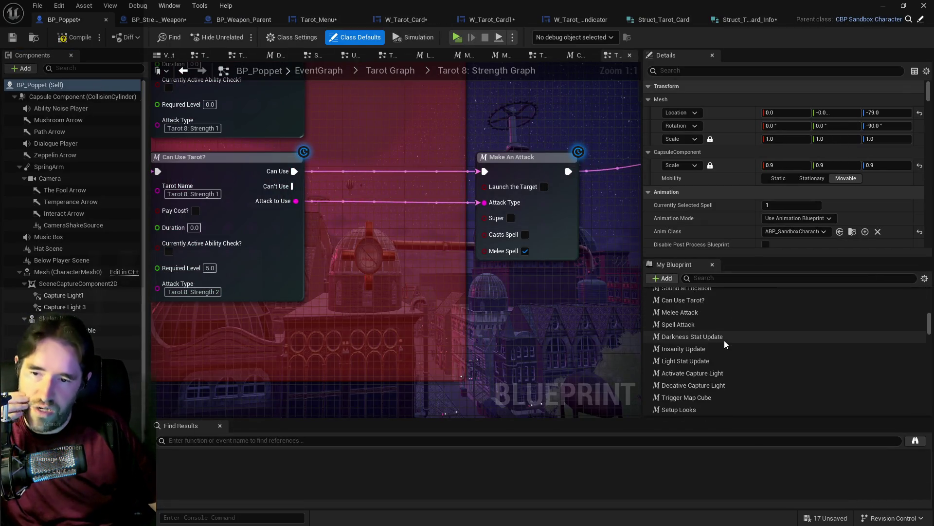
scroll(724, 343, down, 10)
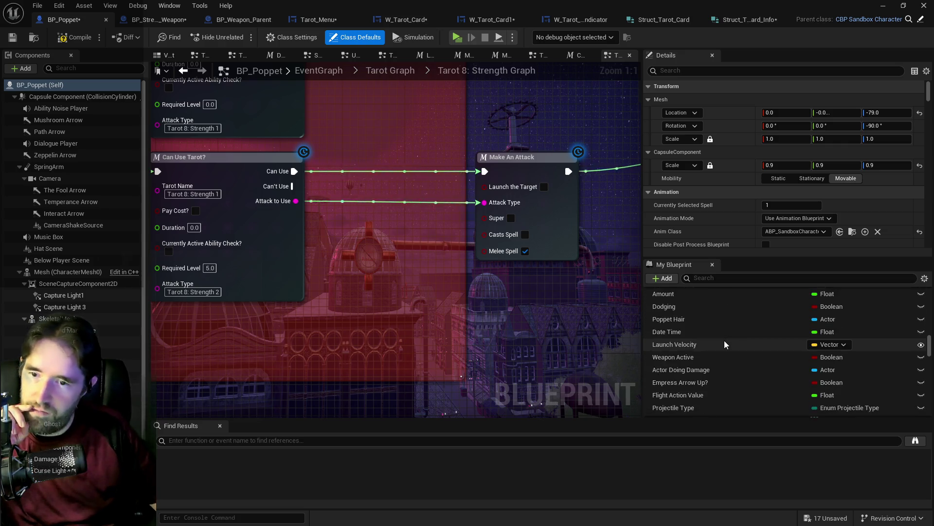
drag(928, 351, 927, 419)
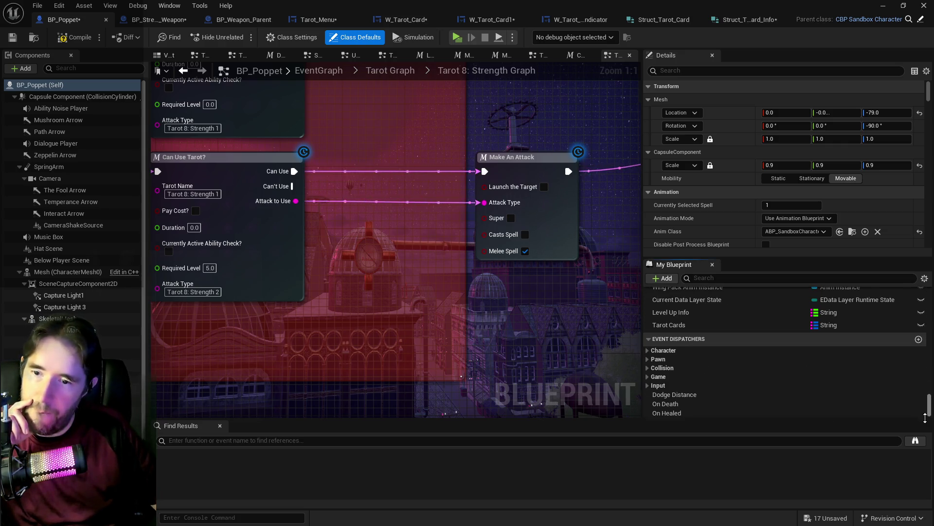
scroll(758, 392, up, 1)
click(688, 359)
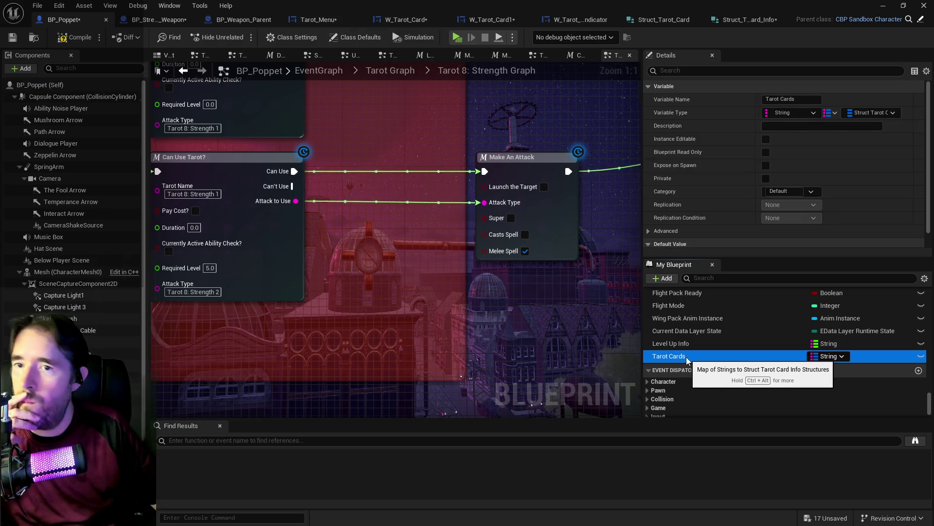
scroll(687, 360, up, 3)
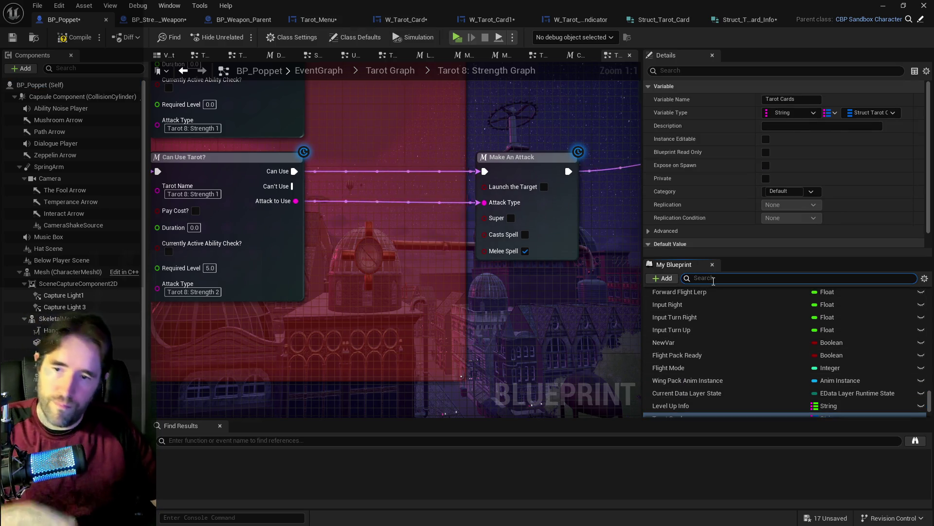
click(714, 279)
text(tarot card)
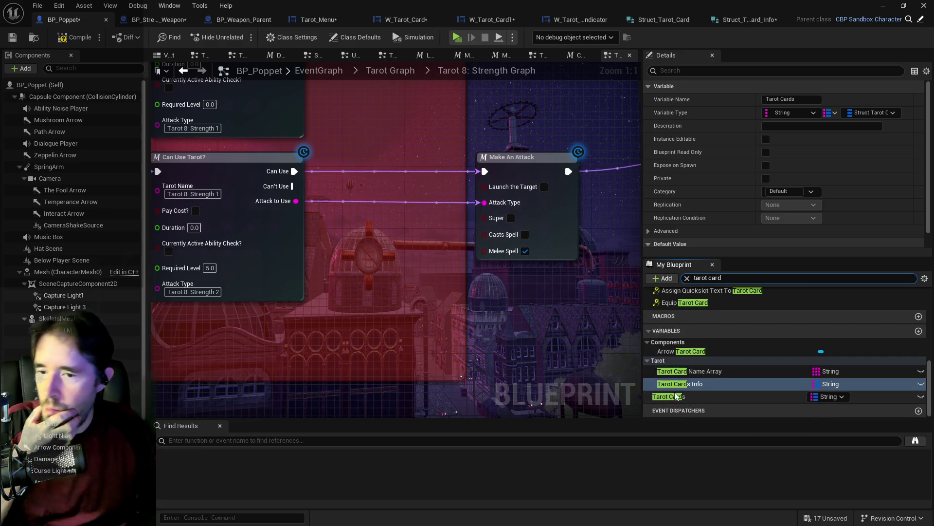
click(680, 384)
Step: Expand Tarot 0: The Fool's Weapons And Projectiles entries, then open Struct_Tarot_Card_Info
scroll(702, 238, down, 1)
scroll(702, 239, down, 5)
click(656, 99)
click(655, 100)
click(655, 99)
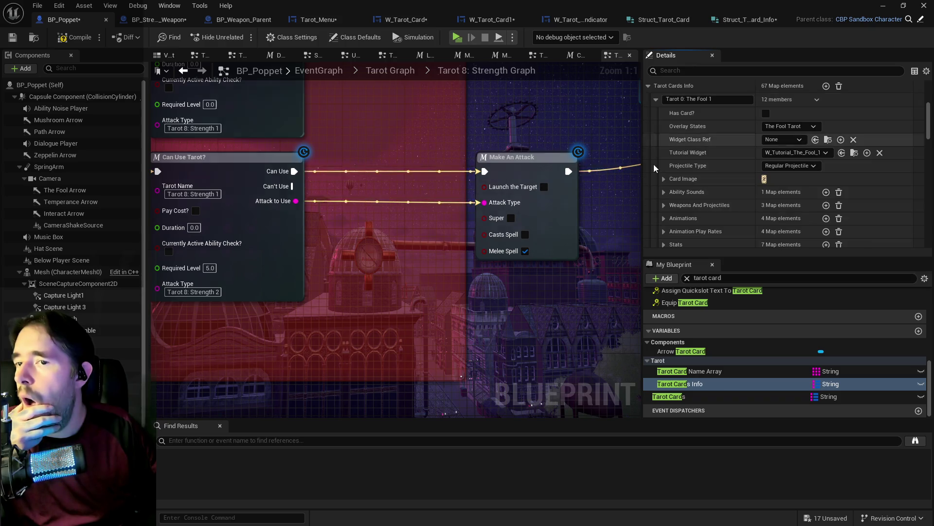
click(664, 206)
scroll(664, 212, down, 2)
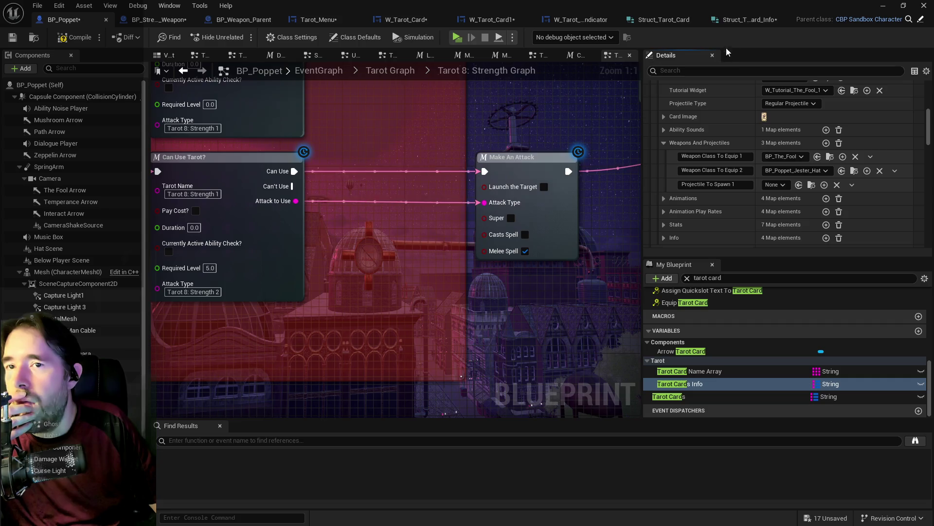
click(739, 29)
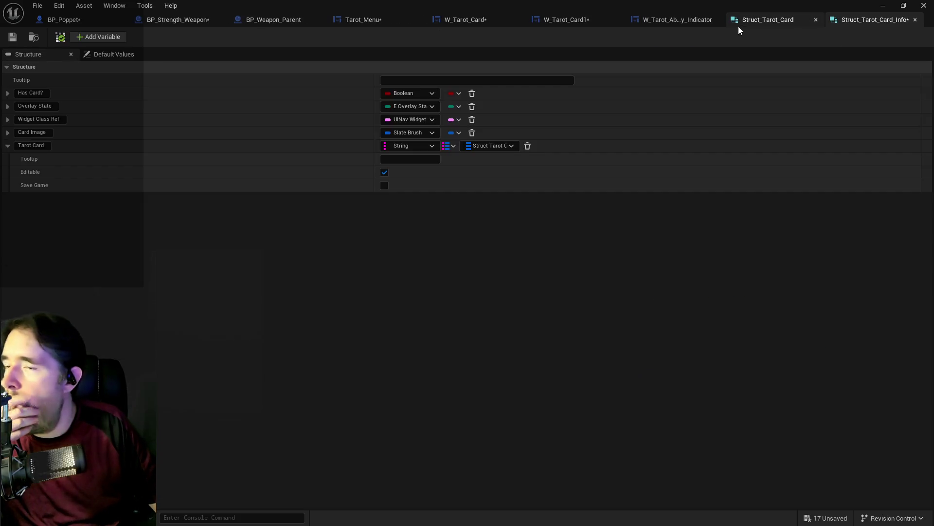
Step: Add a new struct member named Weapons, typed as a String-to-Actor map
click(779, 25)
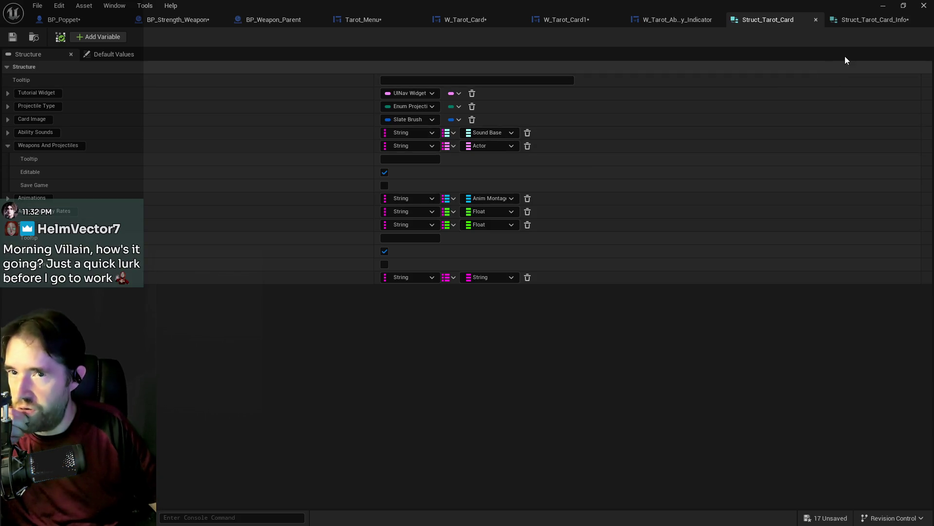
click(858, 22)
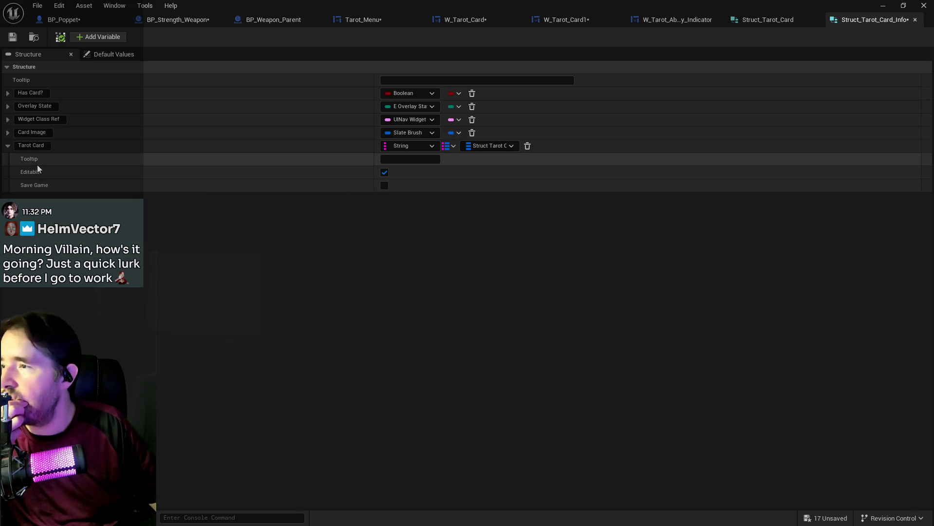
click(98, 38)
click(410, 198)
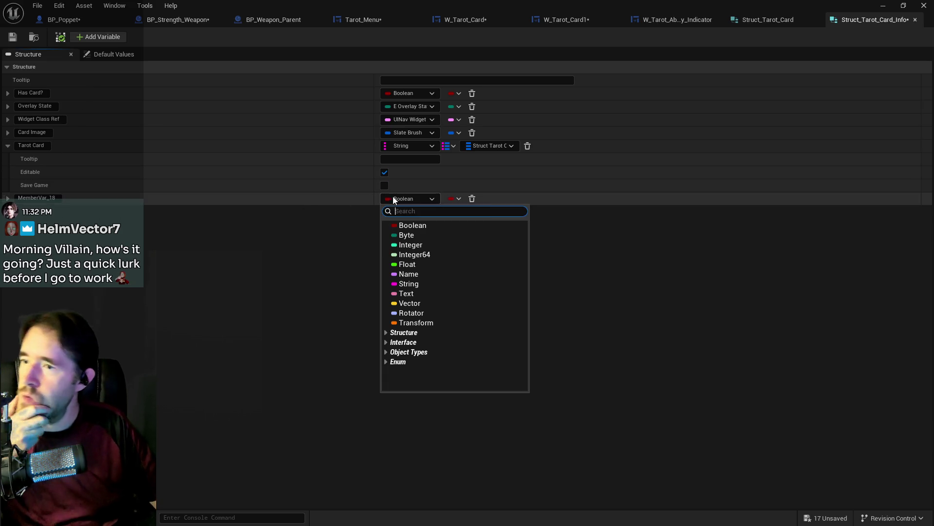
click(373, 284)
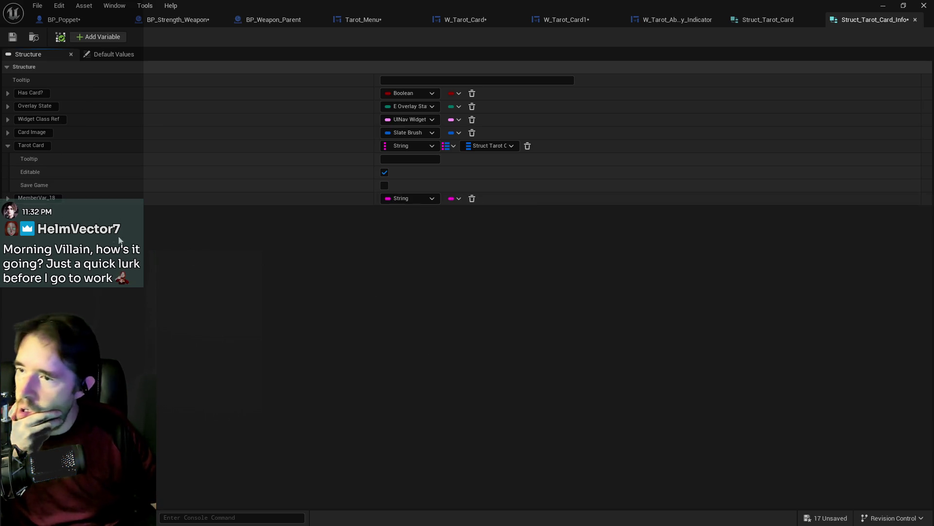
click(48, 198)
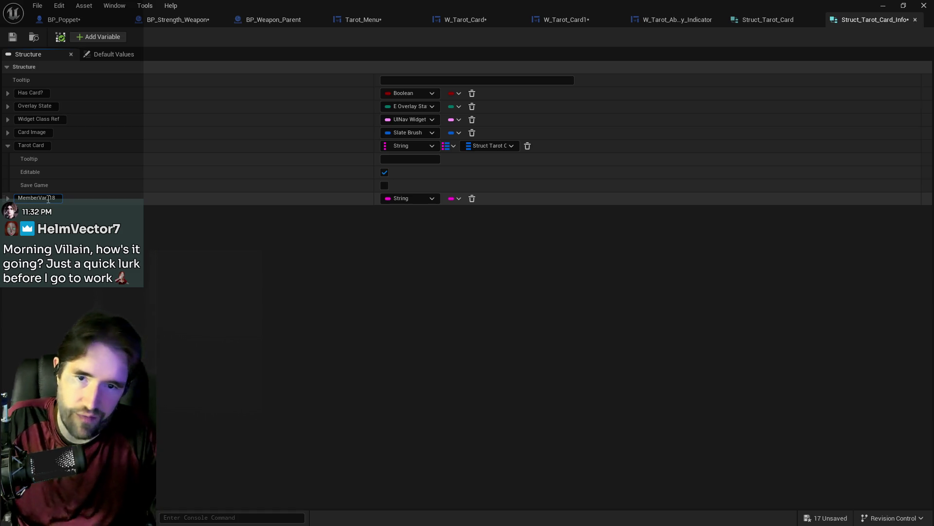
click(48, 198)
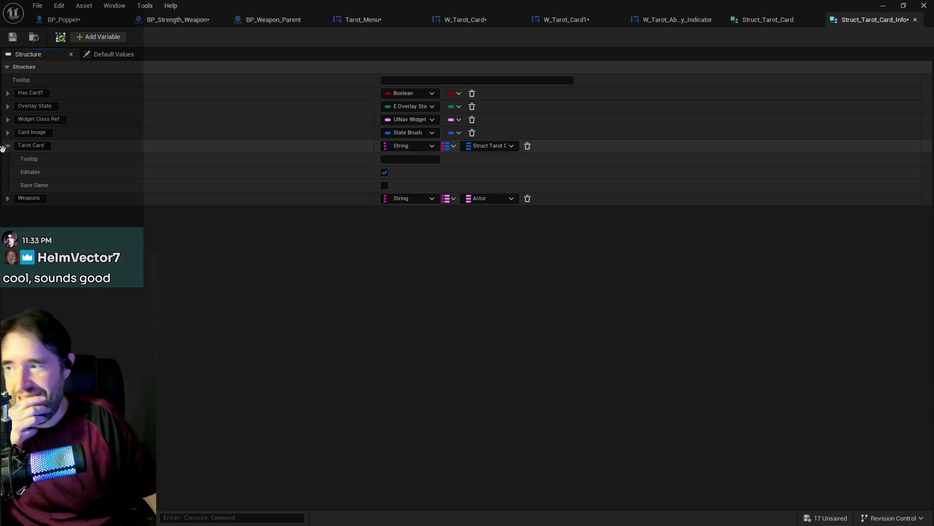
Step: Move the Tarot Card member below Weapons and save Struct_Tarot_Card_Info
drag(3, 146, 5, 205)
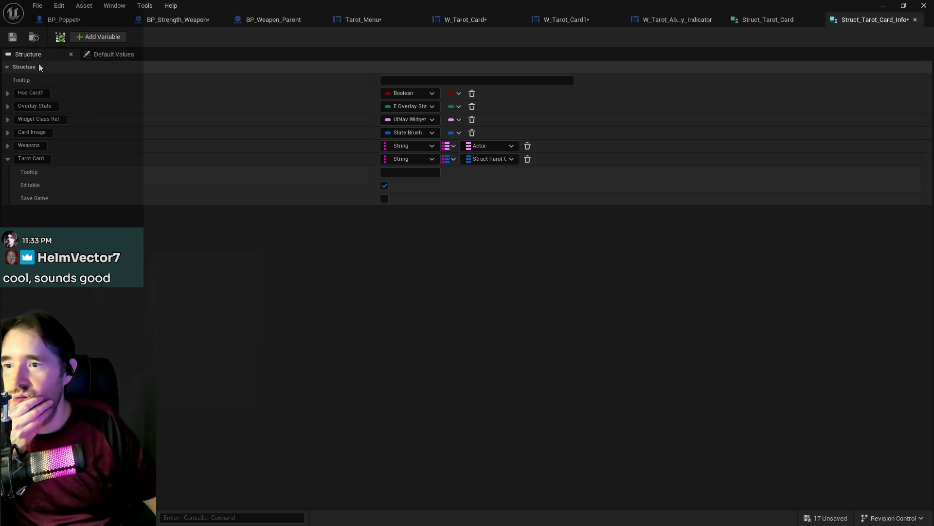
click(13, 37)
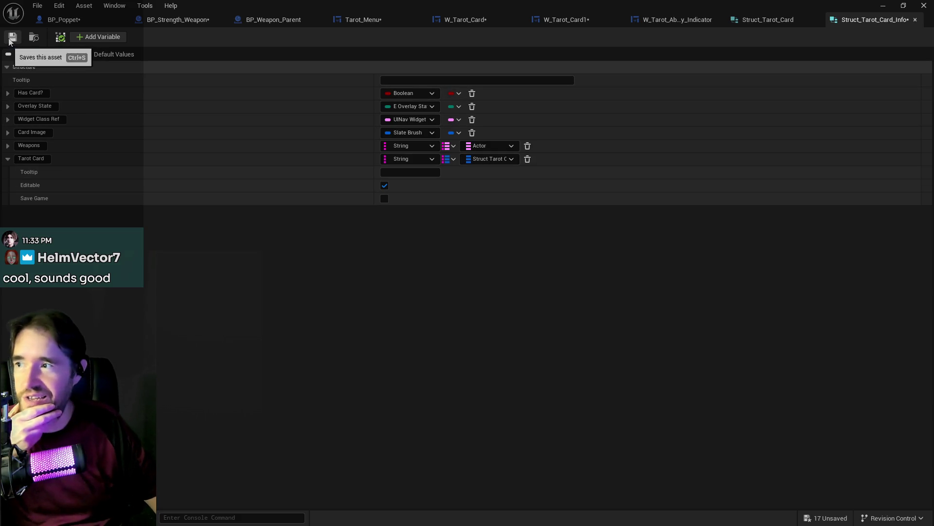
click(752, 20)
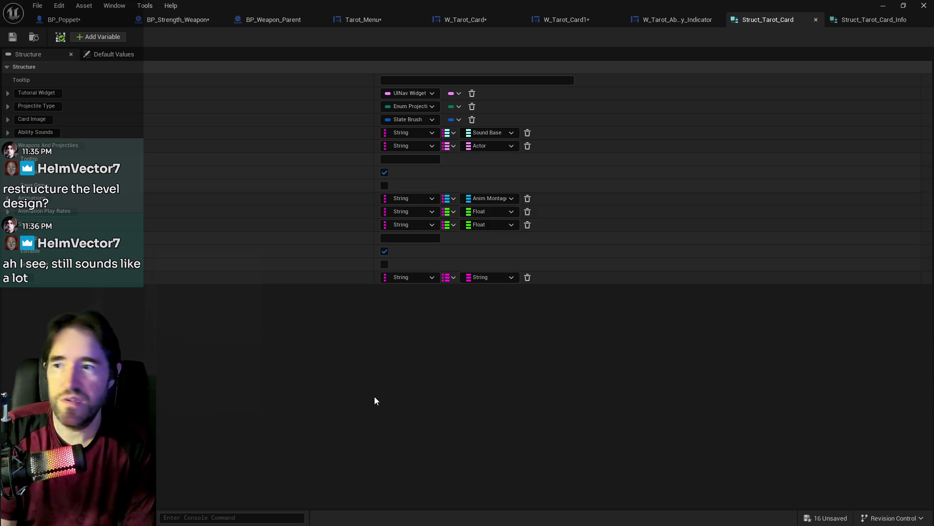
Step: Switch back to the BP_Poppet blueprint editor
click(59, 20)
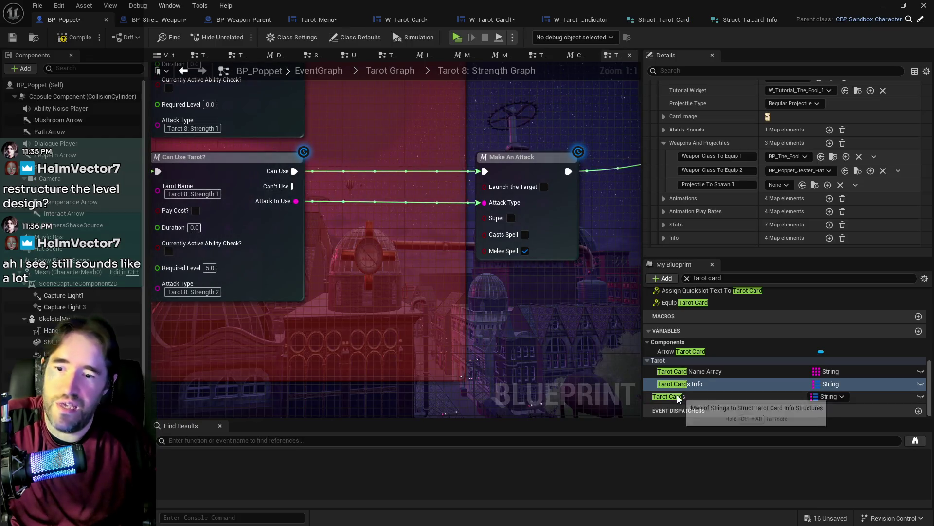
Step: Compare the filled Tarot Cards Info map with the empty Tarot Cards map, then reopen Struct_Tarot_Card_Info
scroll(735, 195, down, 1)
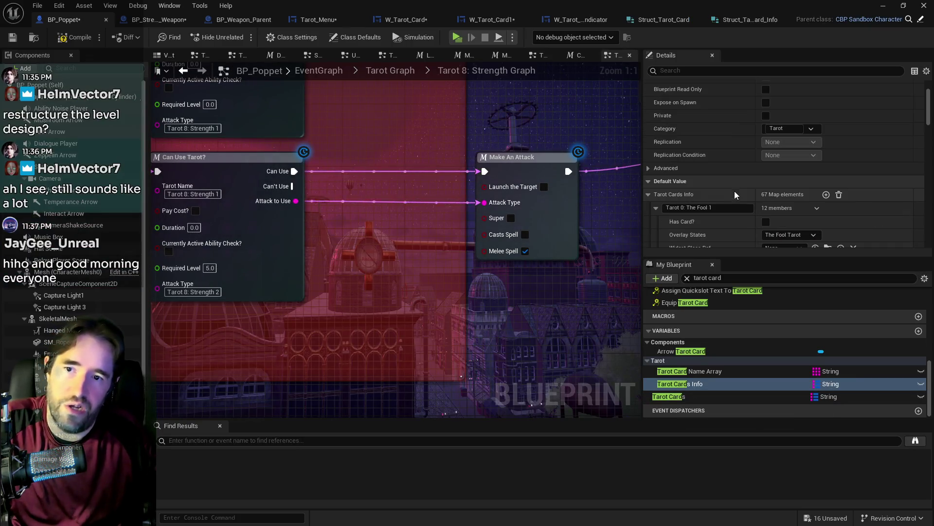
scroll(682, 209, down, 5)
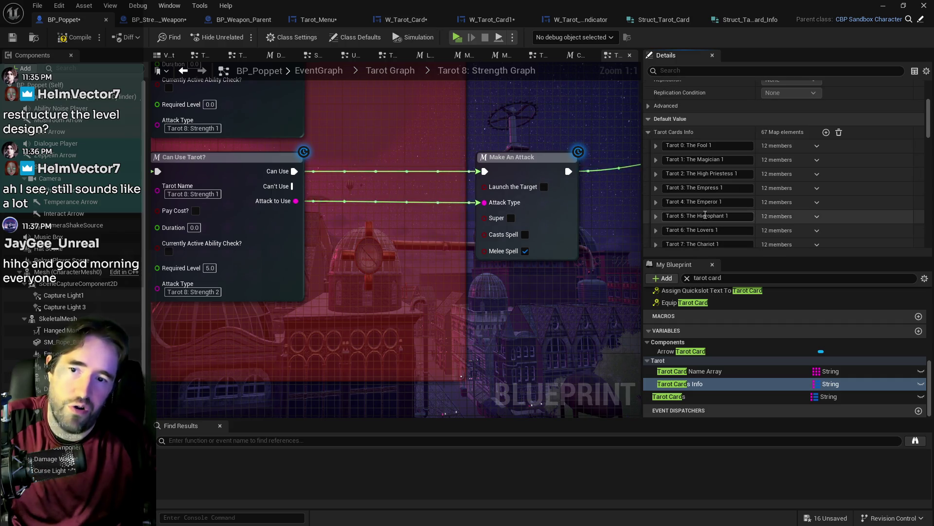
scroll(701, 214, down, 3)
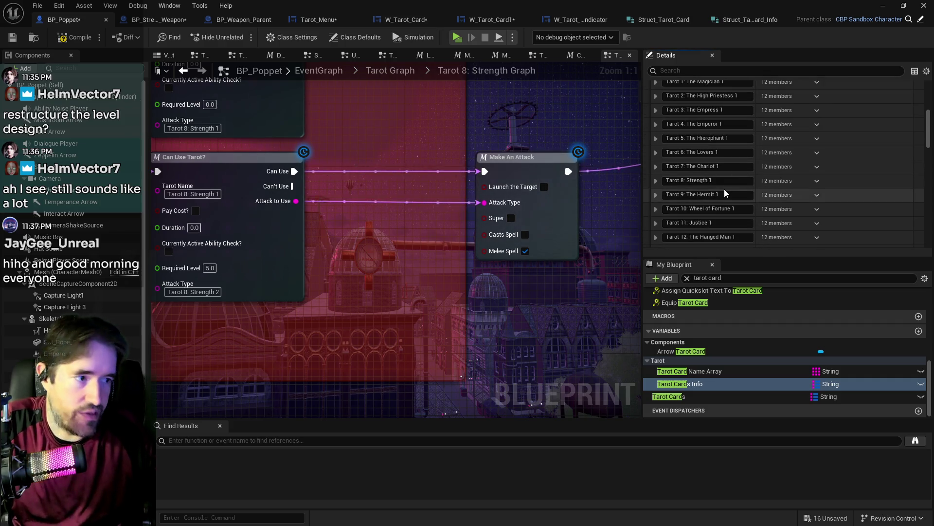
click(670, 396)
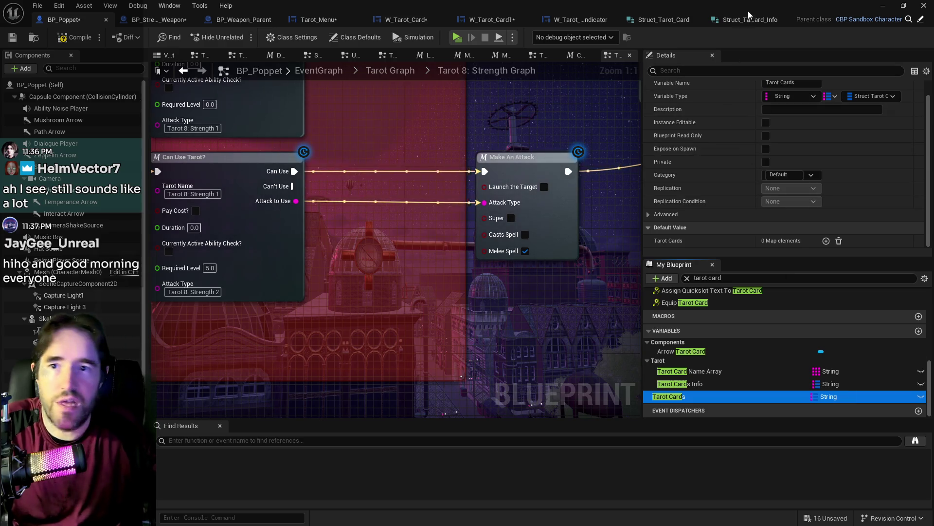
click(740, 20)
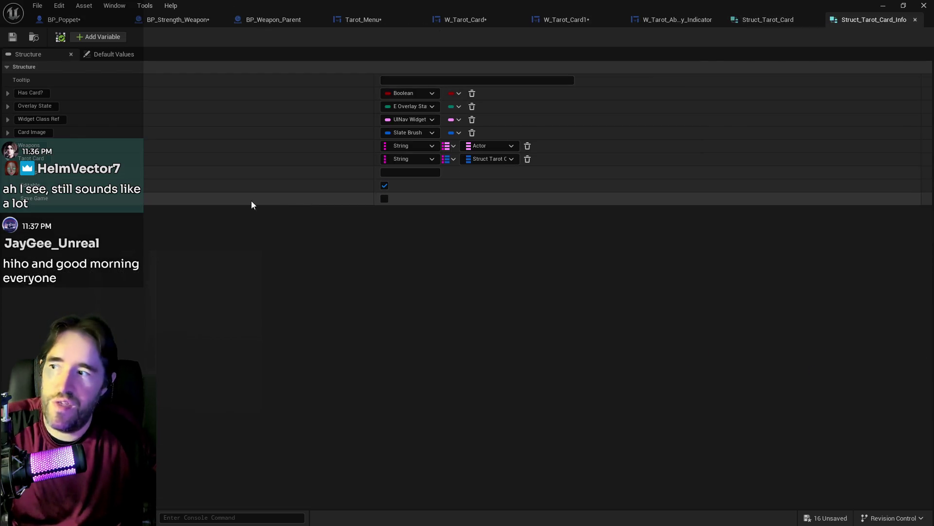
Step: Compare the member lists of Struct_Tarot_Card and Struct_Tarot_Card_Info
click(754, 20)
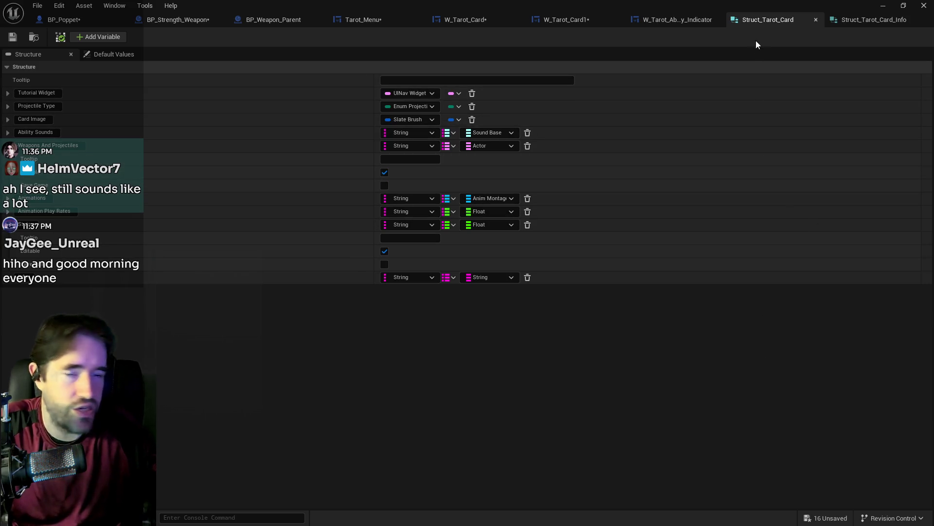
click(844, 20)
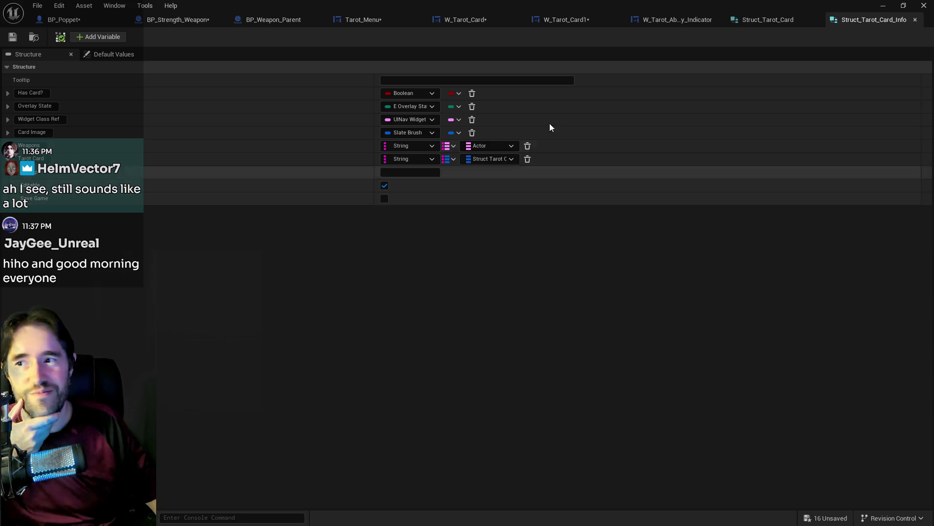
click(730, 20)
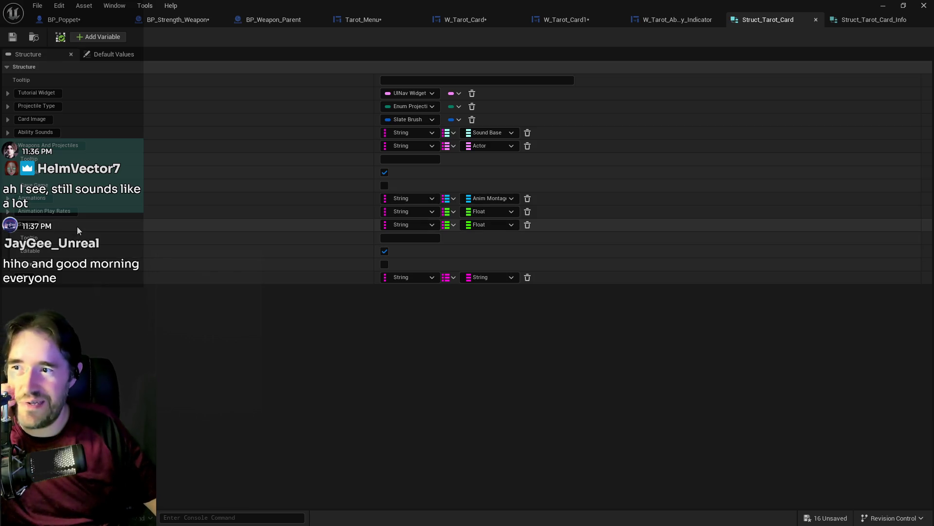
click(837, 20)
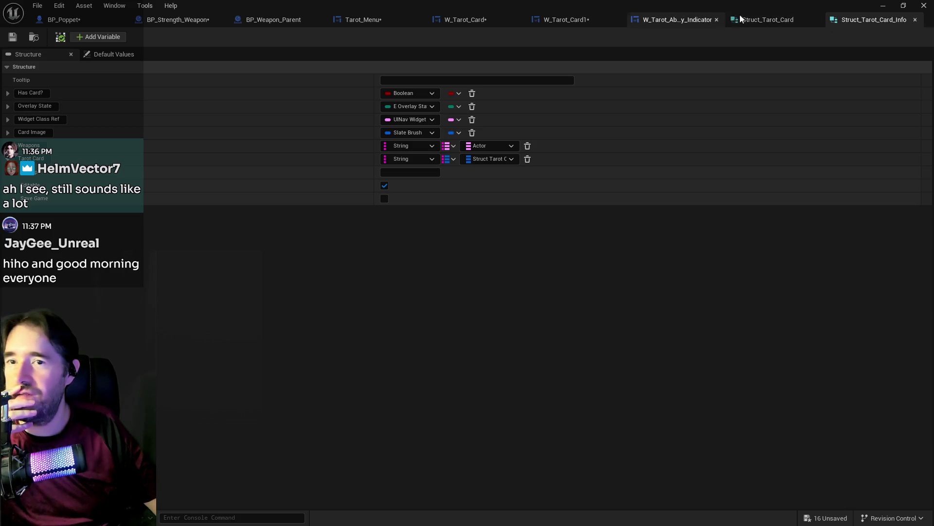
click(750, 19)
click(37, 5)
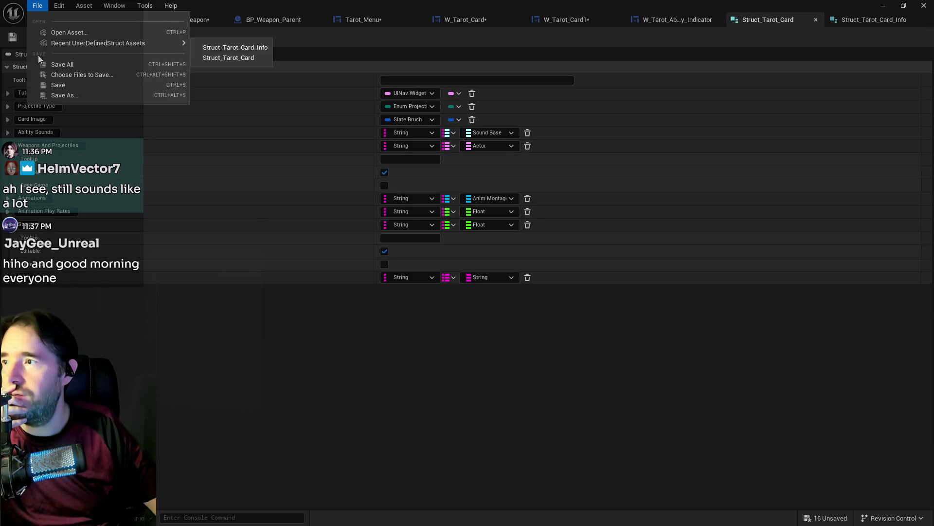
click(289, 3)
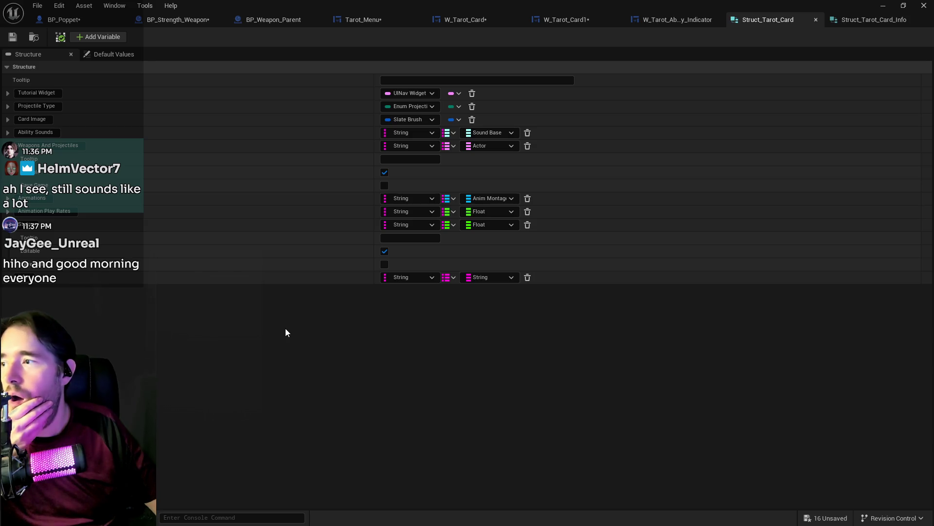
Step: Delete Card Image from Struct_Tarot_Card, save both structs, and select 'Weapons And ' for renaming
click(471, 120)
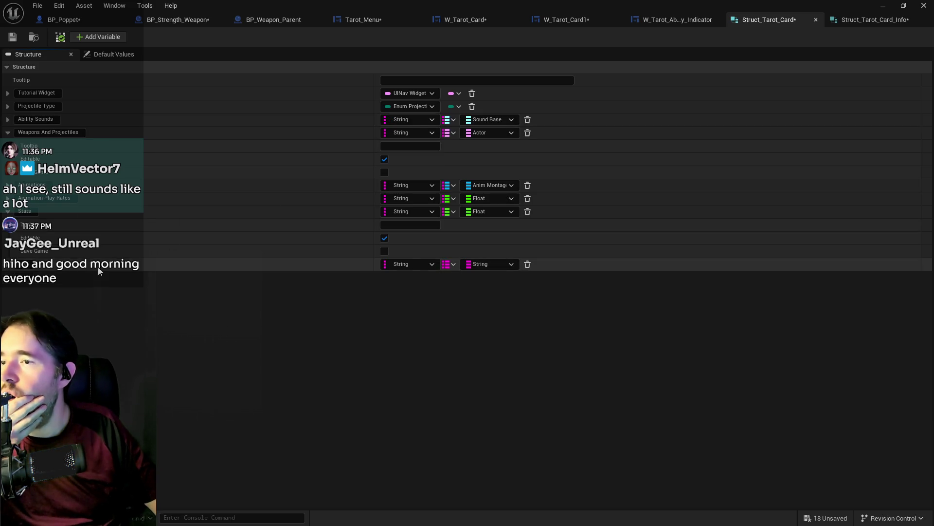
key(ctrl+s)
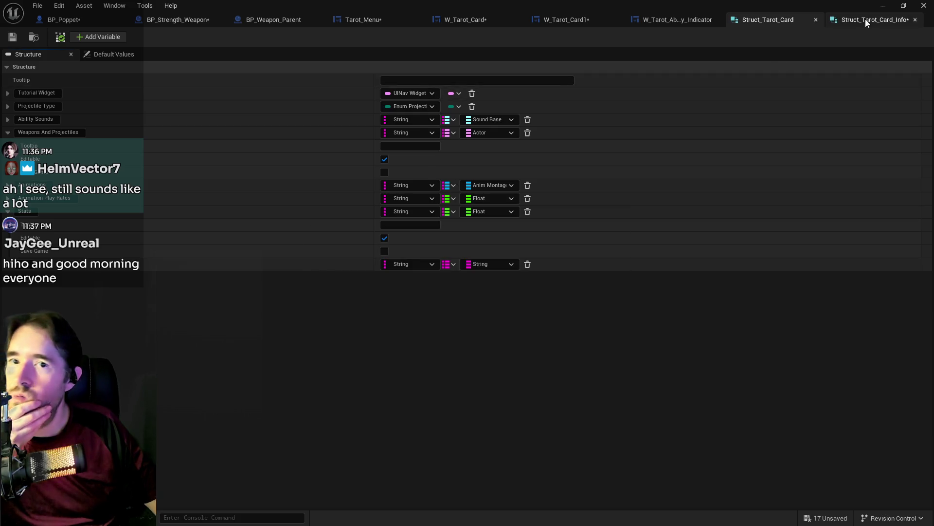
click(866, 21)
click(12, 37)
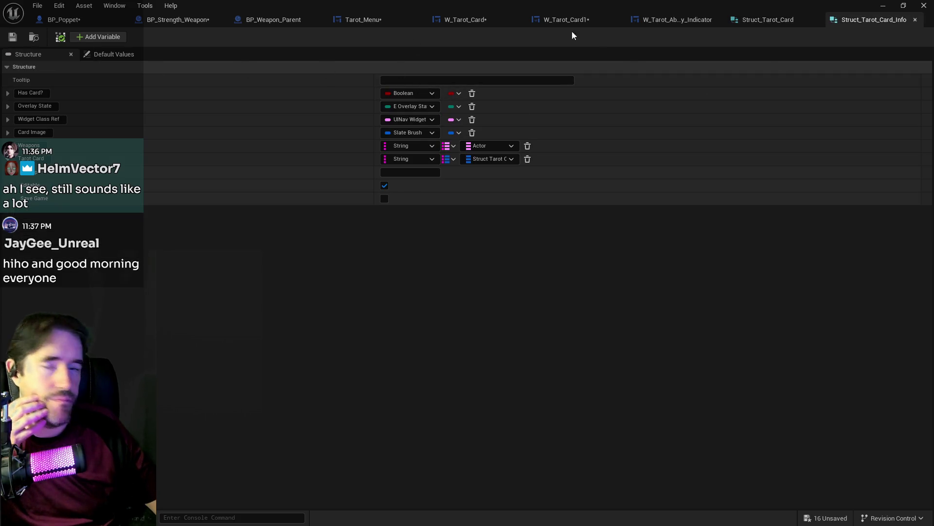
click(752, 22)
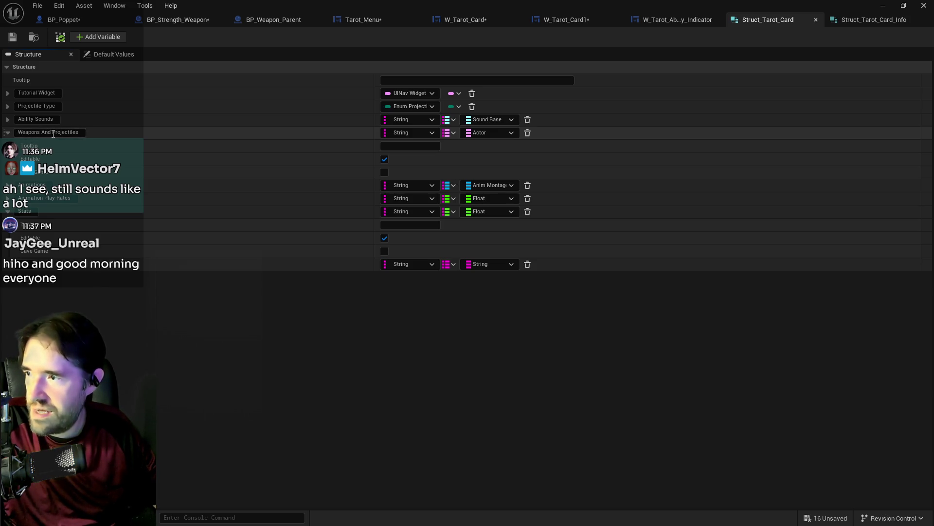
drag(53, 134, 1, 138)
Step: Rename Weapons And Projectiles to Projectiles and save Struct_Tarot_Card
key(BackSpace)
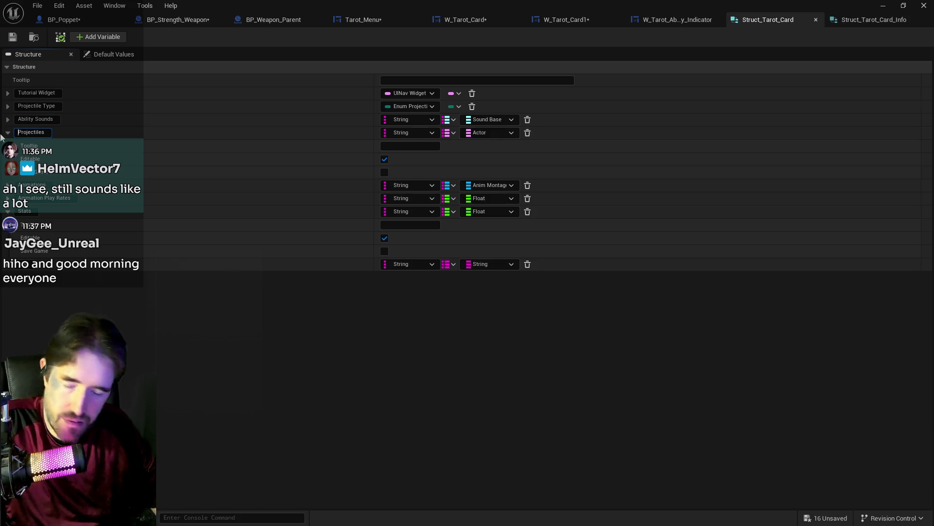
key(Return)
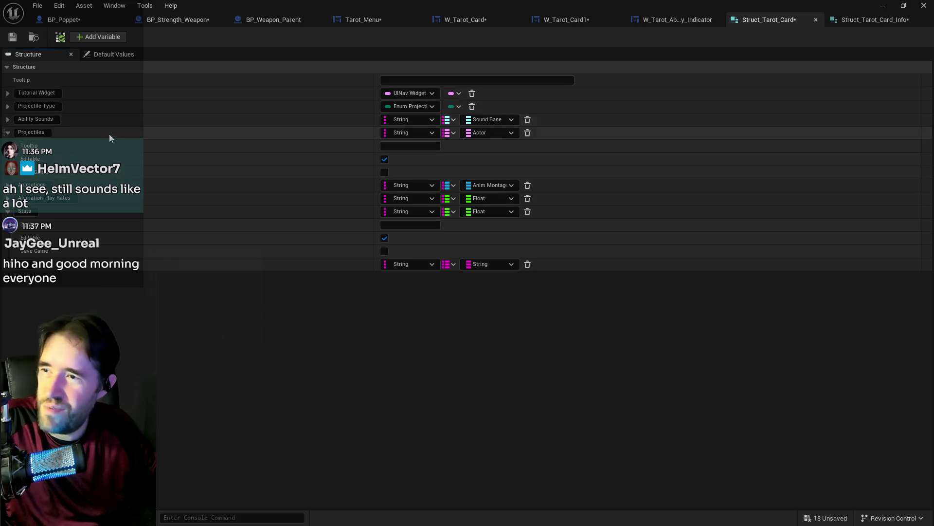
click(12, 37)
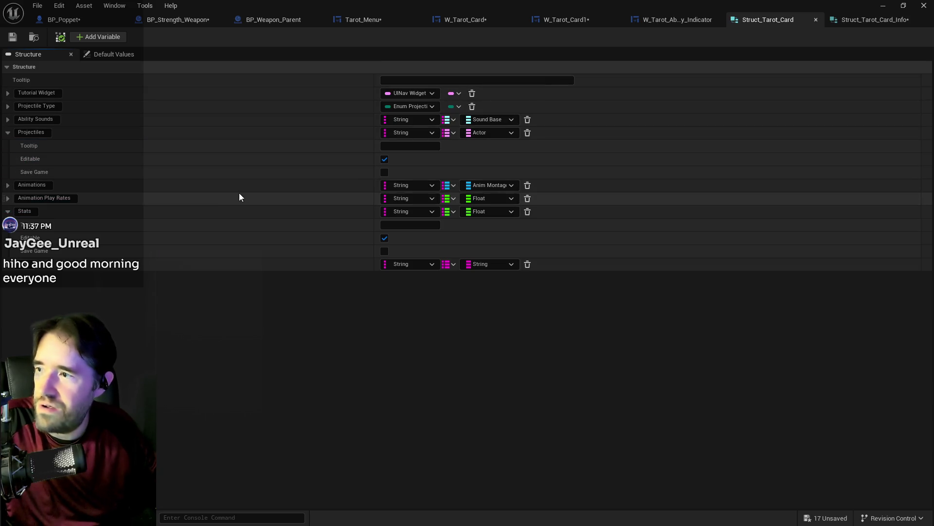
Step: Inspect the Animations, Animation Play Rates and Stats members by expanding and collapsing them
click(15, 188)
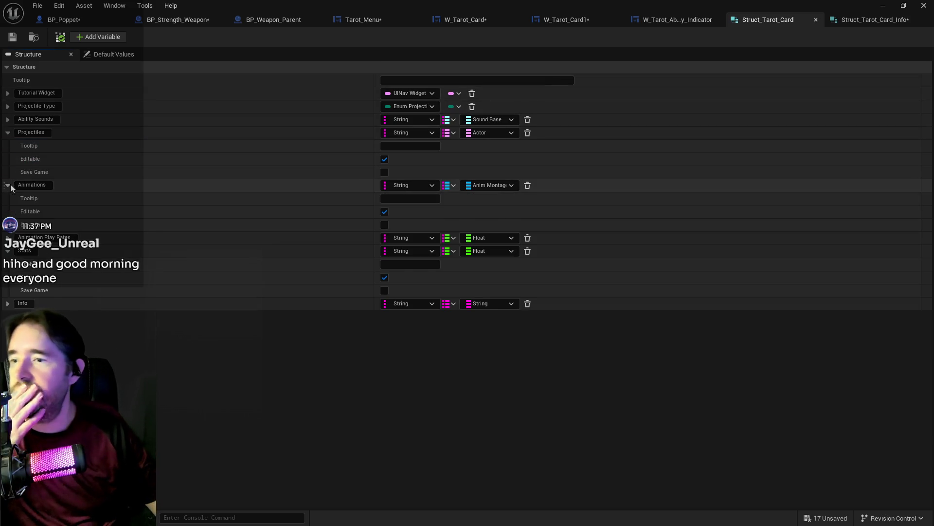
click(14, 188)
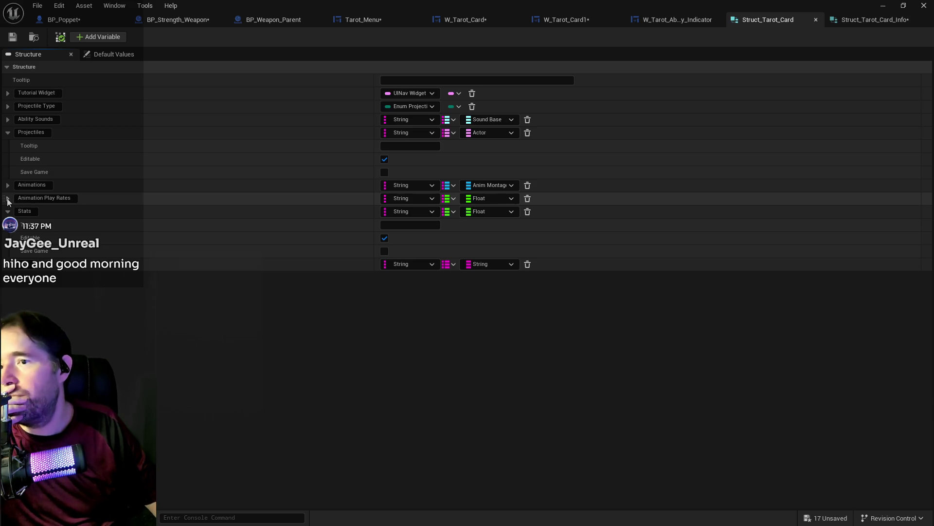
click(7, 199)
click(7, 199)
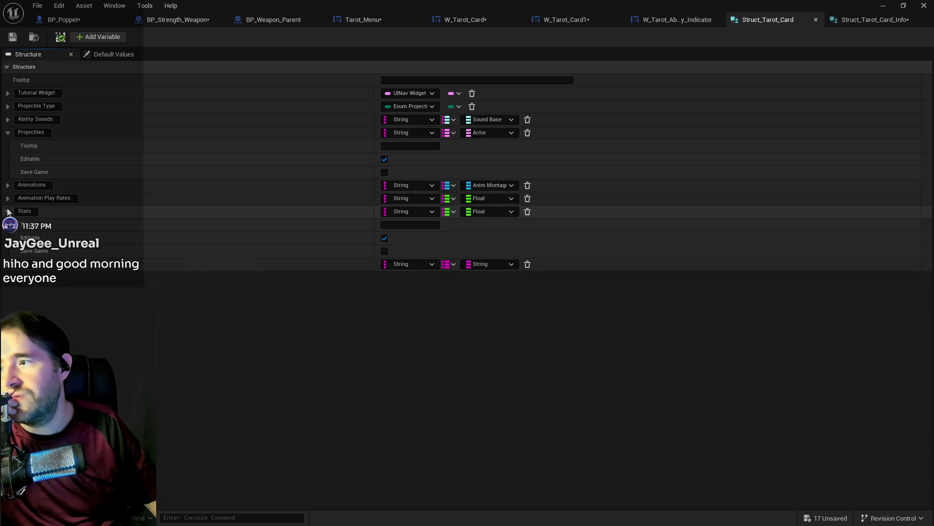
click(7, 212)
click(7, 211)
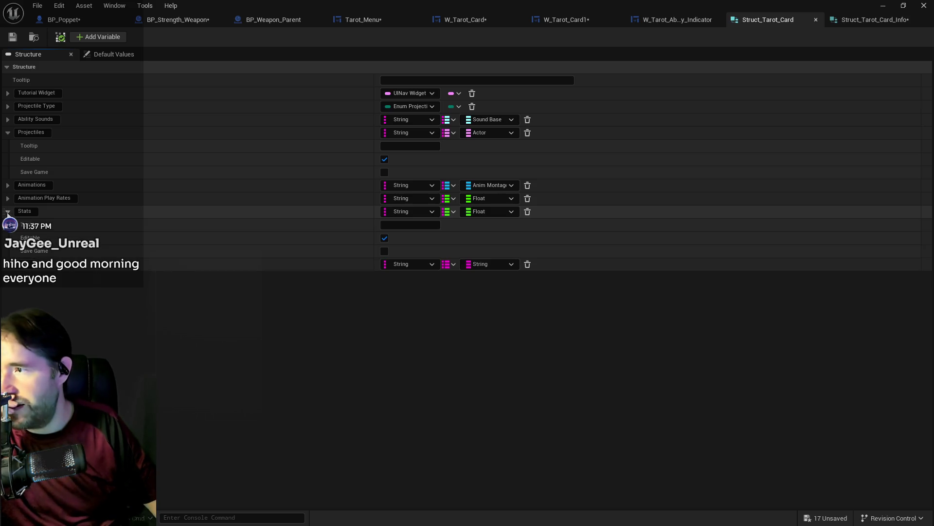
Step: Collapse the Stats and Info members, then switch to Struct_Tarot_Card_Info
click(7, 211)
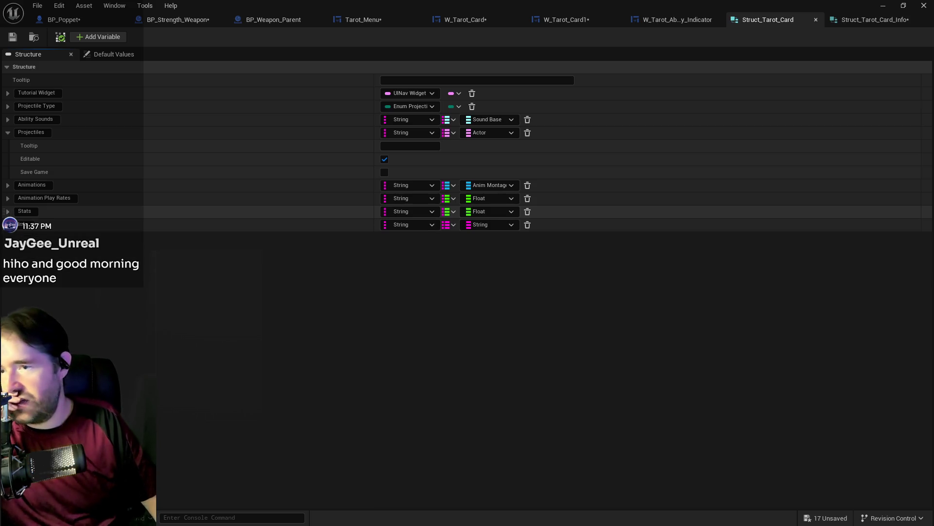
click(8, 224)
click(10, 230)
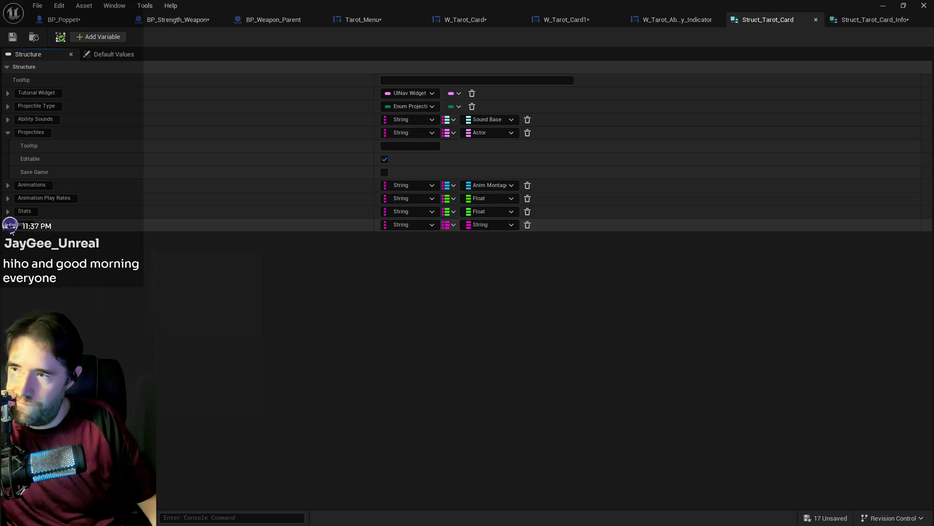
click(832, 20)
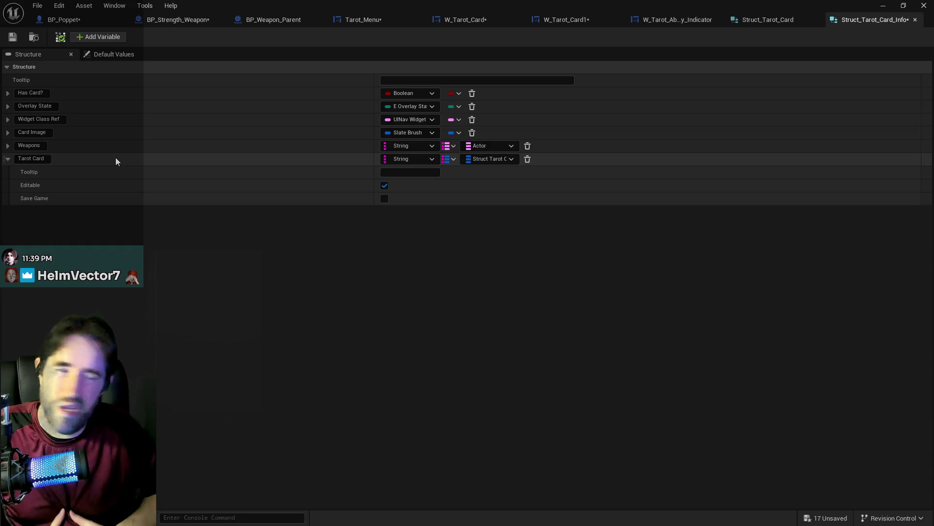
Step: Change the Tarot Card map's key type from String to Integer
click(416, 161)
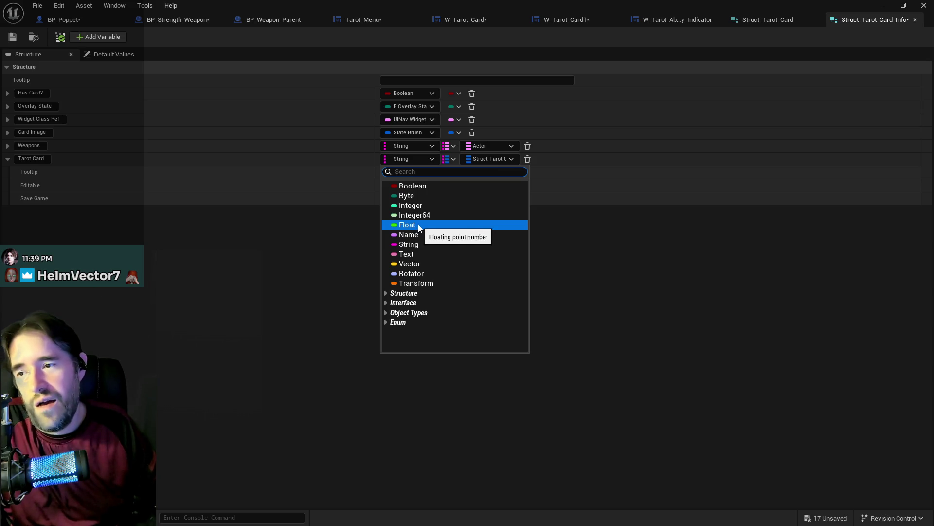
click(415, 206)
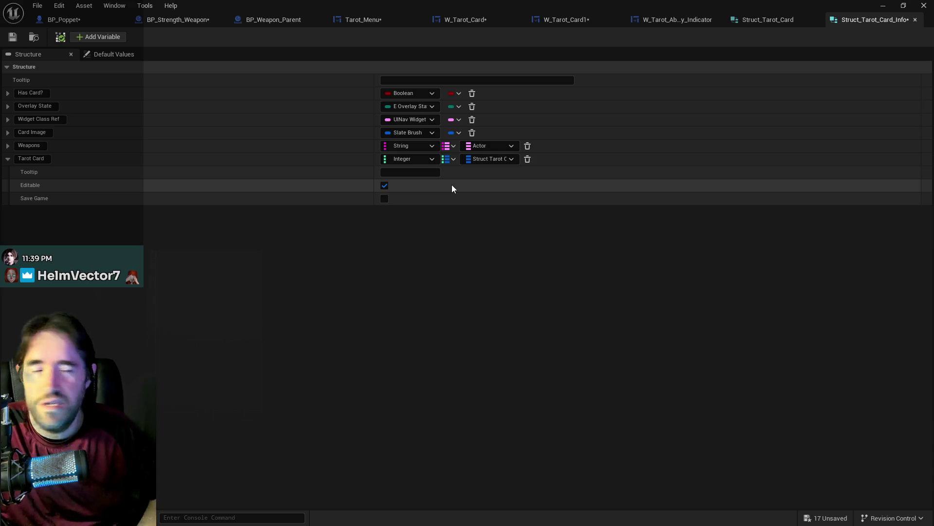
click(36, 9)
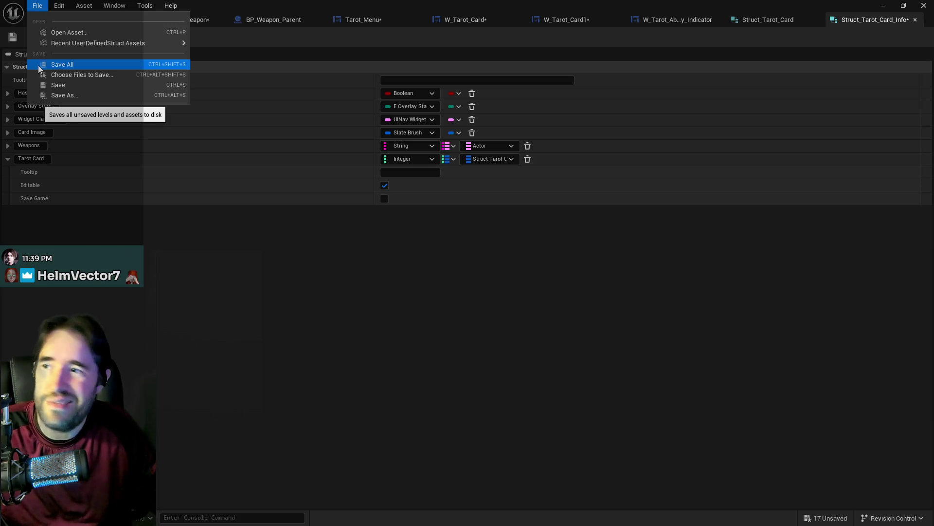
Step: Run Save All, compile and save Tarot_Menu, and Save All again before returning to BP_Poppet
click(369, 19)
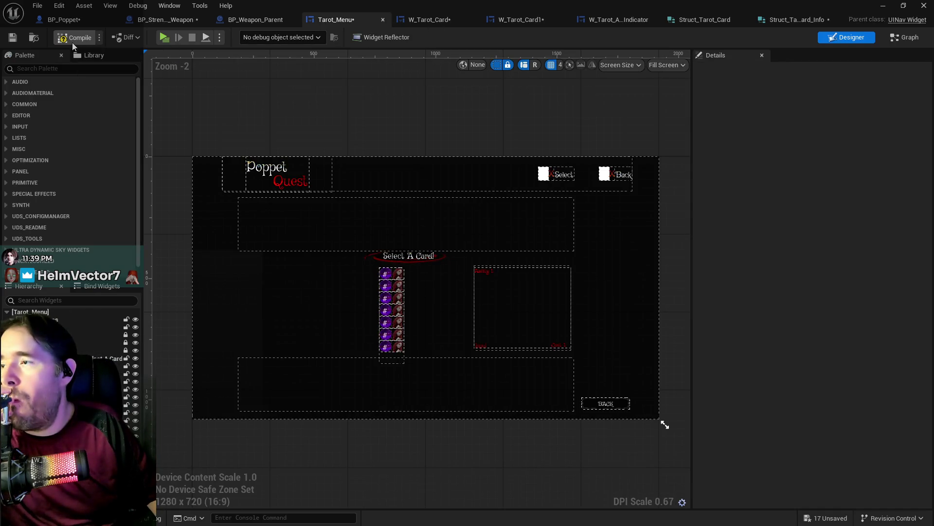
click(12, 41)
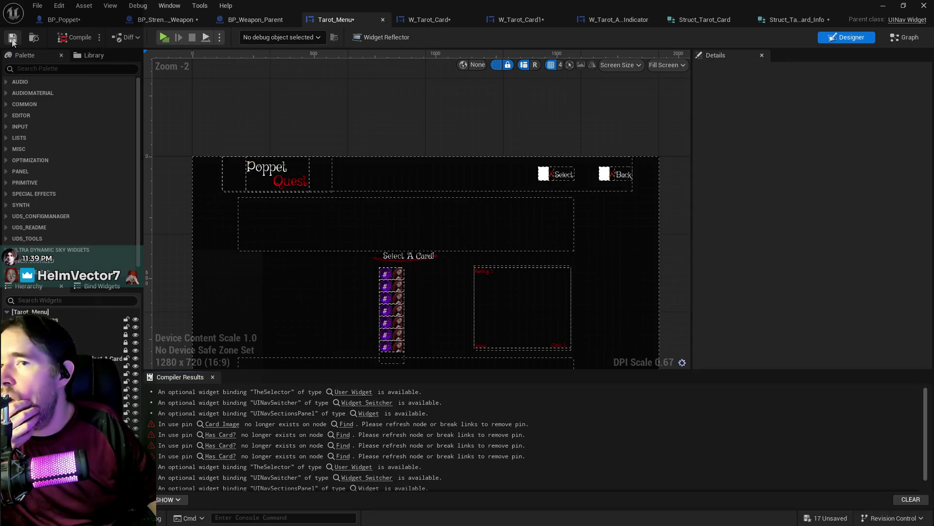
click(799, 19)
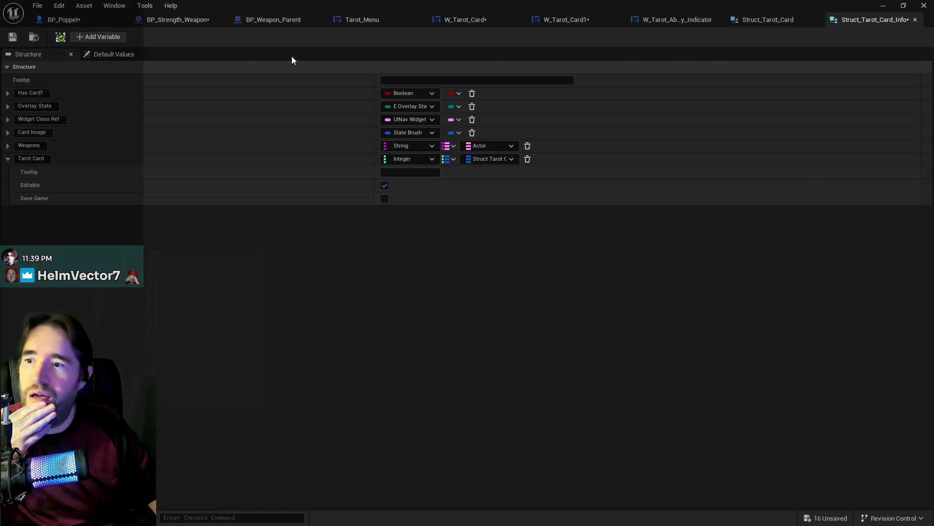
click(38, 5)
click(56, 66)
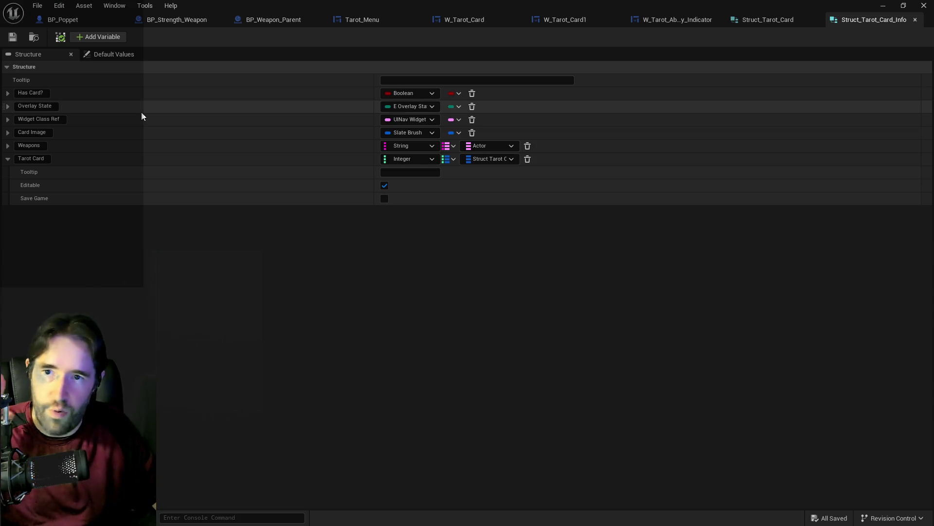
click(748, 21)
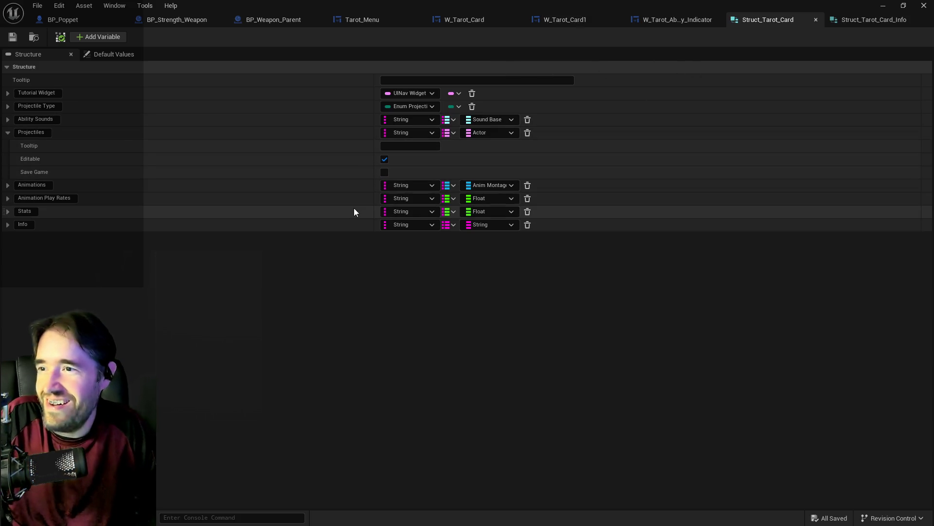
click(840, 24)
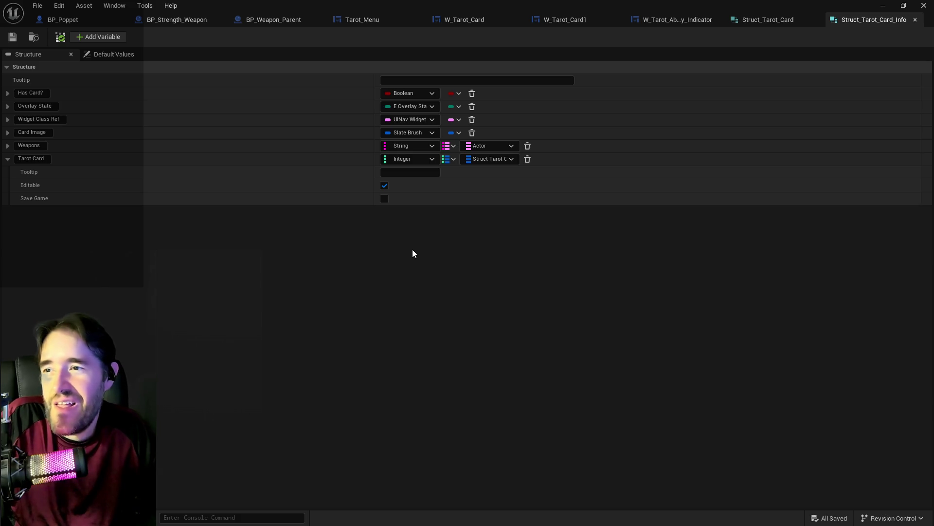
click(85, 19)
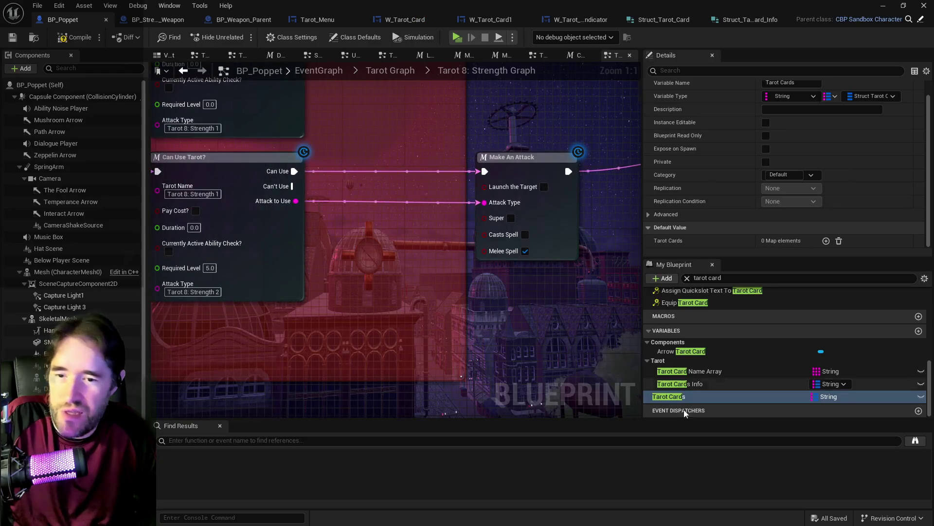
Step: Add the first Tarot Cards map entry keyed Tarot 0: The Fool
click(682, 388)
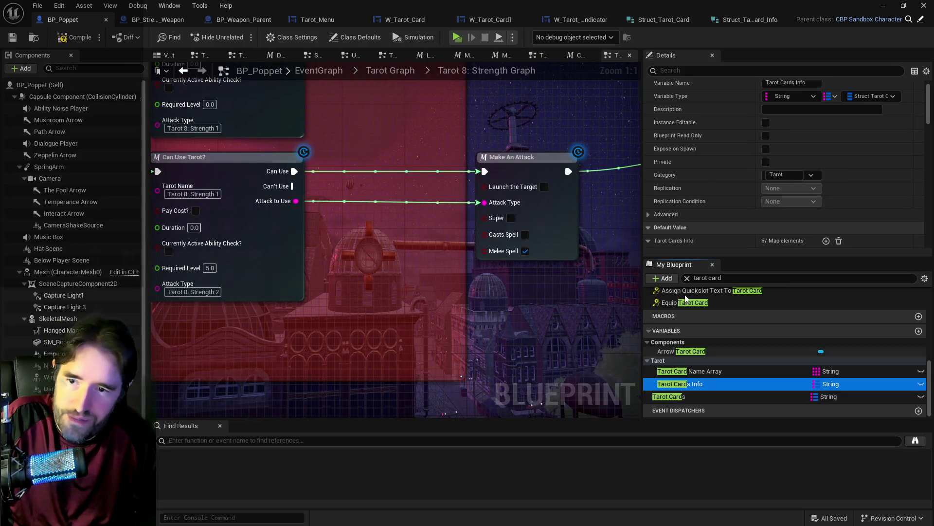
click(648, 241)
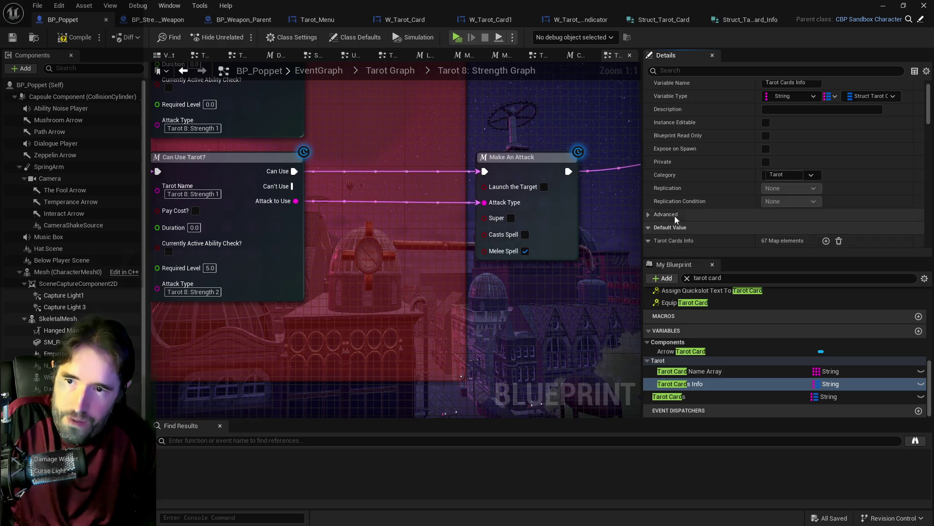
scroll(675, 215, down, 10)
click(671, 396)
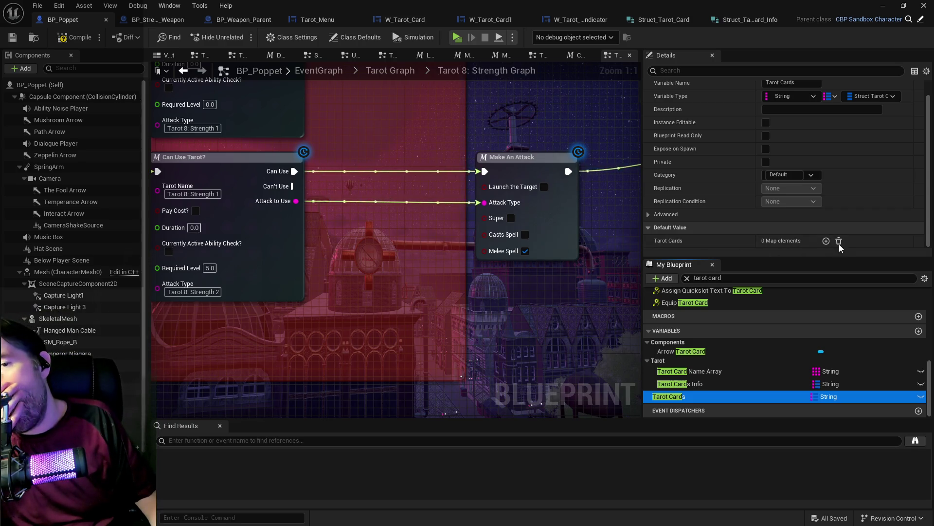
click(826, 241)
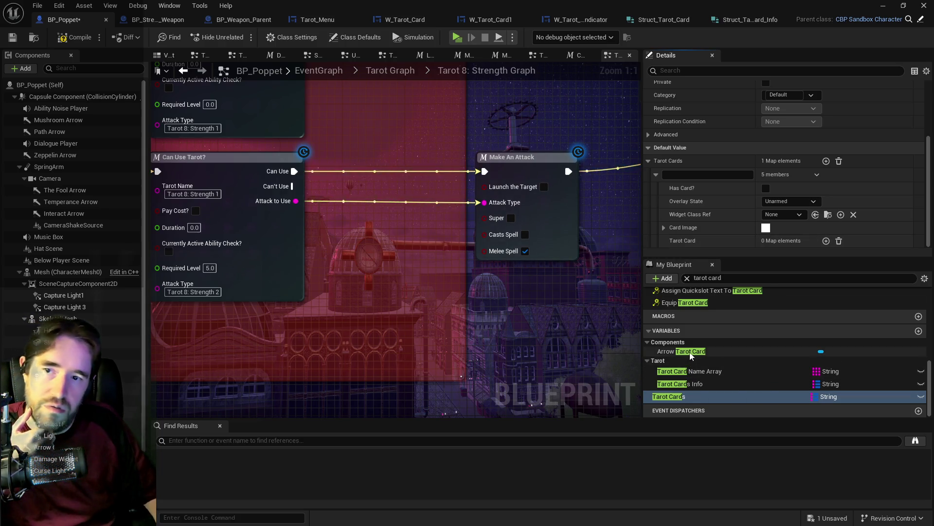
click(680, 384)
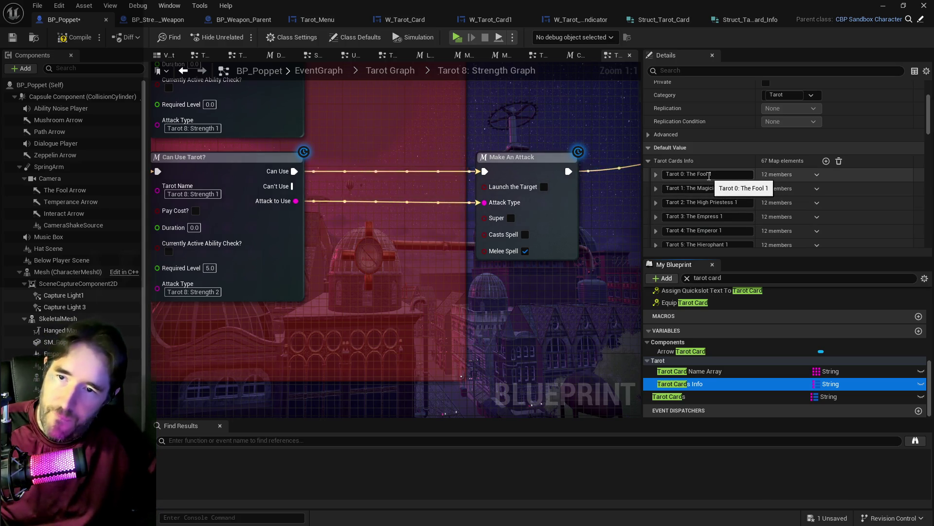
click(680, 398)
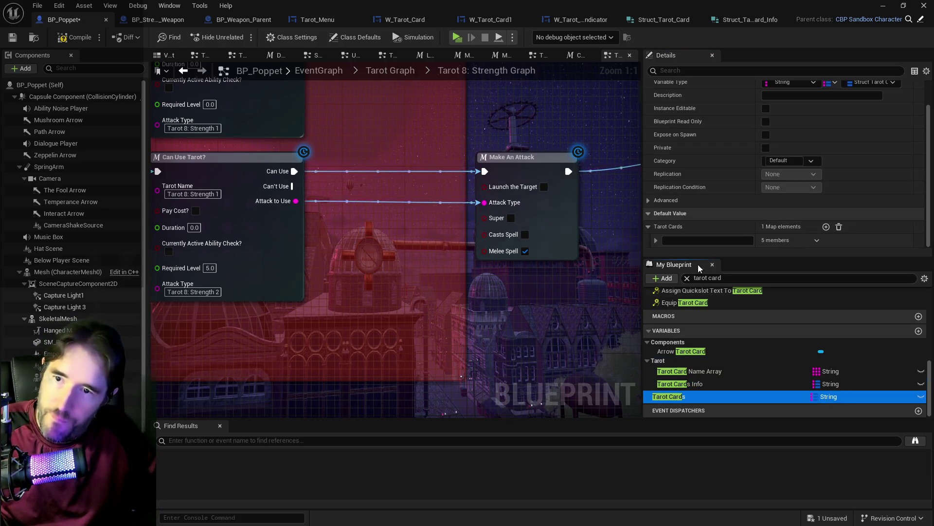
click(691, 240)
text(Tarot 0: The Fool)
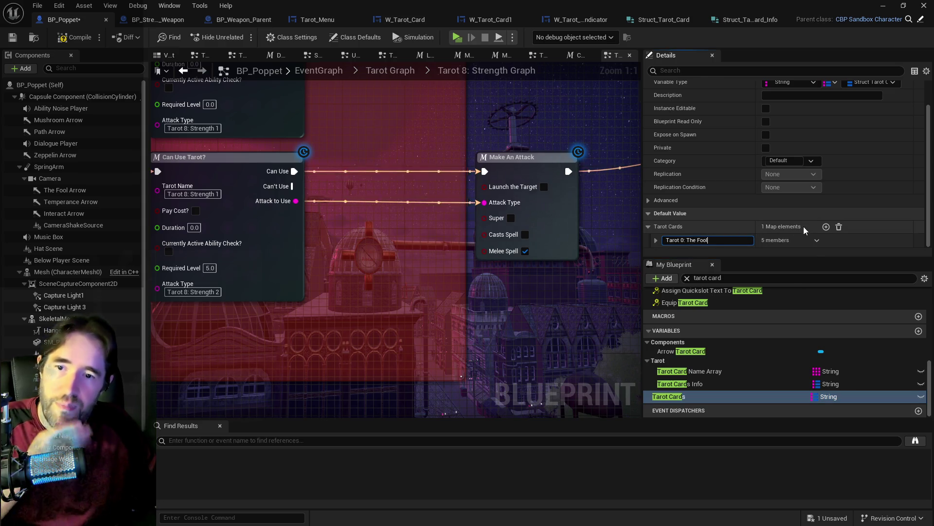
key(Return)
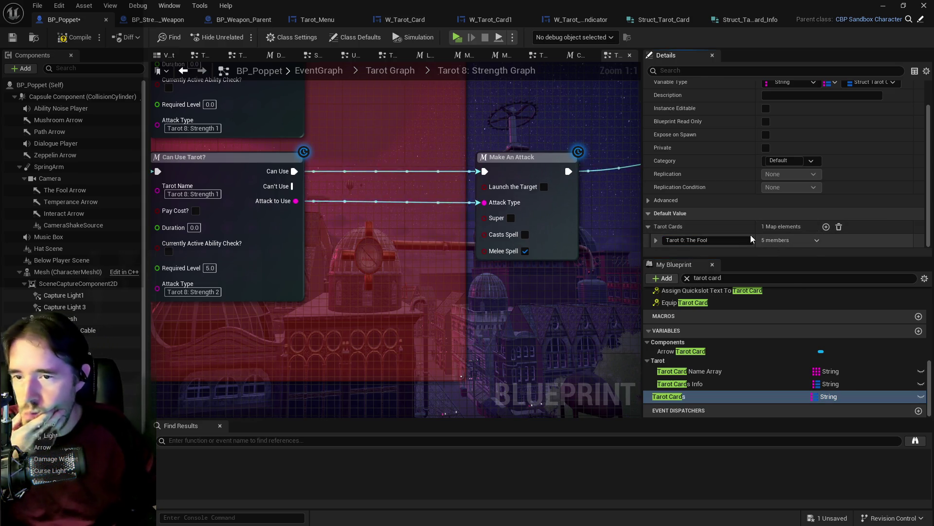
Step: Add a second entry keyed Tarot 1: The Magician
click(826, 228)
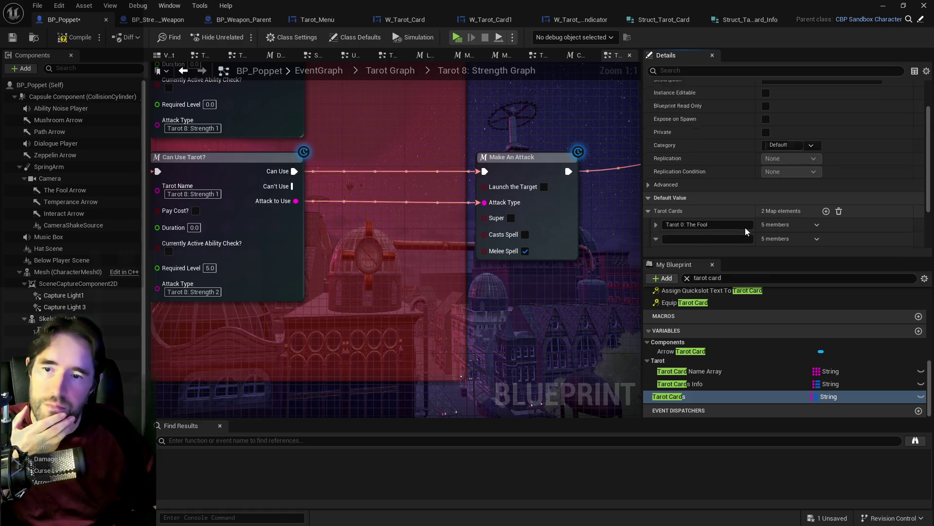
click(675, 384)
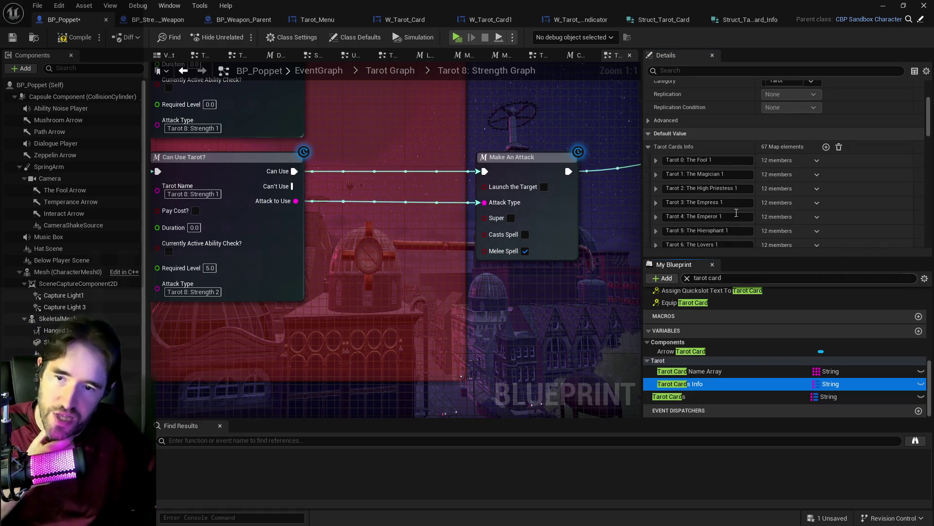
click(699, 174)
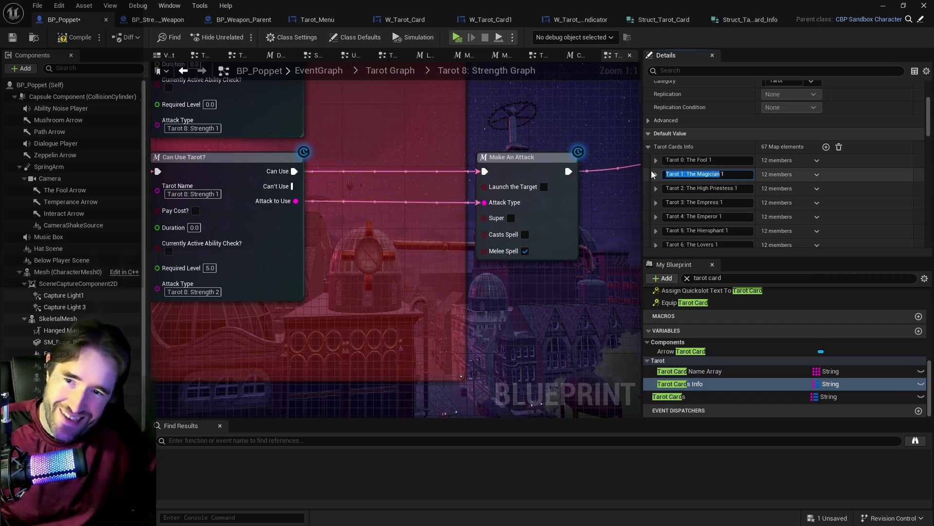
click(669, 397)
click(713, 239)
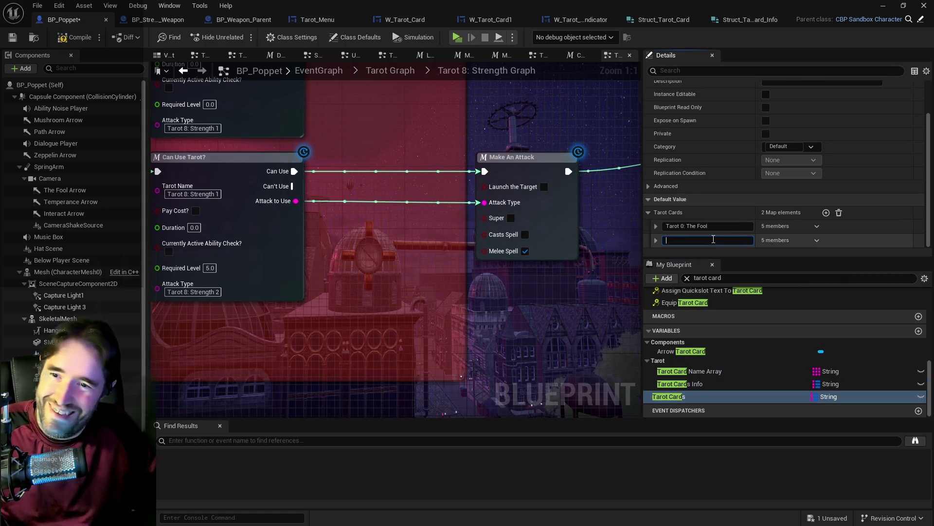
Step: Add a third entry, undoing an accidental extra element in Tarot Cards Info
click(827, 215)
click(686, 383)
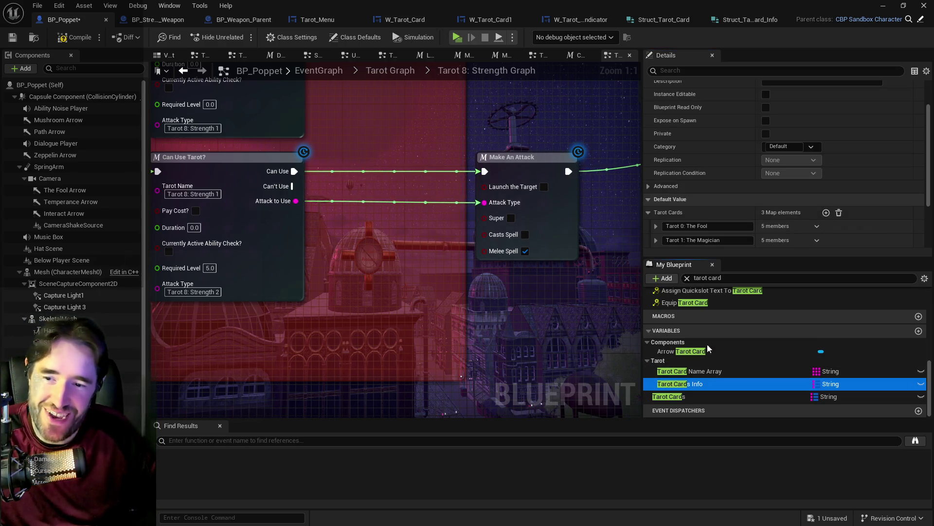
scroll(724, 237, down, 3)
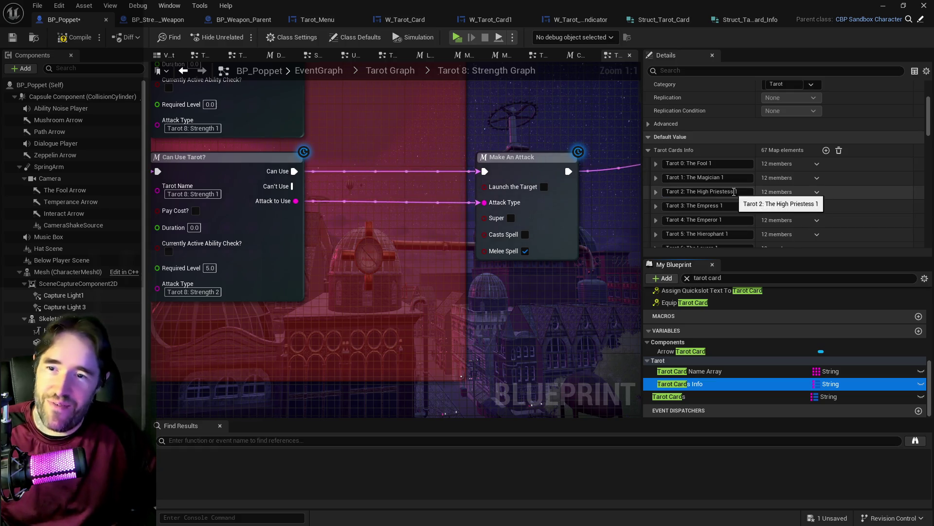
click(759, 397)
click(720, 241)
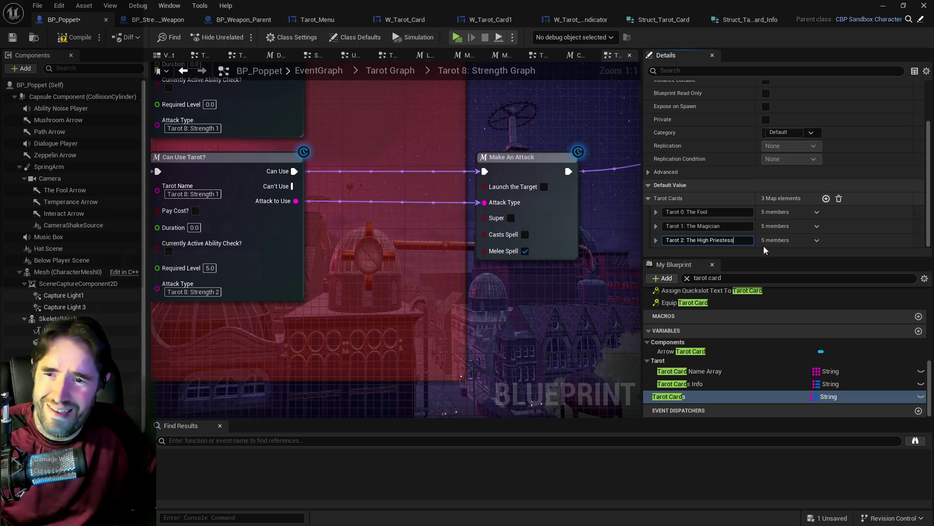
click(672, 383)
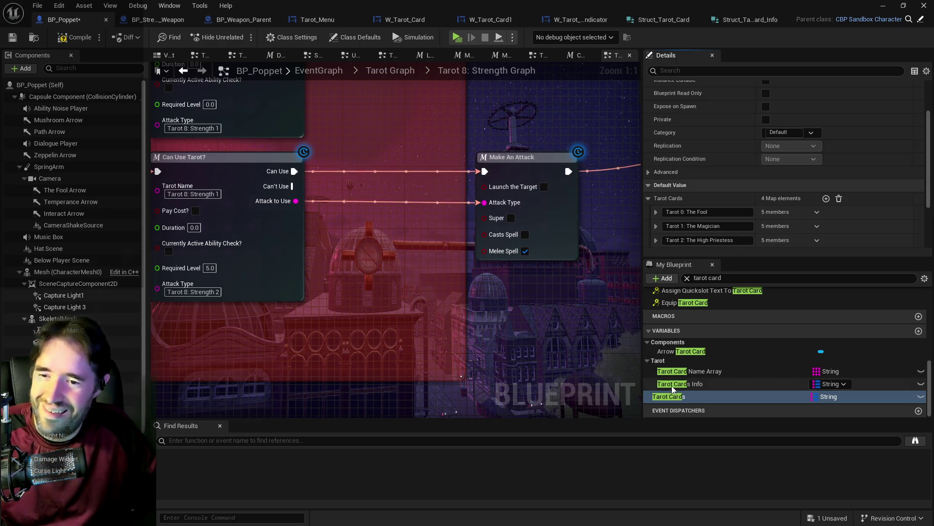
scroll(709, 231, down, 2)
click(711, 230)
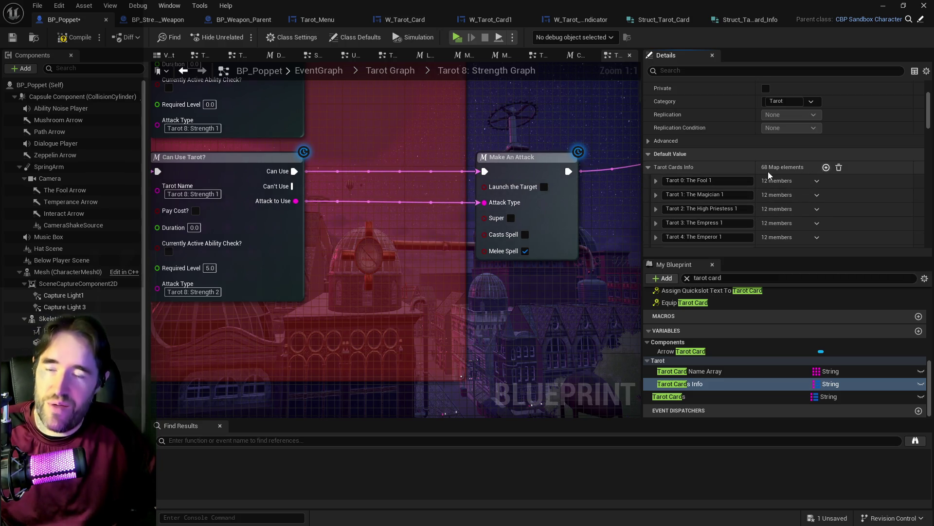
click(58, 5)
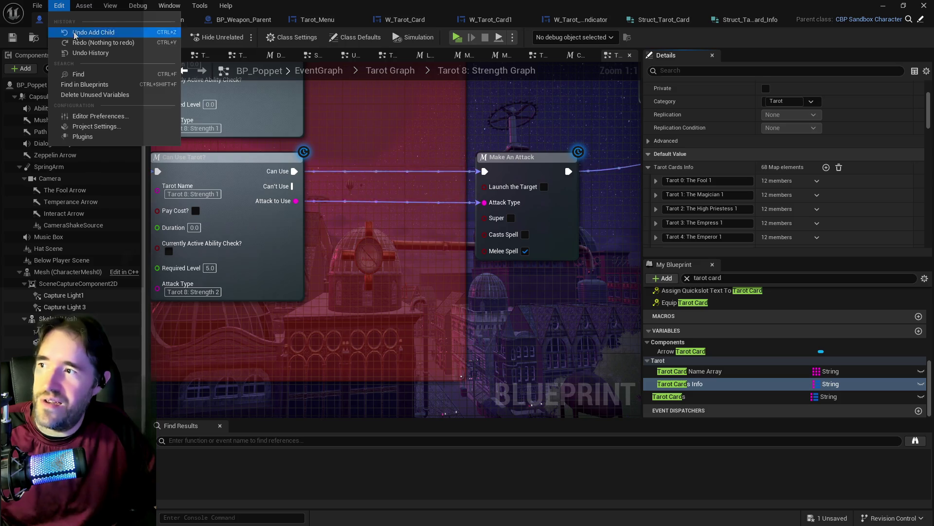
click(76, 32)
Step: Paste Tarot 3: The Empress as the next entry's key
click(689, 371)
click(688, 383)
click(681, 397)
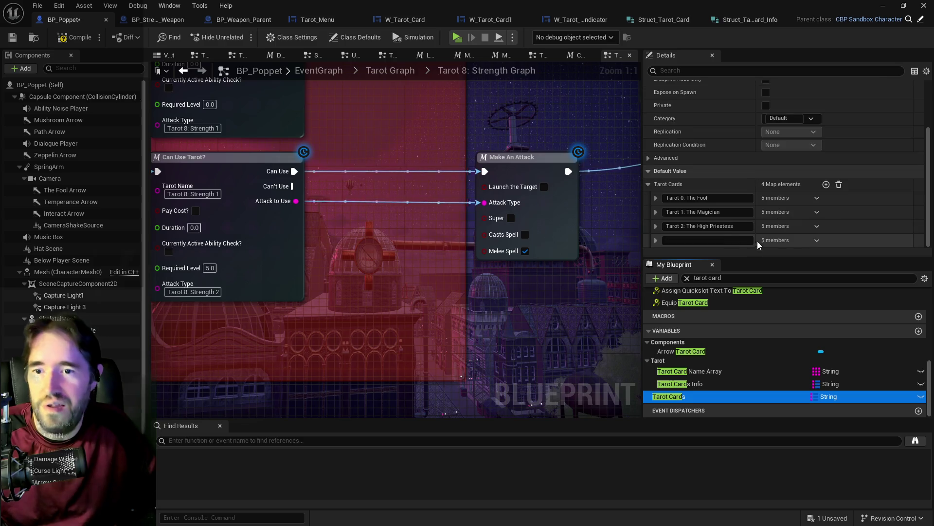
click(706, 240)
text(Tarot 3: The Empress)
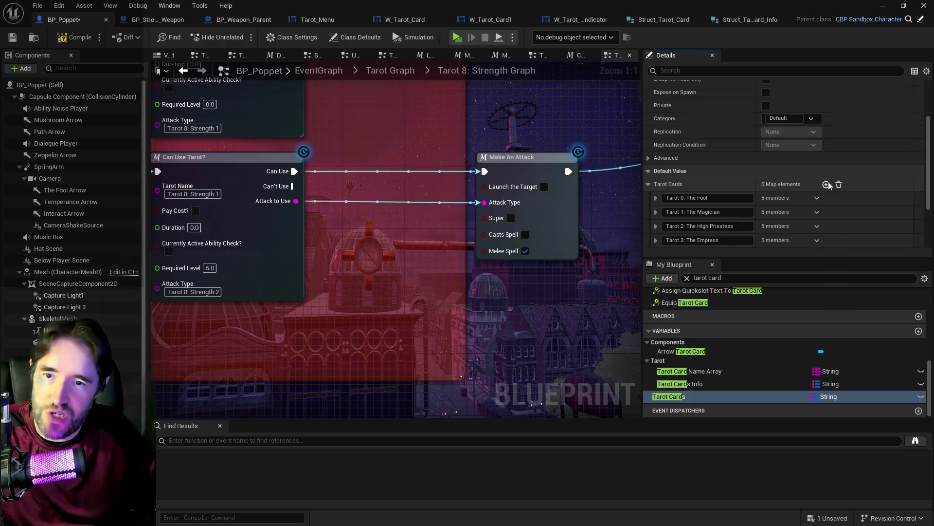
Step: Add a fifth entry and copy the next card name from Tarot Cards Info
click(826, 185)
scroll(758, 221, down, 3)
click(671, 384)
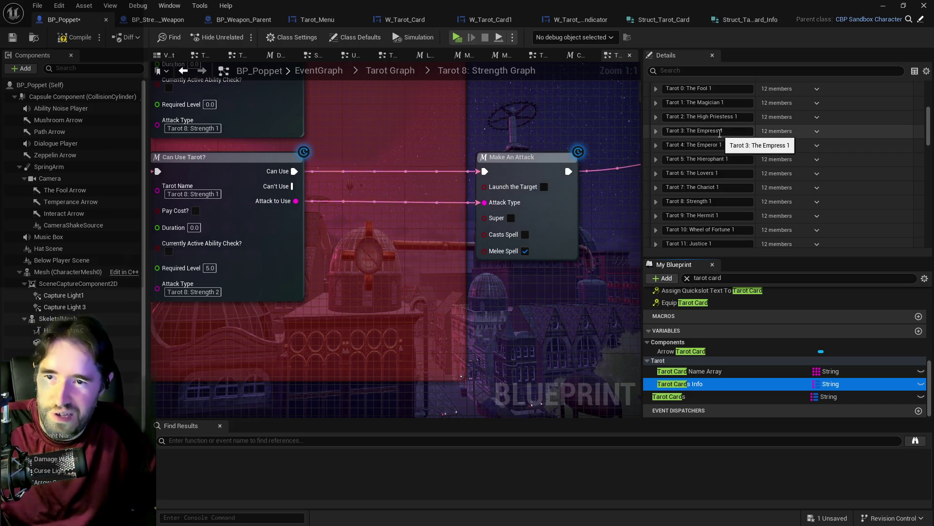
click(721, 132)
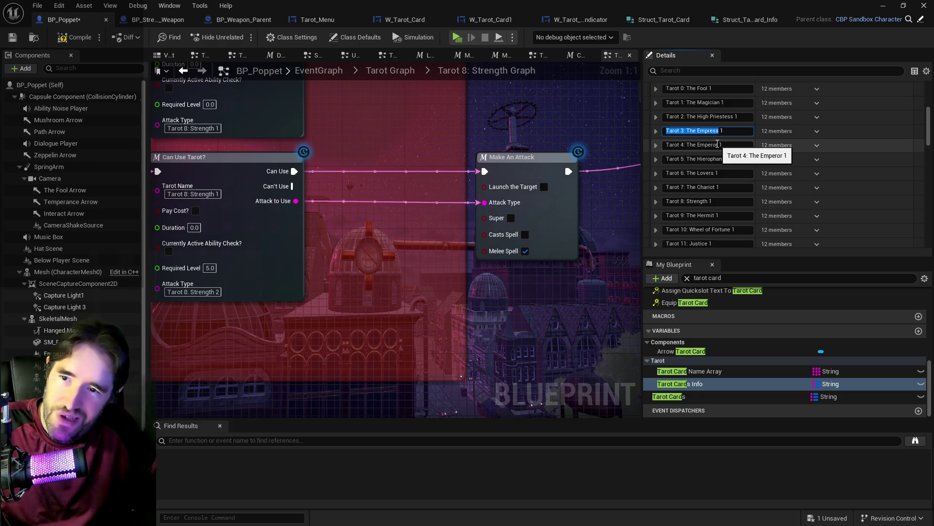
click(668, 397)
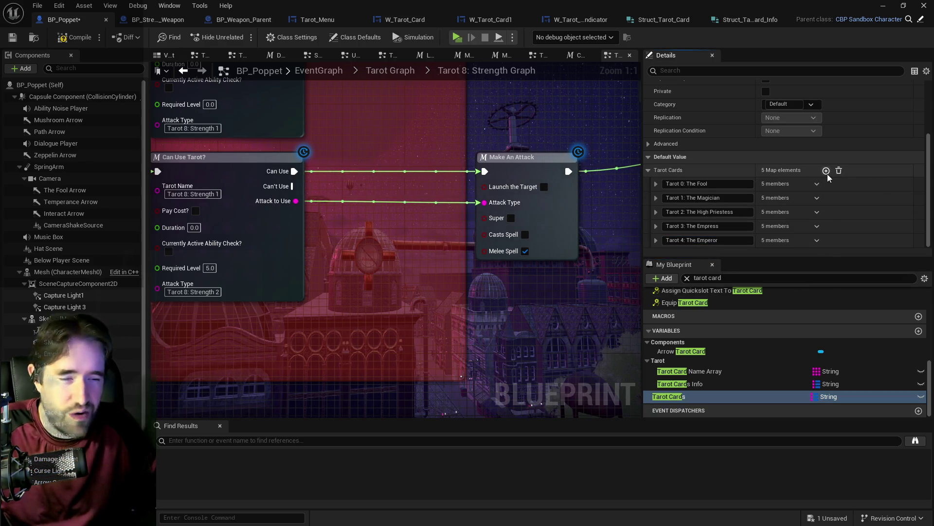
Step: Add a sixth entry keyed Tarot 5: The Hierophant, plus a blank seventh entry
click(826, 171)
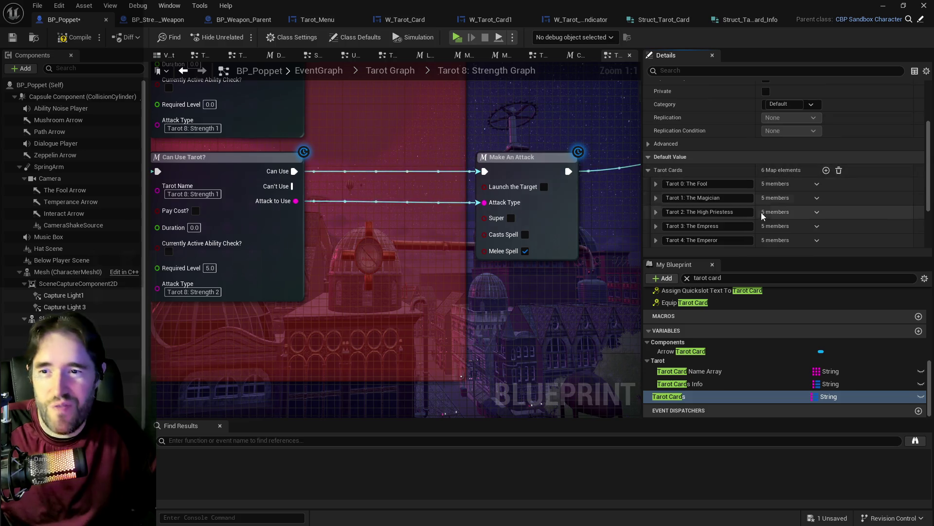
click(665, 382)
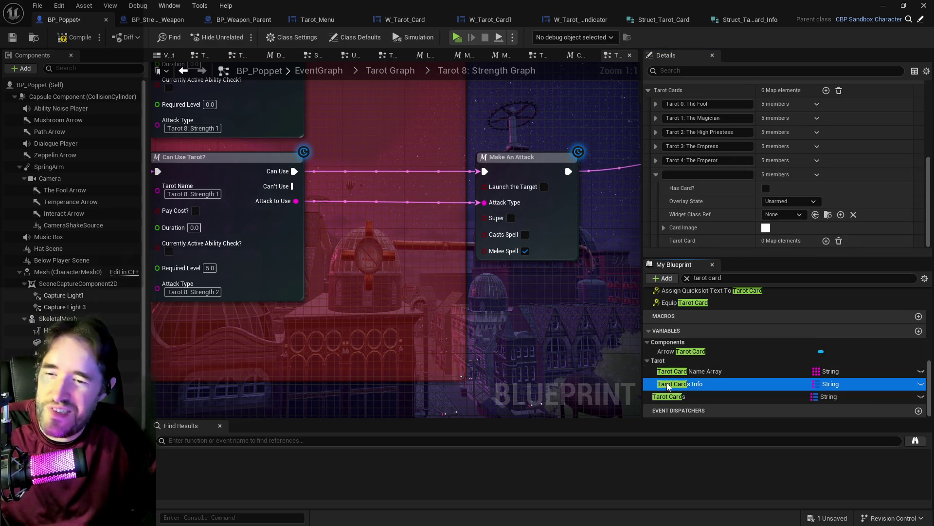
click(725, 175)
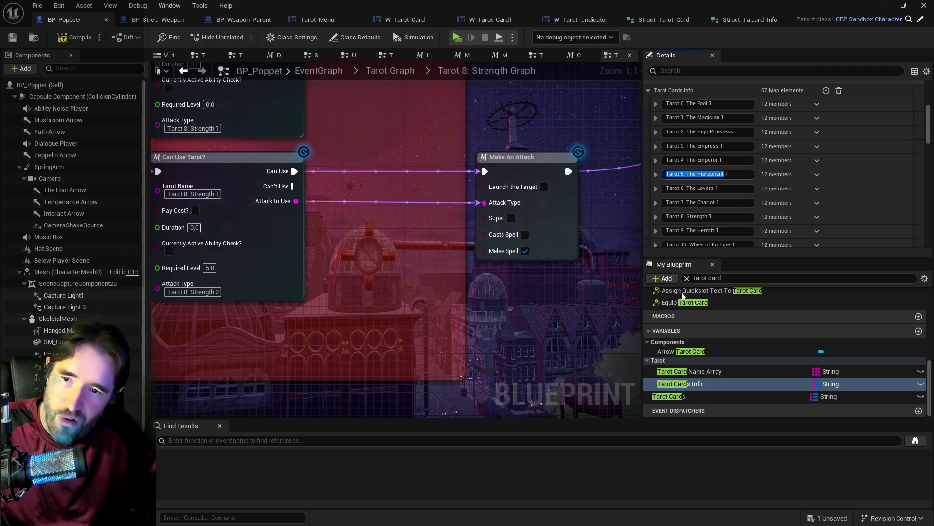
click(672, 396)
click(720, 237)
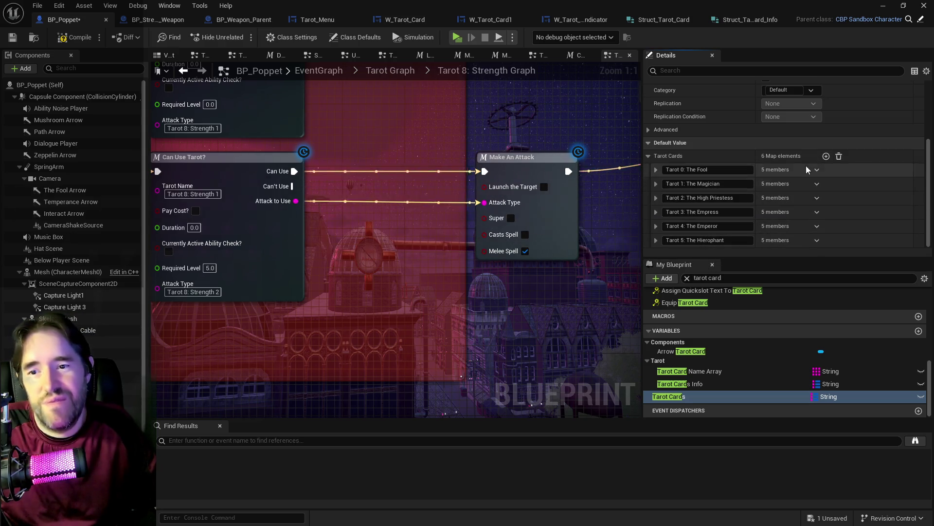
click(827, 157)
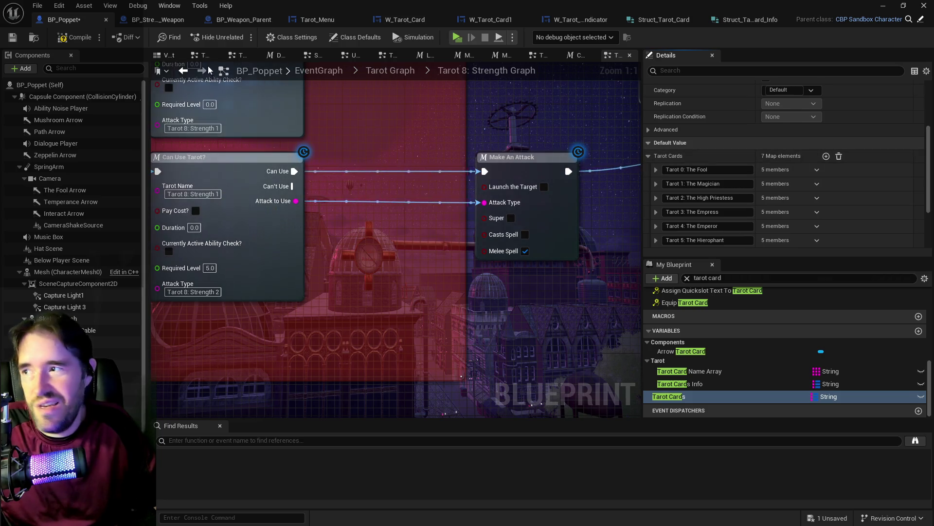
Step: Compile and save BP_Poppet, then scroll through the compiler errors about missing struct pins
click(81, 38)
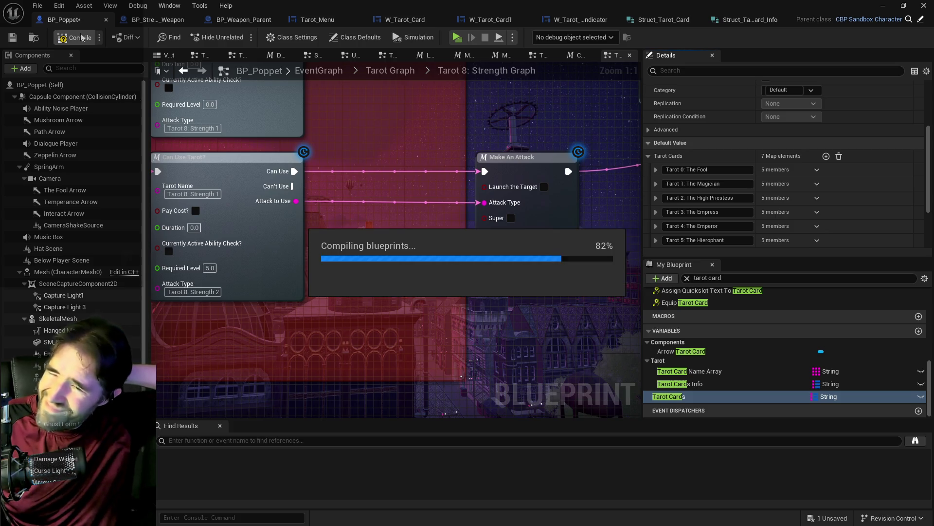
click(80, 38)
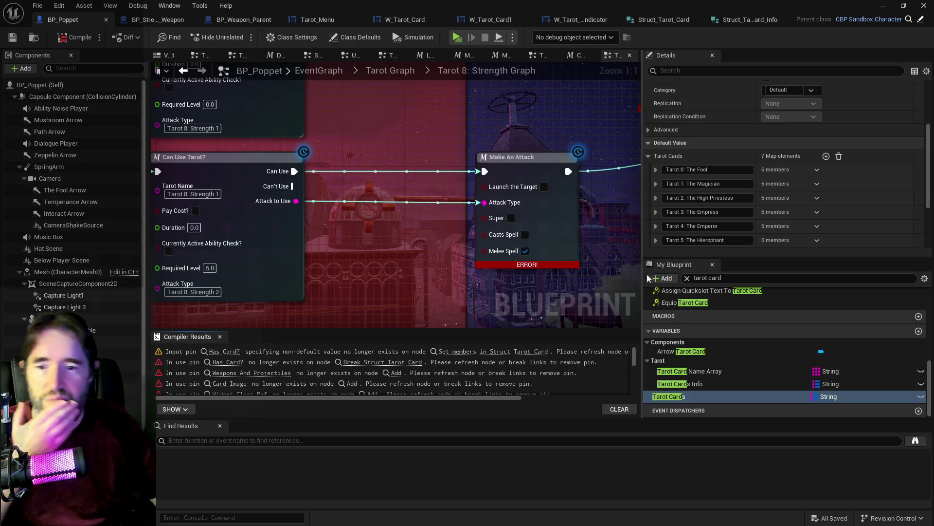
scroll(726, 217, down, 2)
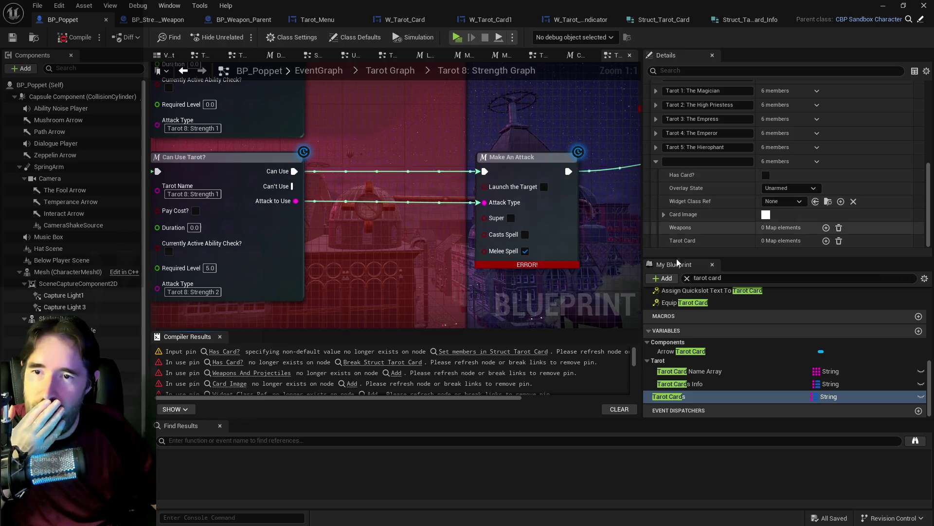
Step: Fill the empty Tarot Cards entries with Tarot 6: The Lovers and Tarot 7: The Chariot
click(693, 384)
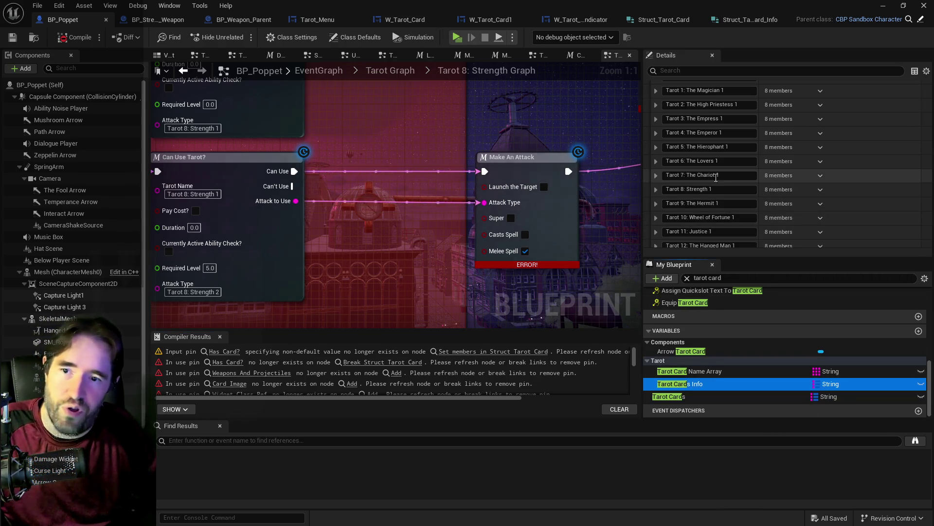
click(686, 397)
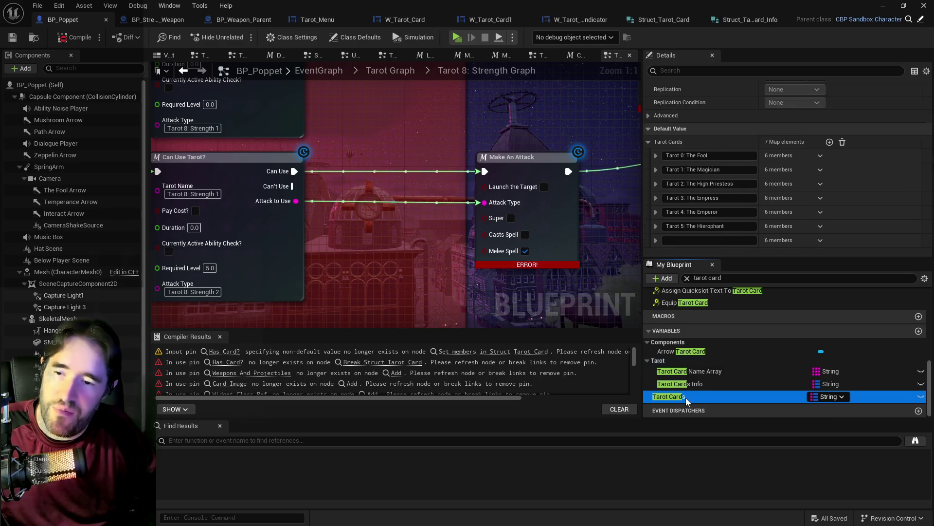
click(694, 384)
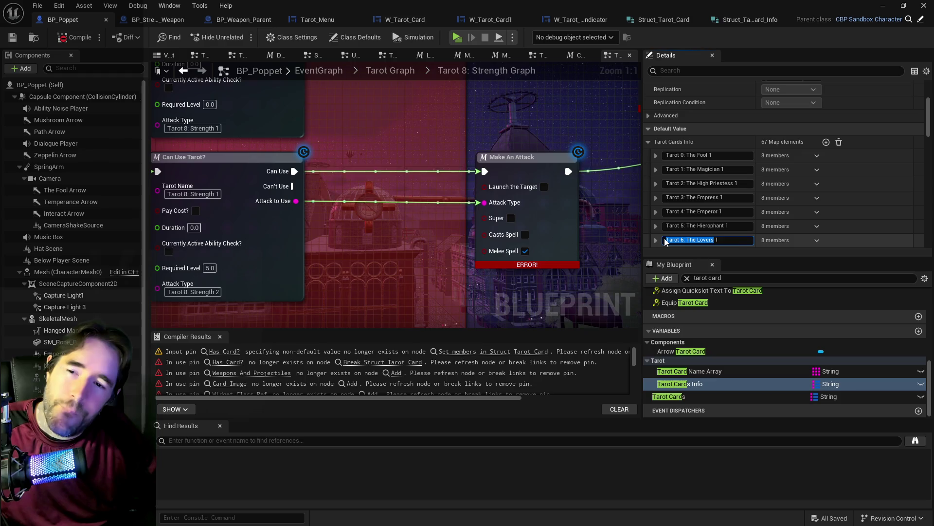
click(678, 396)
click(688, 242)
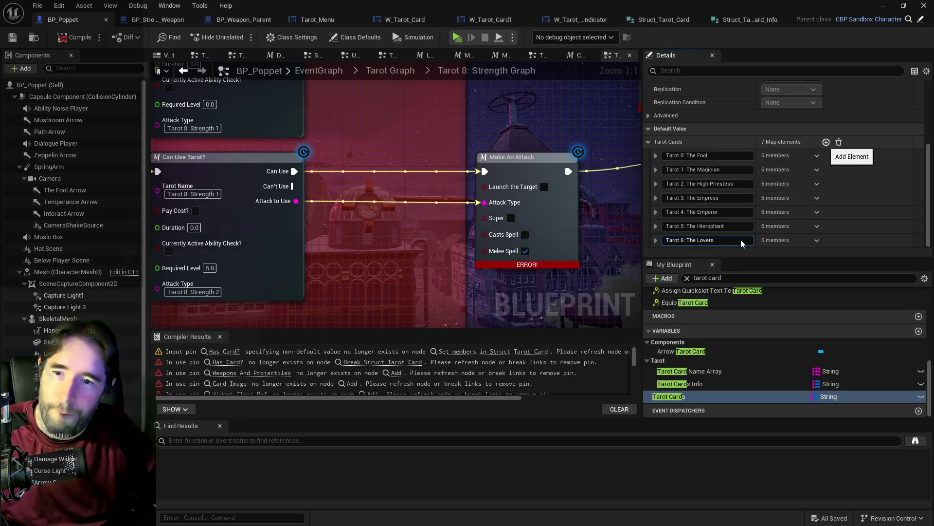
click(674, 384)
click(711, 191)
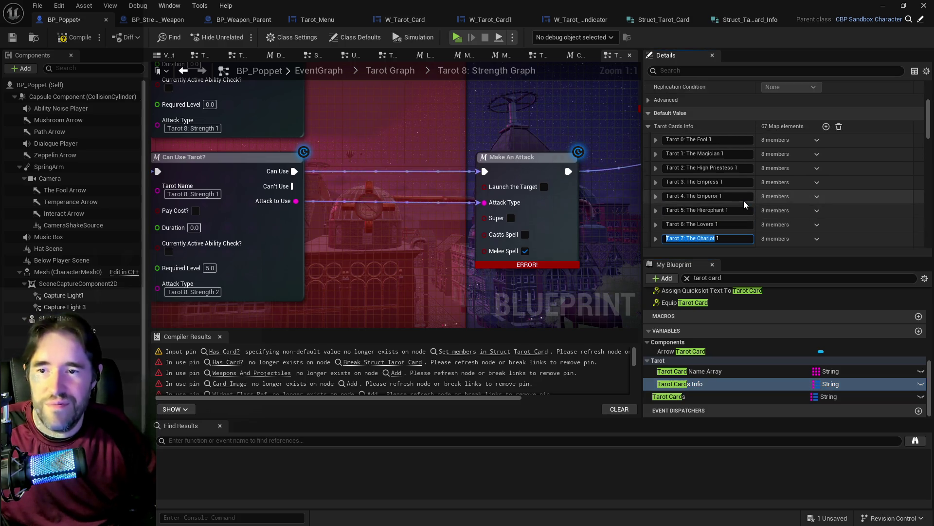
click(691, 400)
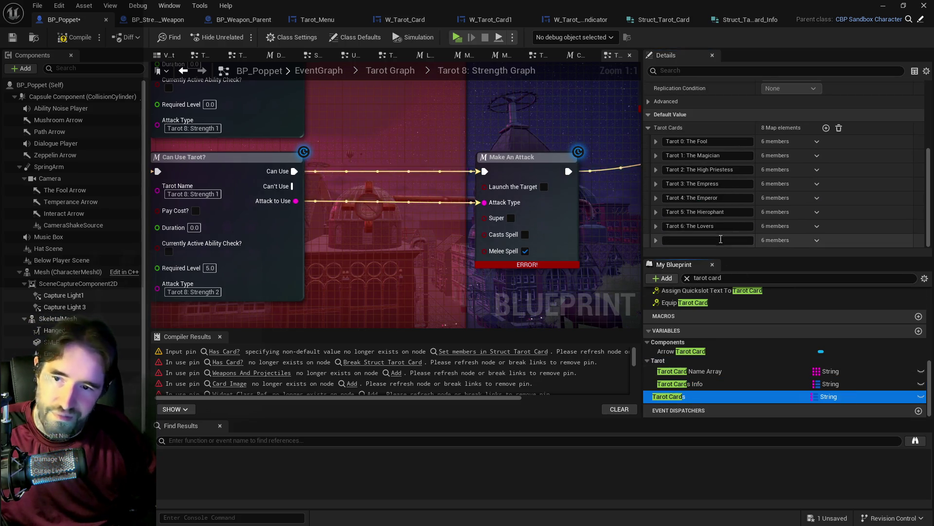
click(720, 240)
Step: Add a map entry and name it Tarot 8: Strength, copied from Tarot Cards Info
click(829, 129)
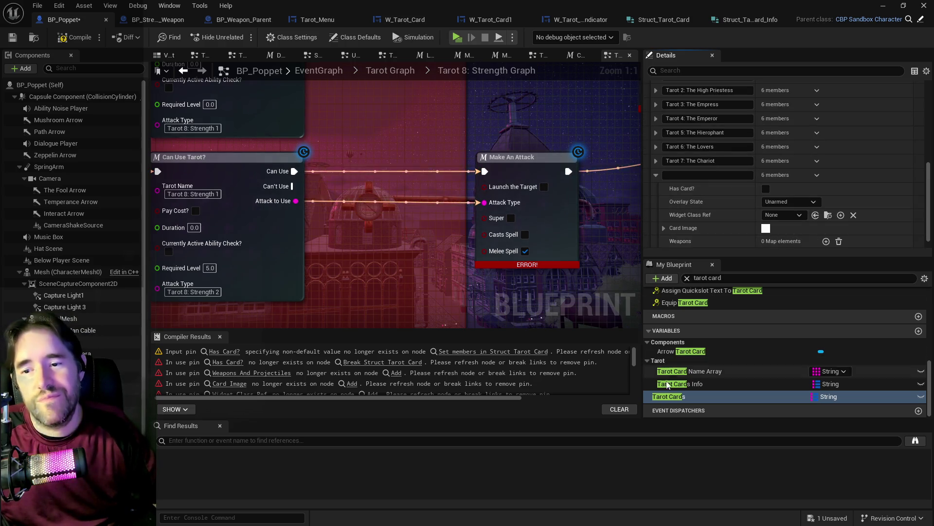
click(681, 384)
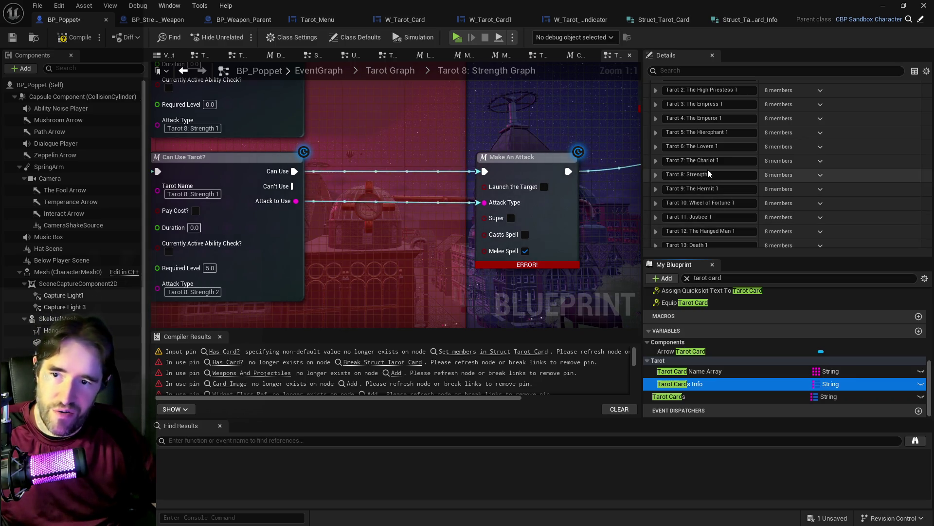
drag(708, 174, 638, 173)
click(692, 394)
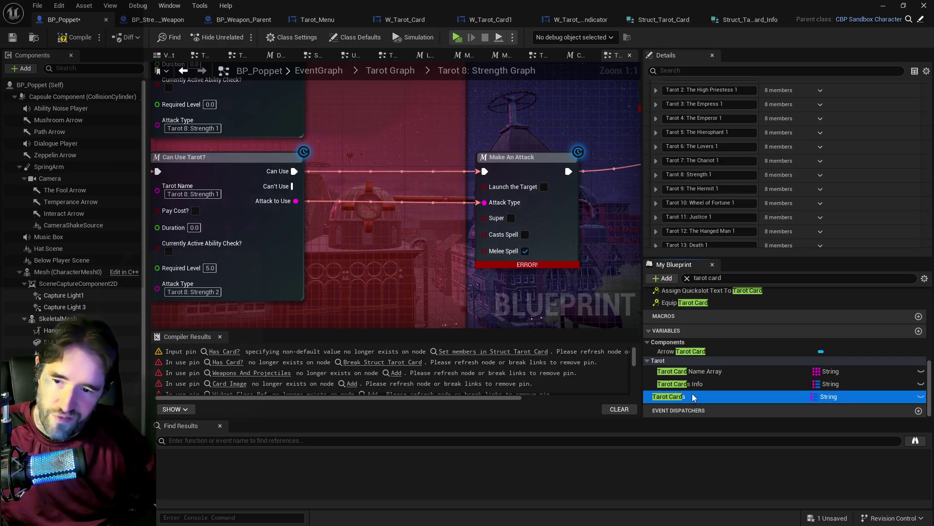
click(684, 240)
key(Return)
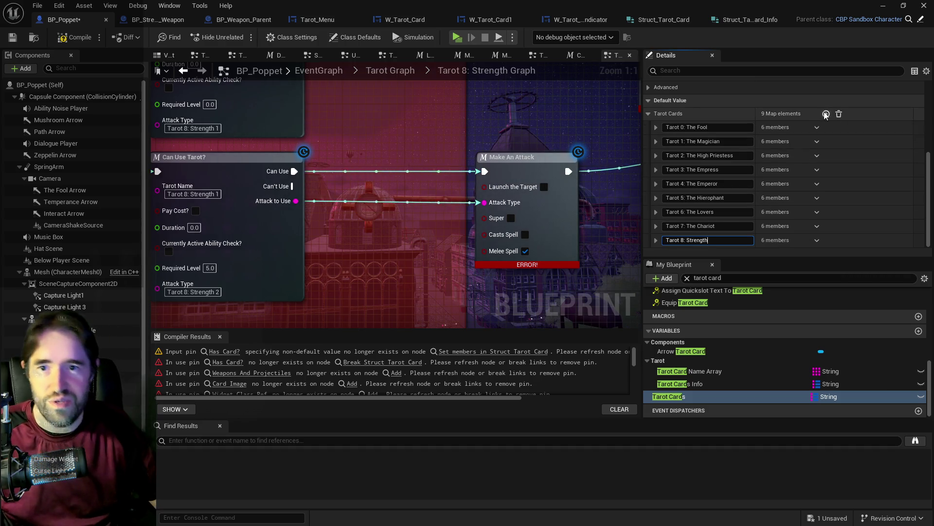
Step: Add another entry and paste in the key Tarot 9: The Hermit
click(671, 384)
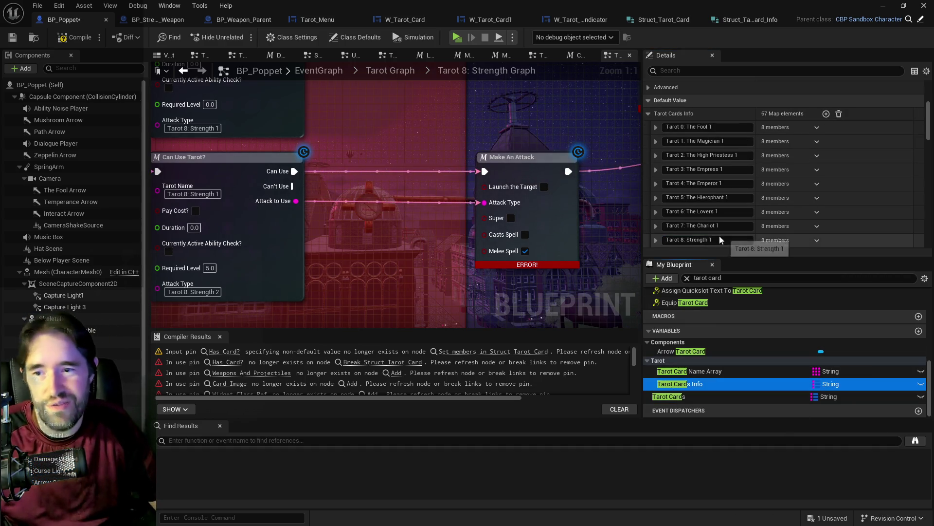
scroll(717, 228, down, 2)
click(714, 207)
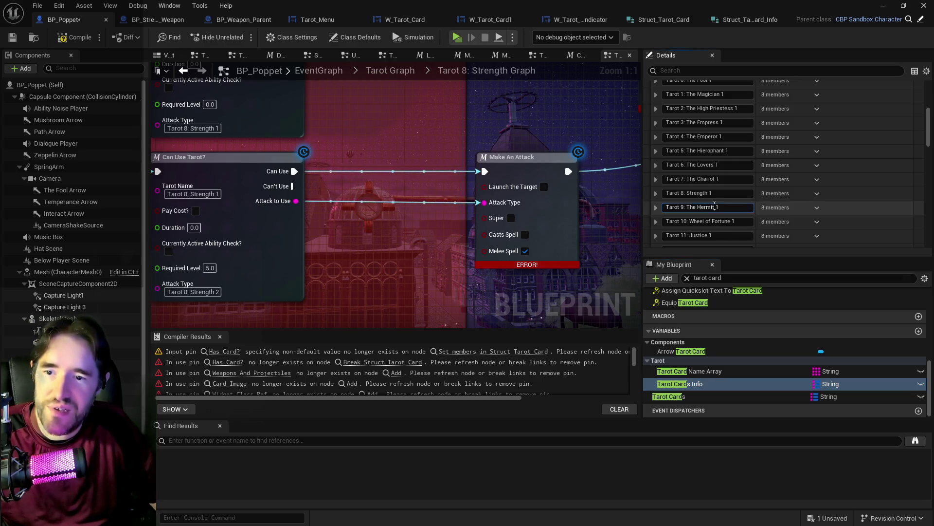
click(668, 397)
click(826, 114)
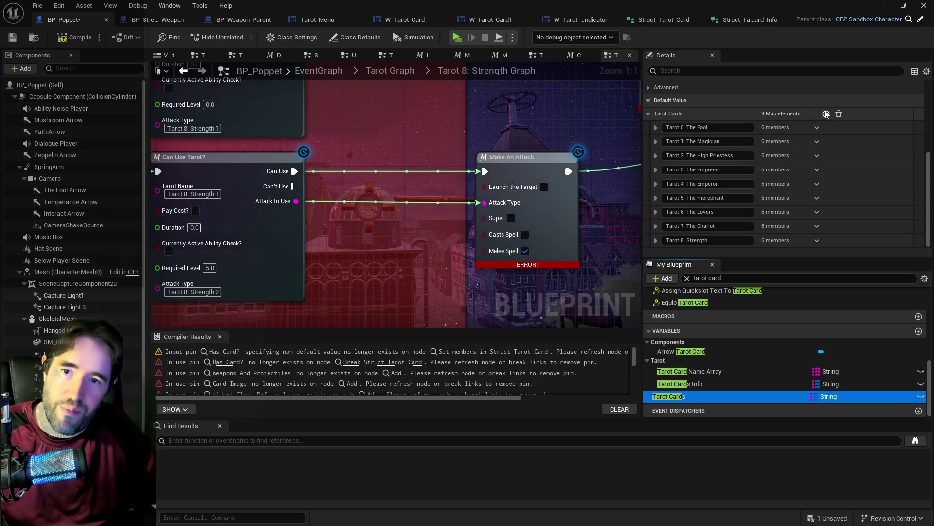
scroll(723, 201, down, 1)
click(696, 223)
text(Tarot 9: The Hermit)
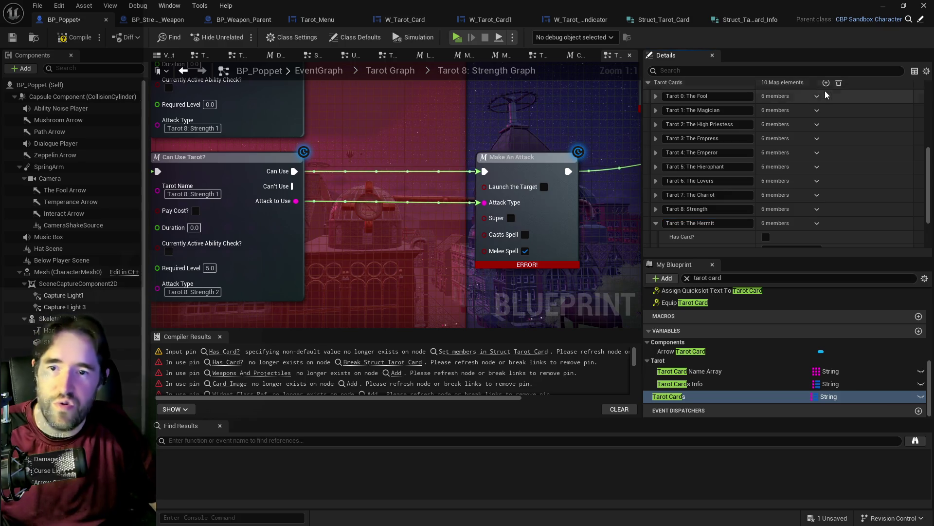
key(Return)
Step: Collapse The Hermit entry, add an element and name it Tarot 10: Wheel of Fortune
scroll(734, 215, down, 2)
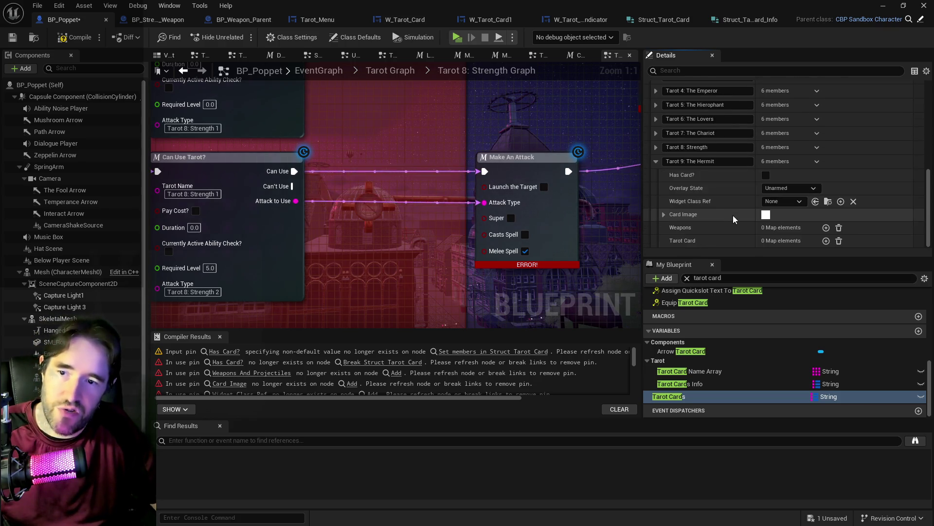
click(655, 162)
click(826, 100)
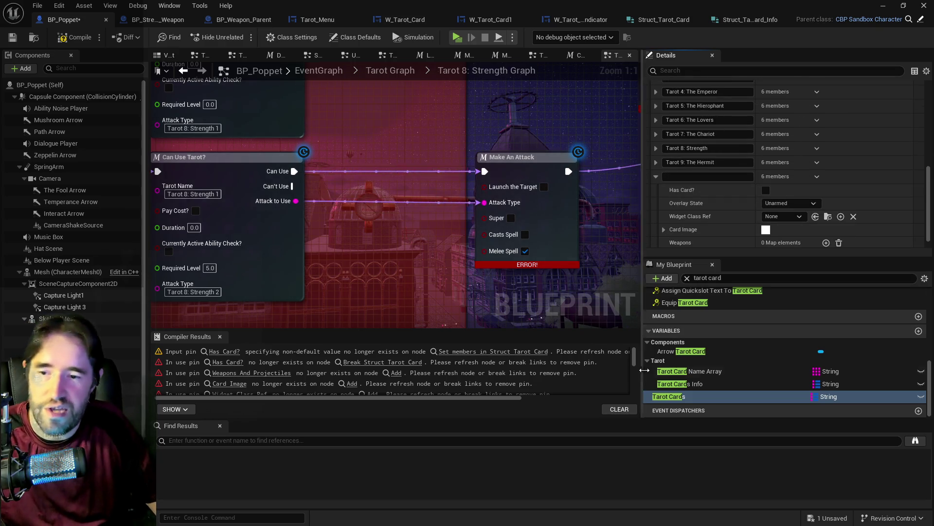
click(667, 384)
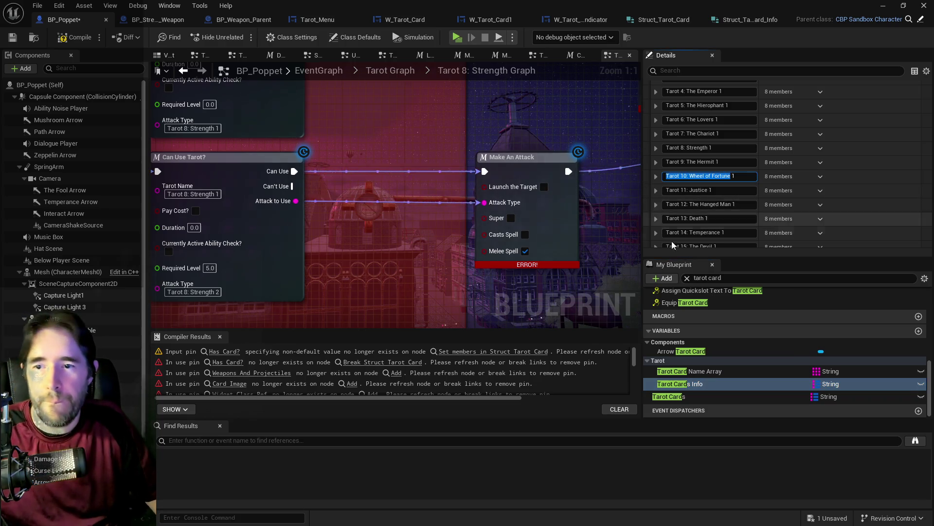
click(684, 397)
click(679, 240)
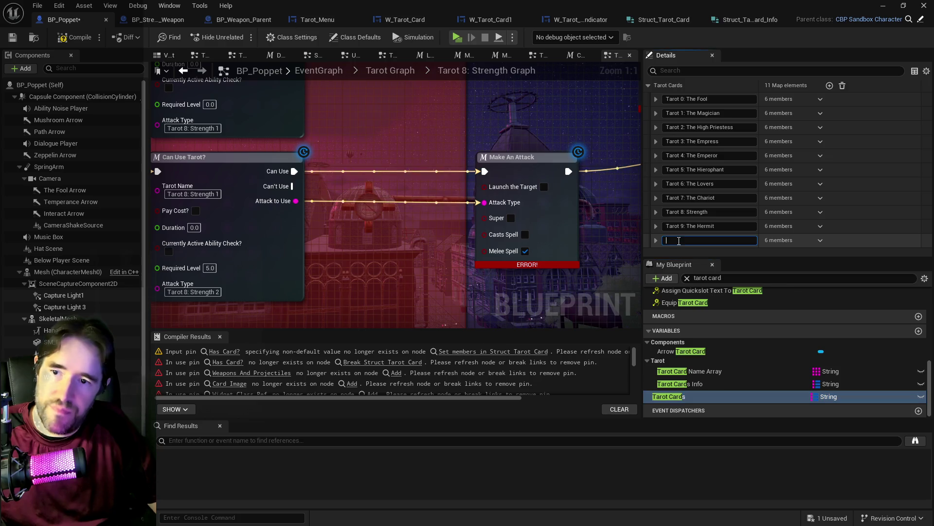
Step: Add a blank map entry and copy the Tarot 11: Justice name from Tarot Cards Info
click(830, 86)
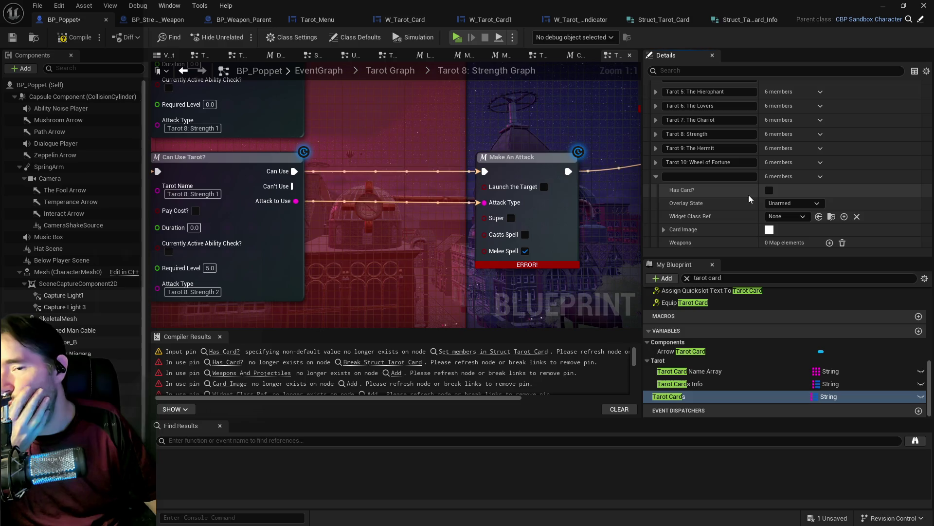
click(680, 384)
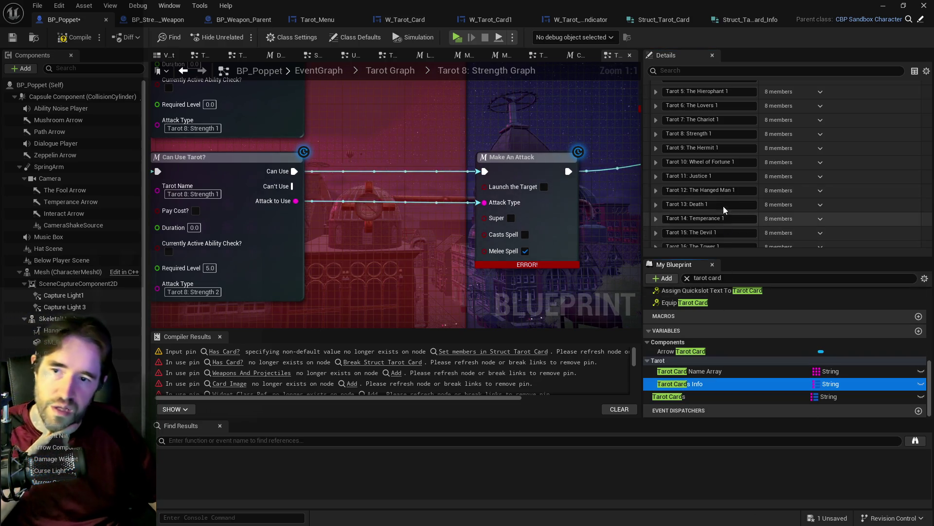
drag(709, 176, 643, 178)
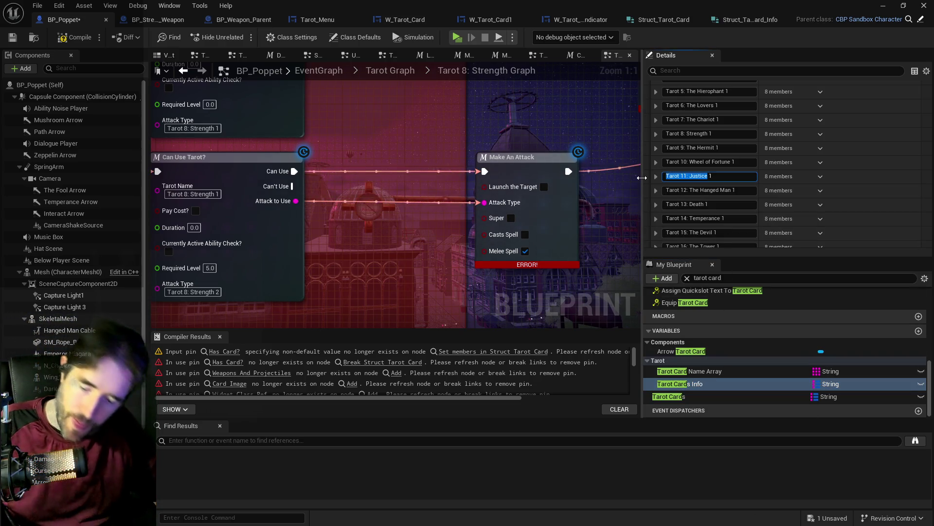
click(681, 396)
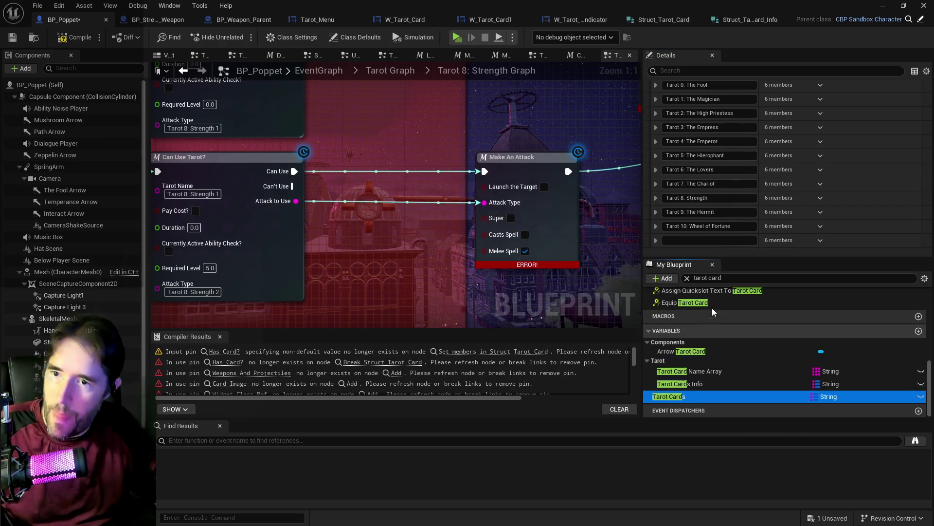
Step: Name the empty twelfth Tarot Cards entry and add another element to the map
click(729, 240)
scroll(786, 191, up, 5)
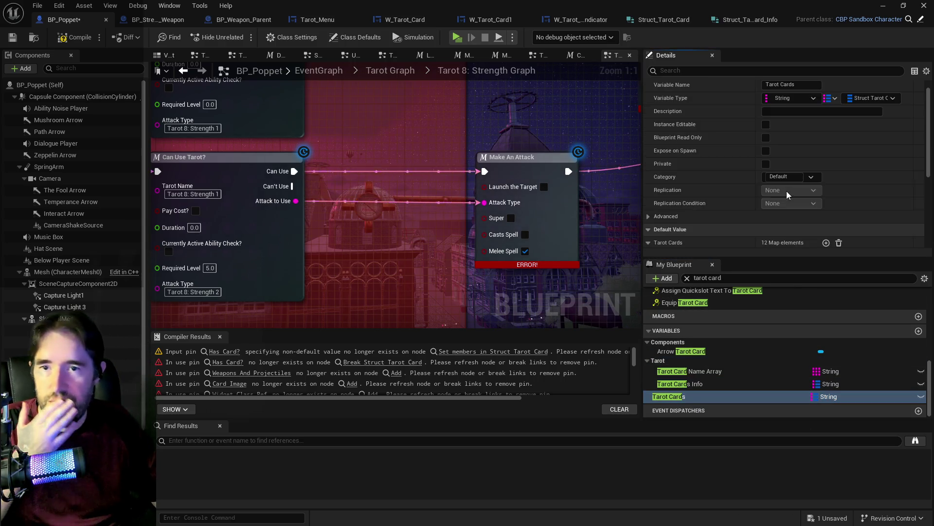
click(826, 244)
scroll(732, 218, down, 8)
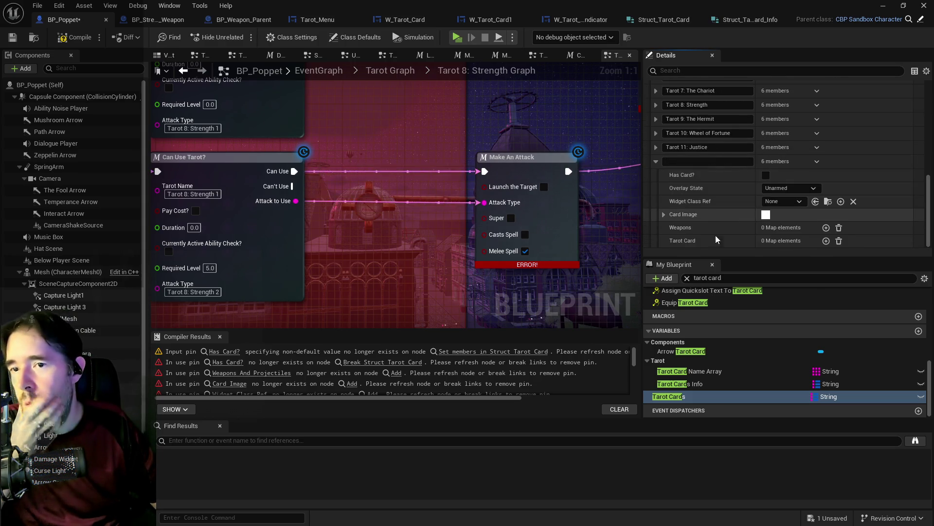
click(681, 384)
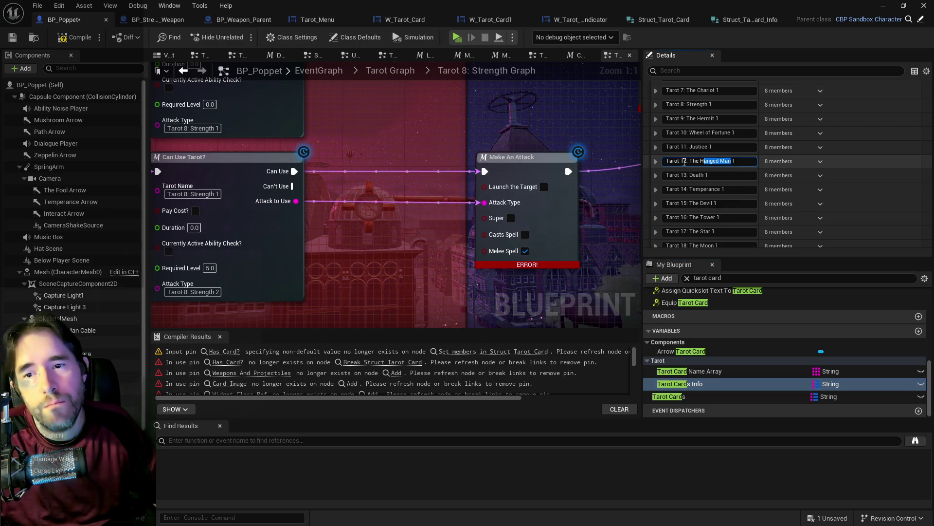
click(679, 396)
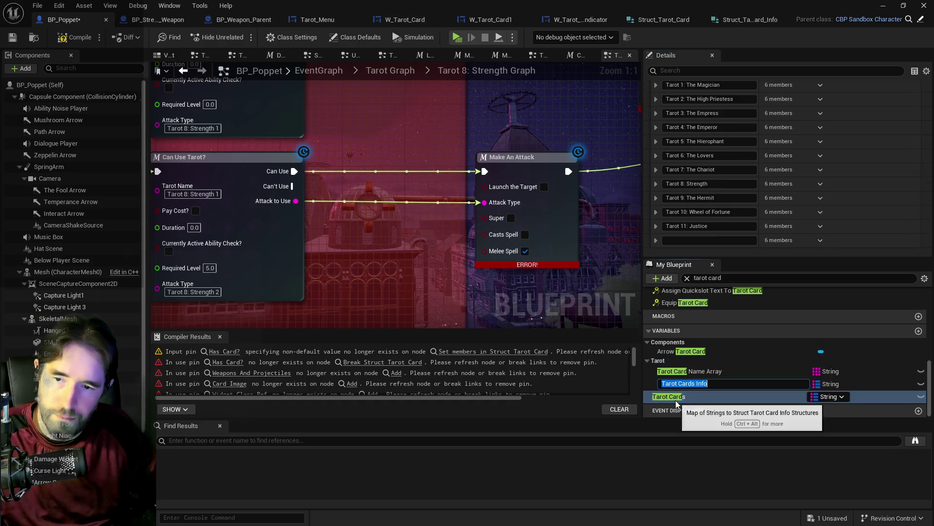
click(706, 240)
text(Tarot 12: The Hanged Man)
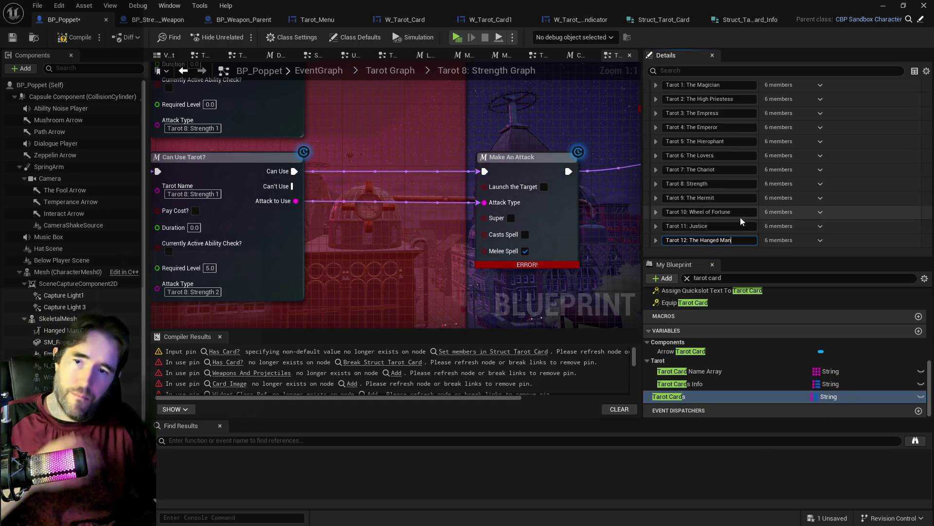
scroll(741, 217, up, 4)
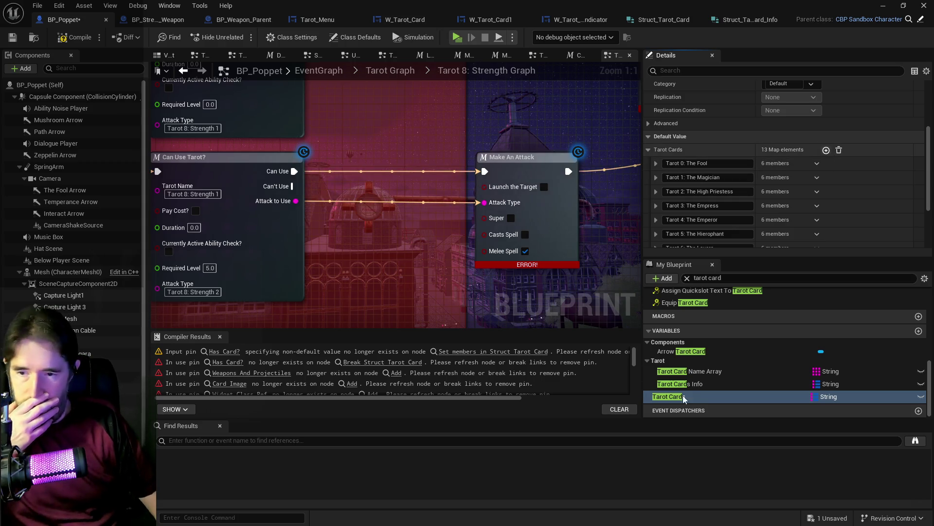
Step: Compare Tarot Cards Info names with the map, filling in Tarot 13: Death and Tarot 14: Temperance
click(696, 384)
scroll(717, 243, down, 2)
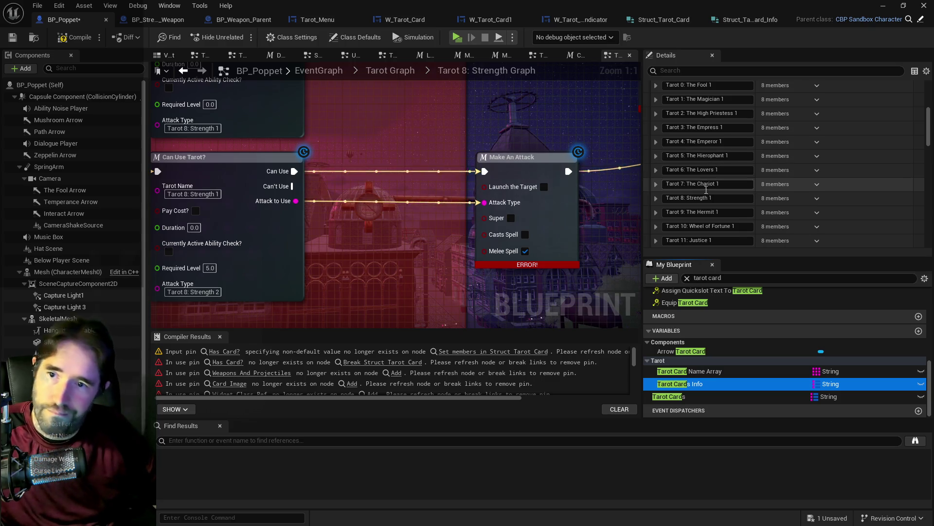
scroll(703, 204, down, 2)
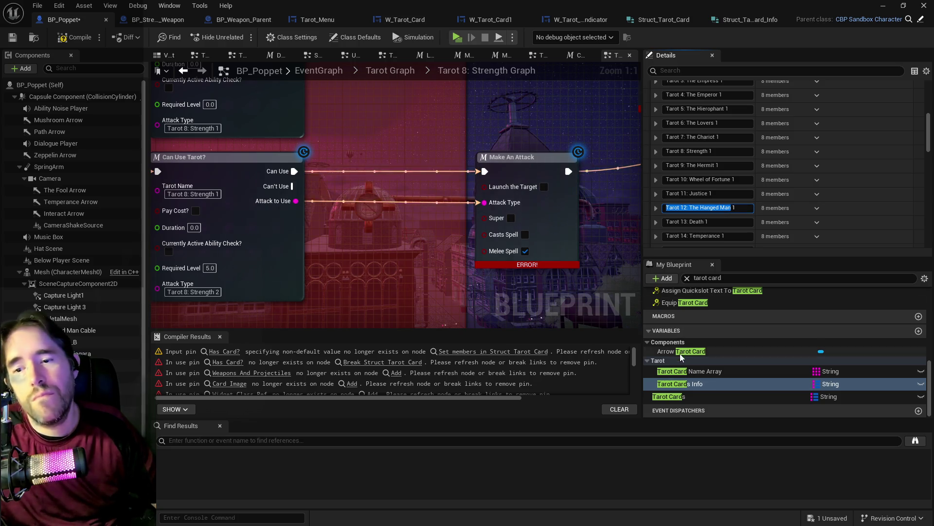
click(672, 397)
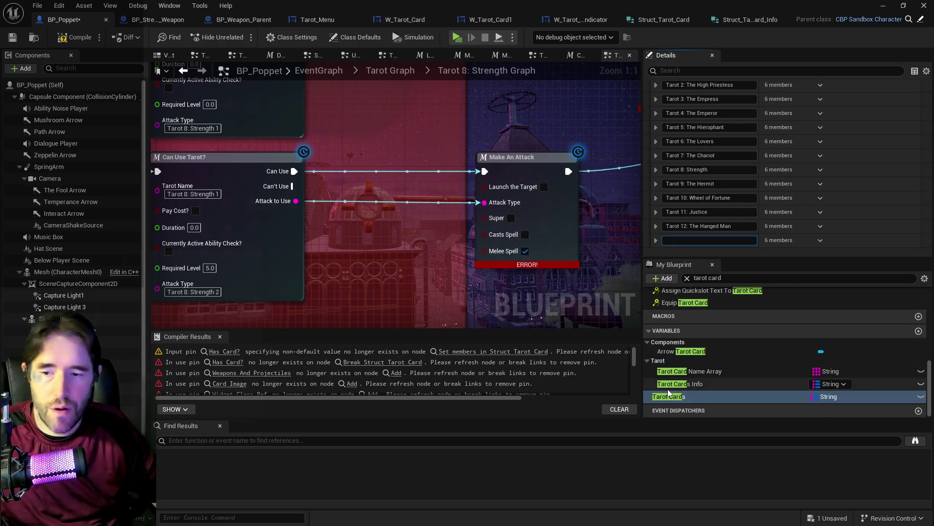
click(668, 385)
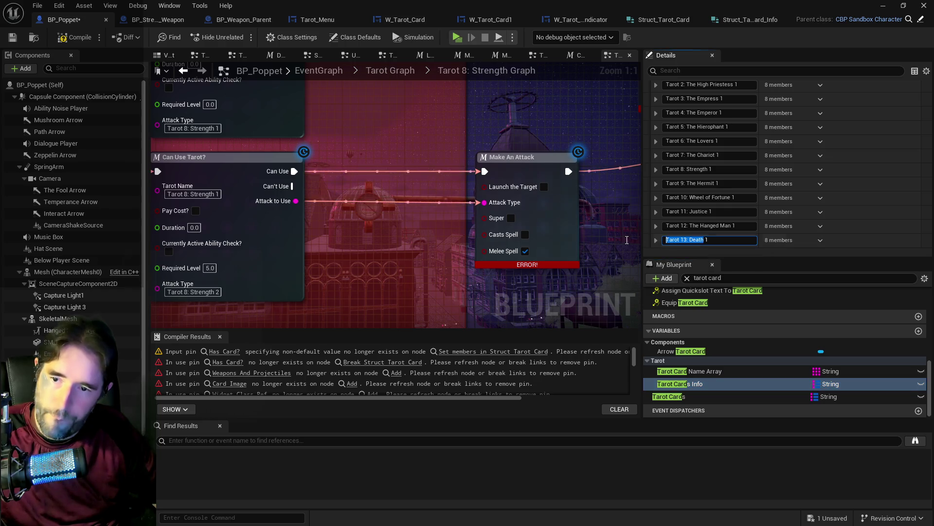
click(671, 397)
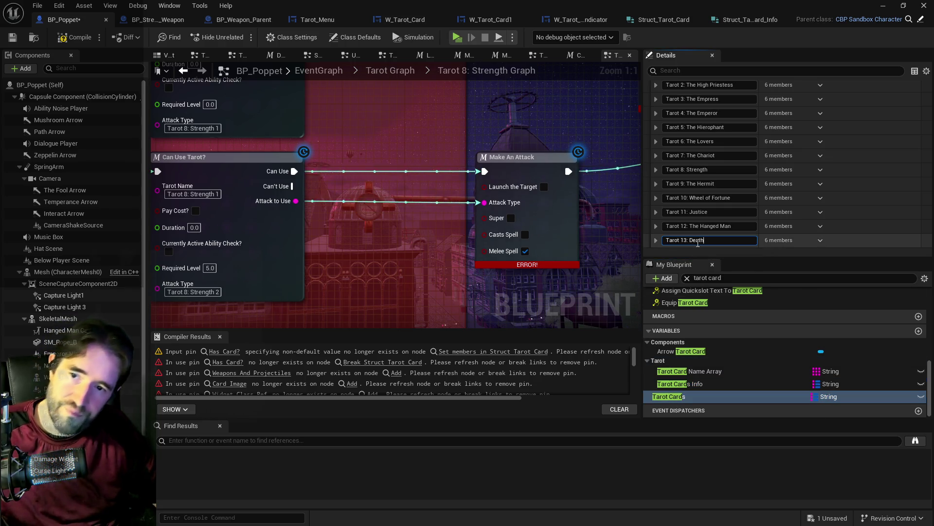
click(669, 383)
scroll(696, 236, down, 5)
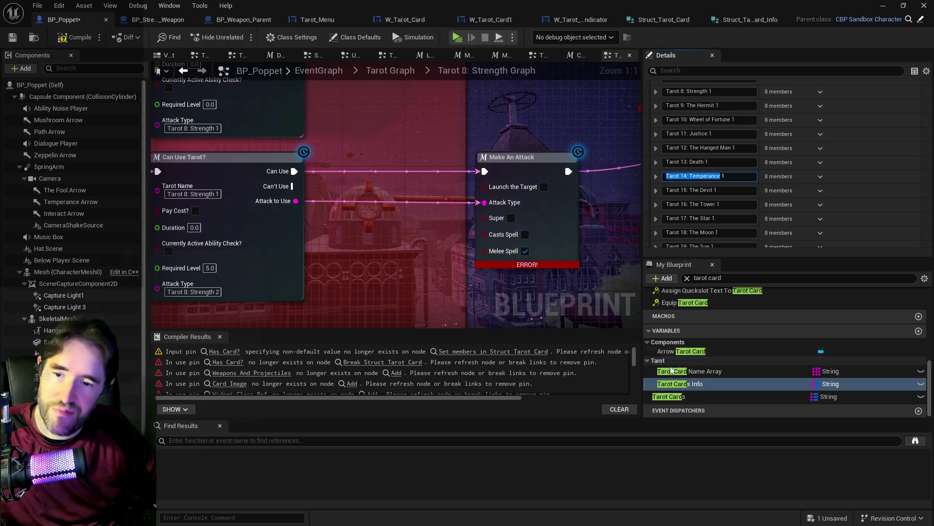
click(674, 397)
scroll(832, 150, up, 5)
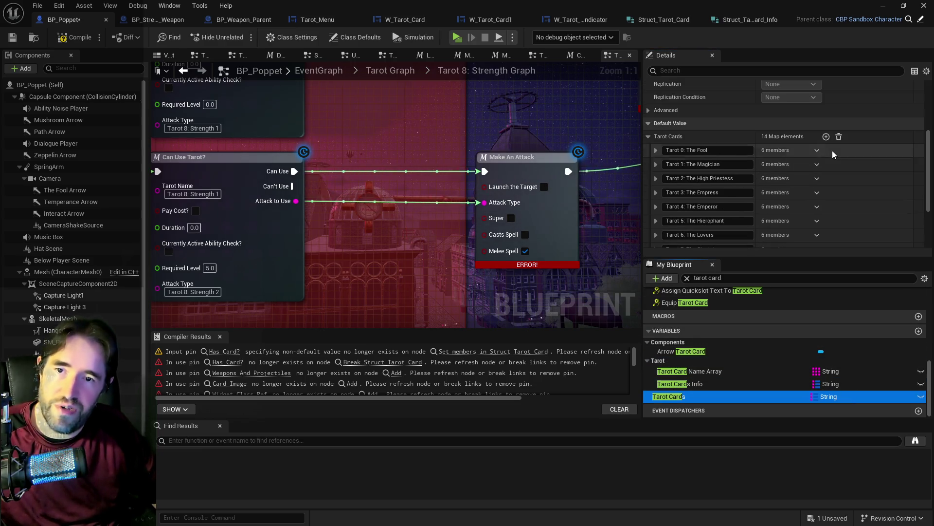
Step: Add a new element, collapse Temperance, and copy the Tarot 15: The Devil name
click(826, 137)
scroll(790, 160, down, 5)
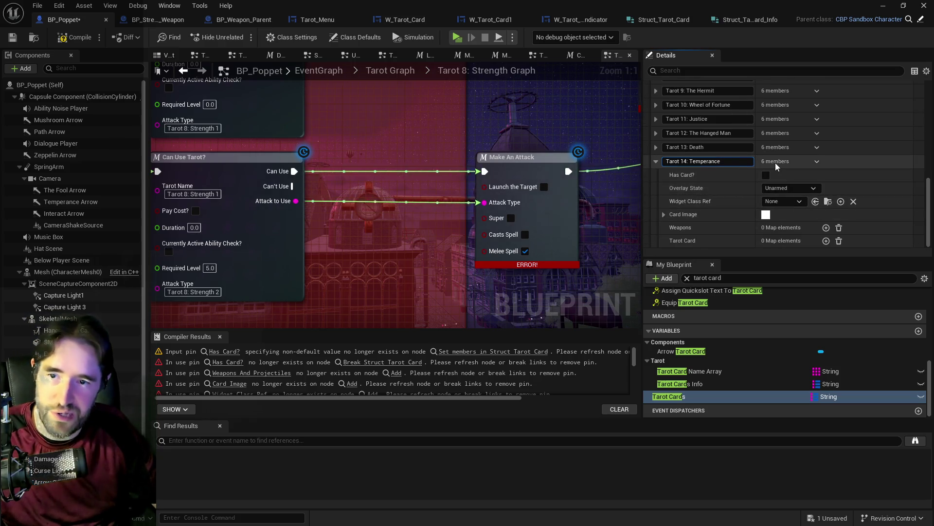
click(658, 165)
scroll(767, 165, up, 5)
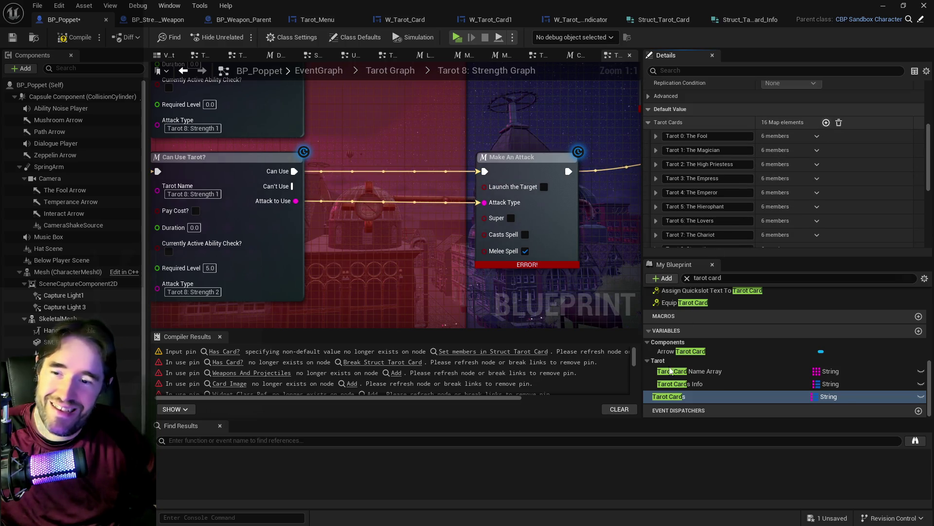
click(677, 384)
scroll(712, 223, down, 8)
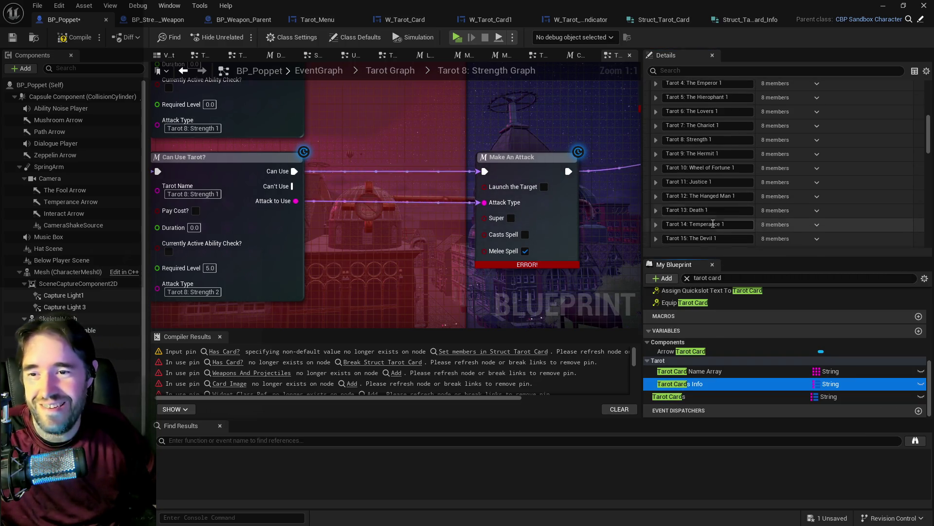
click(713, 192)
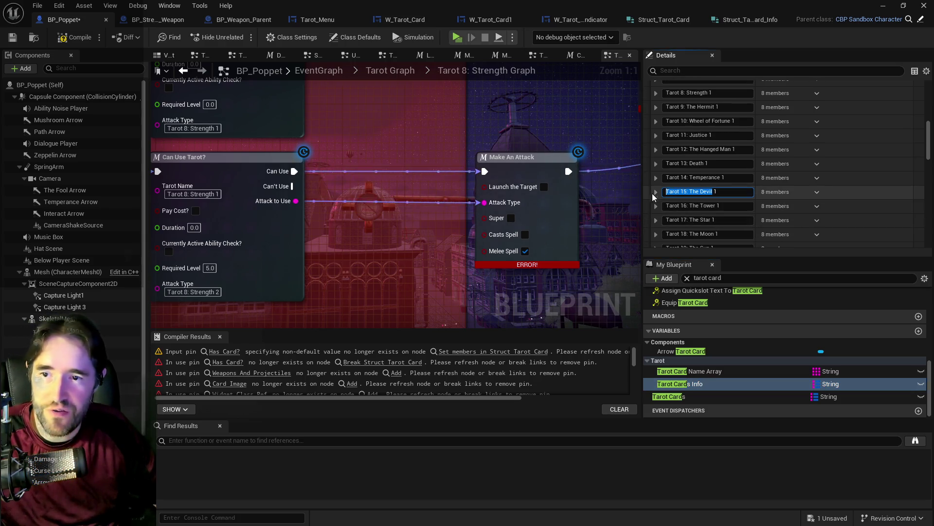
click(686, 396)
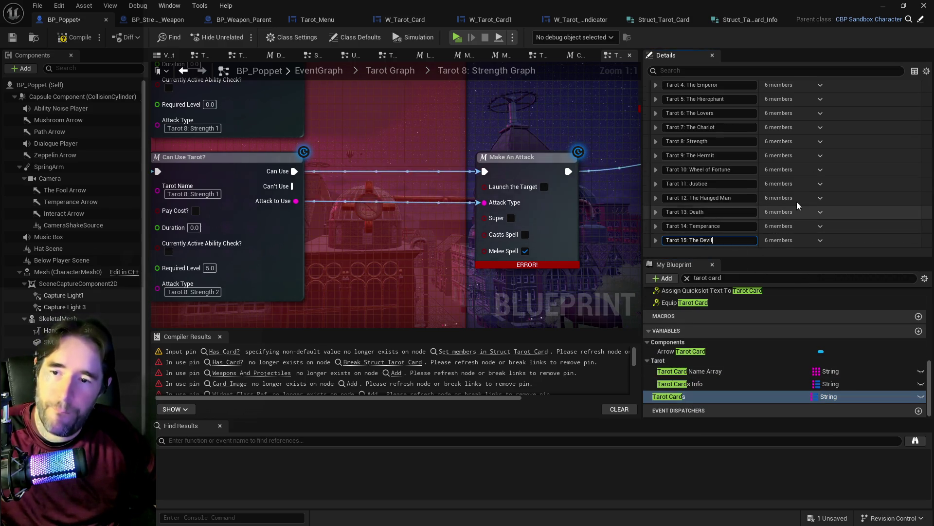
scroll(799, 200, up, 3)
Step: Add another element and start naming it Tarot 16: The Tower, copied from Tarot Cards Info
click(825, 106)
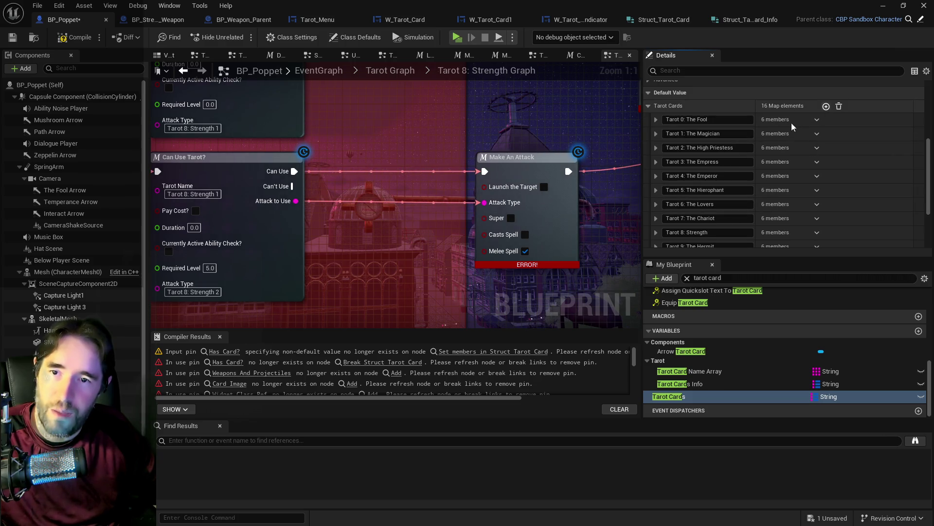
scroll(769, 160, down, 5)
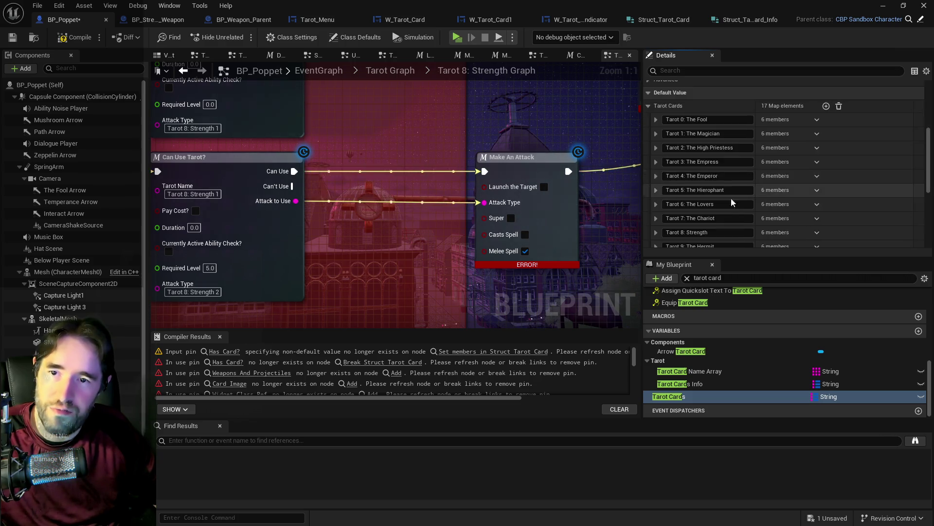
click(689, 385)
scroll(705, 193, down, 2)
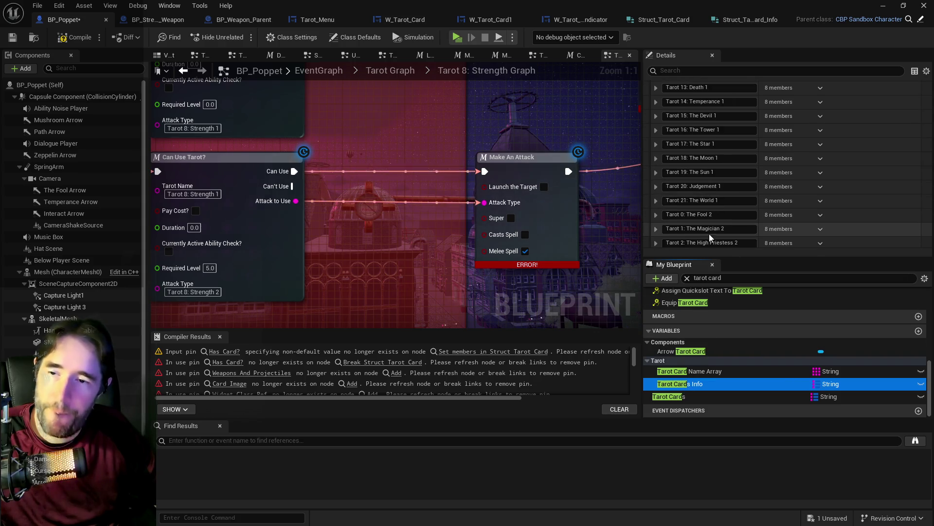
drag(716, 129, 640, 130)
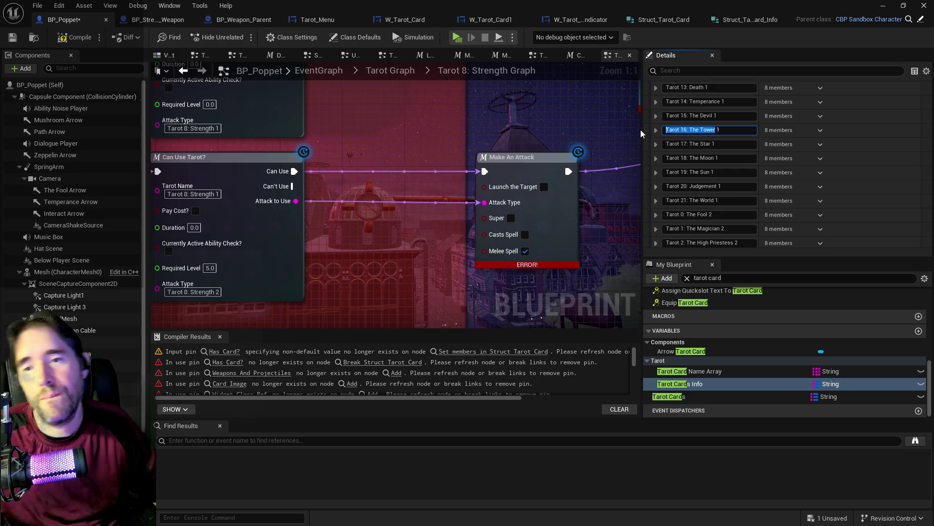
click(681, 396)
click(701, 239)
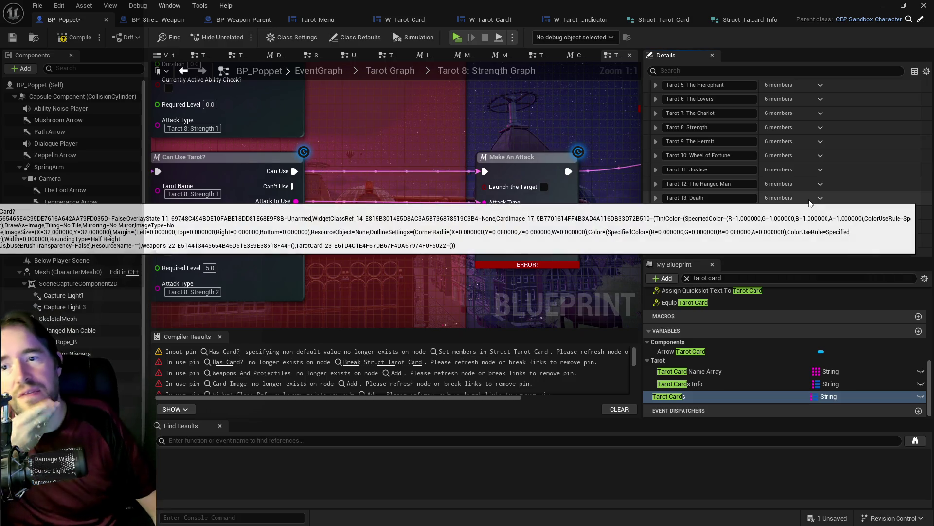
scroll(809, 141, up, 3)
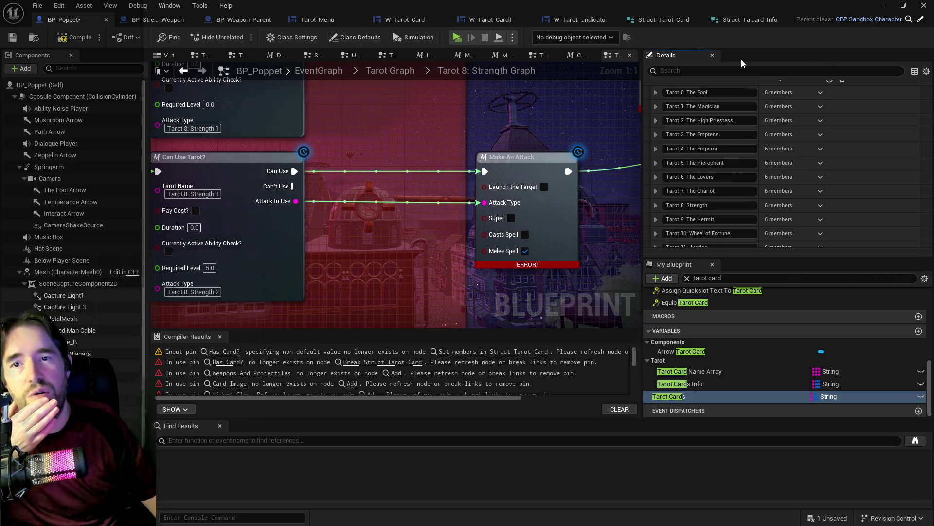
click(684, 19)
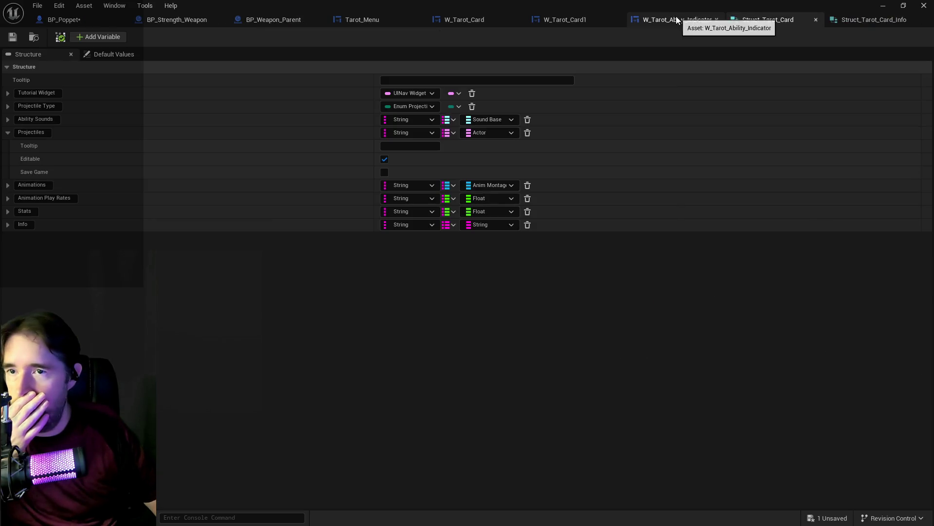
click(861, 22)
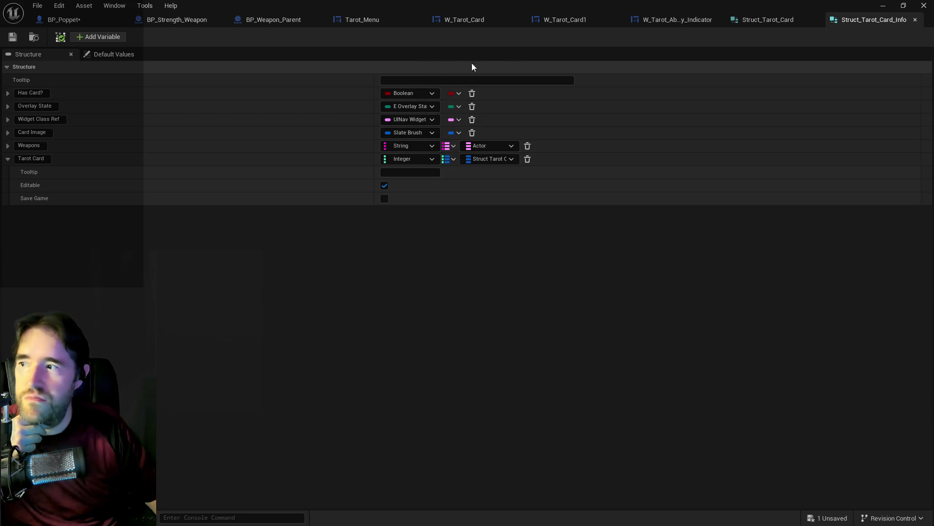
click(758, 22)
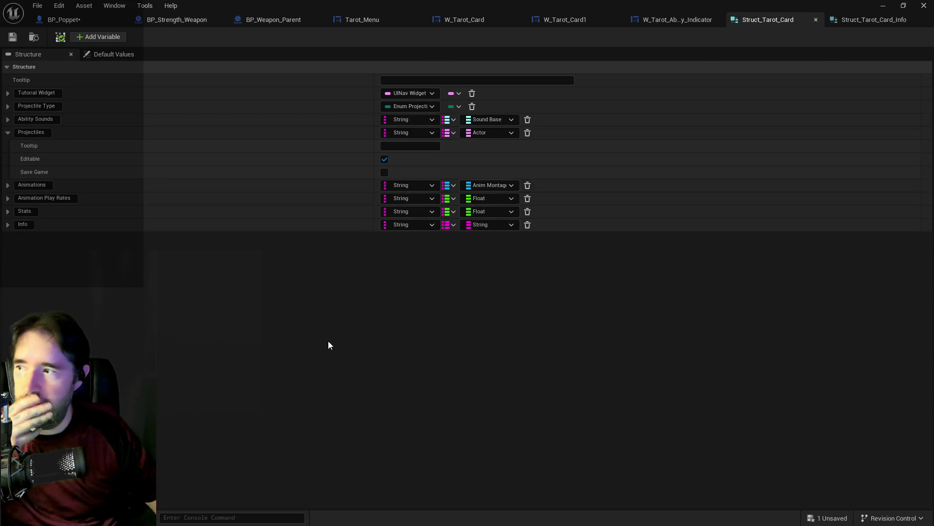
click(858, 21)
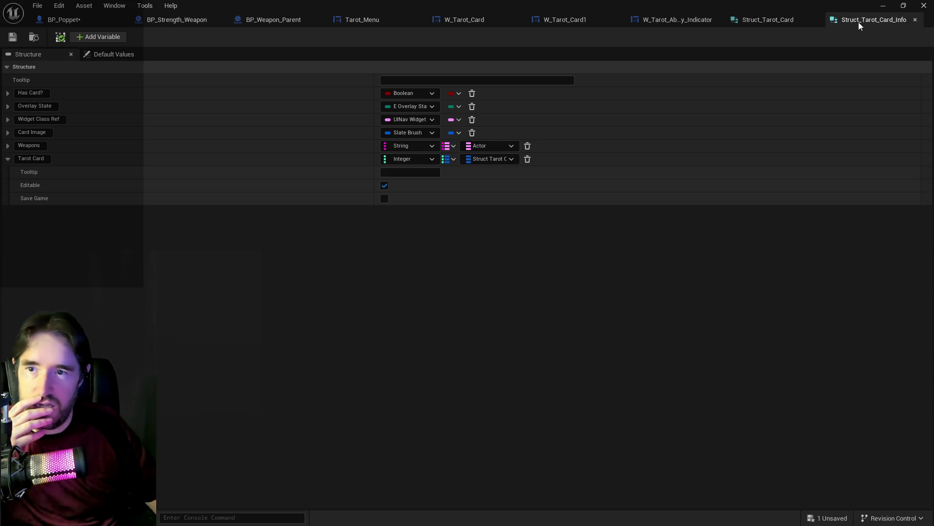
click(749, 24)
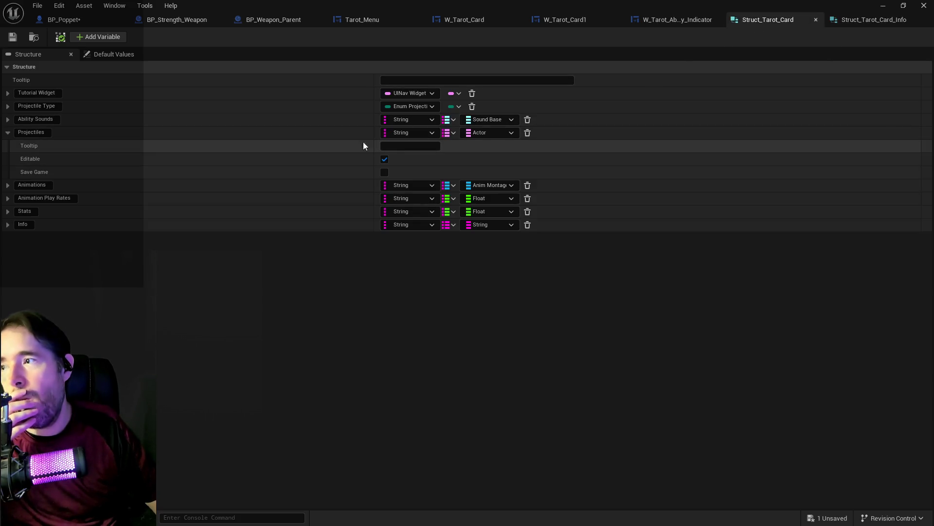
click(78, 20)
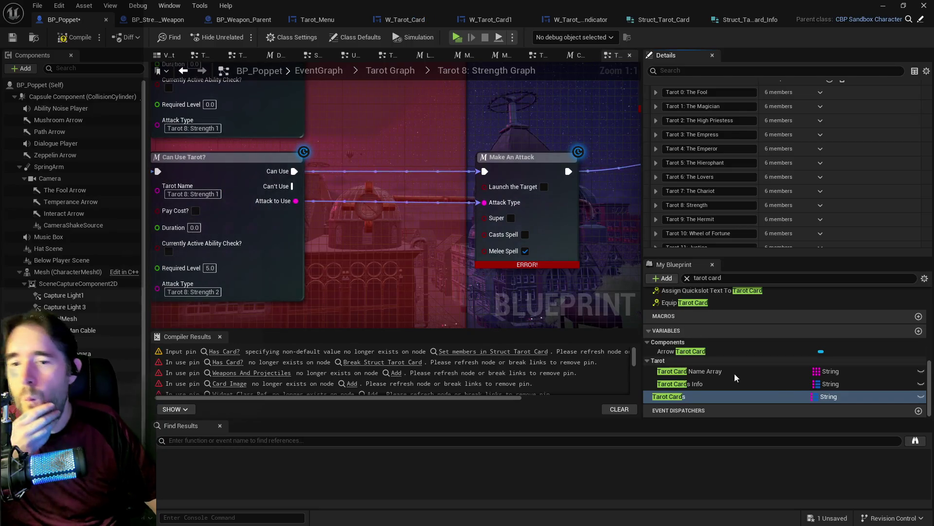
Step: Copy Tarot 17: The Star from Tarot Cards Info and add a new Tarot Cards entry
scroll(742, 180, down, 3)
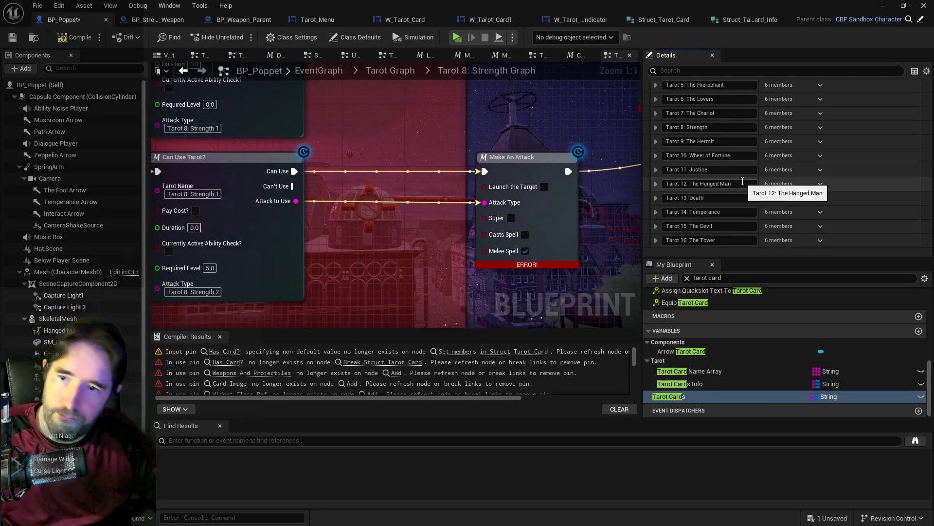
click(696, 384)
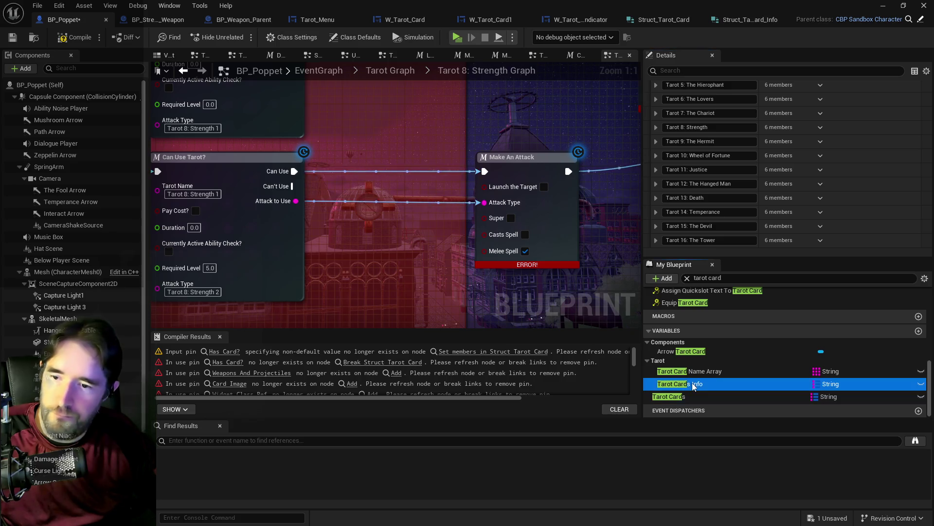
scroll(717, 217, down, 2)
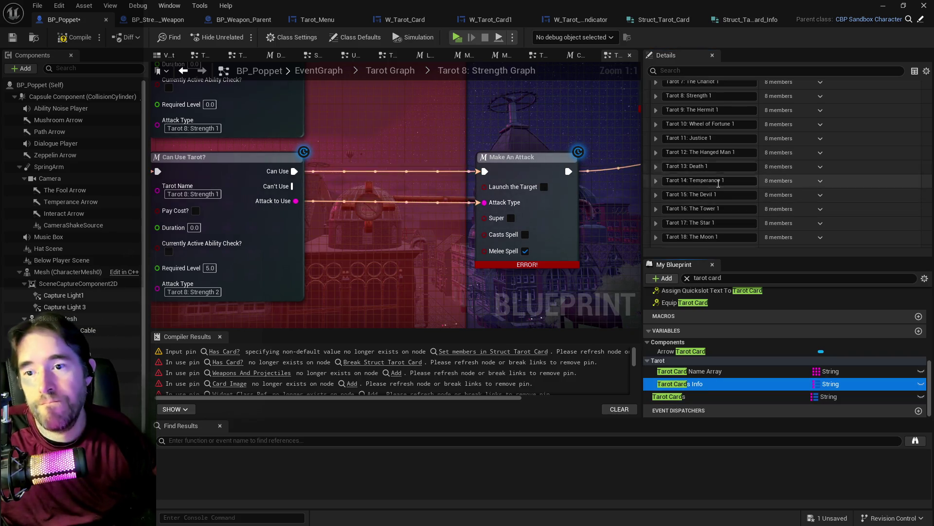
drag(711, 223, 667, 223)
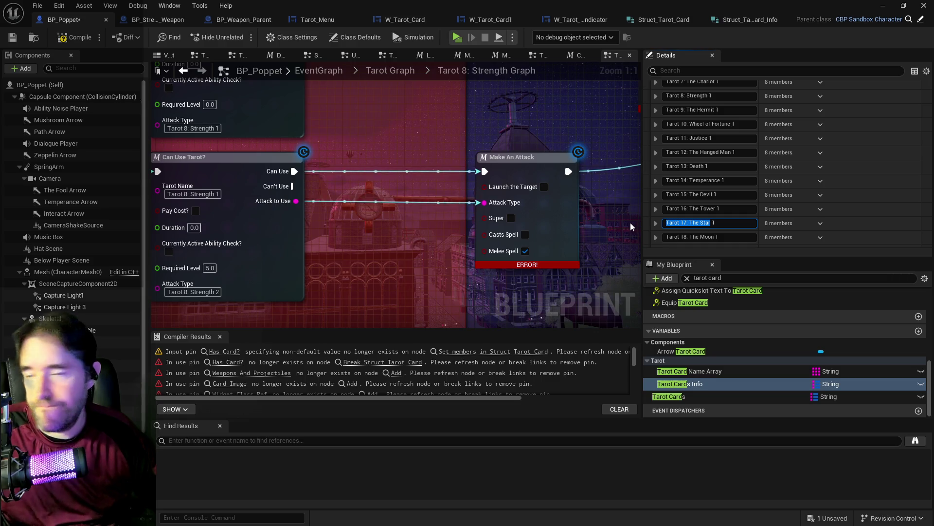
click(630, 223)
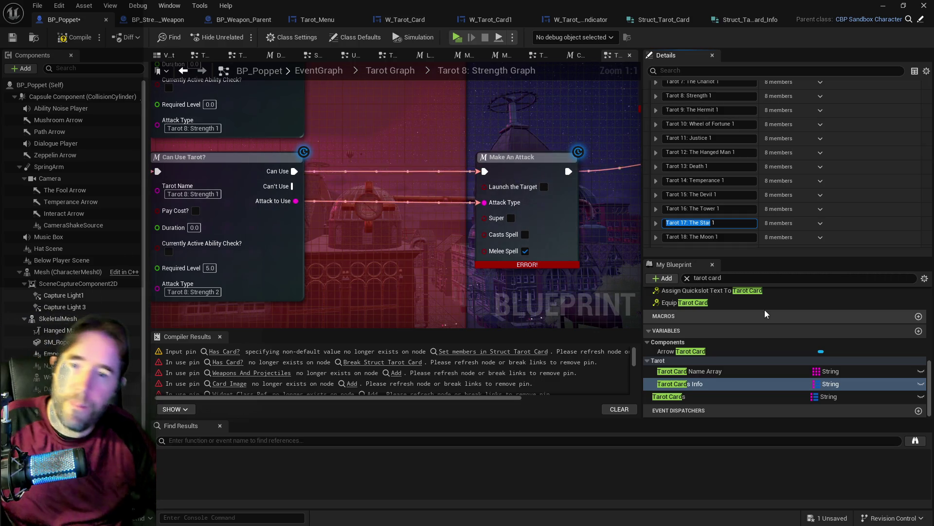
click(719, 397)
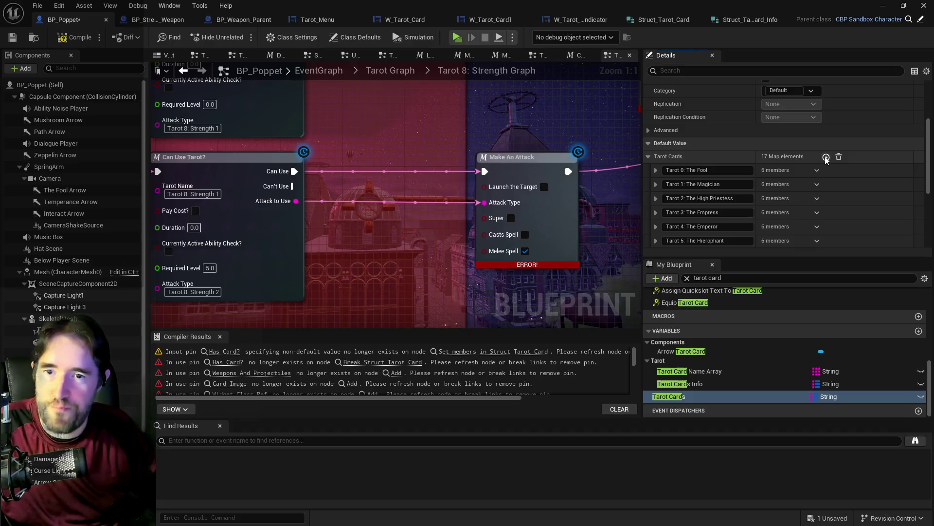
scroll(764, 218, down, 3)
scroll(763, 218, down, 5)
click(655, 176)
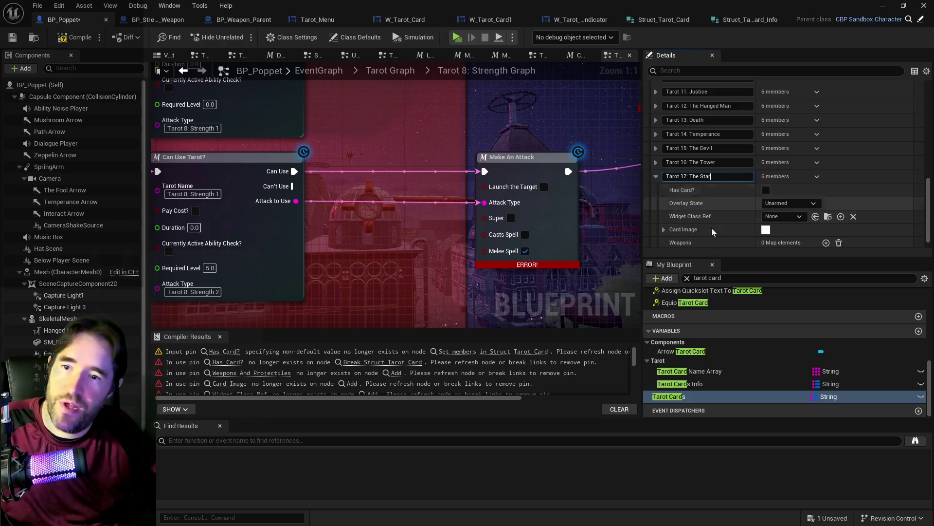
Step: Add an empty entry and name it Tarot 18: The Moon
click(693, 383)
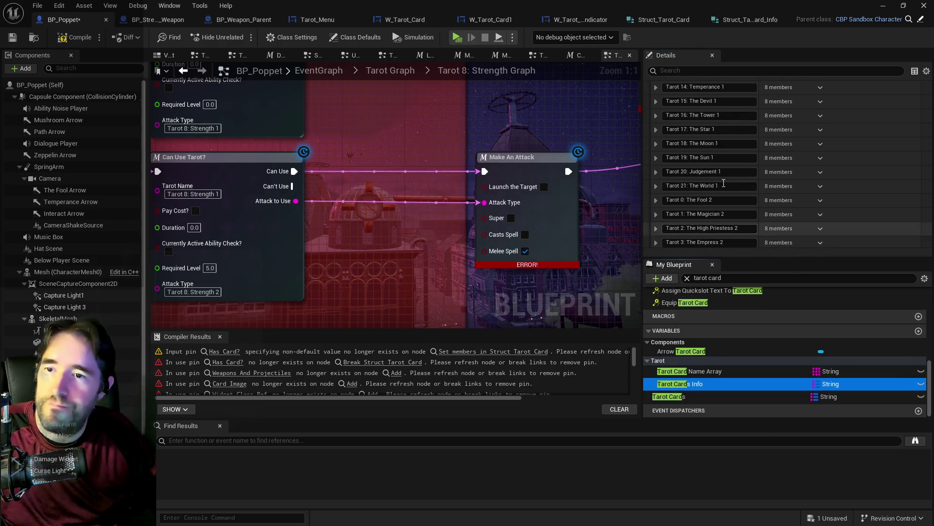
drag(716, 143, 640, 143)
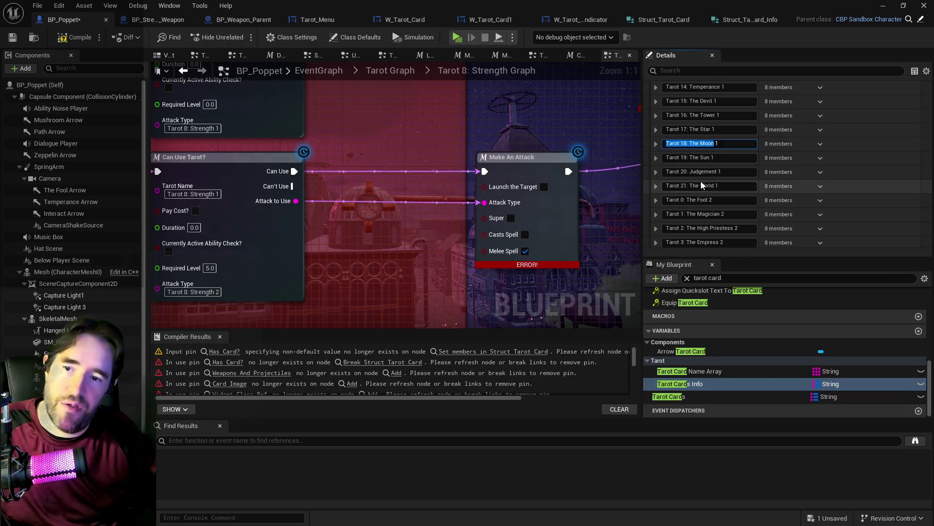
click(686, 396)
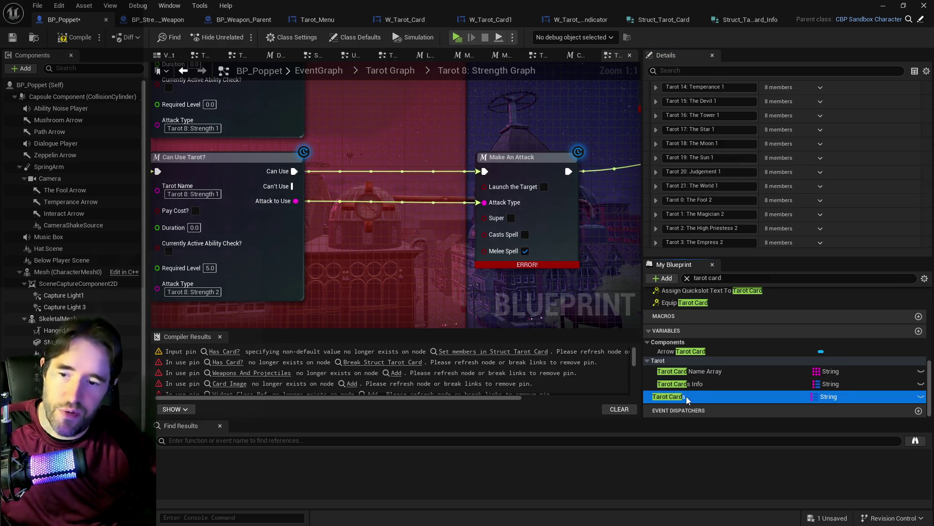
click(826, 97)
scroll(702, 211, down, 5)
scroll(701, 211, down, 5)
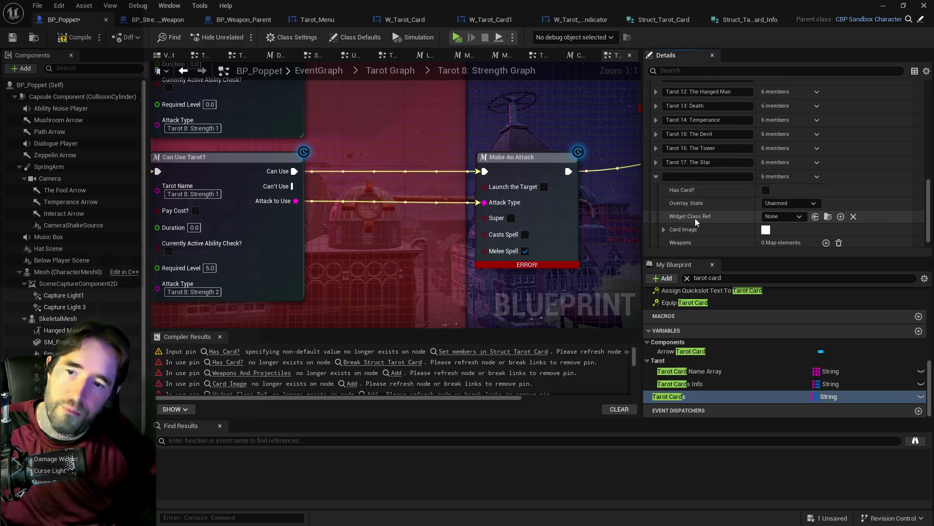
click(674, 177)
text(Tarot 18: The Moon)
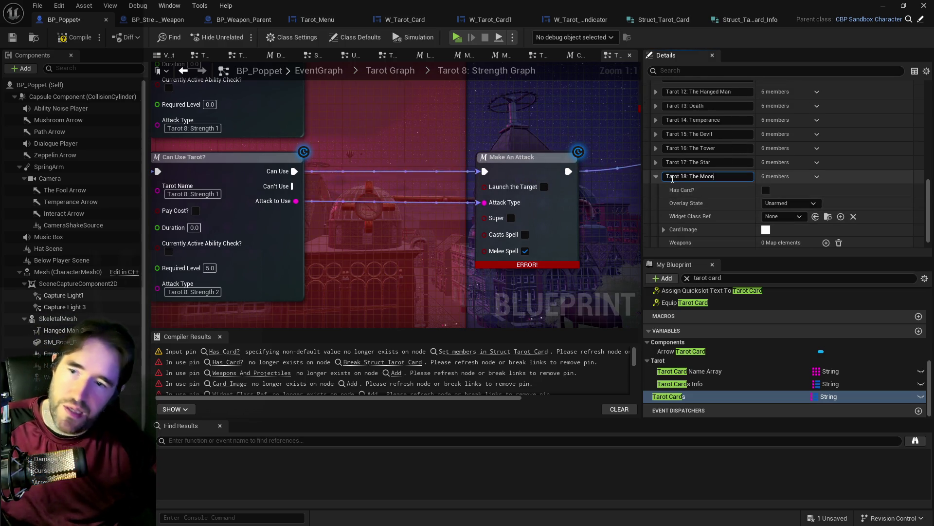
key(Return)
scroll(816, 192, up, 10)
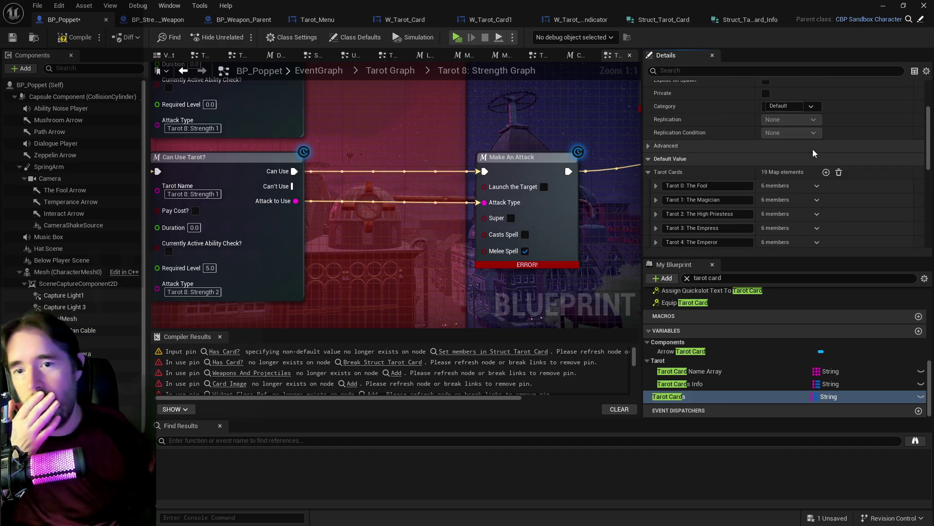
Step: Add an entry named Tarot 19: The Sun, then a blank entry after it
click(826, 174)
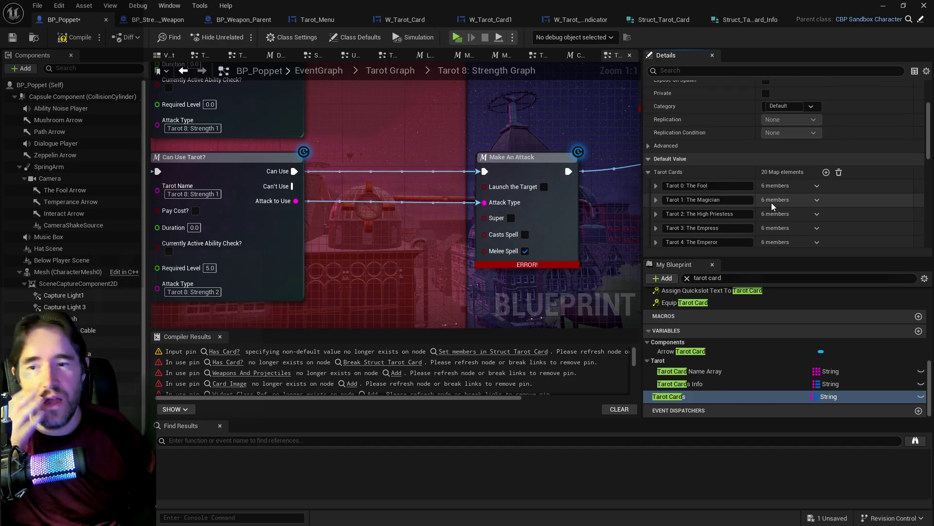
scroll(772, 202, down, 10)
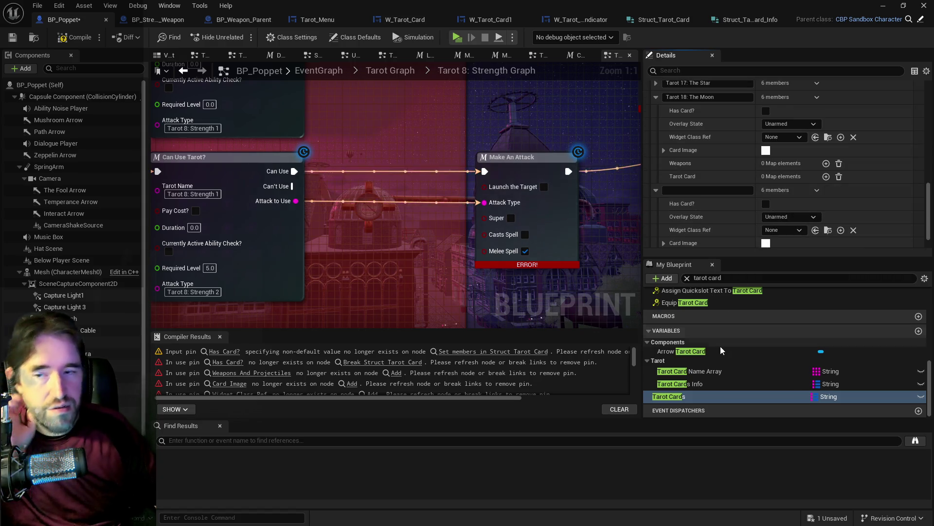
click(694, 386)
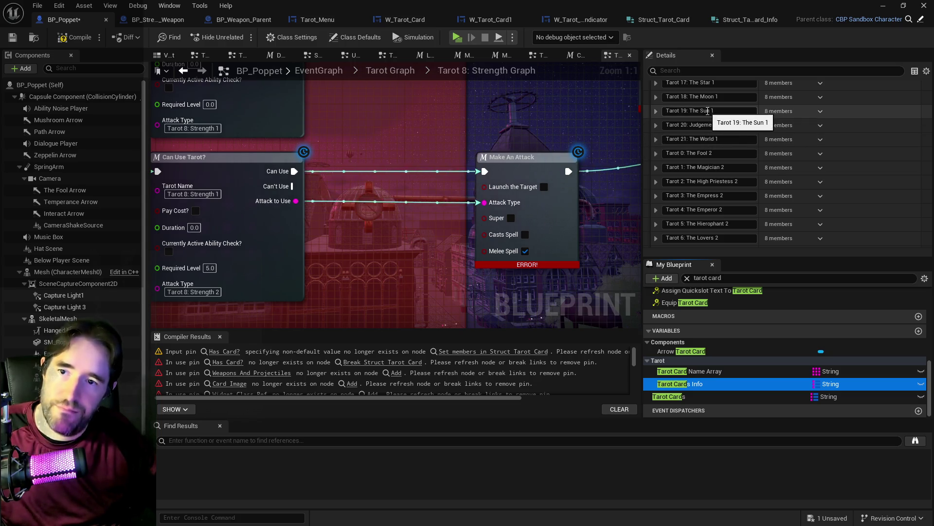
double_click(705, 111)
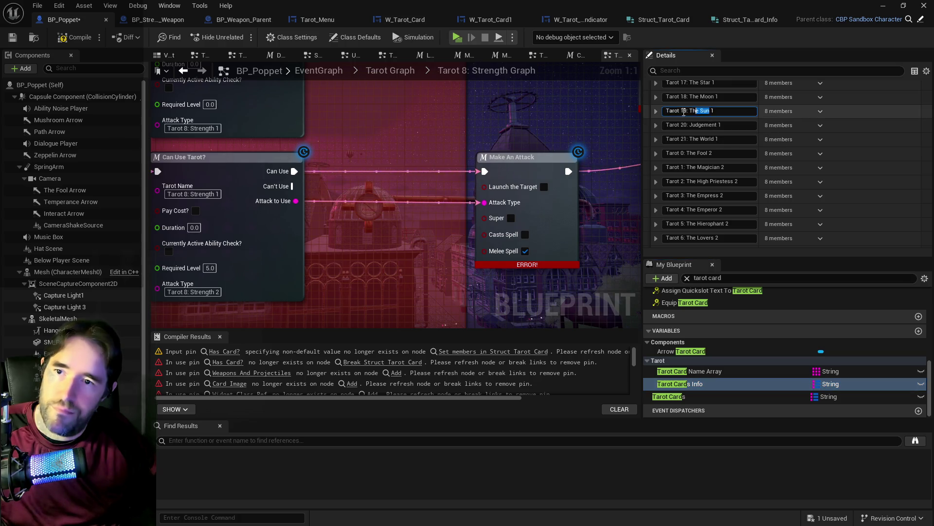
click(673, 399)
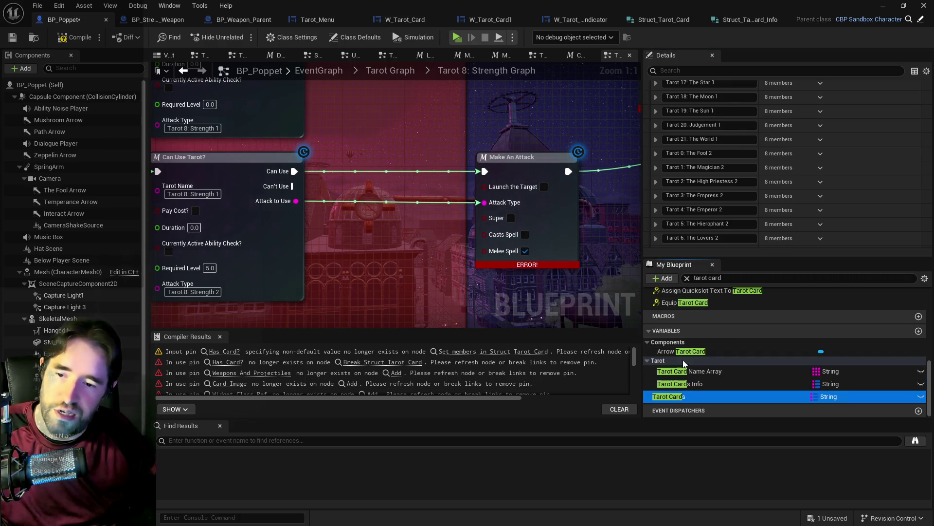
scroll(698, 234, up, 10)
click(698, 239)
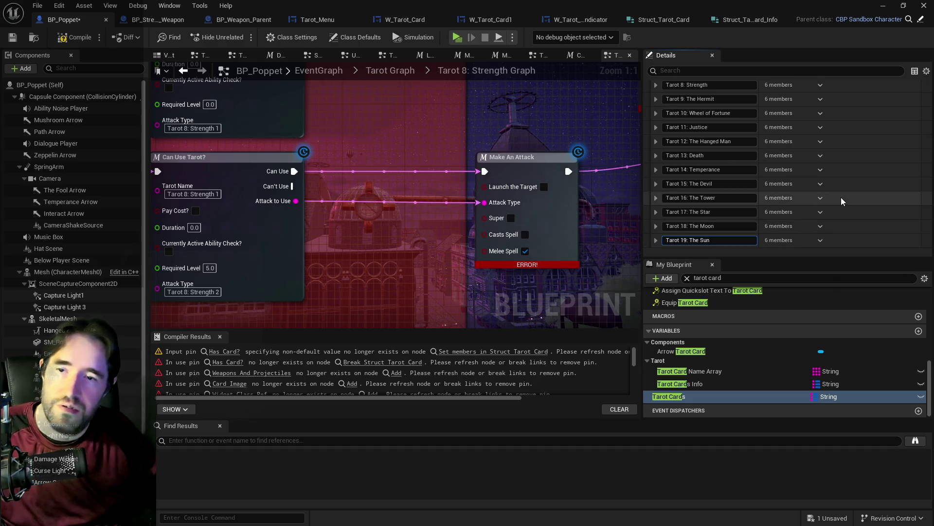
scroll(842, 198, up, 5)
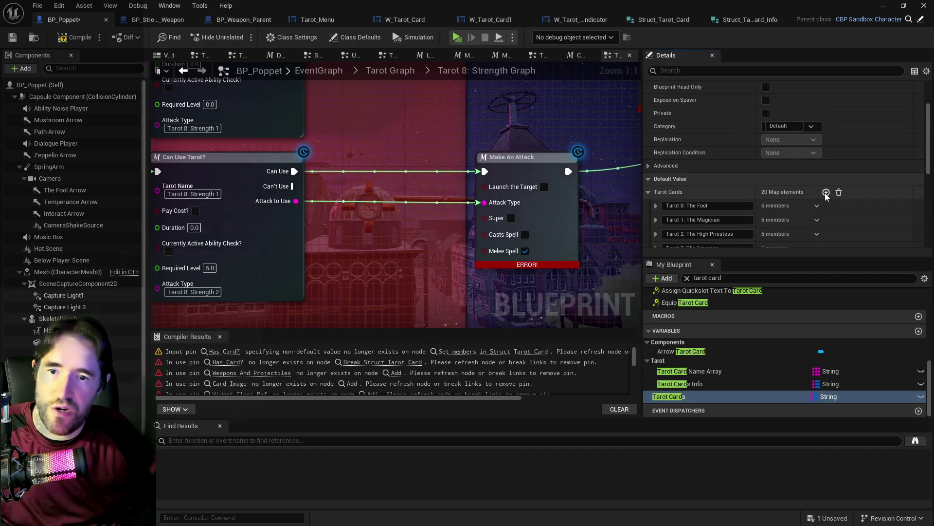
click(826, 192)
Step: Look up Tarot 20: Judgement in Tarot Cards Info and add the final empty map entry
scroll(819, 199, down, 5)
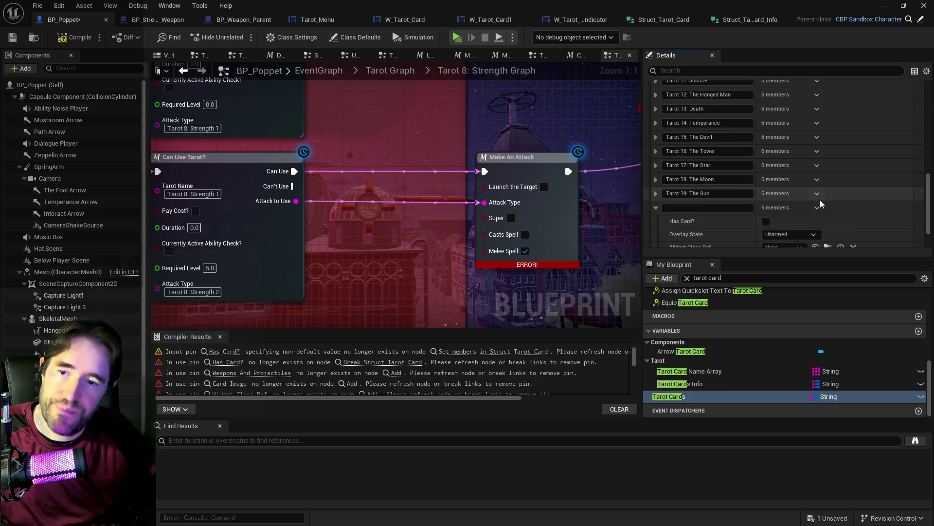
click(695, 384)
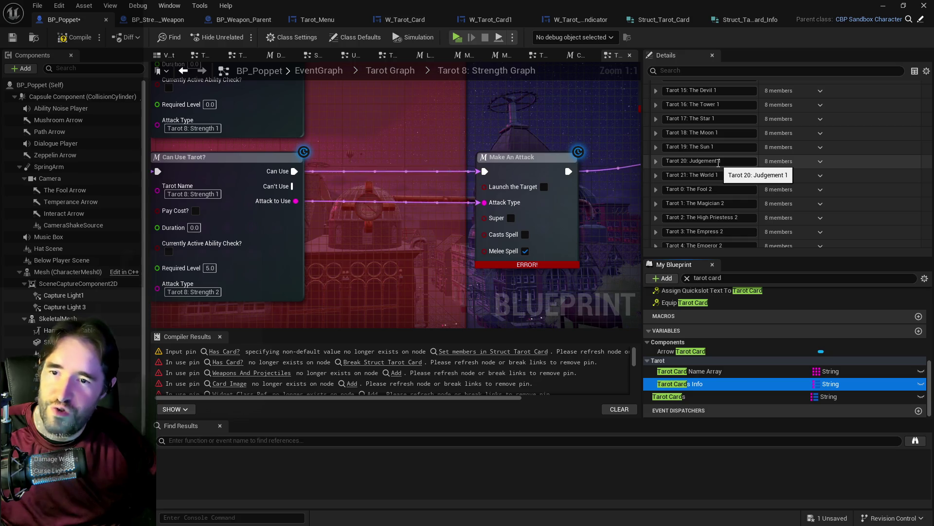
click(688, 397)
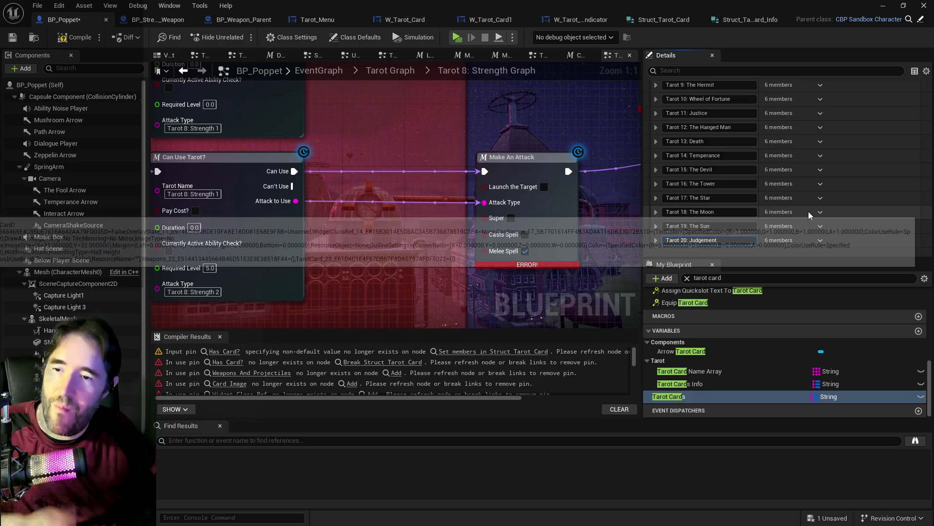
scroll(839, 206, up, 5)
click(826, 132)
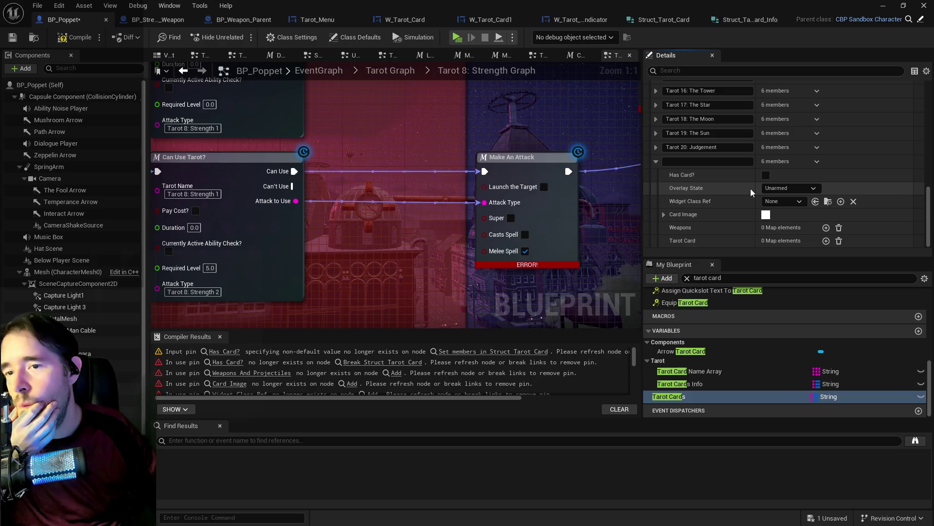
Step: Paste Tarot 21: The World into the last Tarot Cards entry's key
click(688, 383)
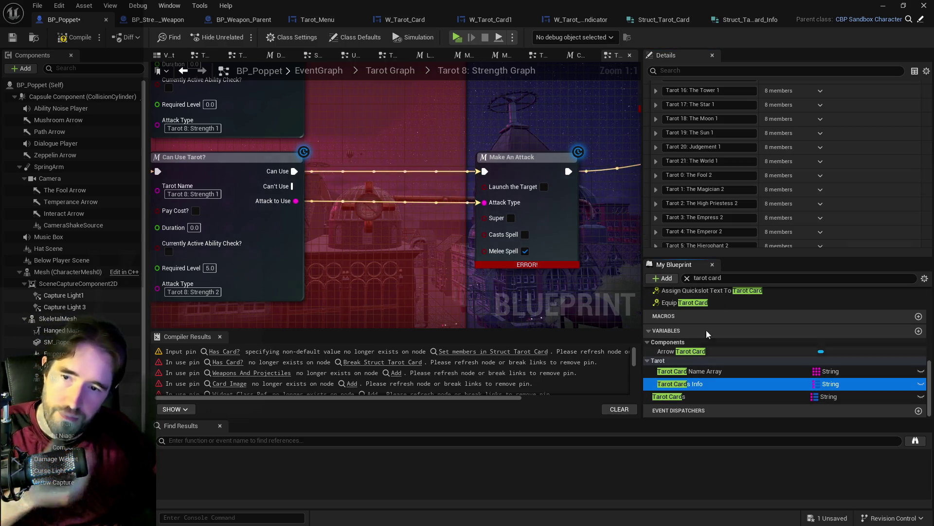
scroll(704, 220, down, 1)
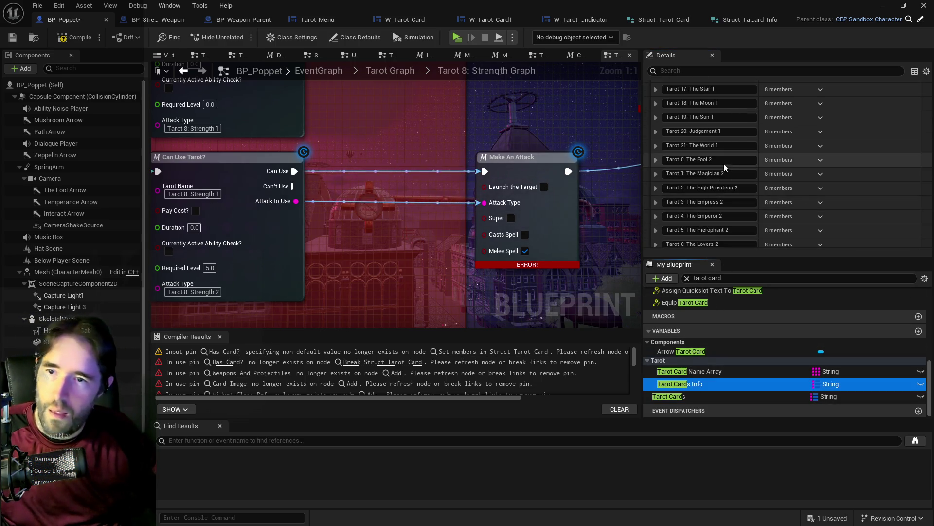
drag(714, 145, 666, 145)
key(ctrl+c)
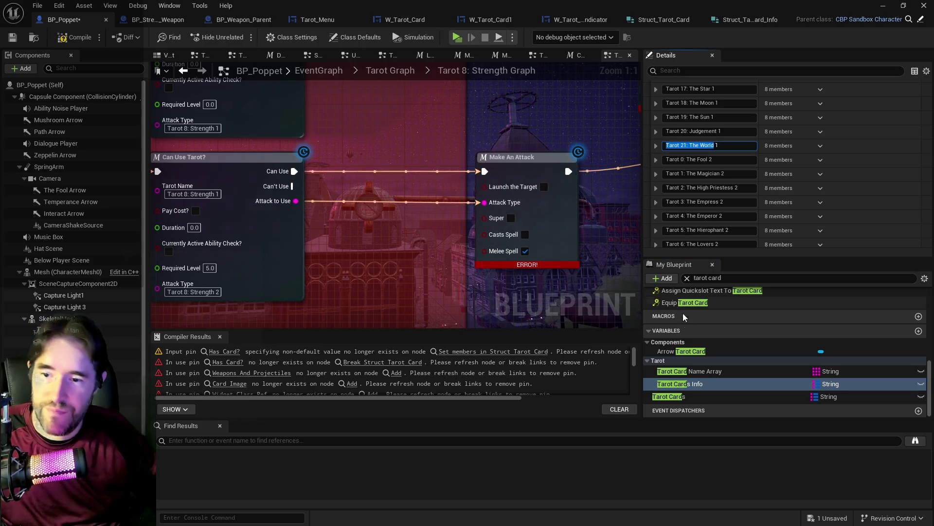
click(686, 396)
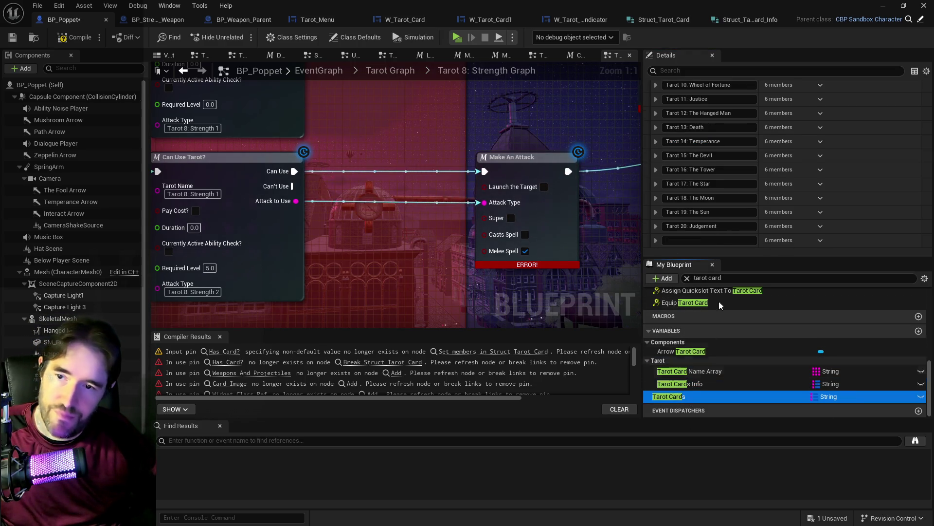
click(702, 240)
key(ctrl+v)
key(Return)
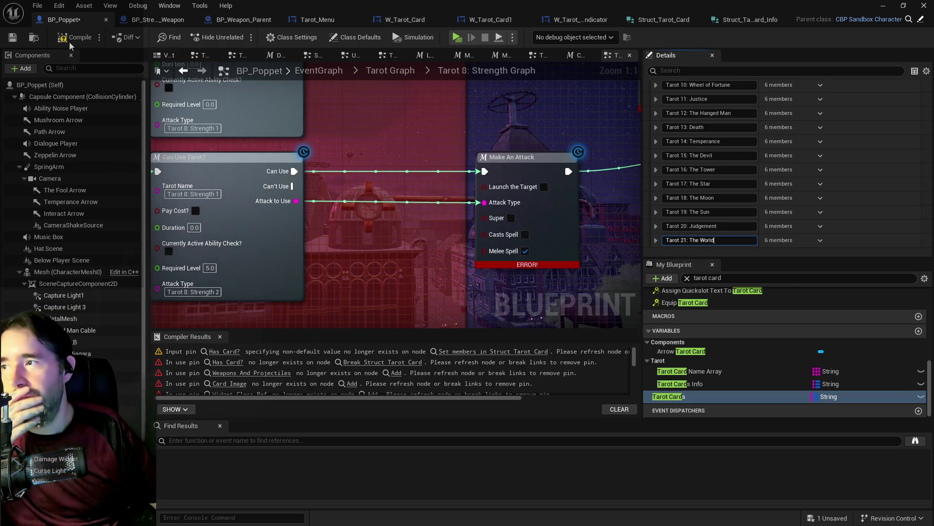
Step: Compile and save BP_Poppet, then expand Tarot 0: The Fool to verify the 22-entry map
click(13, 38)
click(13, 38)
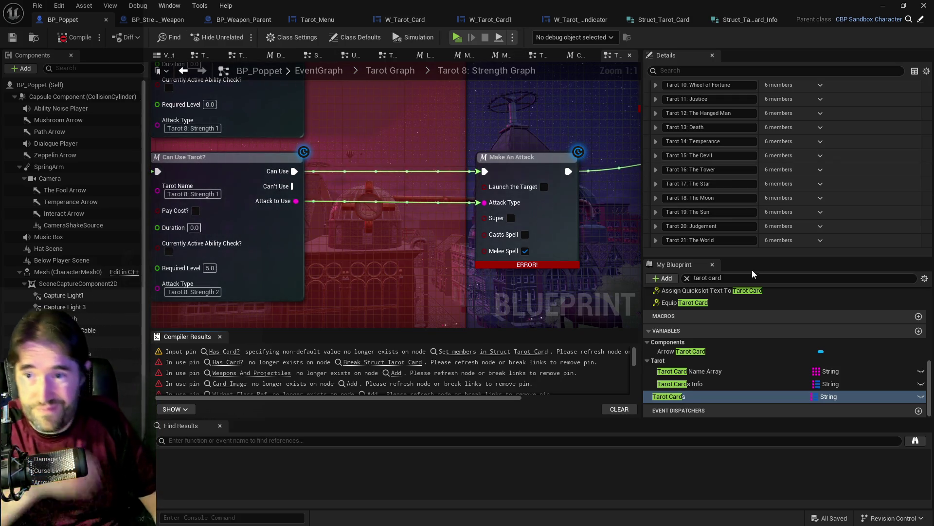
scroll(688, 170, up, 10)
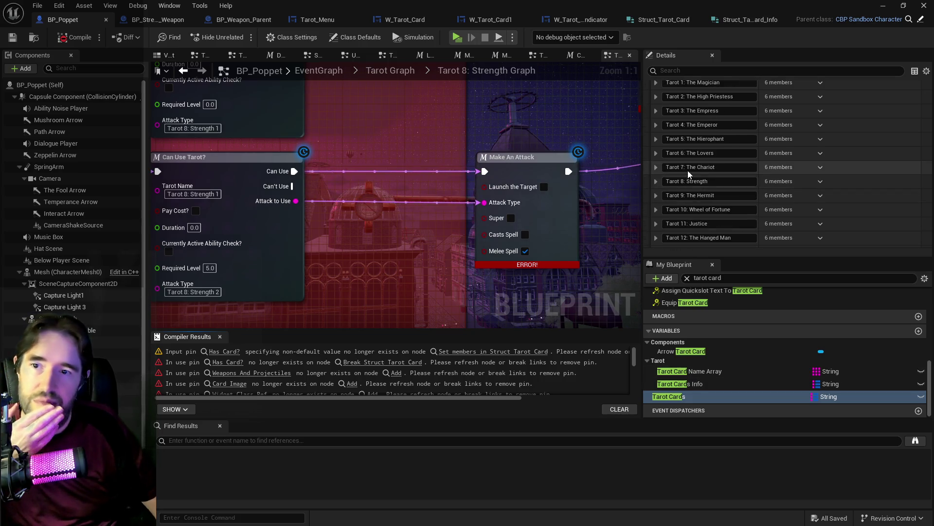
click(656, 130)
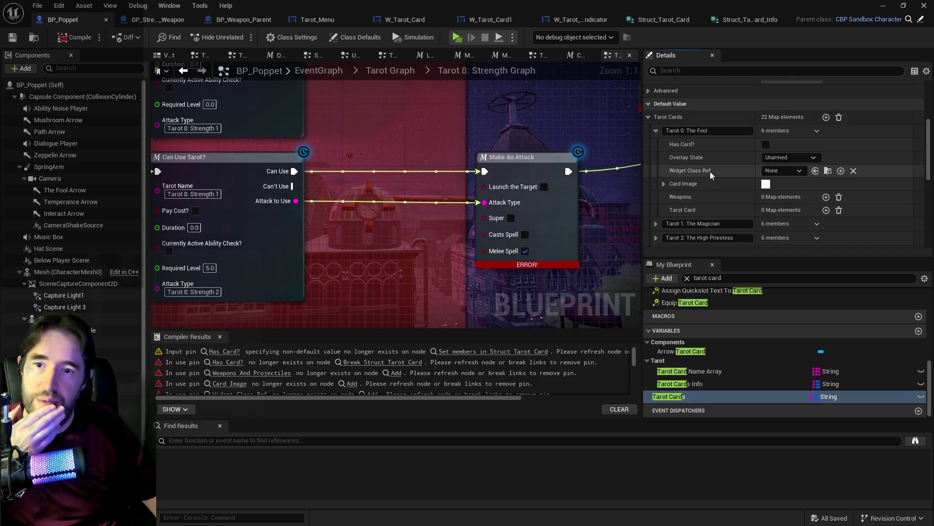
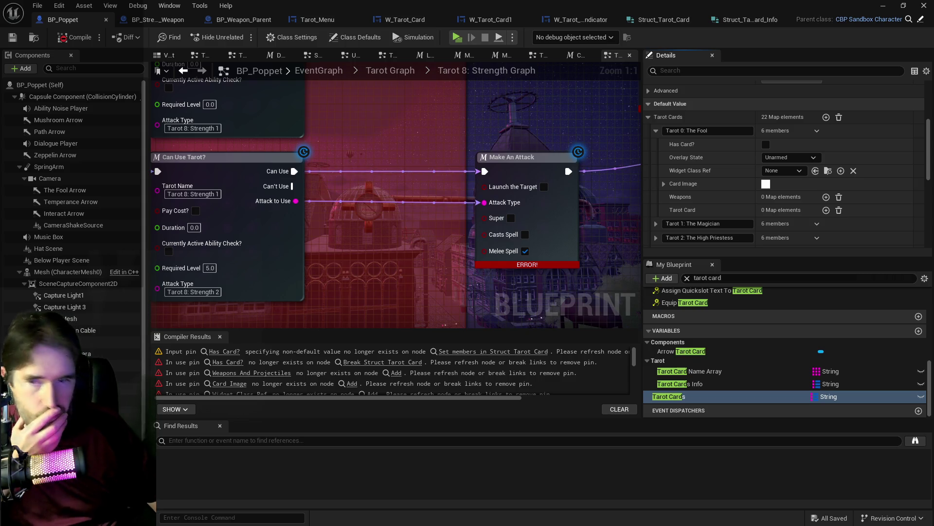
Step: Expand Tarot 0: The Fool 1 in Tarot Cards Info and locate its Tutorial Widget asset
click(680, 385)
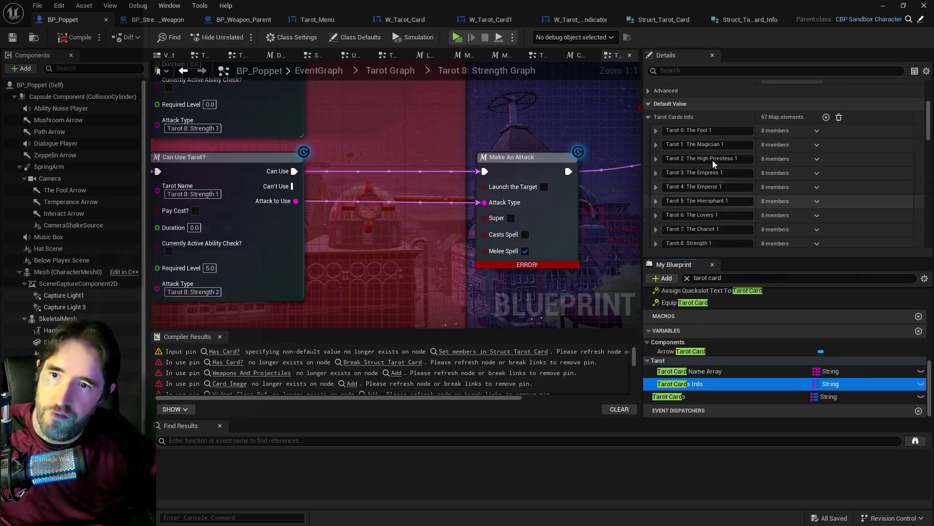
click(656, 131)
click(855, 129)
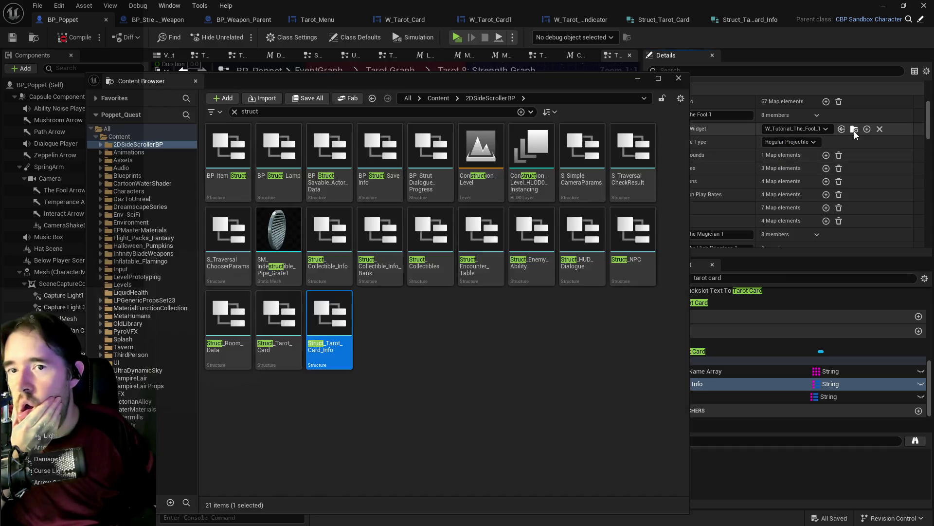
click(679, 78)
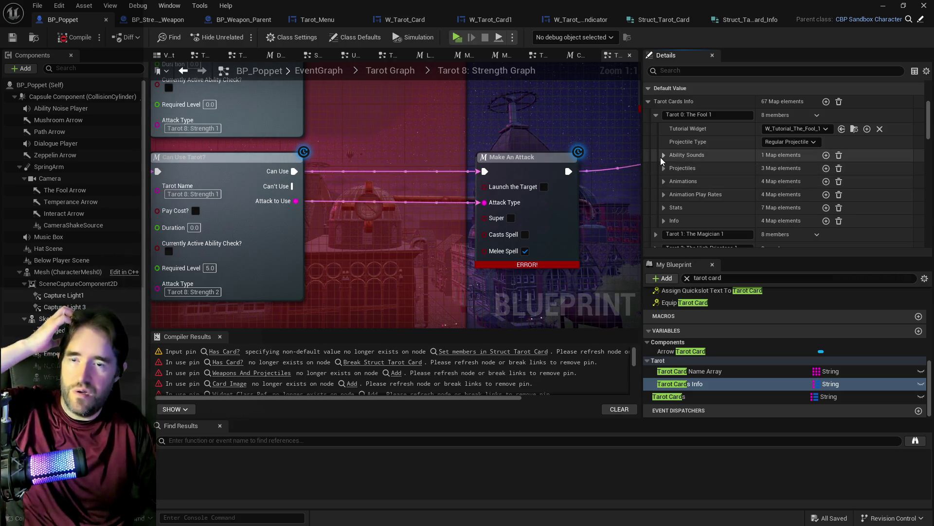
Step: Copy The Fool 1 entry and add one element to The Fool's Tarot Card map in Tarot Cards
right_click(837, 115)
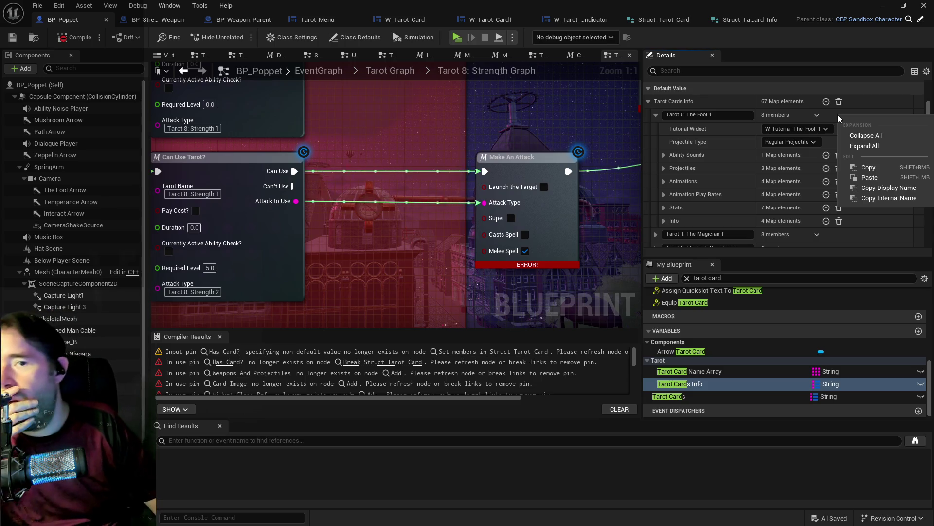
click(871, 168)
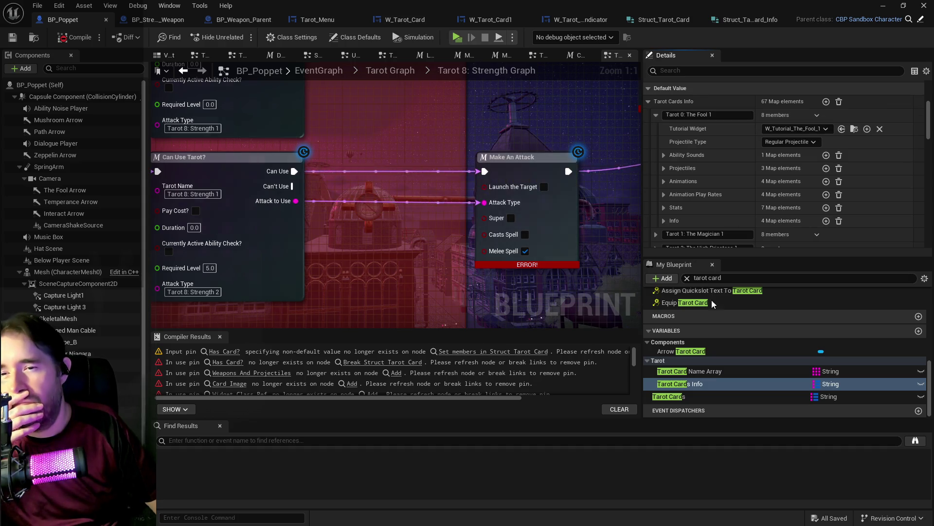
click(686, 395)
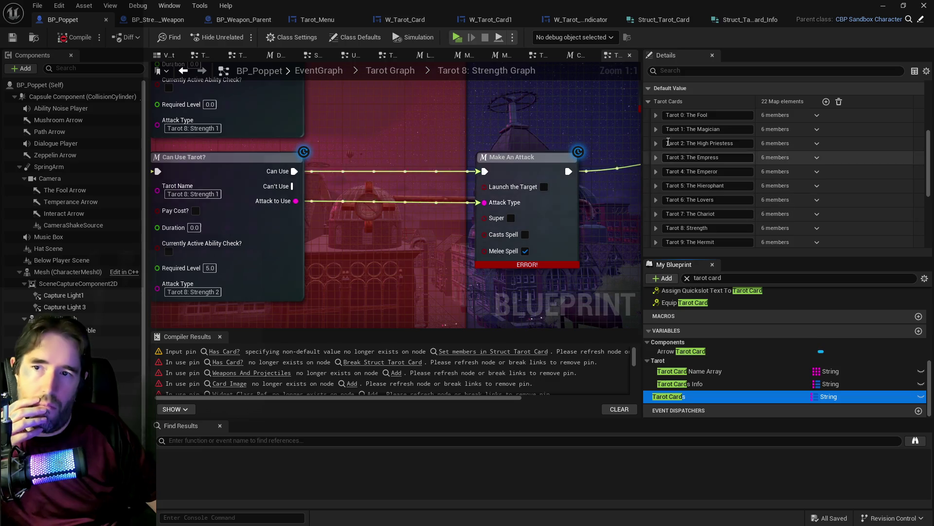
click(655, 116)
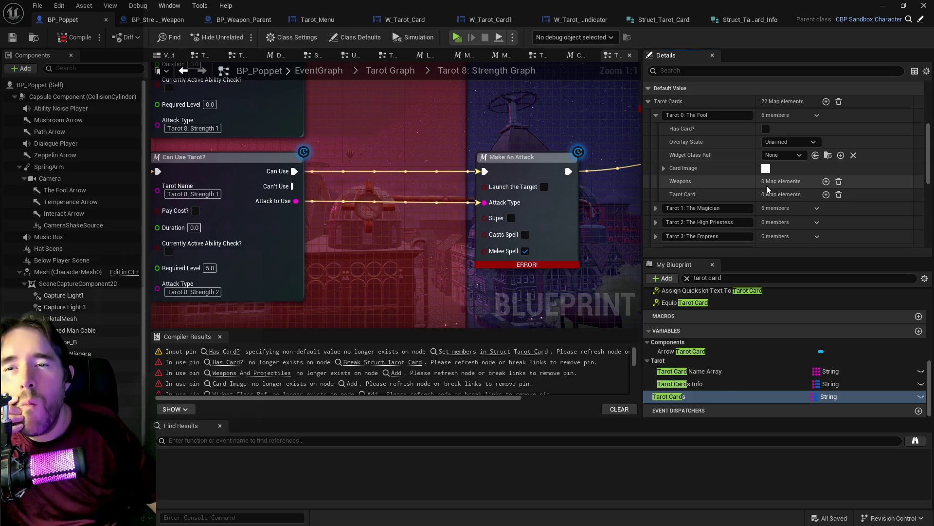
click(656, 116)
click(655, 115)
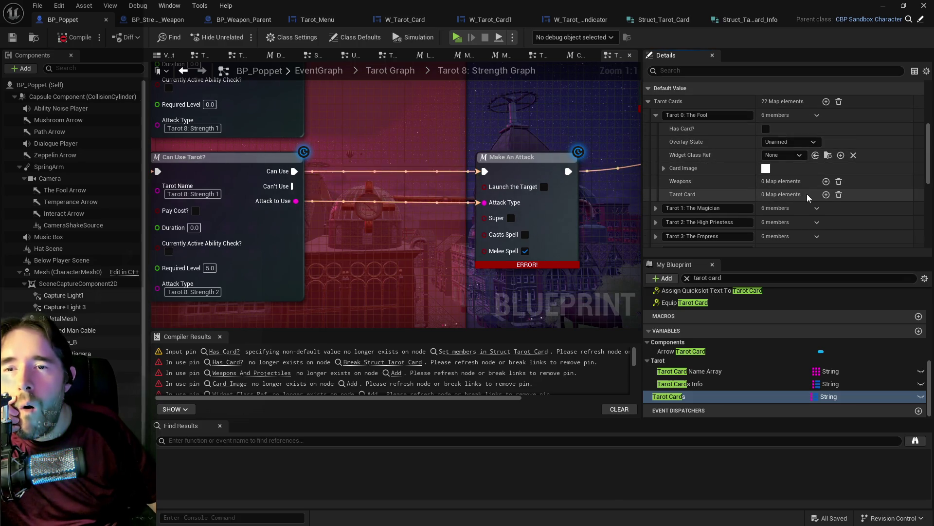
click(826, 195)
scroll(769, 199, down, 1)
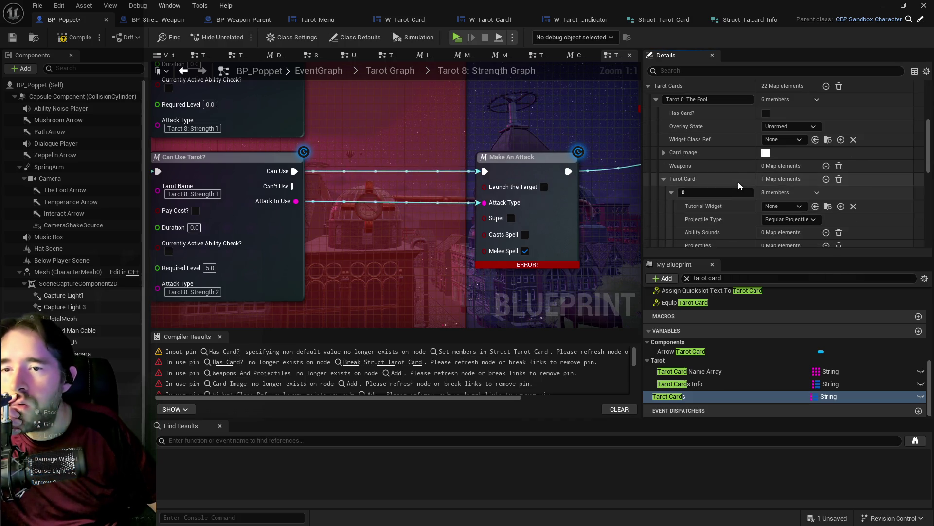
Step: Paste the copied Fool 1 values into the new Tarot Card element
right_click(738, 187)
click(769, 244)
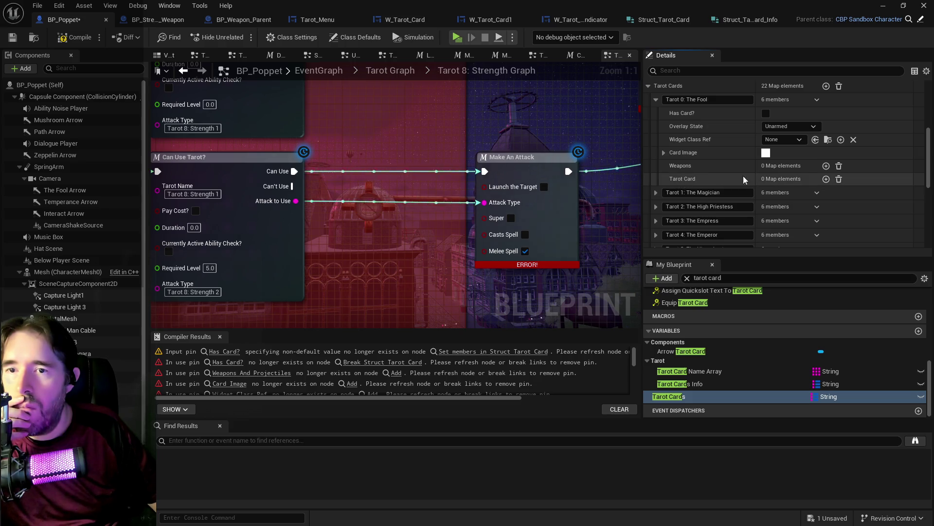
click(826, 179)
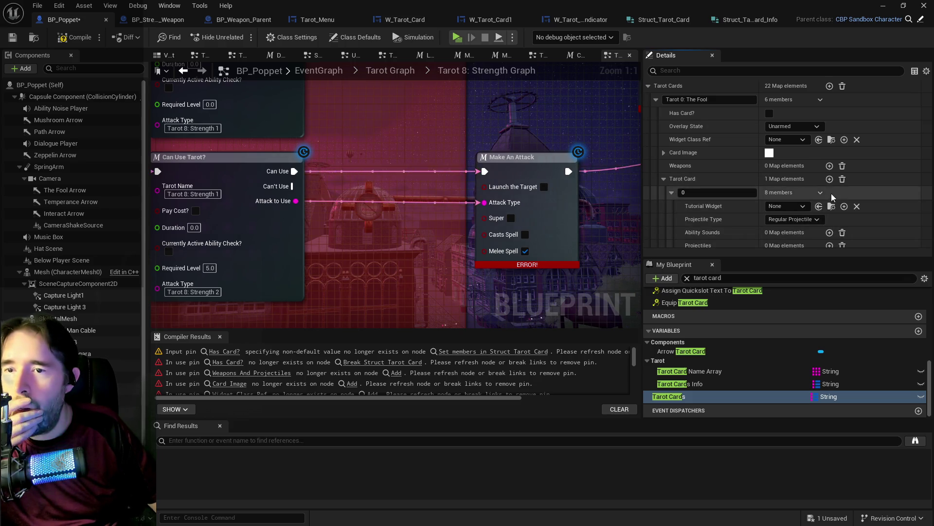
right_click(847, 191)
click(867, 253)
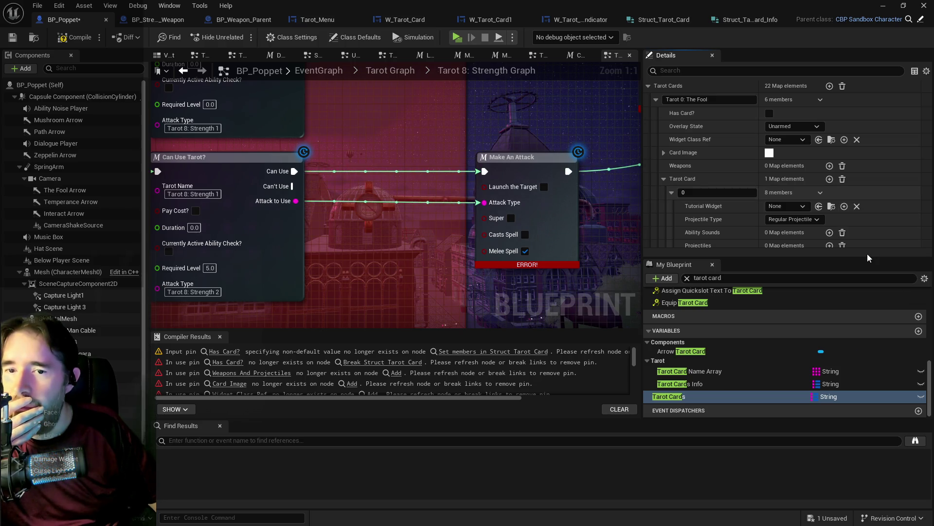
Step: Check the pasted Ability Sounds, Projectiles, Animation Play Rates, Stats and Info sub-maps
scroll(757, 216, down, 3)
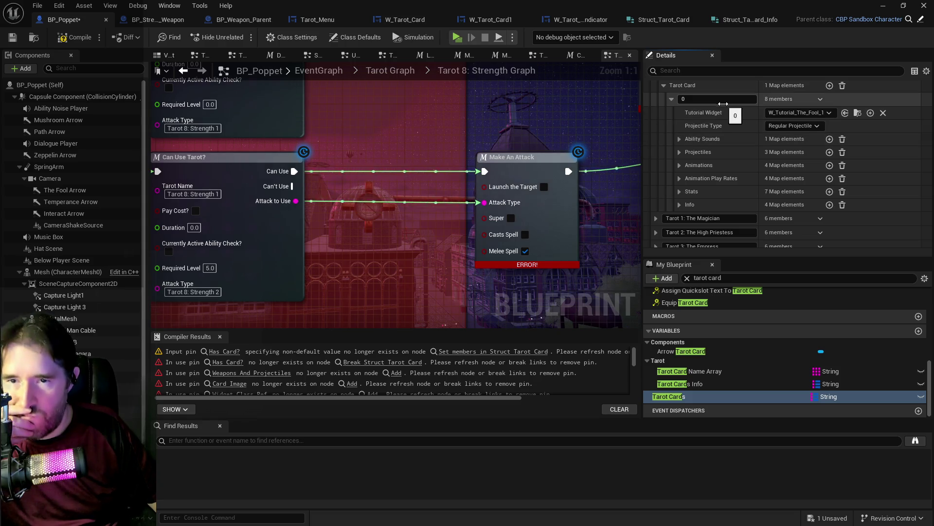
click(679, 138)
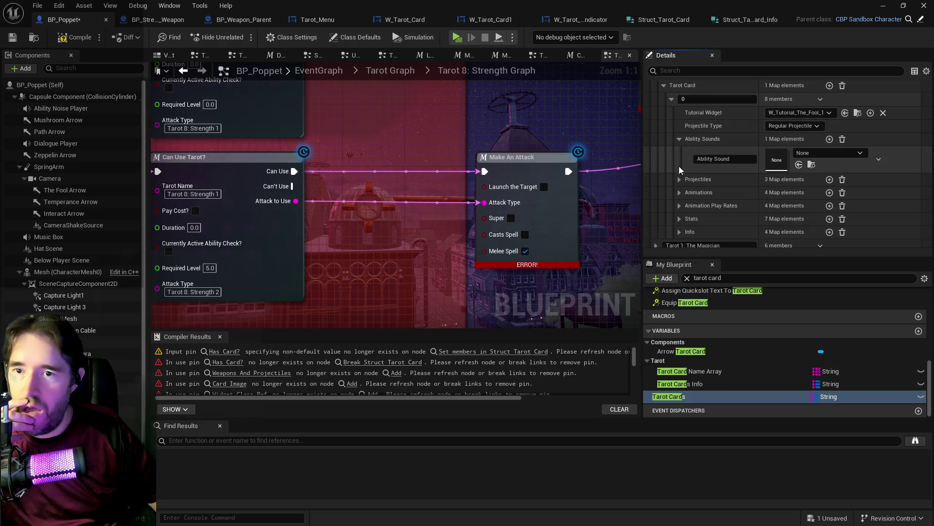
click(680, 180)
click(679, 180)
scroll(681, 191, down, 2)
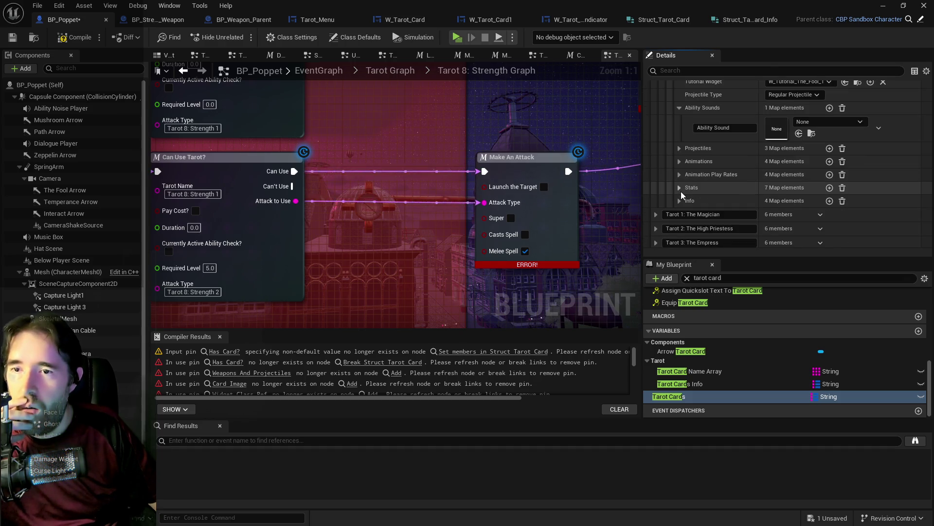
click(682, 176)
click(681, 176)
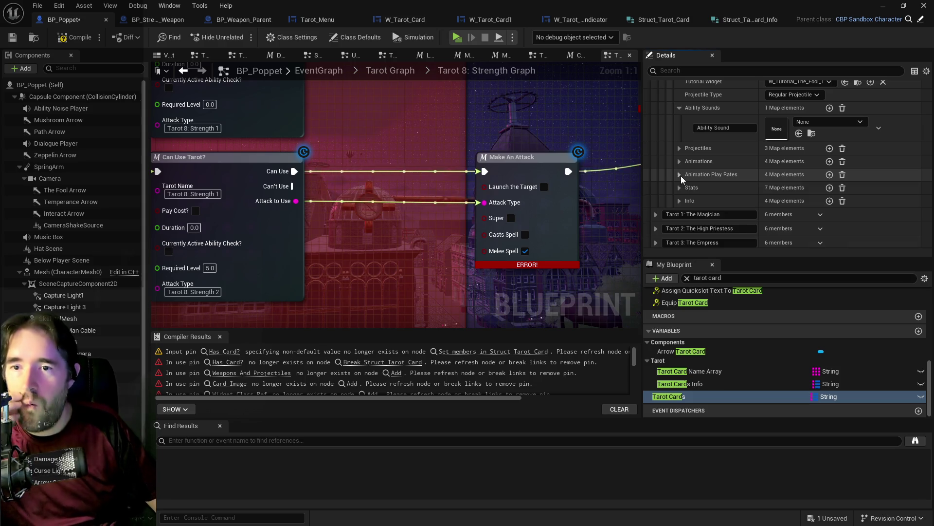
click(677, 188)
click(676, 188)
click(680, 201)
click(682, 200)
scroll(686, 194, up, 6)
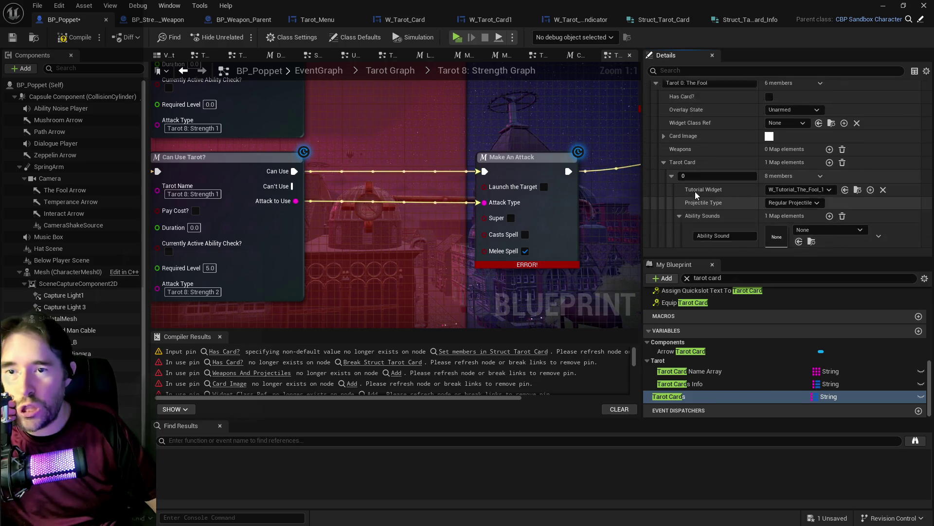
scroll(695, 192, up, 1)
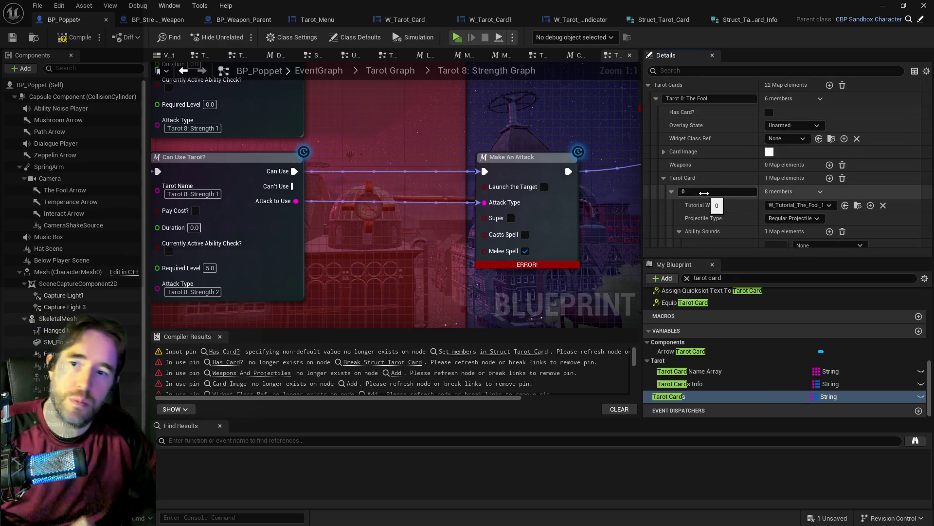
Step: Rekey the pasted element to 1 and add a new blank element 0
click(704, 193)
text(1)
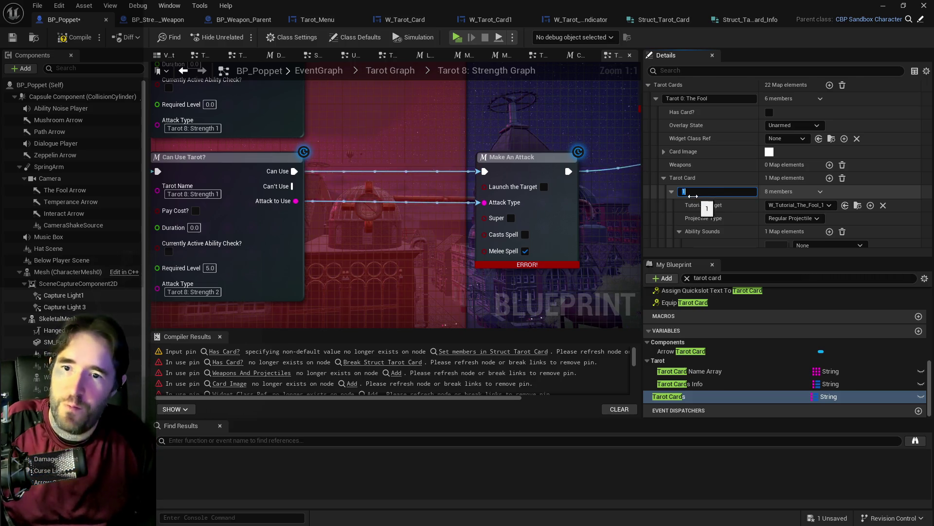
click(671, 192)
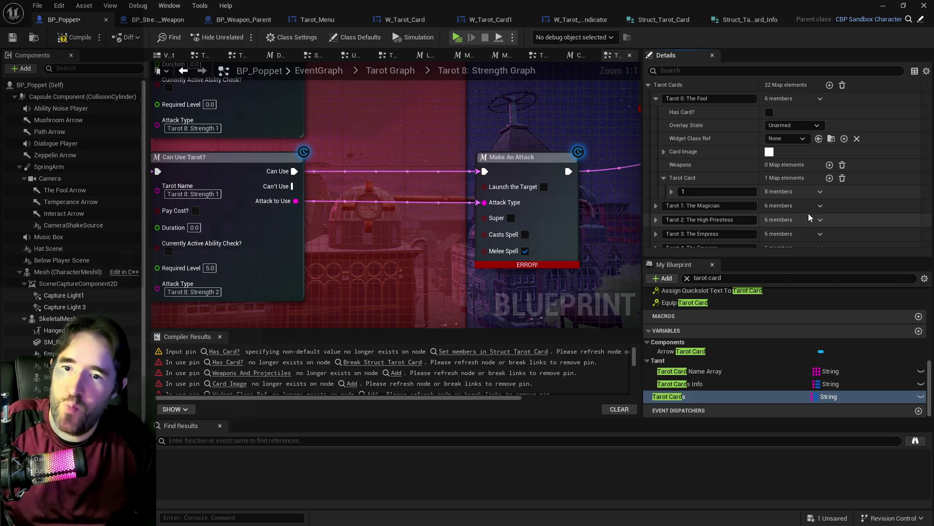
click(829, 178)
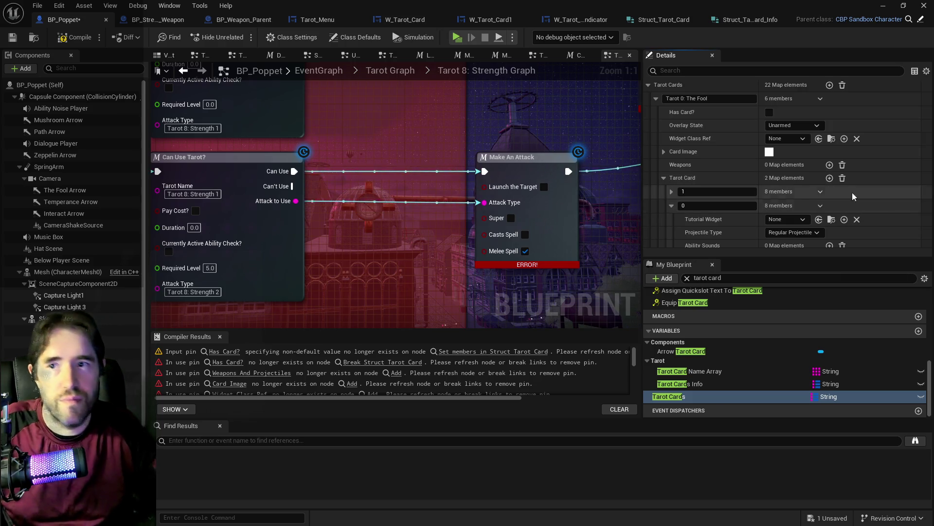
click(688, 385)
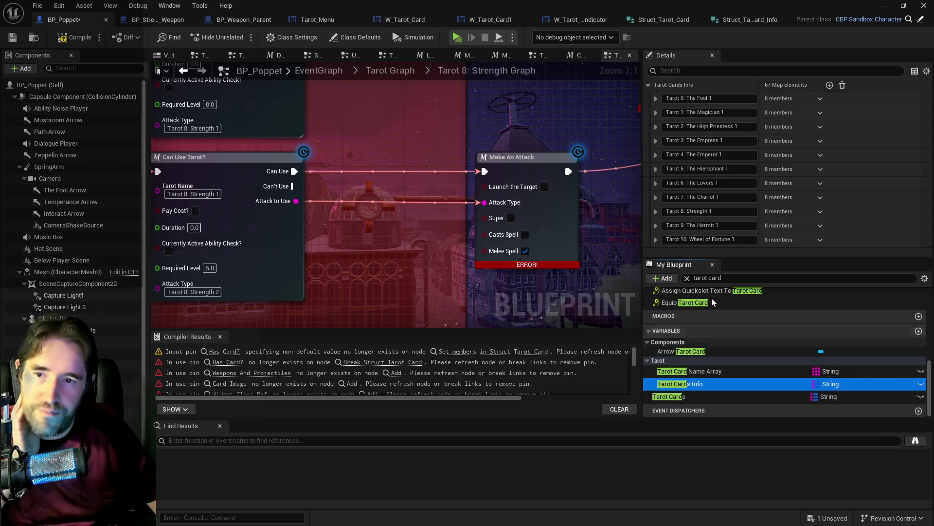
Step: Copy the Tarot 0: The Fool 2 entry's values from Tarot Cards Info
scroll(664, 165, down, 3)
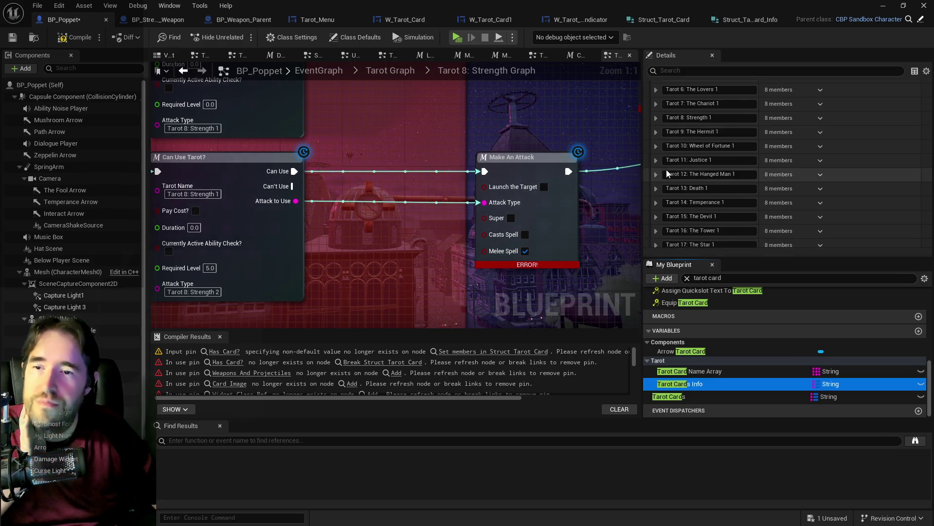
scroll(672, 217, down, 3)
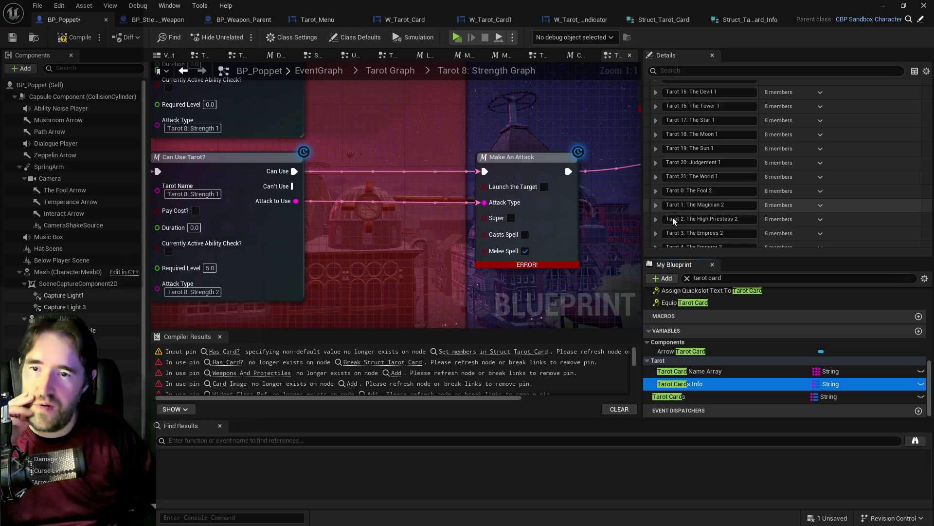
click(660, 160)
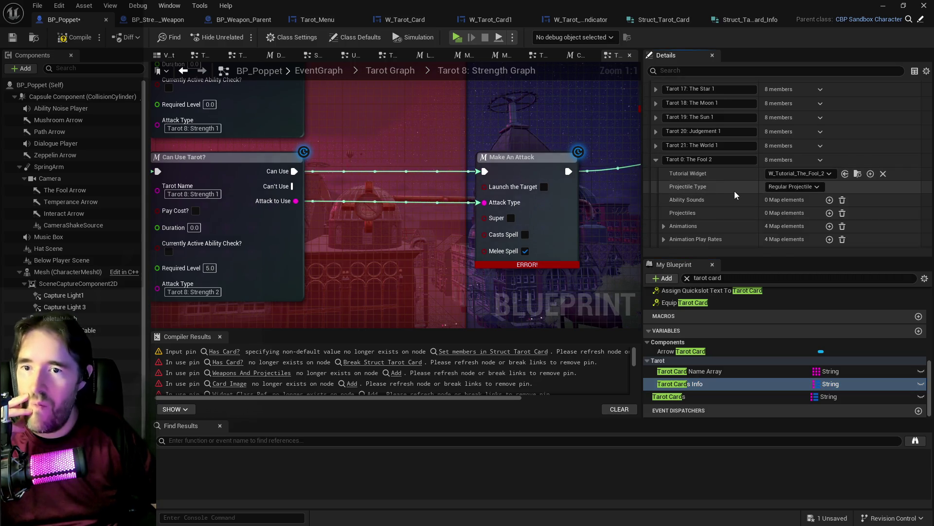
right_click(848, 164)
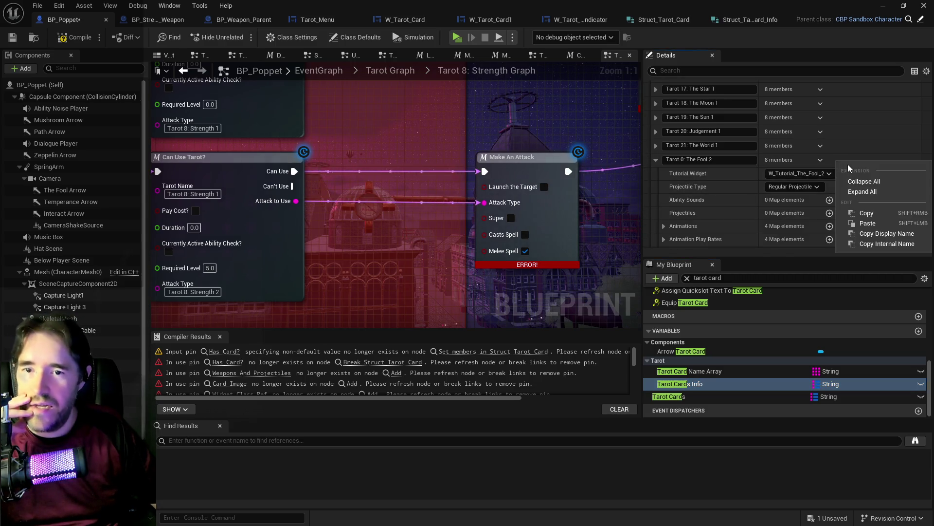
click(858, 209)
Step: Paste The Fool 2 values into element 0 of The Fool's Tarot Card map
click(697, 395)
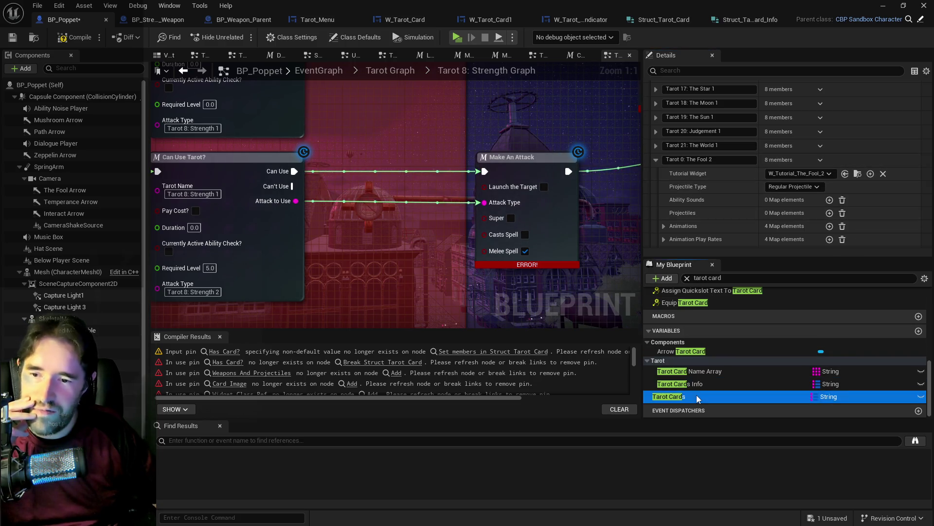
scroll(711, 168, up, 6)
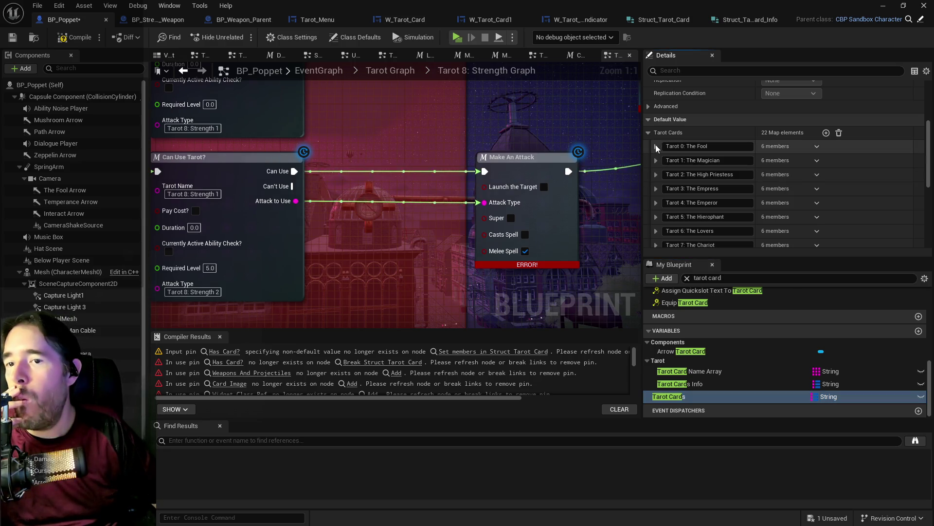
click(655, 145)
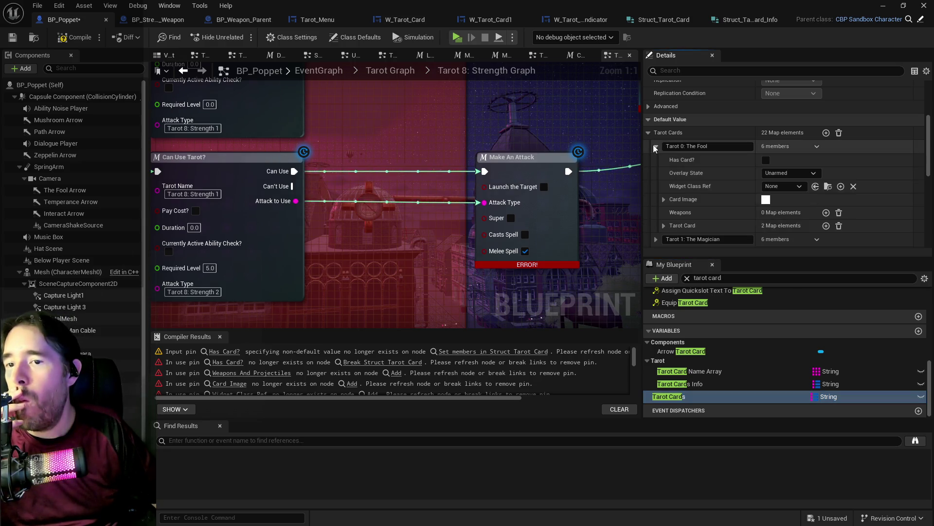
click(664, 225)
scroll(821, 166, down, 2)
right_click(834, 161)
click(852, 217)
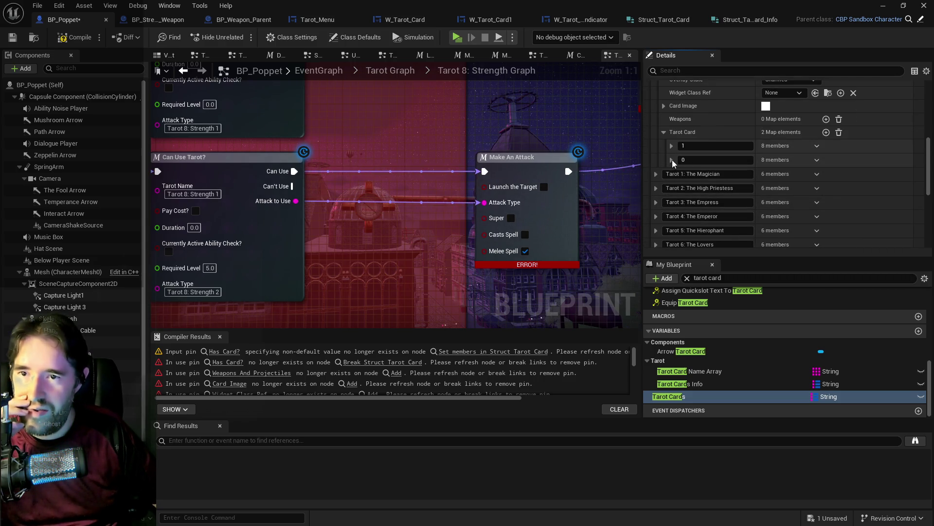
key(alt+Tab)
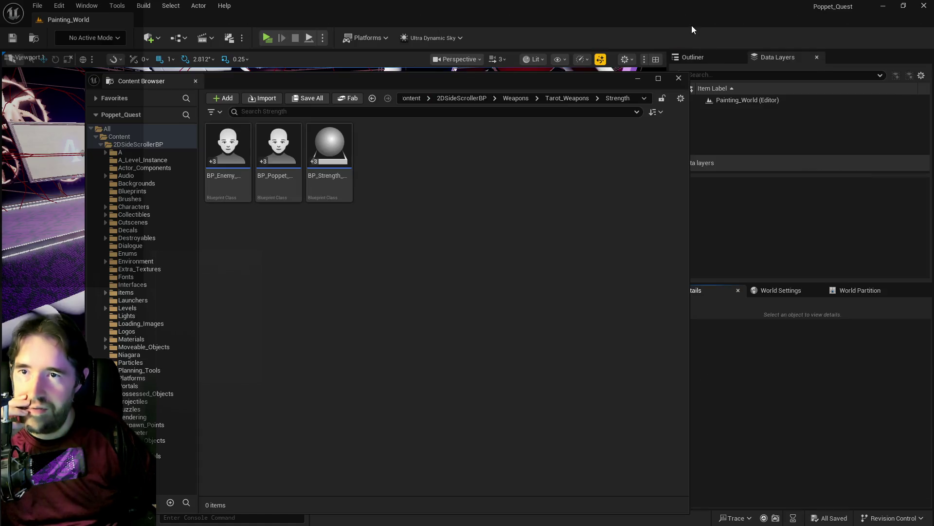
key(alt+Tab)
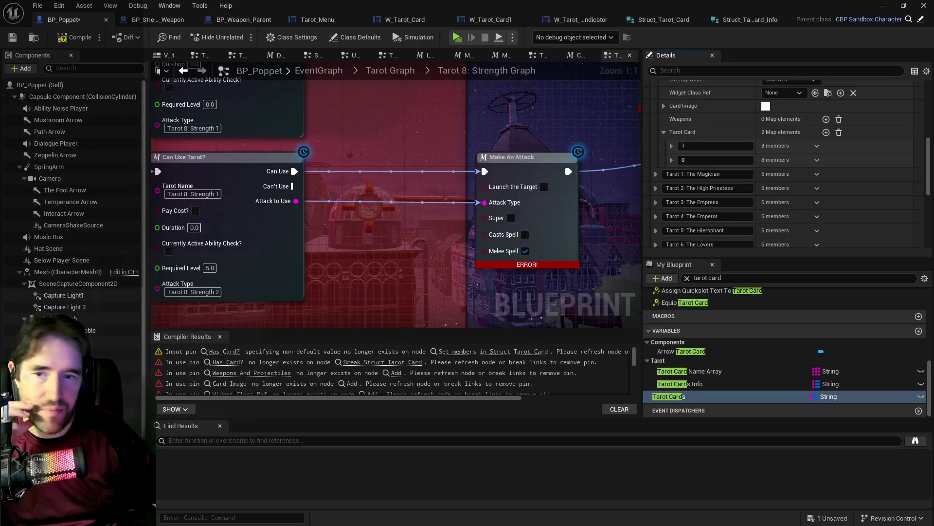
Step: Paste the copied card data into the 0 entry and inspect its animations
right_click(845, 161)
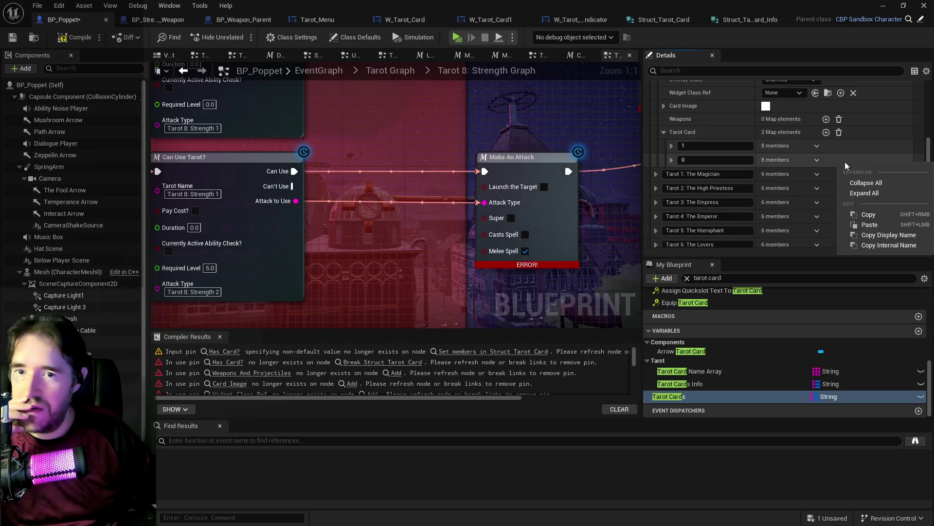
click(875, 223)
click(672, 160)
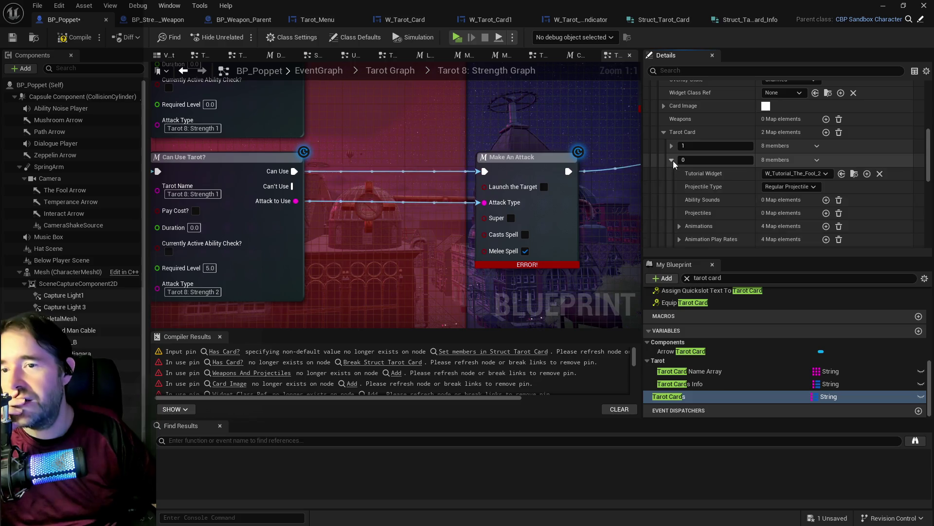
scroll(753, 204, down, 2)
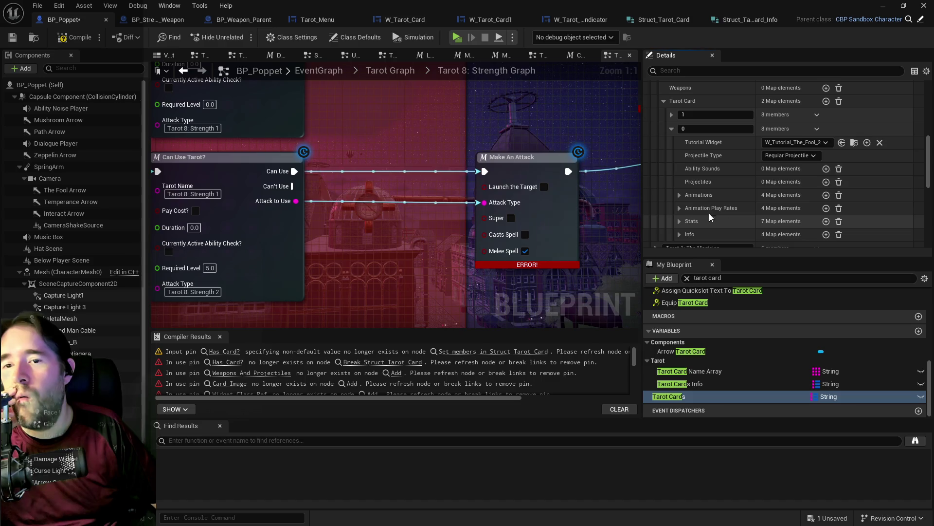
click(681, 196)
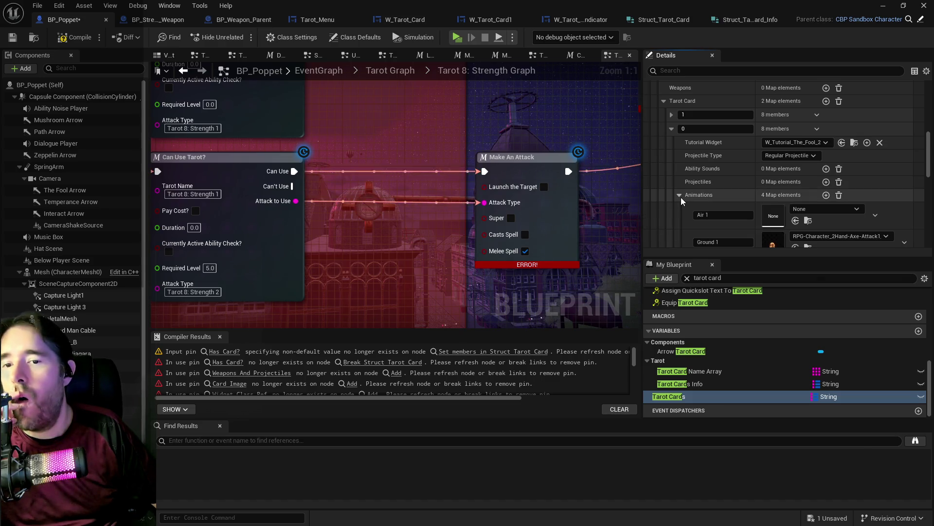
click(682, 197)
scroll(710, 186, down, 1)
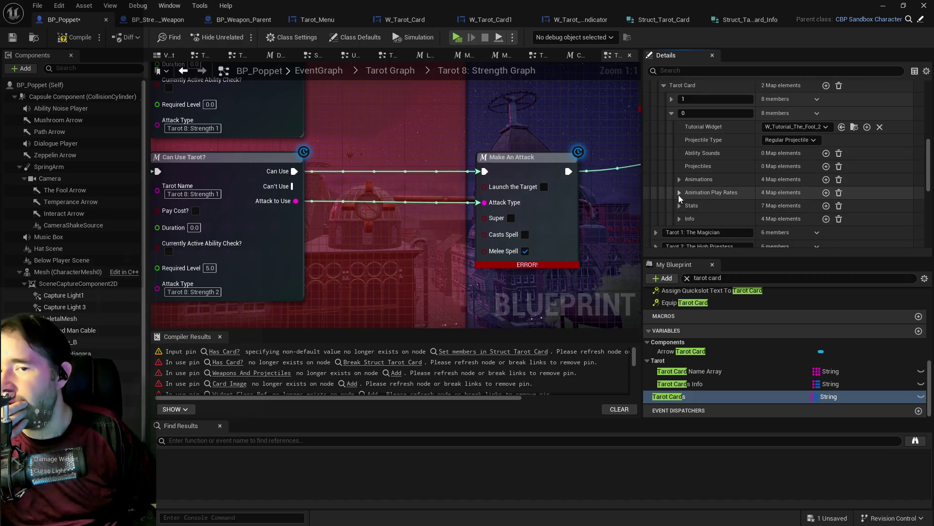
scroll(679, 207, up, 1)
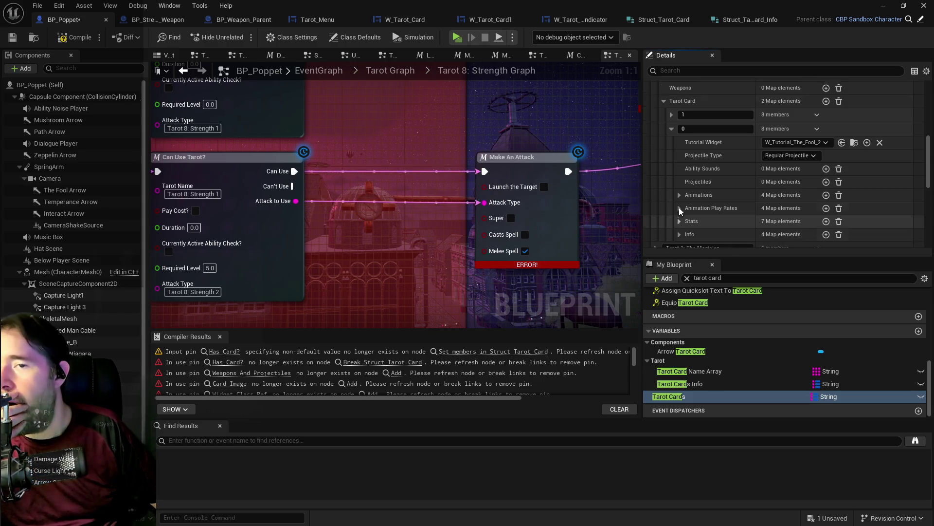
scroll(679, 208, up, 3)
Step: Change that entry's key to 2 and add a new blank 0 element
click(704, 175)
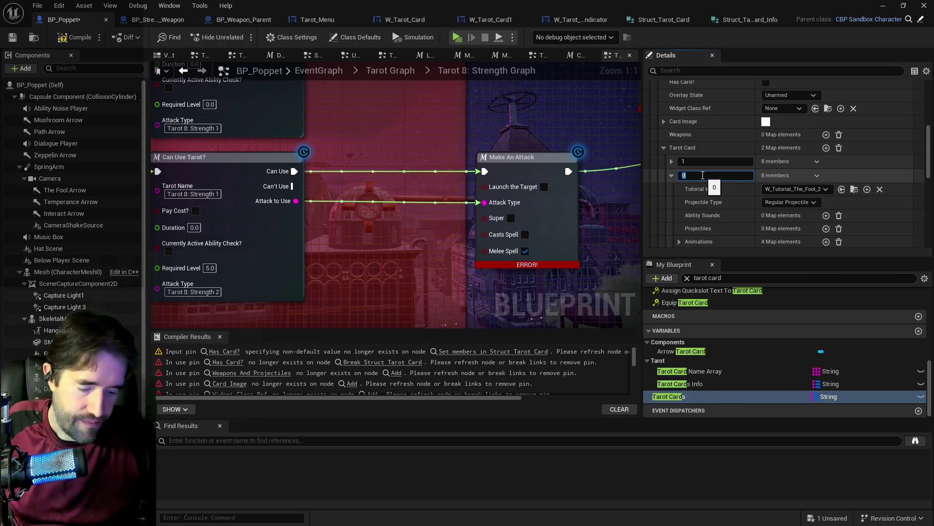
text(2)
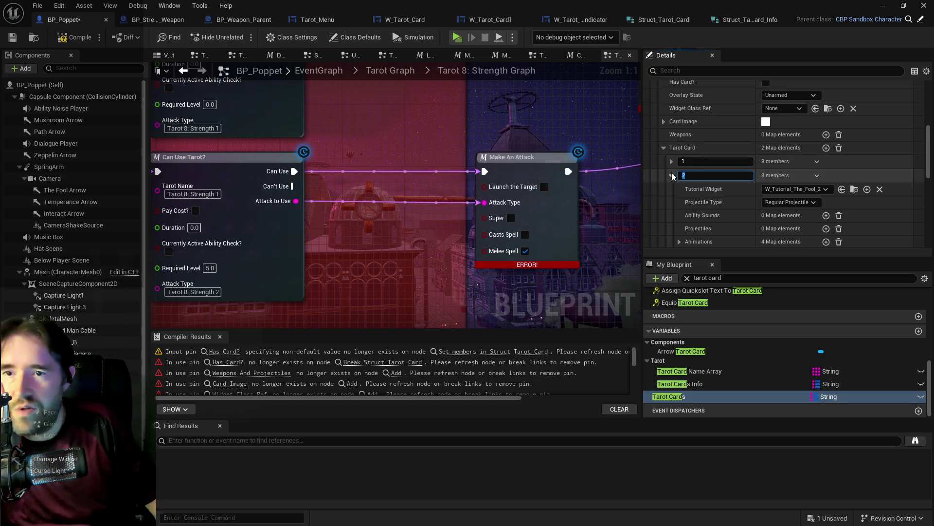
click(672, 175)
click(826, 147)
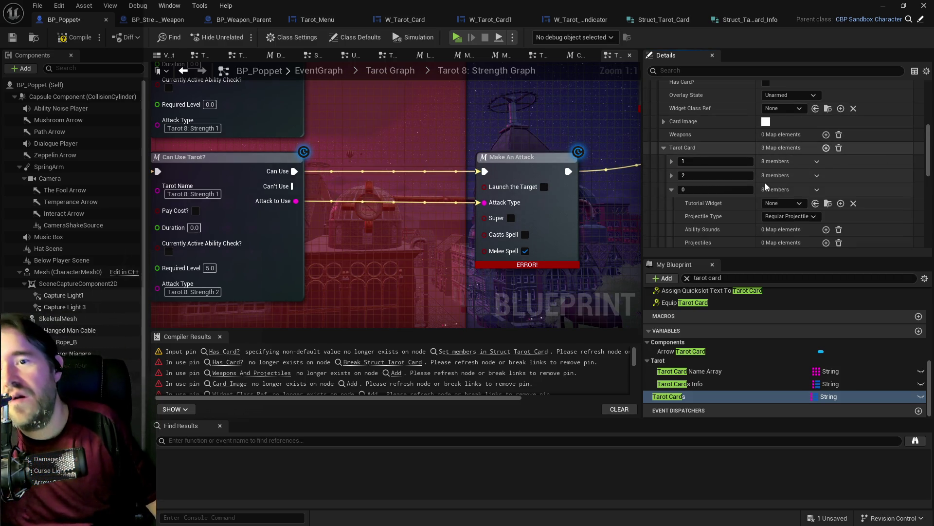
Step: Delete the Tarot 0: The Fool 1 entry from the Tarot Cards Info defaults
scroll(721, 197, down, 2)
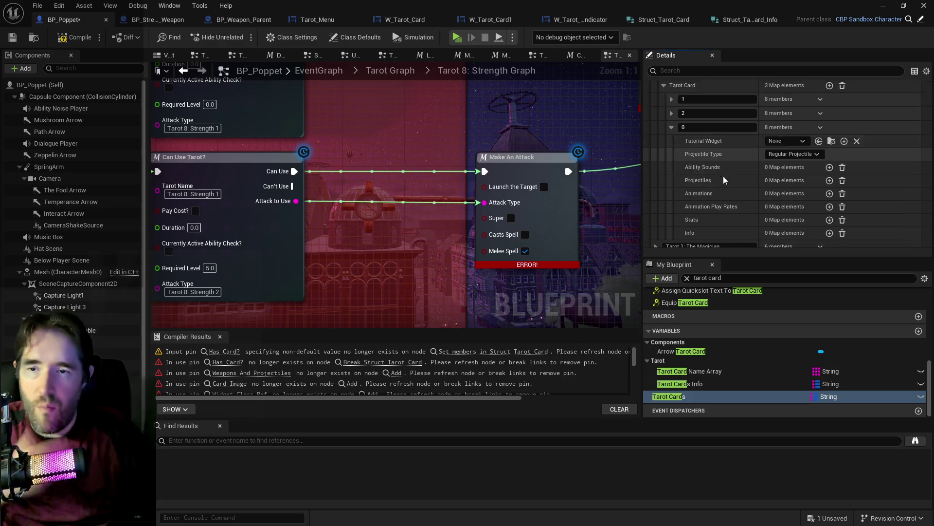
scroll(721, 178, down, 5)
click(683, 383)
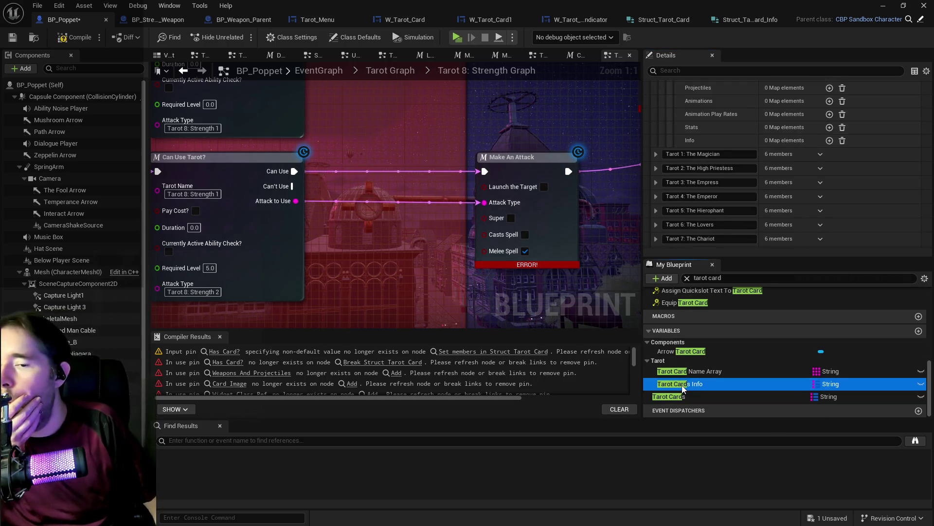
scroll(735, 190, up, 2)
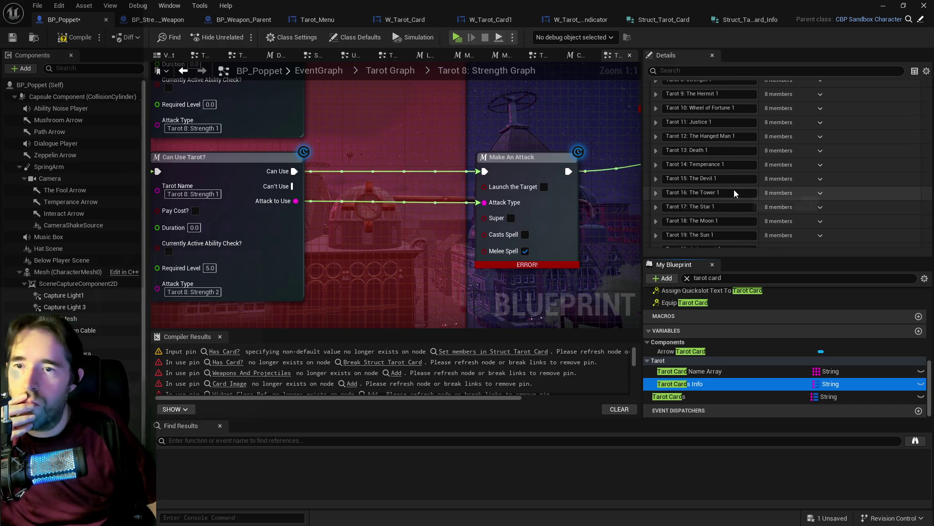
scroll(698, 183, up, 1)
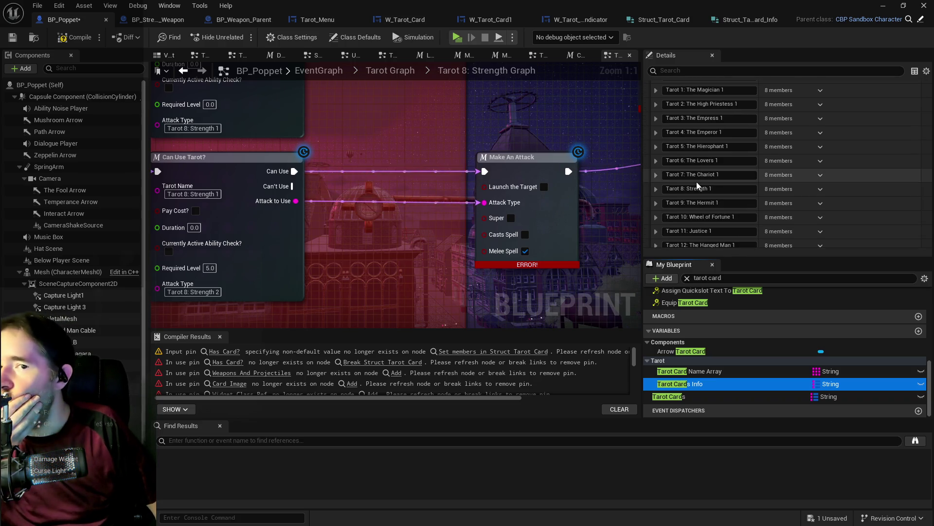
scroll(750, 204, up, 3)
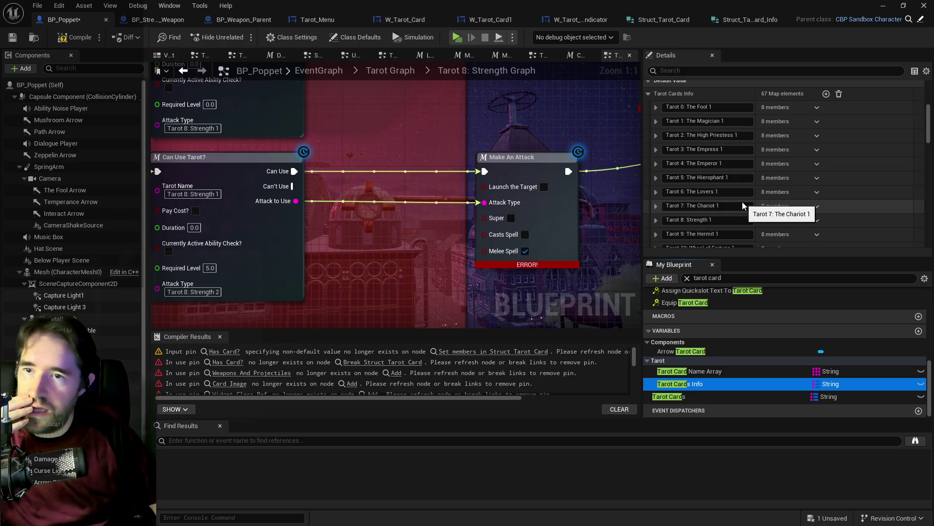
click(656, 107)
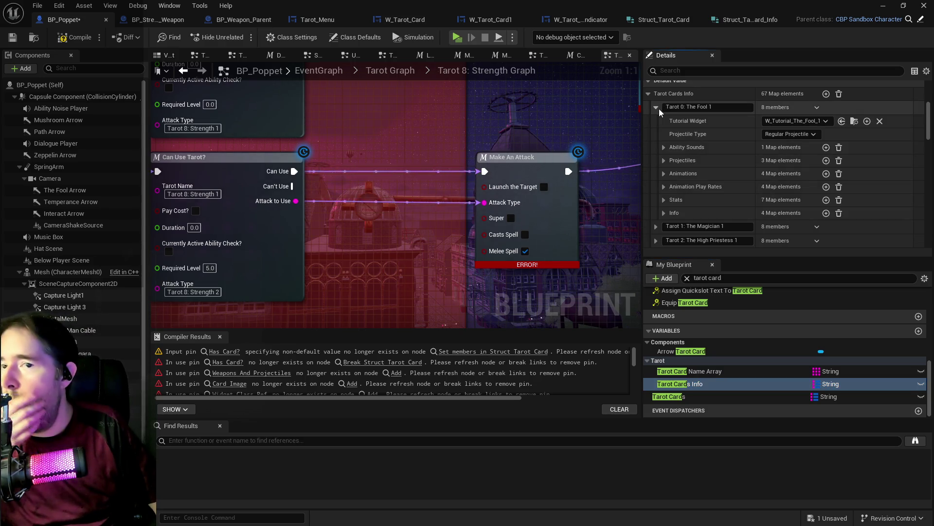
click(657, 108)
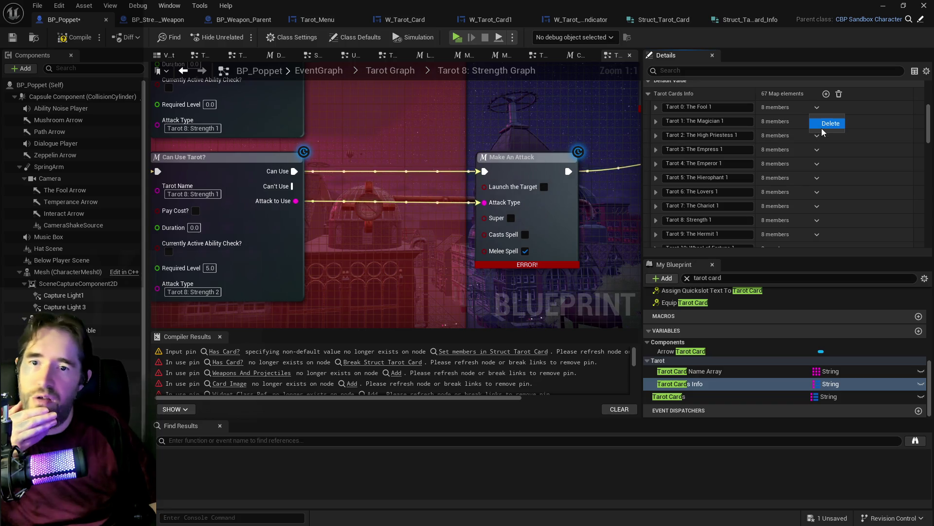
Step: Review the remaining entries, now starting at The Magician 1, in both Tarot Cards variables
scroll(703, 217, down, 3)
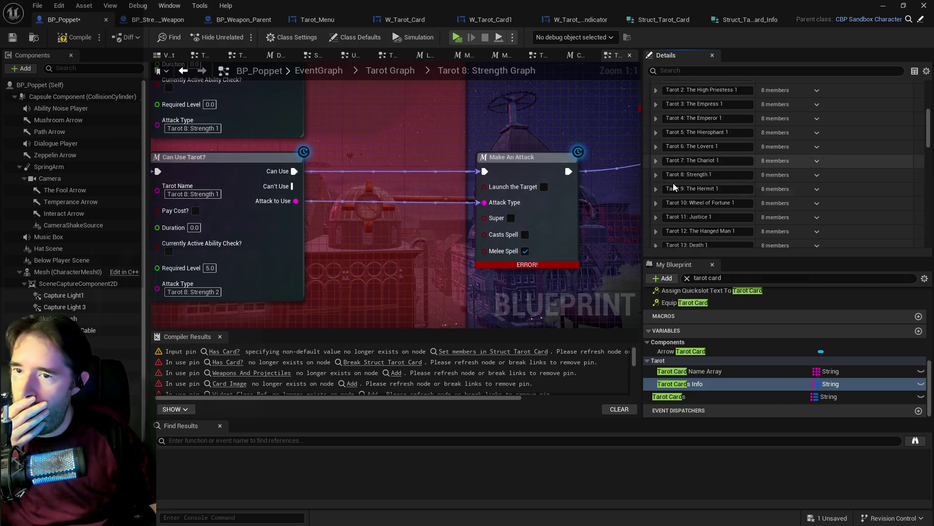
scroll(742, 208, down, 5)
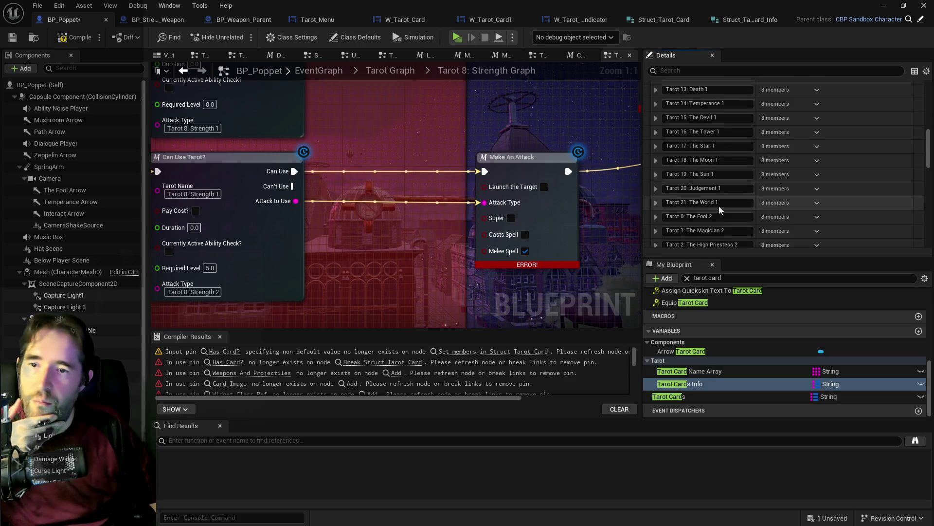
key(Down)
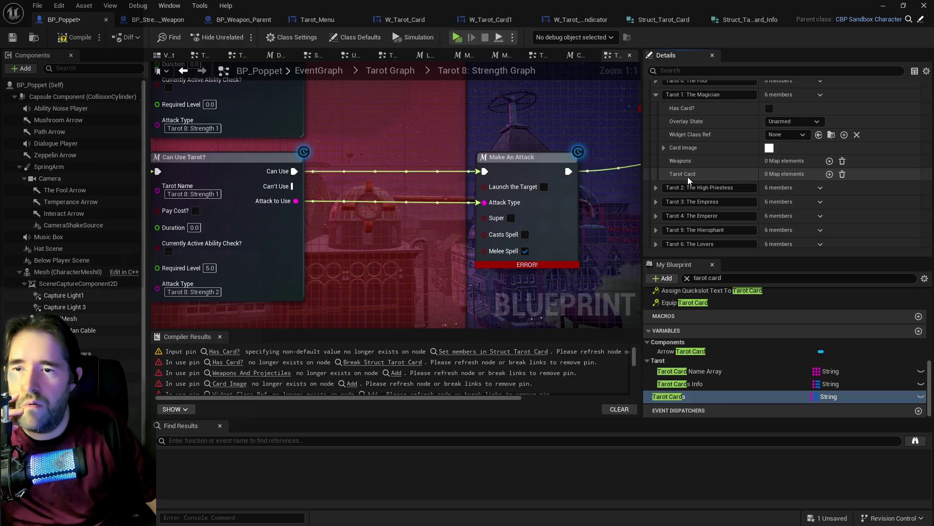
click(700, 383)
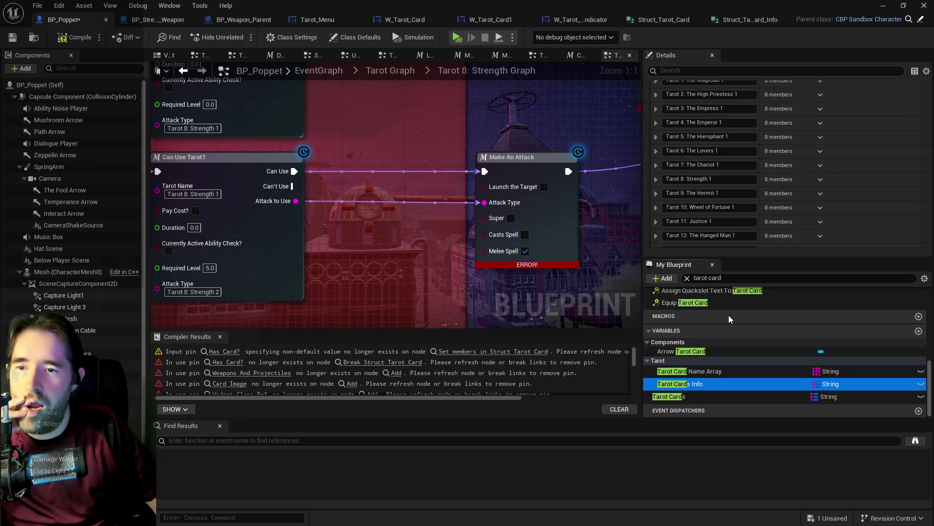
scroll(696, 153, up, 2)
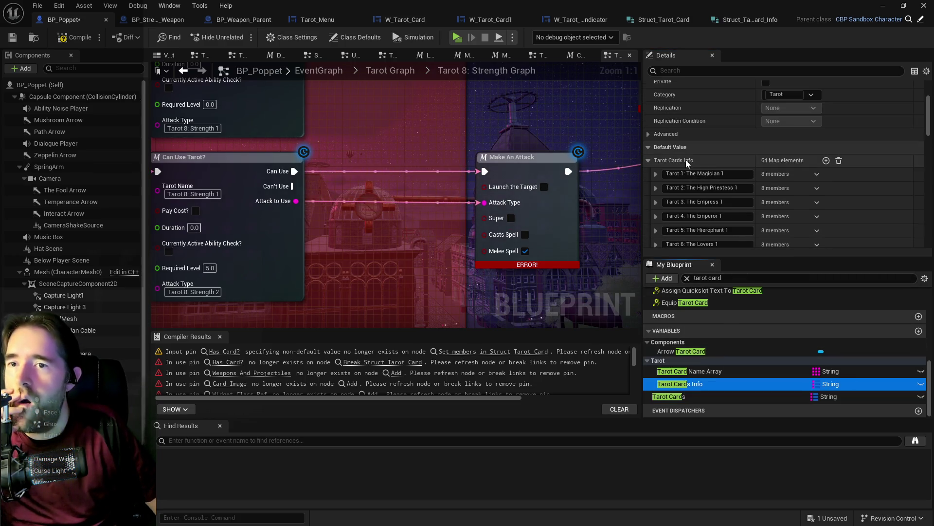
Step: Copy the Tarot 1: The Magician 1 entry's values
click(656, 173)
right_click(842, 147)
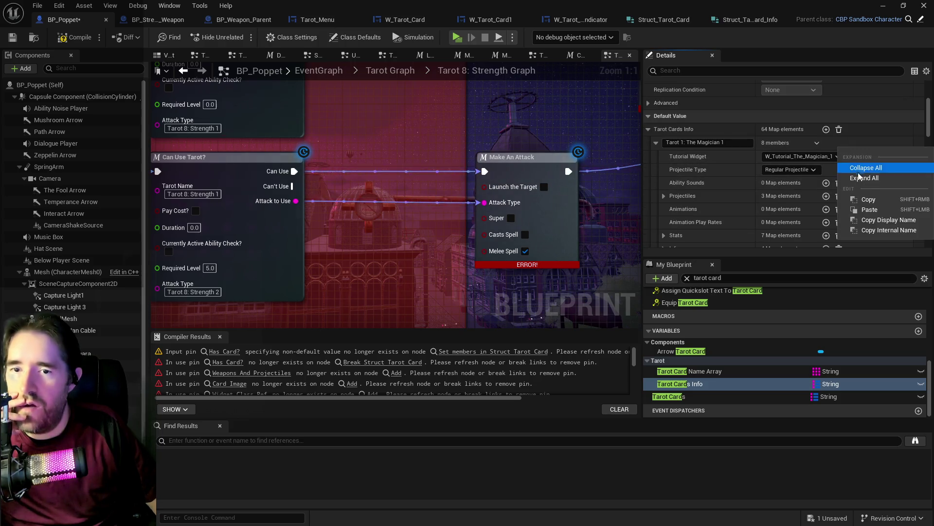
click(865, 198)
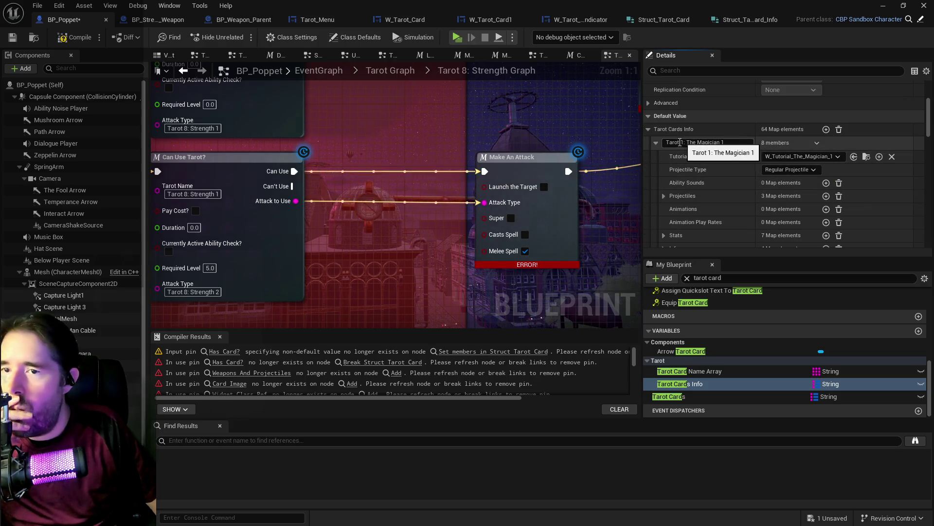
Step: Add an element to The Magician's Tarot Card map and paste the copied data
click(672, 396)
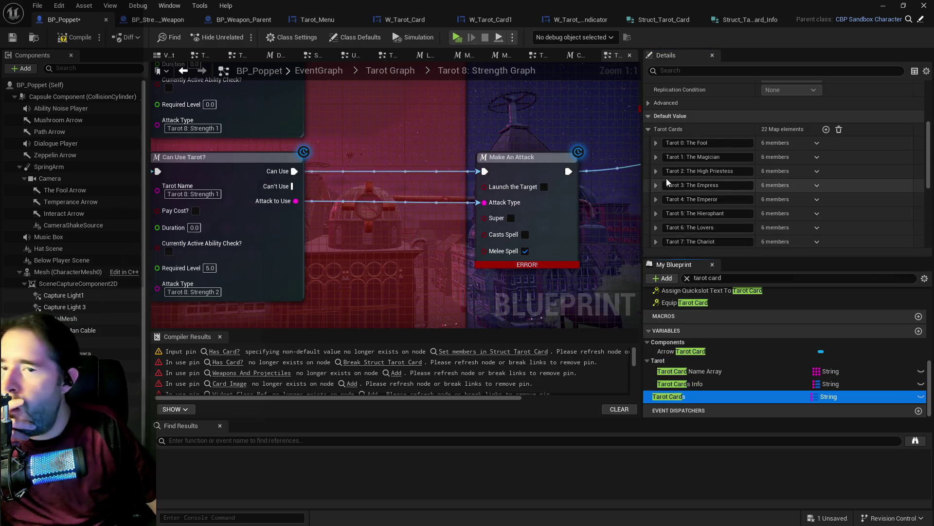
click(656, 156)
scroll(679, 173, down, 3)
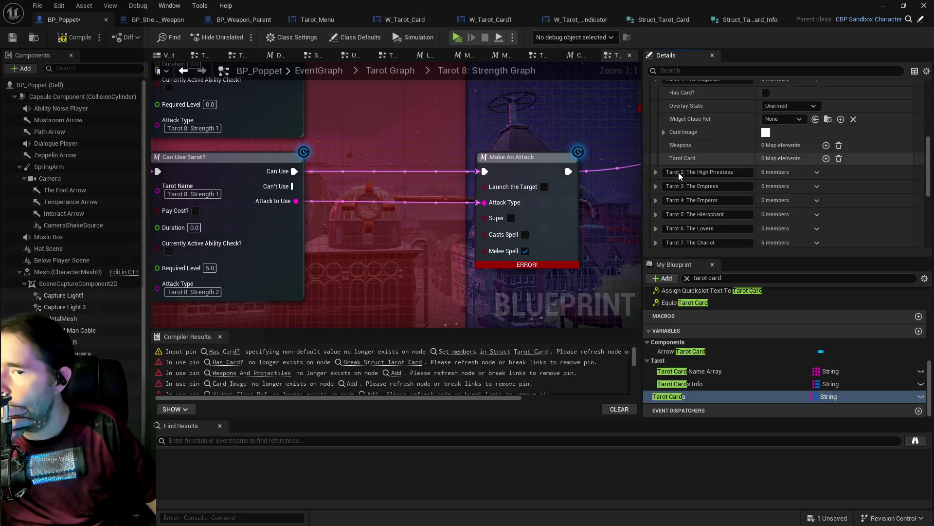
click(825, 159)
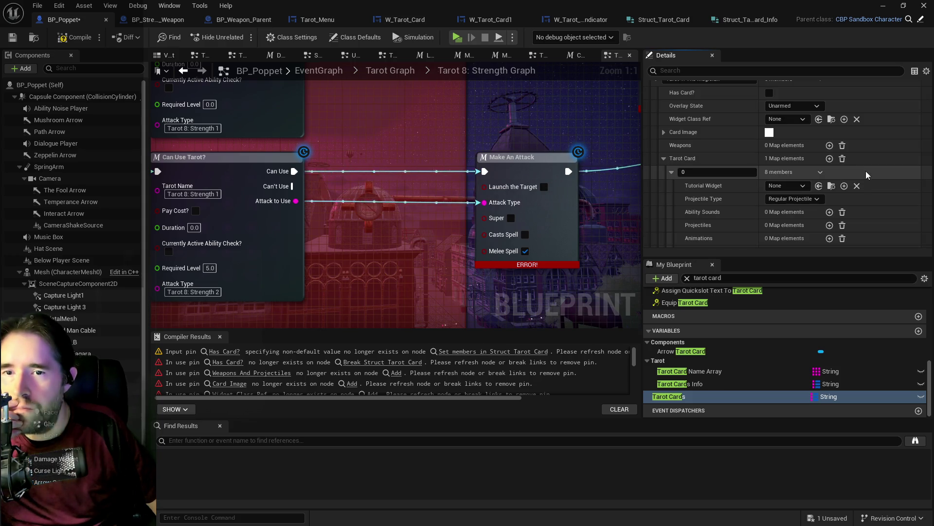
right_click(867, 172)
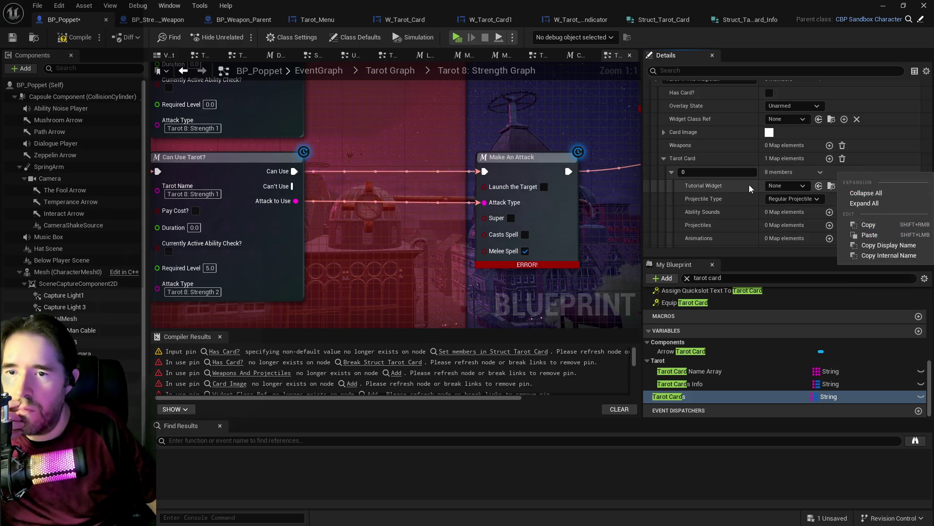
click(864, 234)
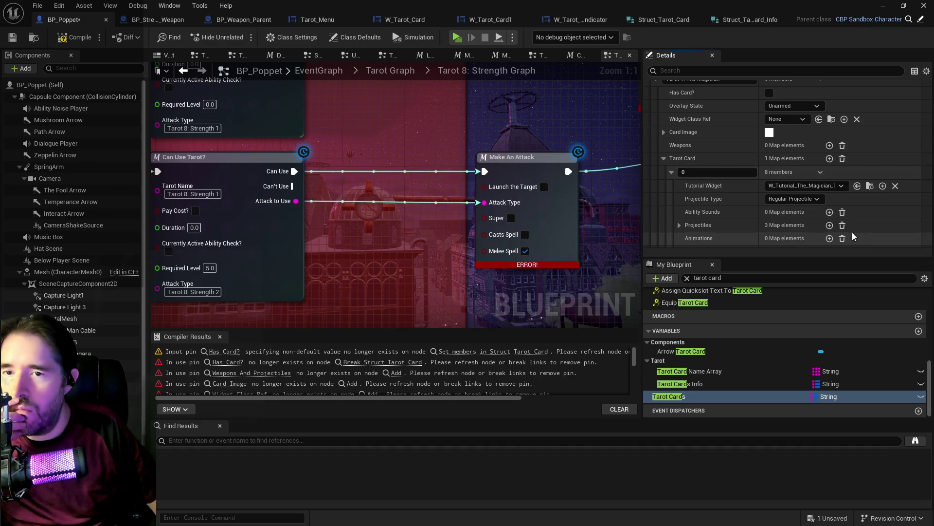
Step: Key the new Magician Tarot Card element as 2
click(687, 171)
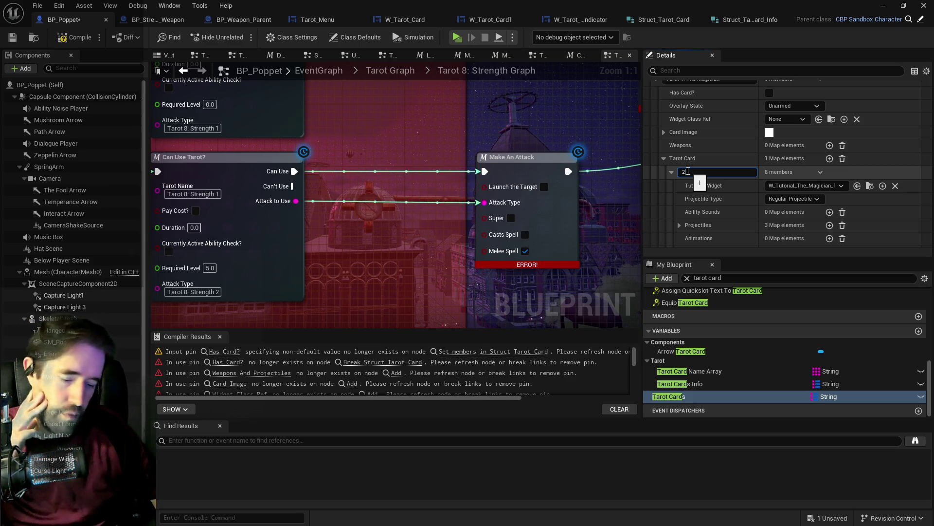
text(2)
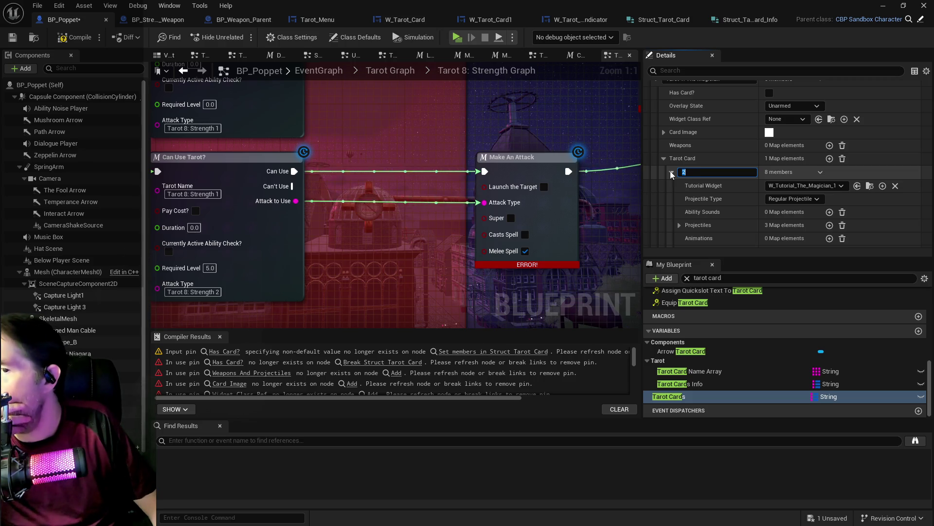
click(671, 173)
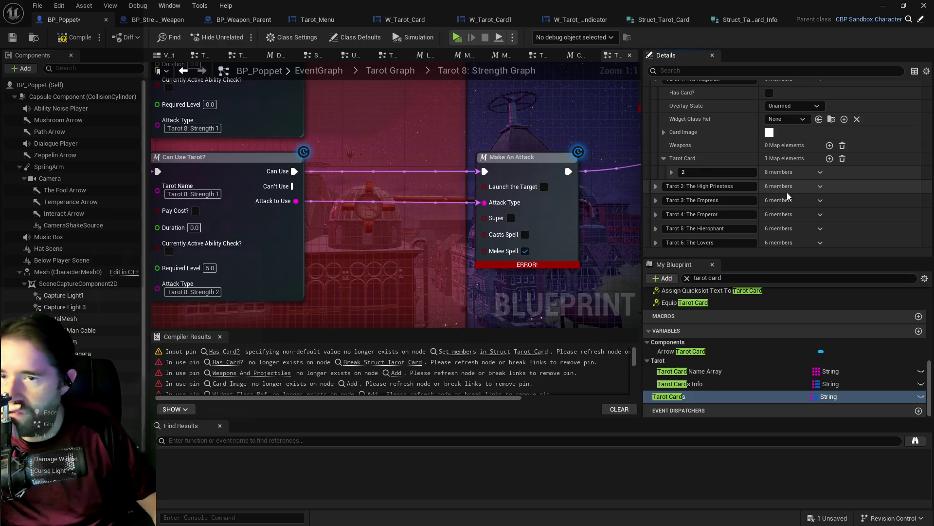
scroll(788, 197, up, 3)
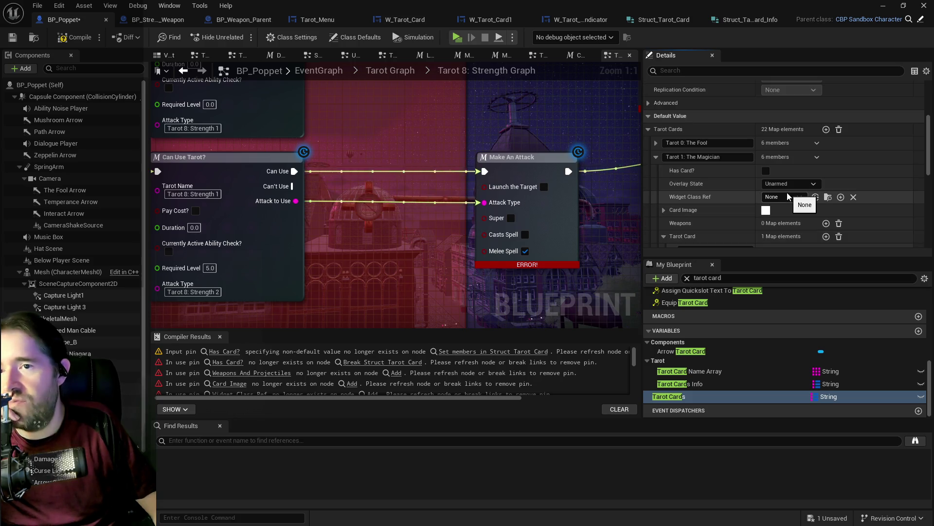
scroll(789, 196, down, 5)
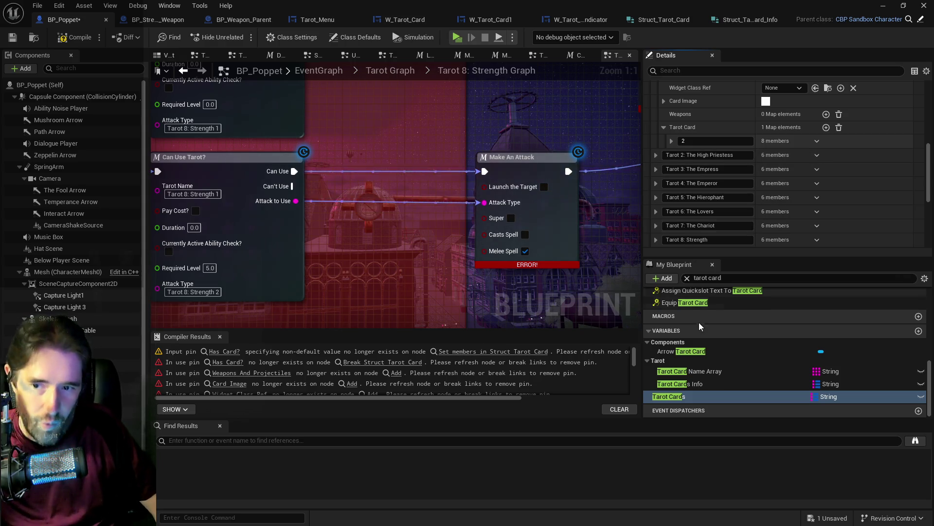
click(700, 383)
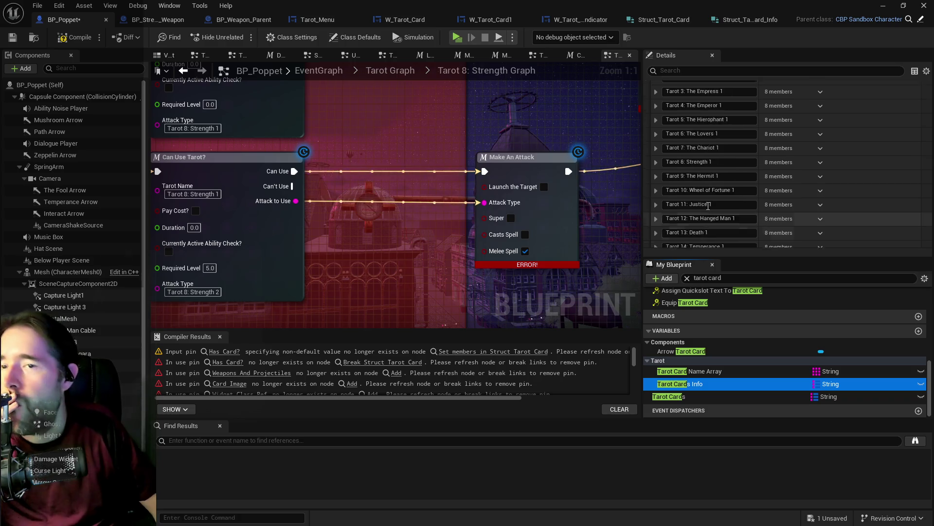
Step: Delete the Tarot 1: The Magician 1 entry from Tarot Cards Info
scroll(708, 206, up, 3)
click(817, 158)
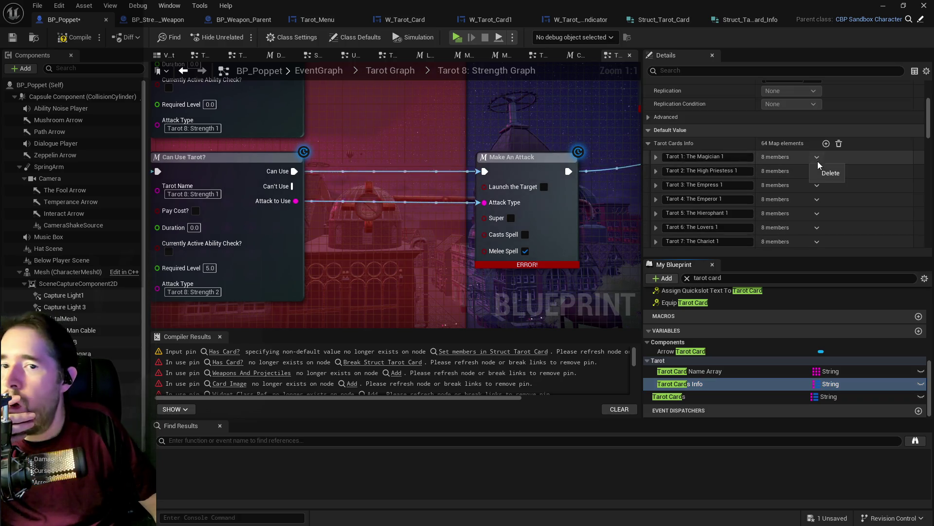
click(819, 175)
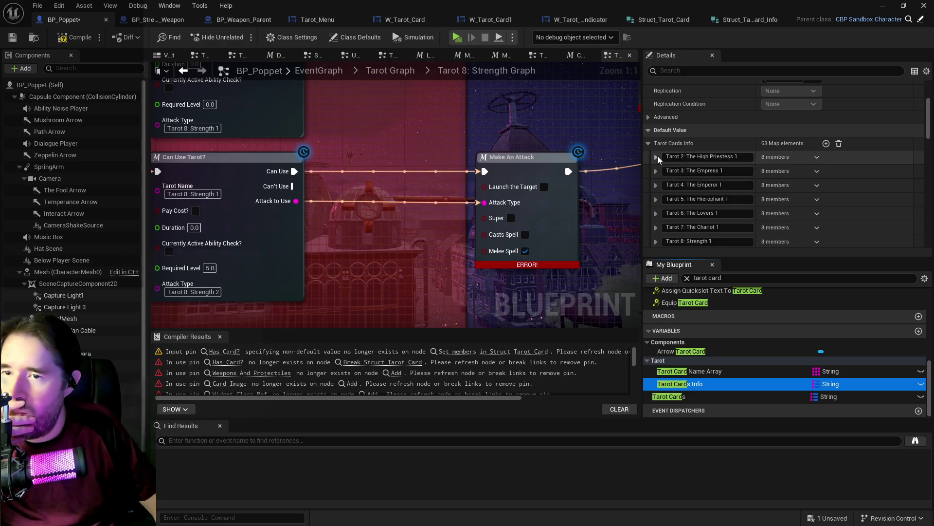
Step: Copy the Tarot 2: The High Priestess 1 entry's values
click(656, 157)
right_click(842, 159)
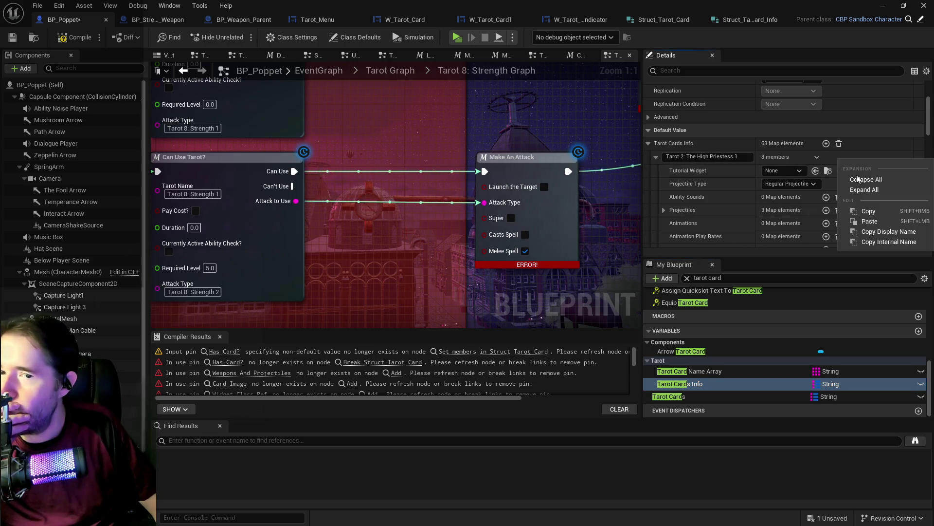
click(870, 221)
click(682, 397)
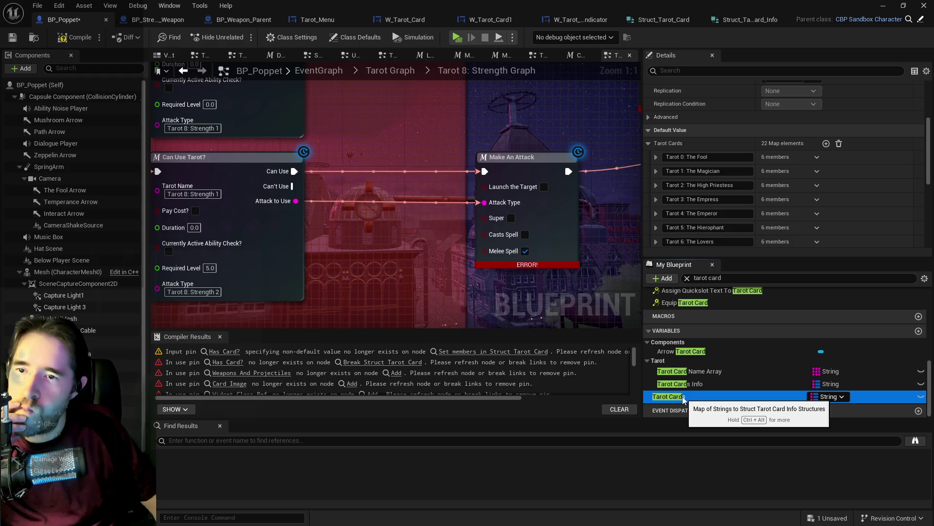
click(656, 185)
scroll(706, 207, down, 2)
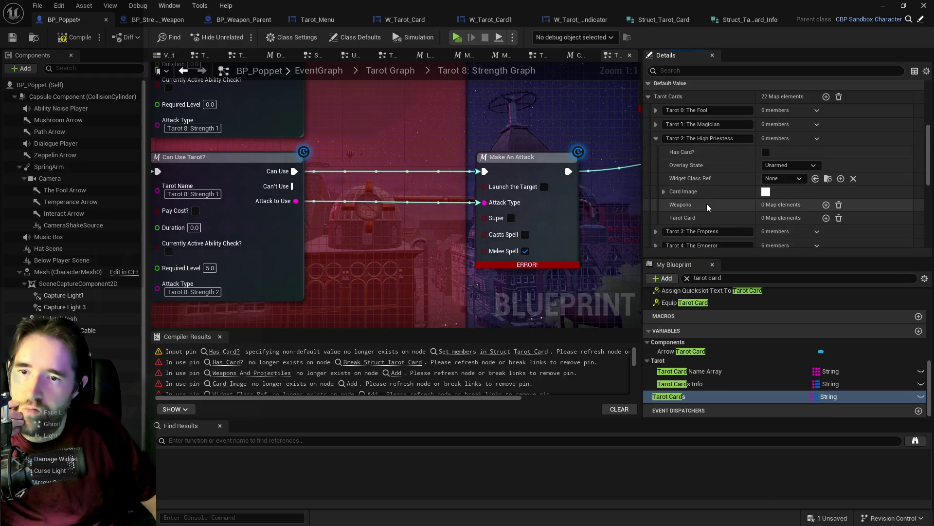
Step: Add a High Priestess Tarot Card element with the pasted info, keyed 10
click(826, 217)
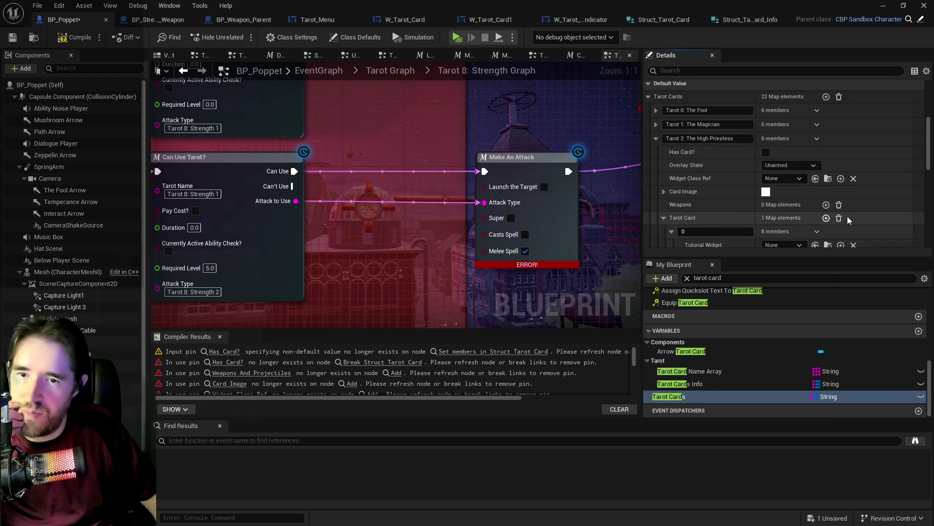
right_click(861, 229)
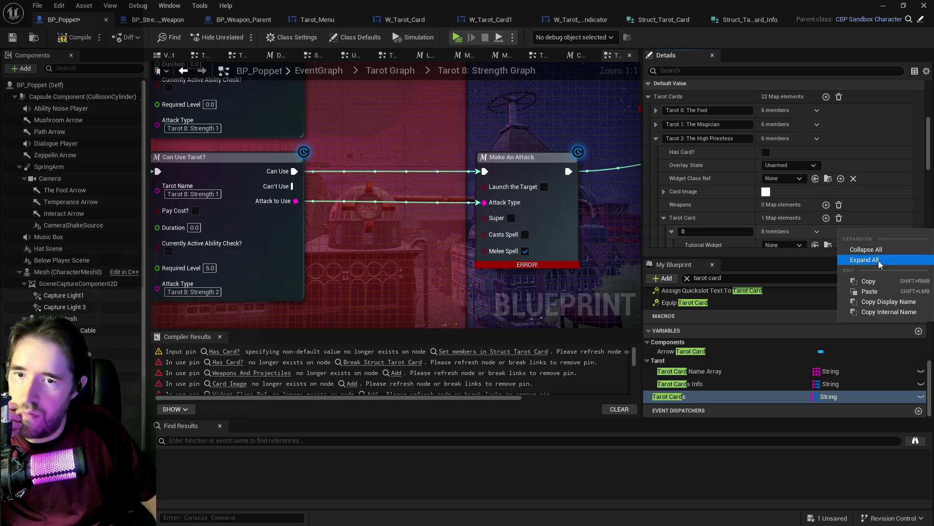
click(875, 291)
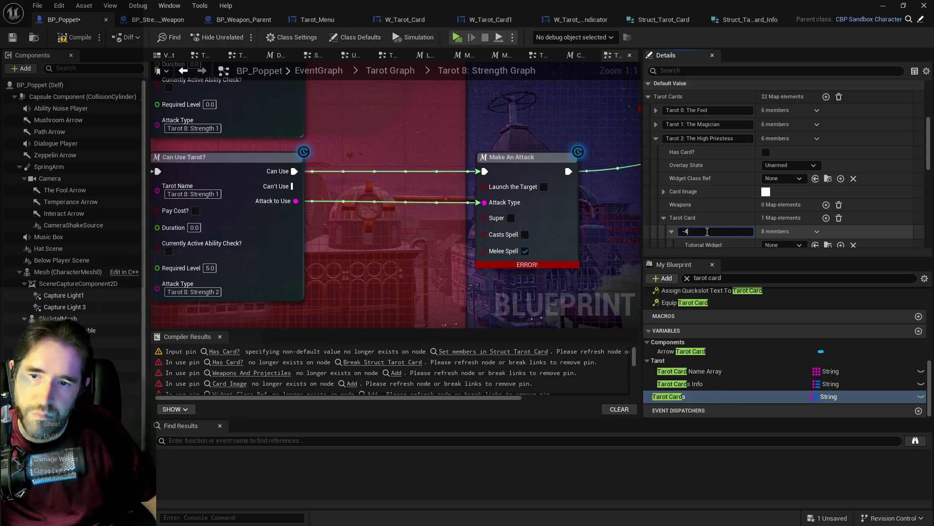
text(10)
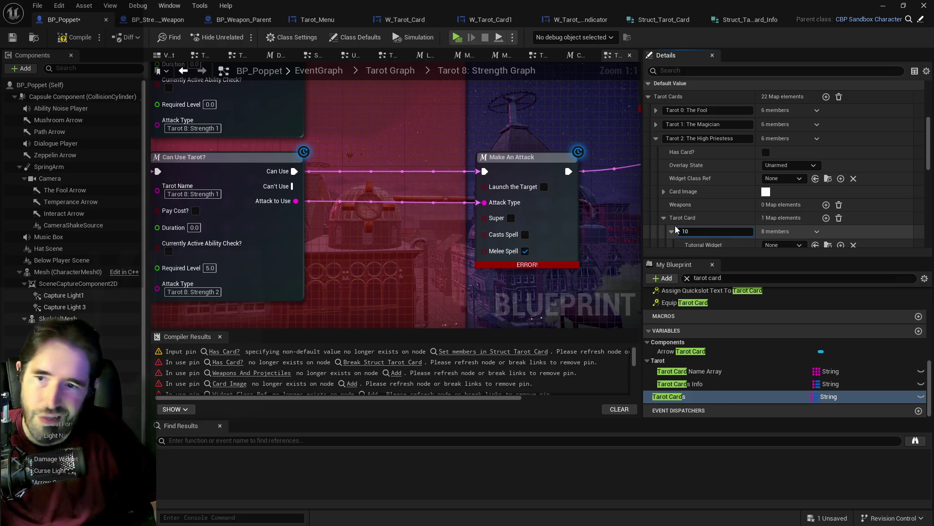
key(Return)
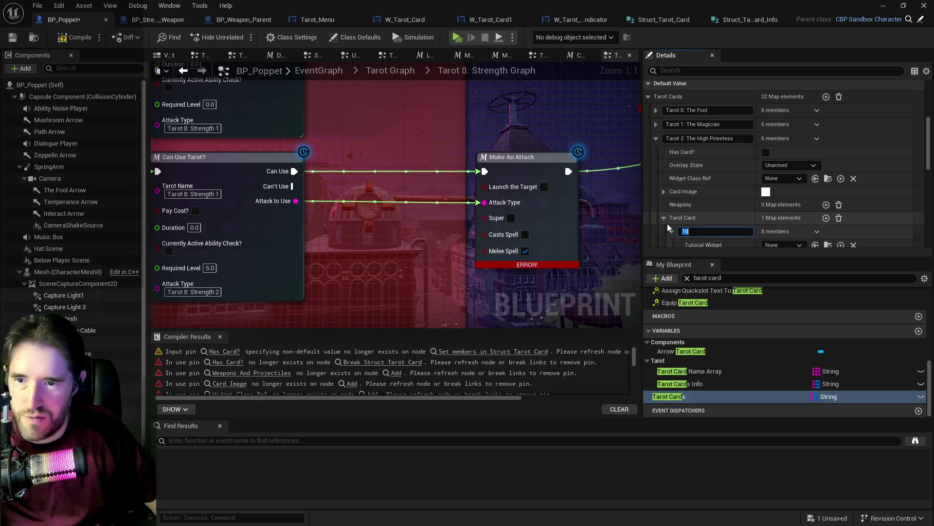
scroll(690, 218, down, 2)
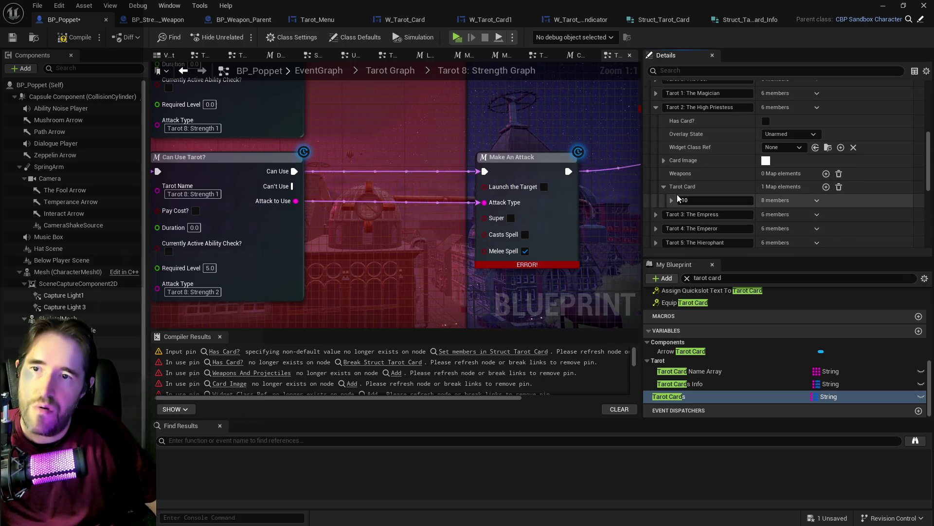
click(699, 385)
scroll(728, 180, up, 3)
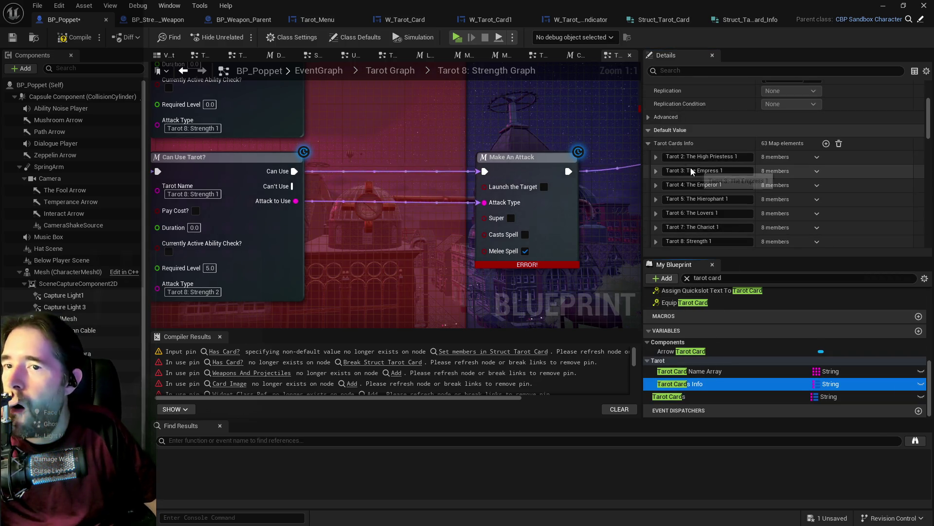
Step: Review The High Priestess's Tarot Card element keyed 10 and its Projectiles list in Tarot Cards
click(818, 157)
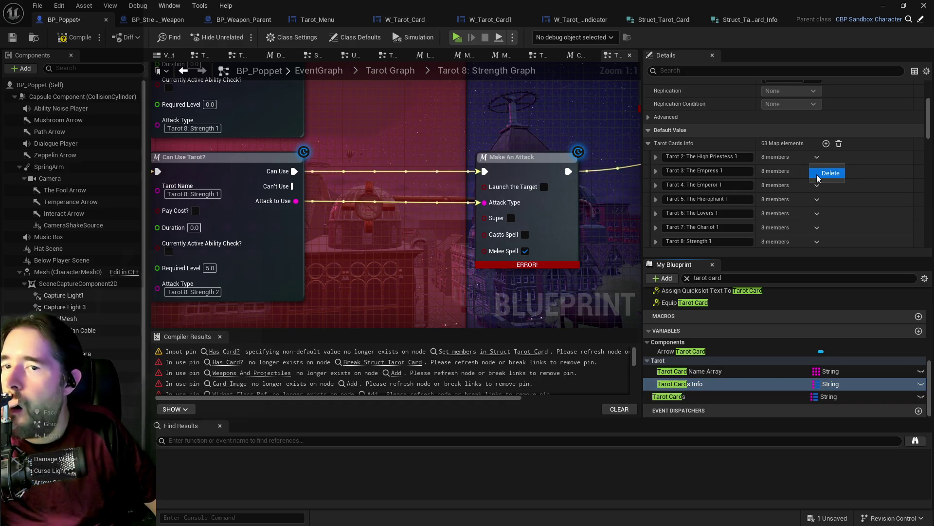
click(697, 394)
click(656, 185)
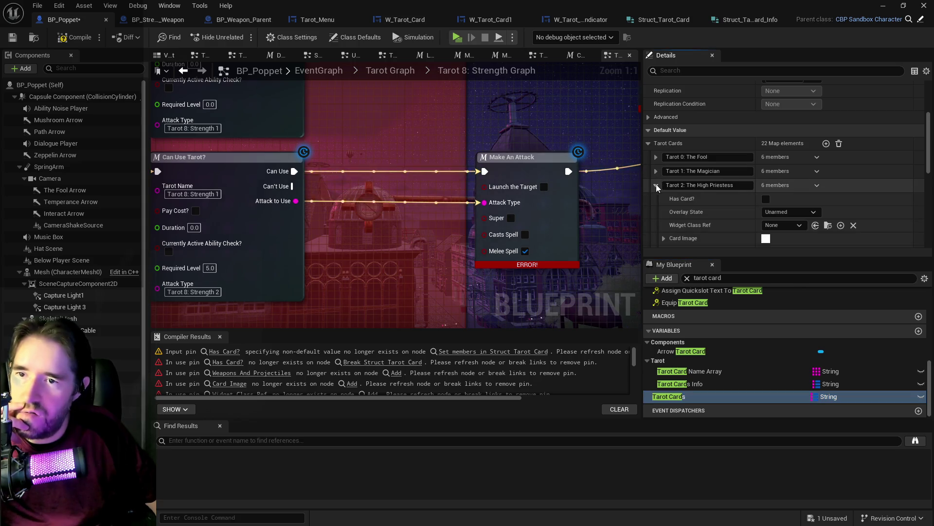
scroll(735, 212, down, 2)
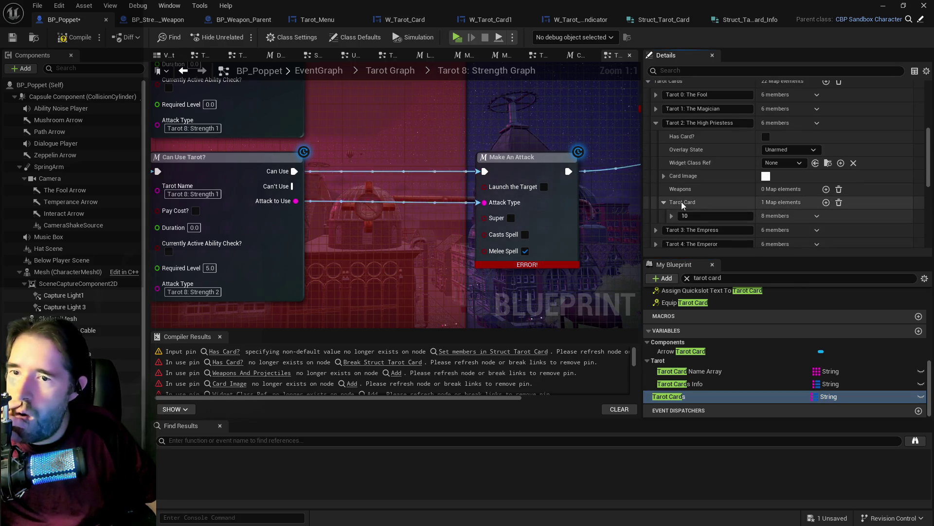
scroll(720, 202, down, 2)
click(672, 154)
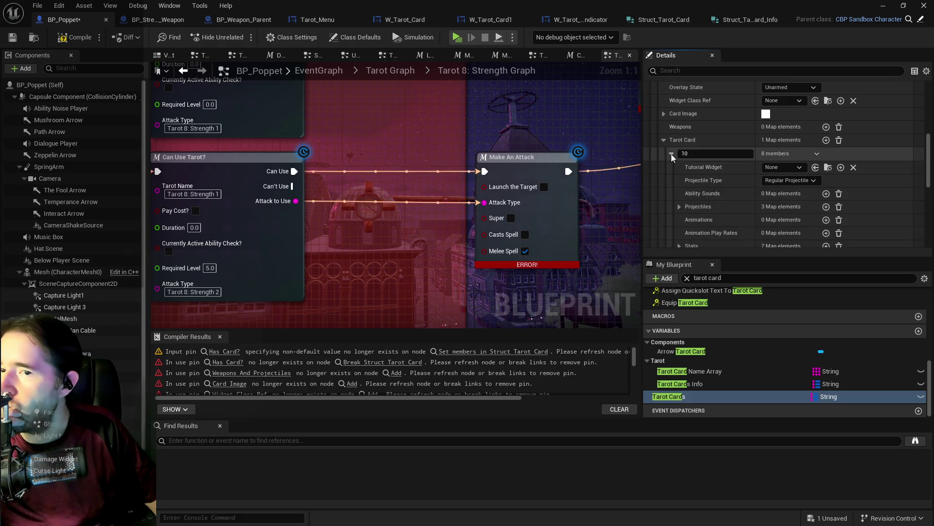
scroll(715, 196, down, 2)
click(679, 159)
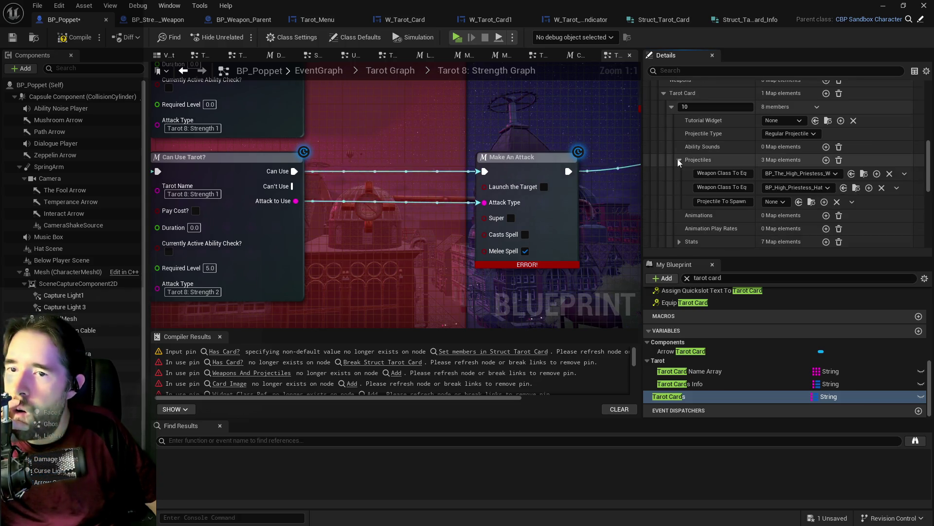
scroll(677, 159, up, 5)
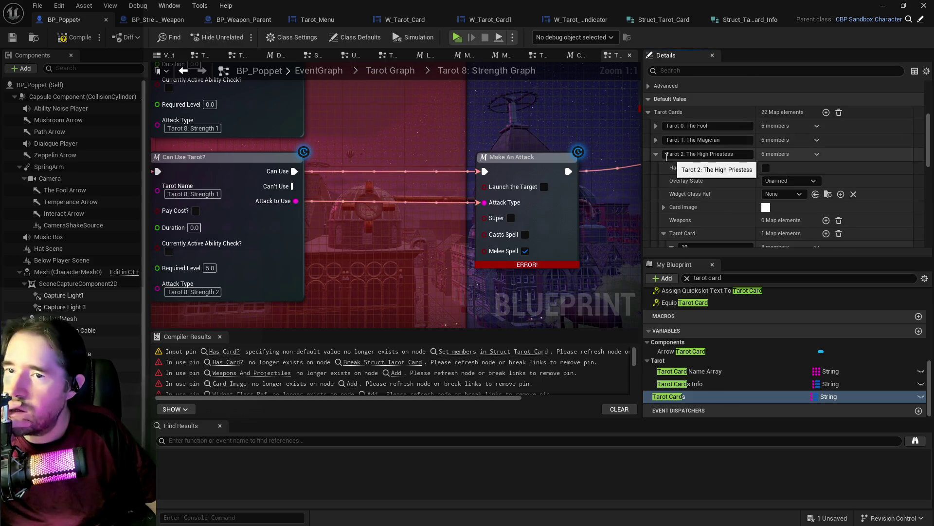
click(656, 155)
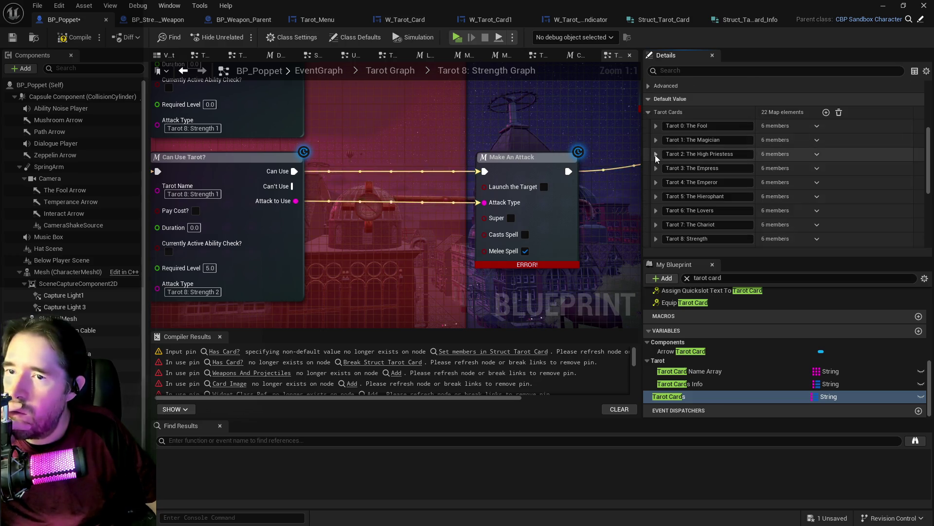
Step: Delete Tarot 2: The High Priestess 1 from Tarot Cards Info and copy Tarot 3: The Empress 1
click(688, 381)
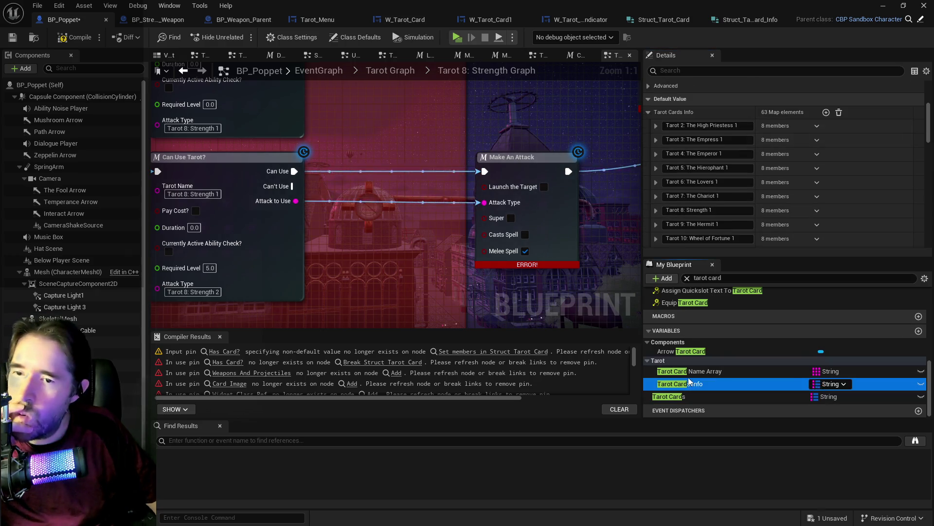
click(817, 127)
click(824, 145)
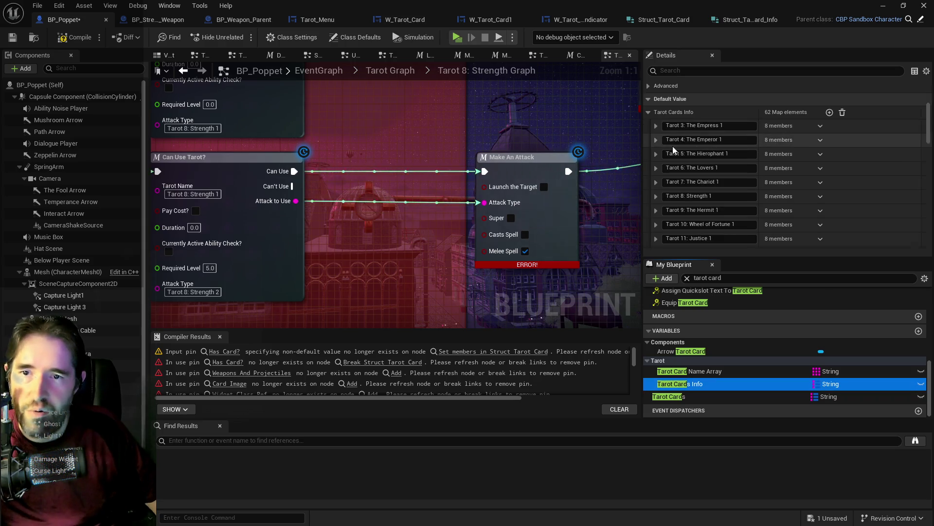
click(656, 126)
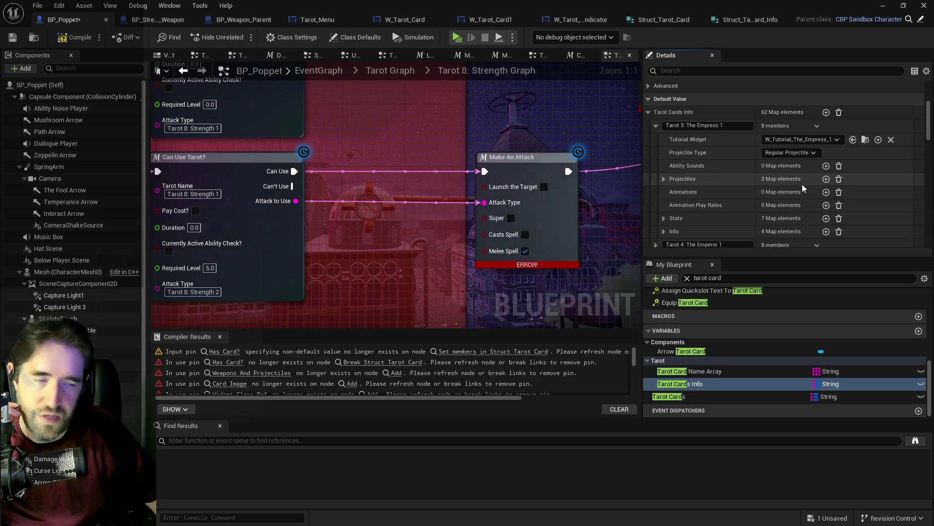
right_click(850, 124)
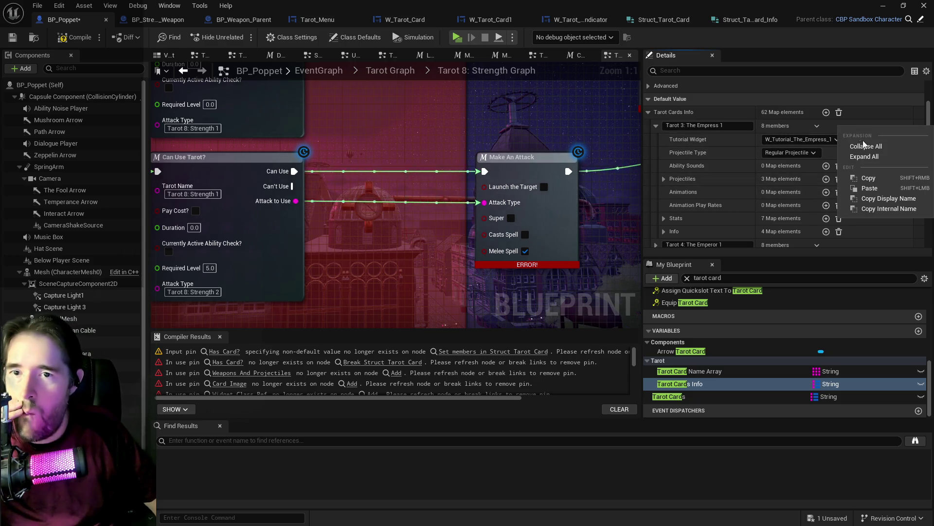
click(868, 178)
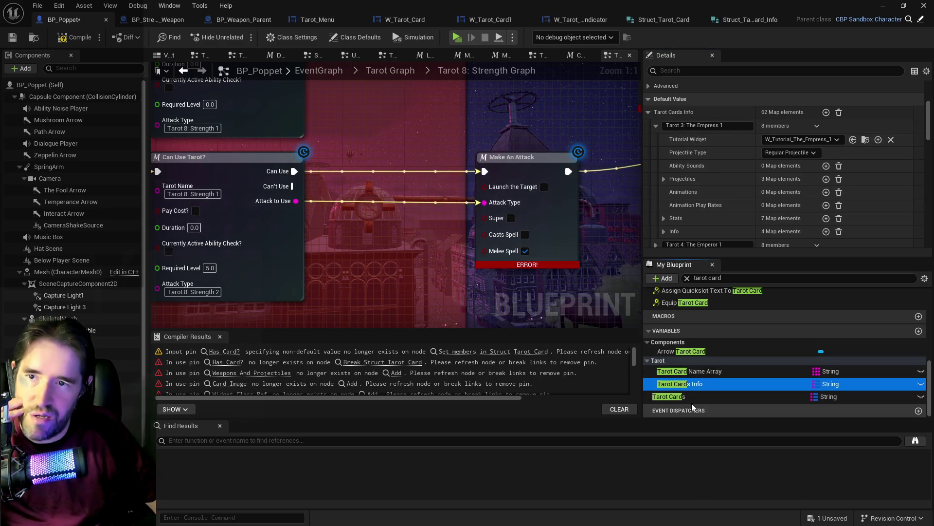
Step: Add an element to The Empress's Tarot Card map in Tarot Cards, then undo it
click(680, 396)
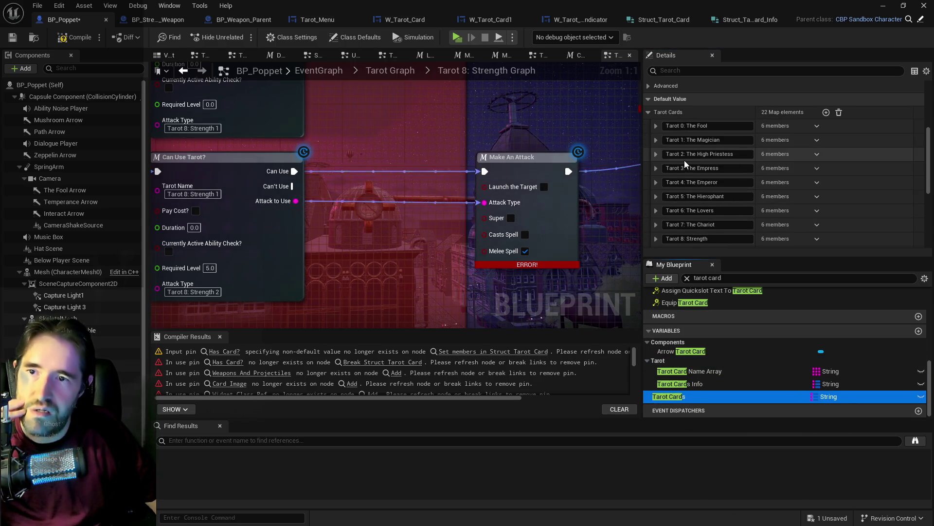
click(656, 168)
scroll(726, 226, down, 2)
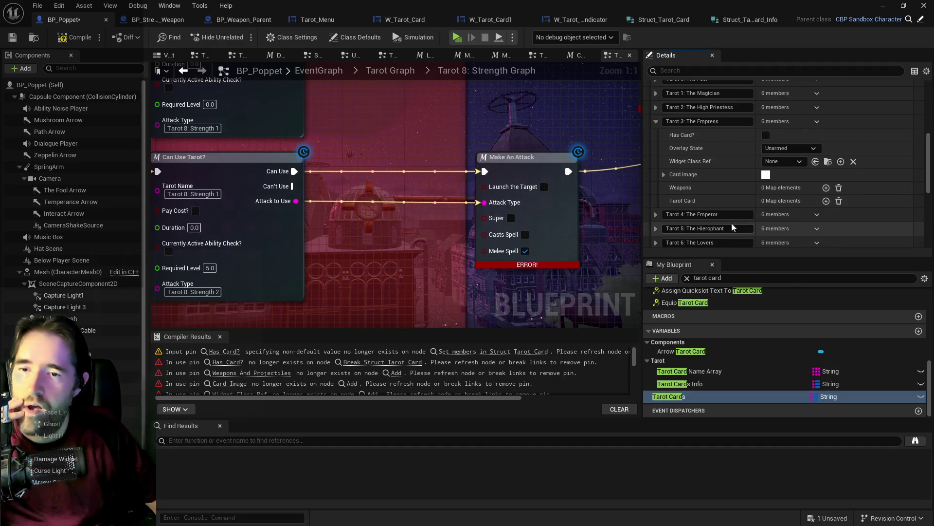
click(827, 202)
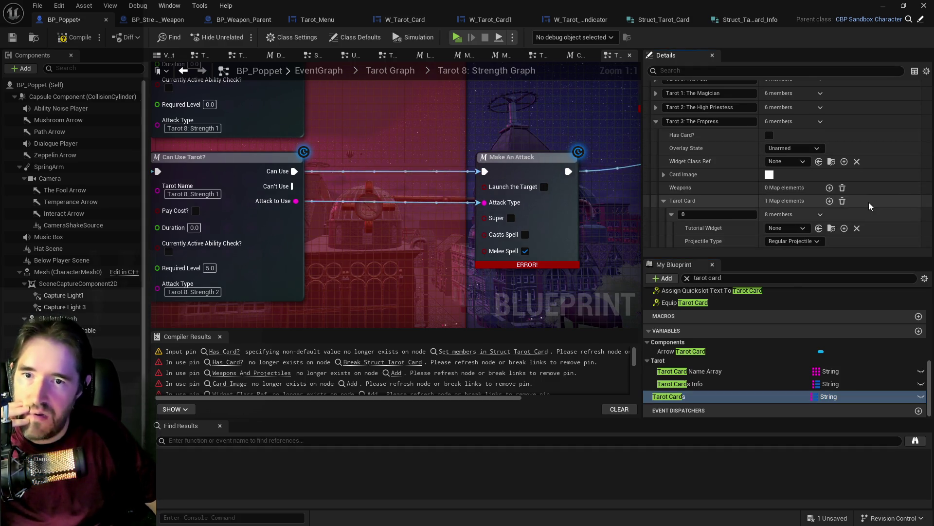
right_click(869, 203)
click(884, 261)
key(ctrl+z)
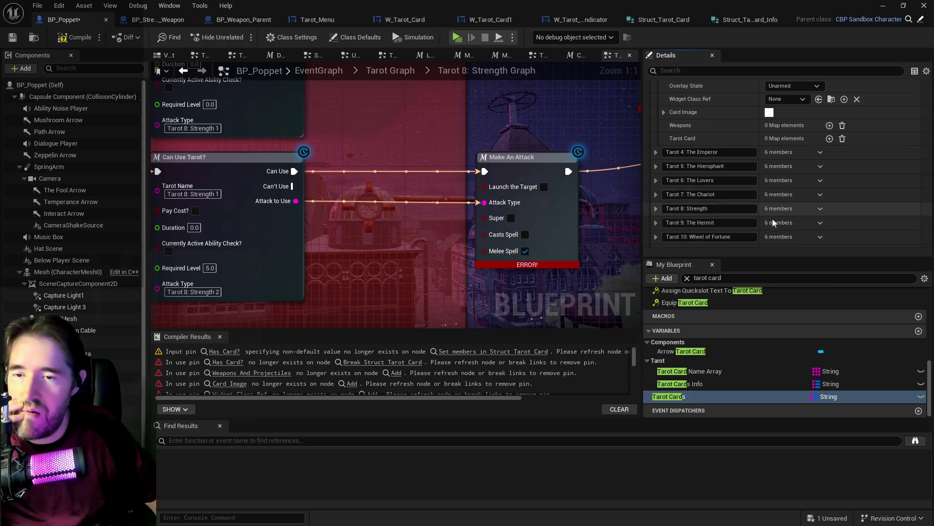
Step: Copy the Tarot 3: The Empress 1 entry from Tarot Cards Info again
click(682, 384)
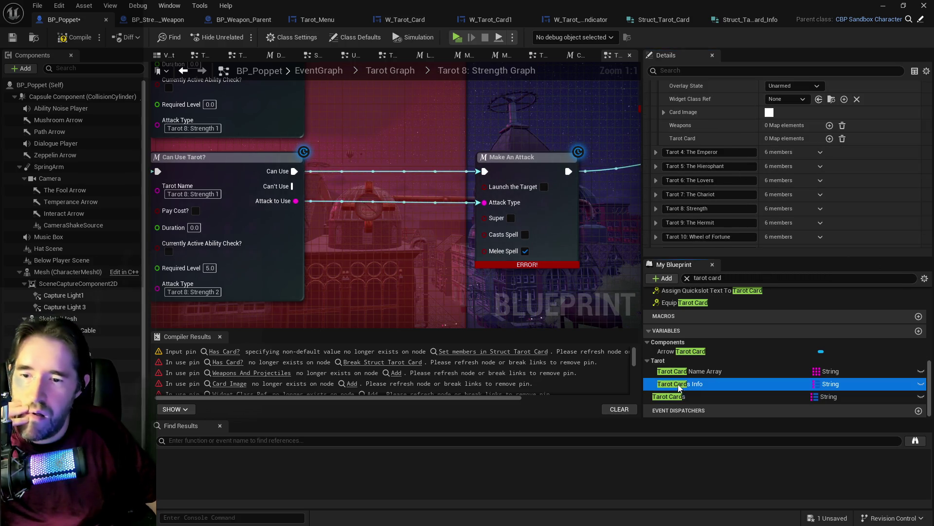
scroll(711, 185, up, 1)
scroll(712, 185, up, 3)
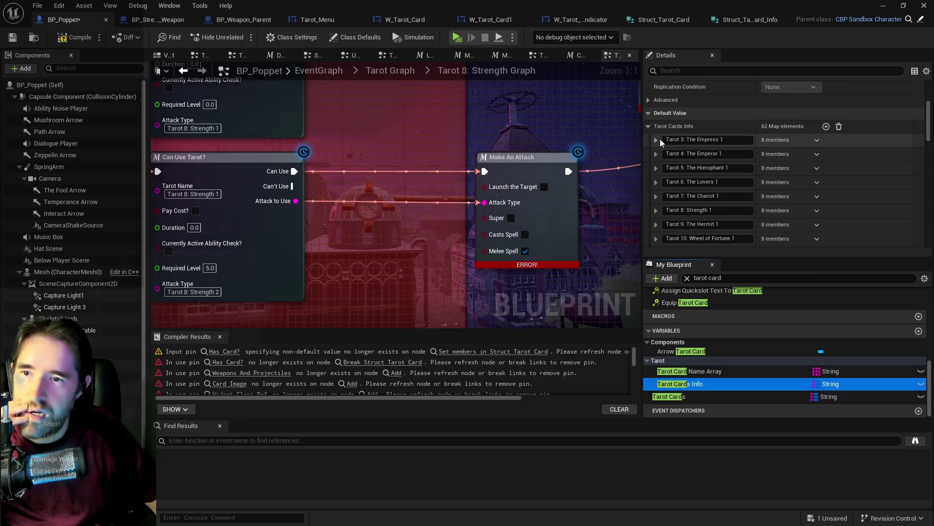
click(656, 139)
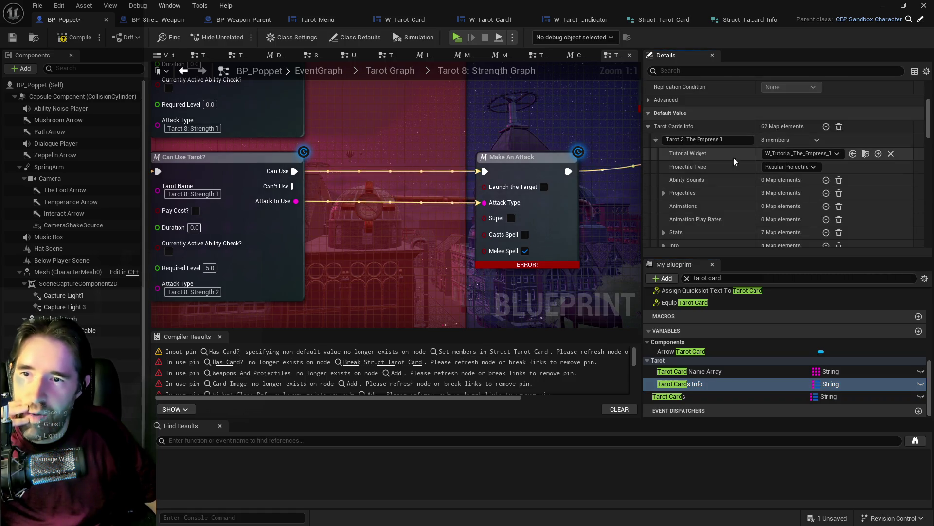
right_click(881, 141)
click(868, 193)
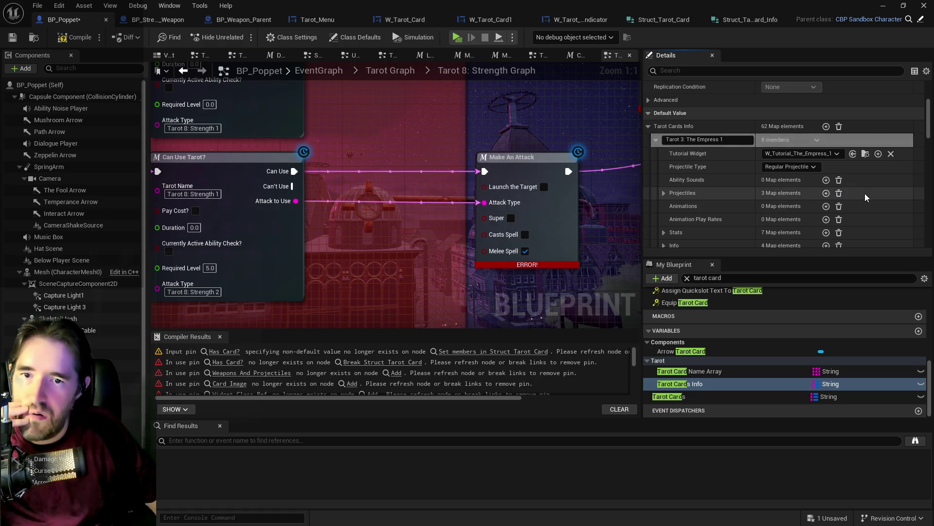
Step: Try pasting the copied Empress info directly onto The Empress's Tarot Card map
click(669, 396)
click(656, 182)
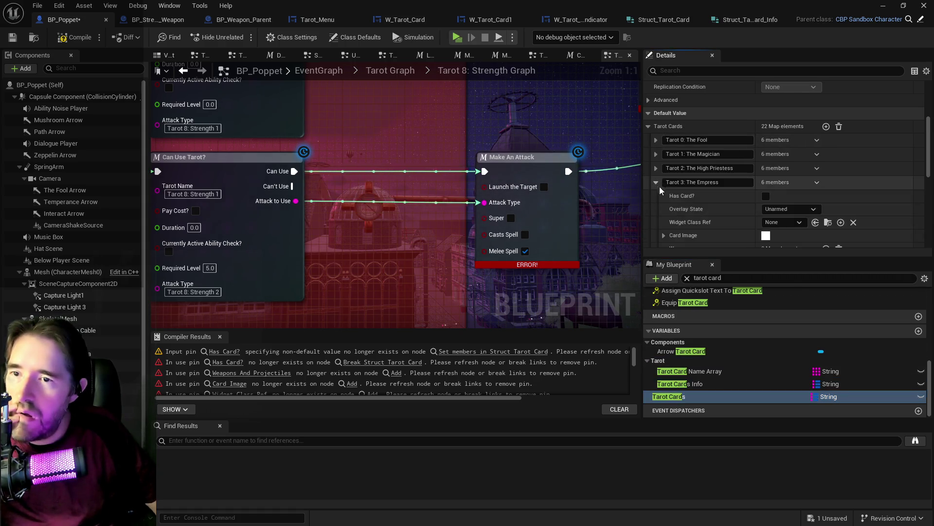
scroll(659, 185, down, 4)
right_click(720, 169)
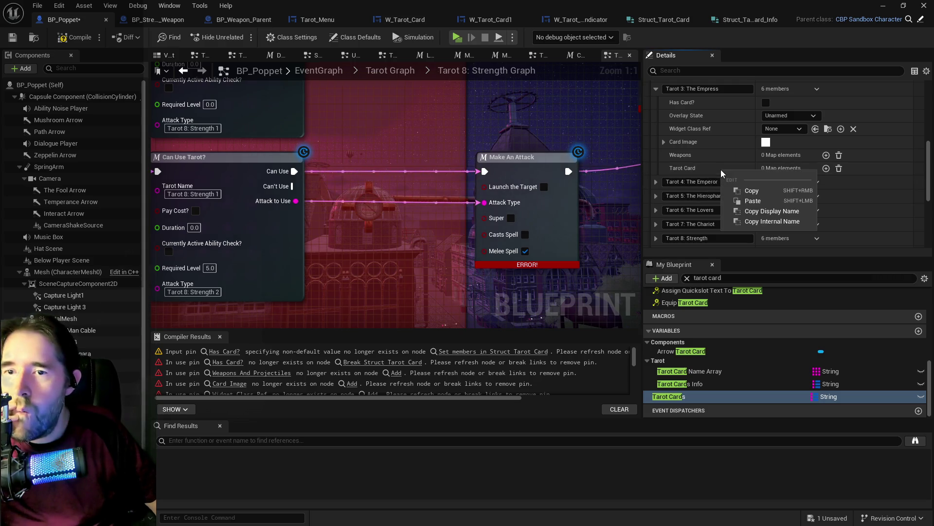
key(Escape)
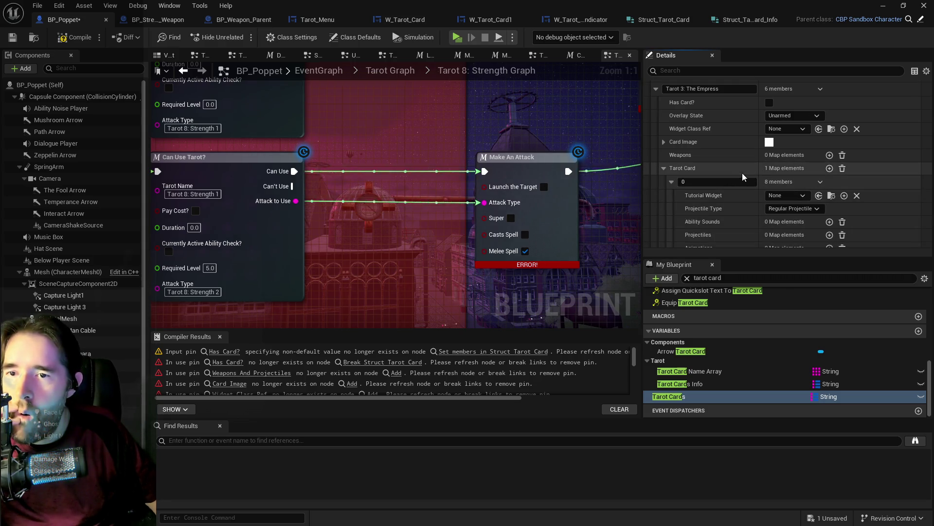
right_click(883, 167)
click(870, 229)
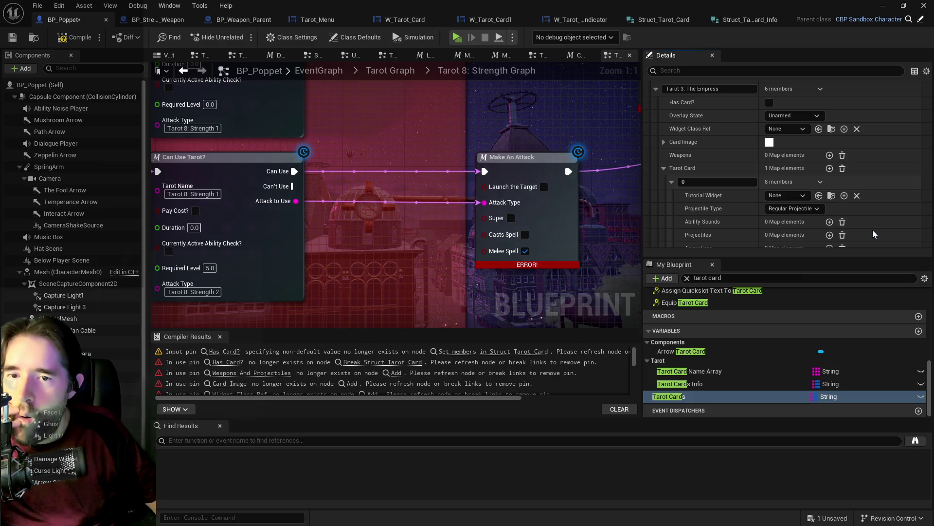
right_click(737, 168)
click(754, 202)
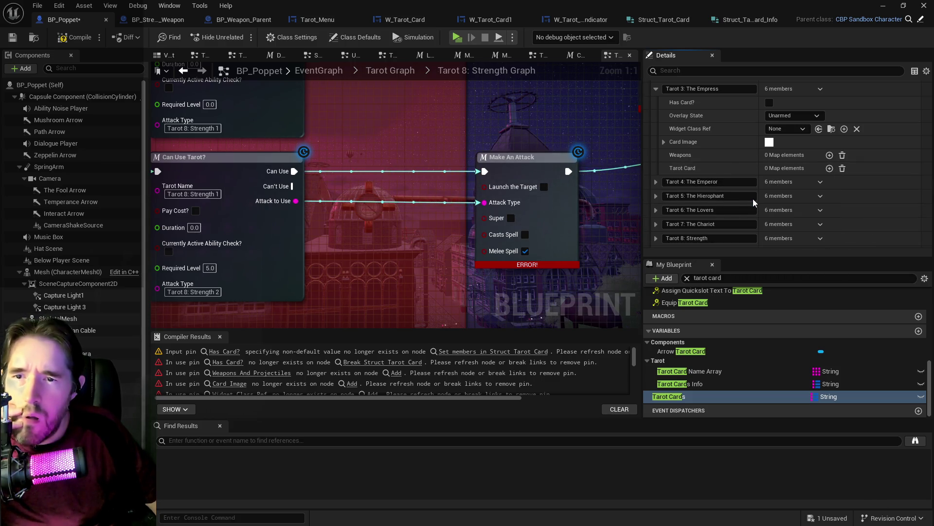
Step: Add a Tarot Card element for The Empress, paste the Empress 1 info, and key it 3
click(830, 168)
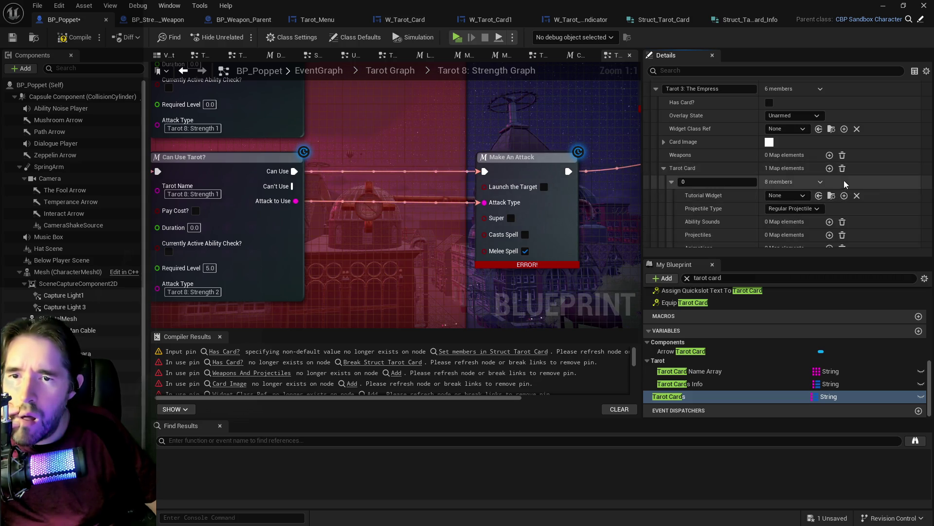
right_click(890, 185)
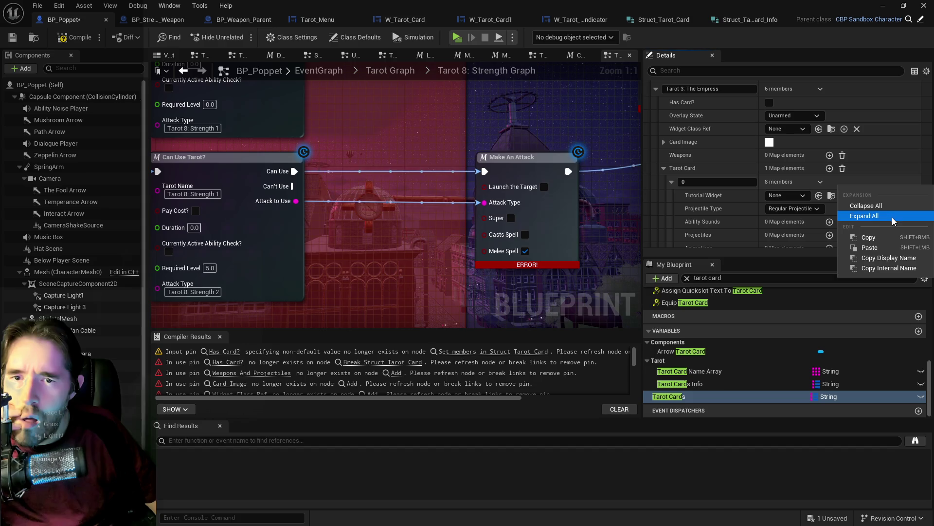
click(881, 244)
click(711, 184)
text(3)
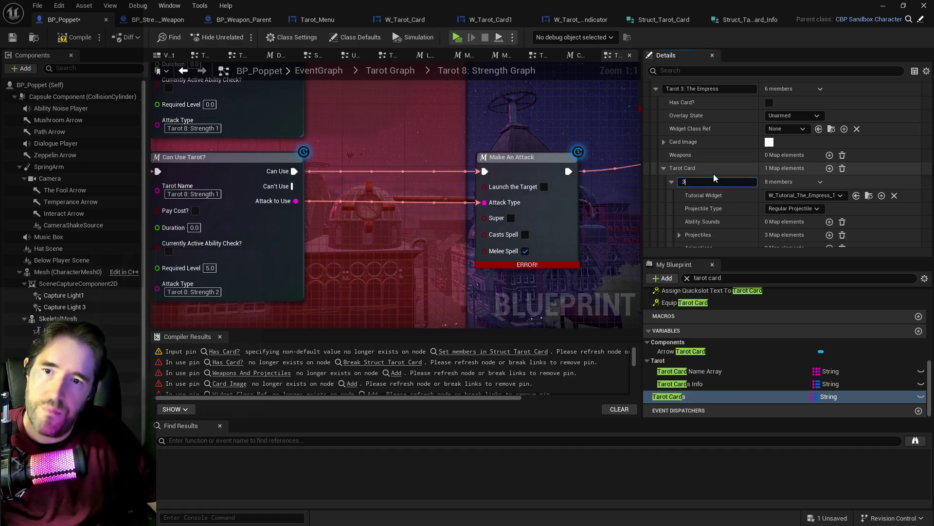
click(671, 182)
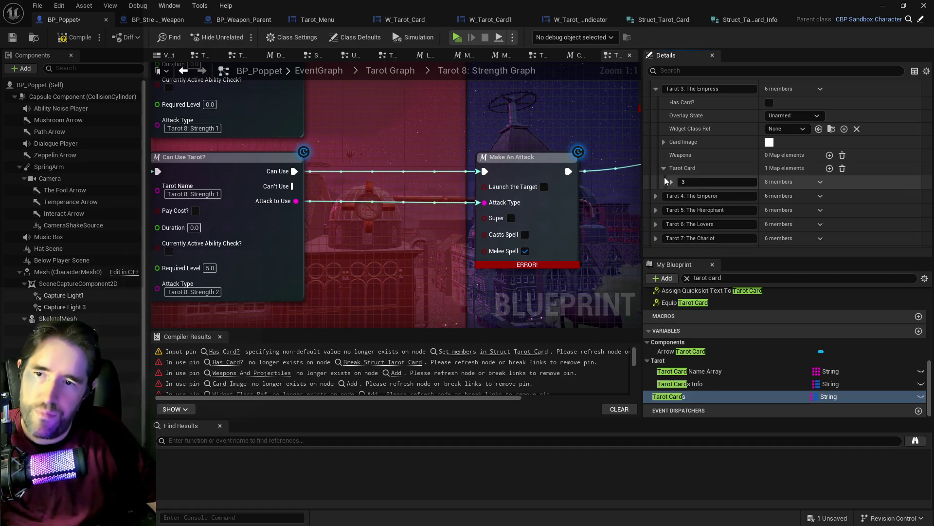
scroll(676, 194, up, 5)
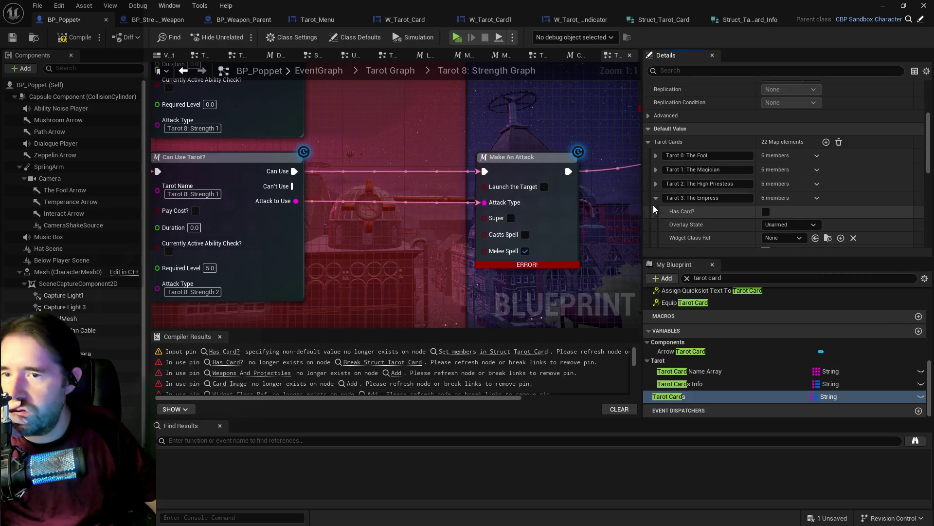
click(653, 200)
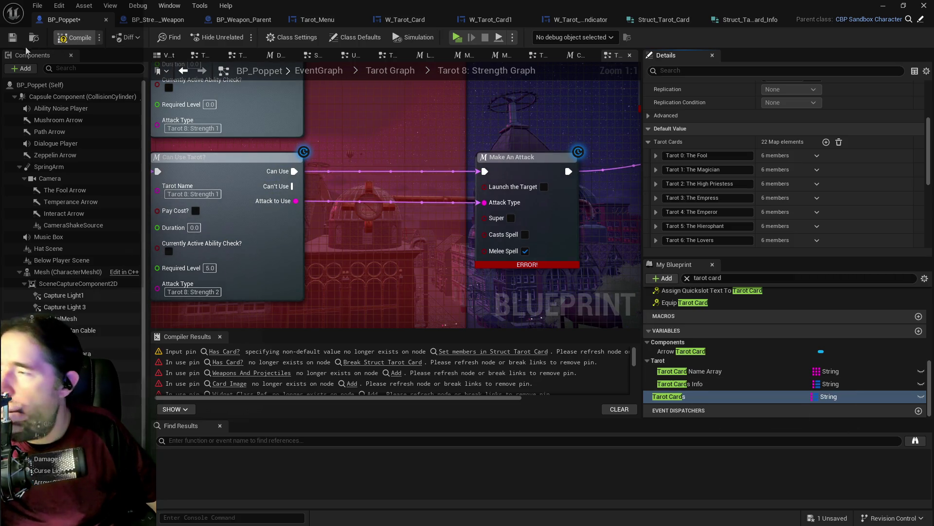
Step: Compile and save BP_Poppet, then delete Tarot 3: The Empress 1, leaving 61 Tarot Cards Info entries
click(11, 41)
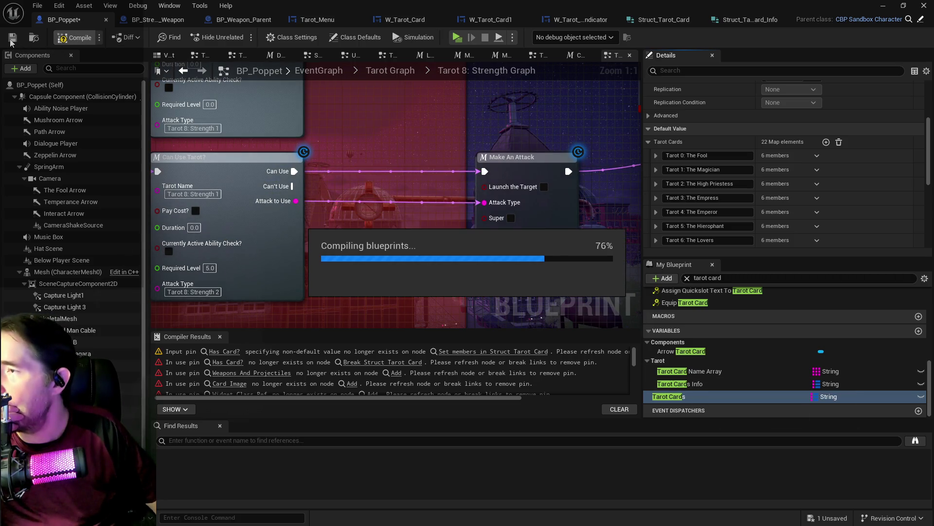
click(10, 41)
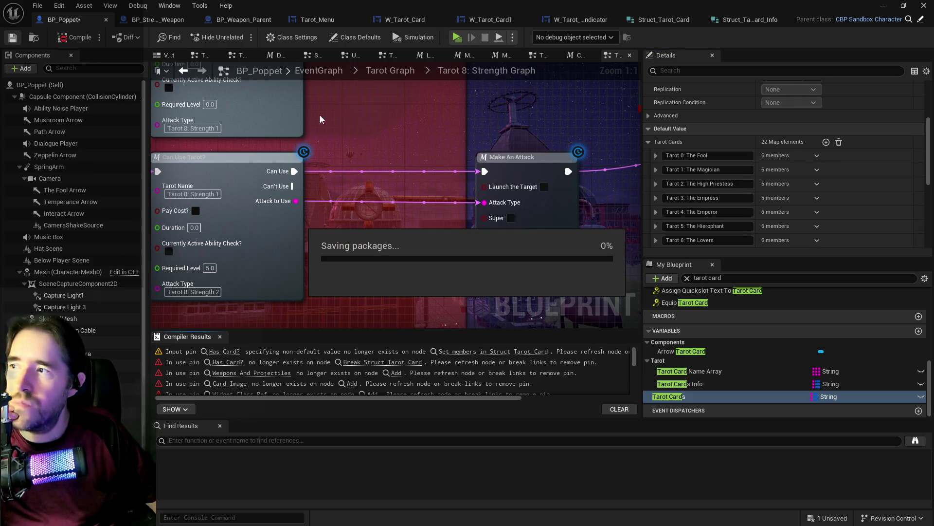
click(694, 384)
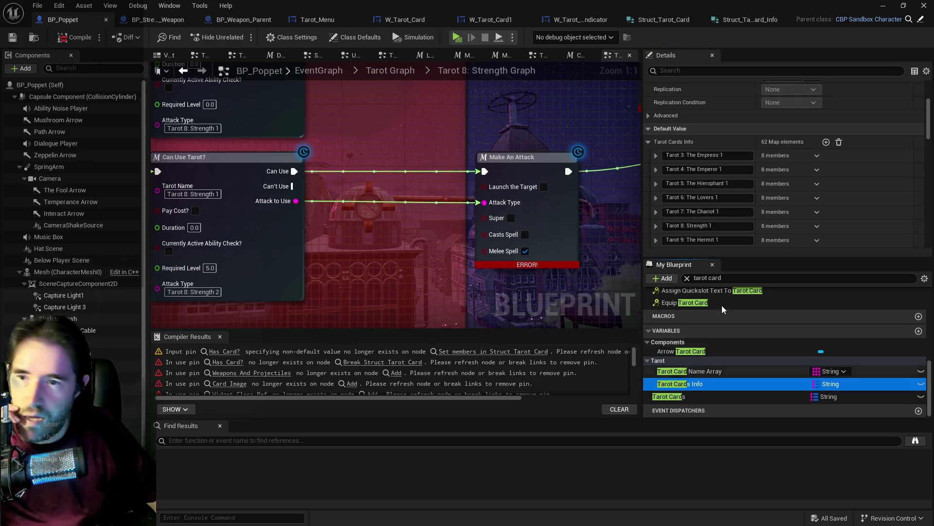
scroll(696, 185, down, 1)
click(818, 156)
click(830, 171)
click(656, 155)
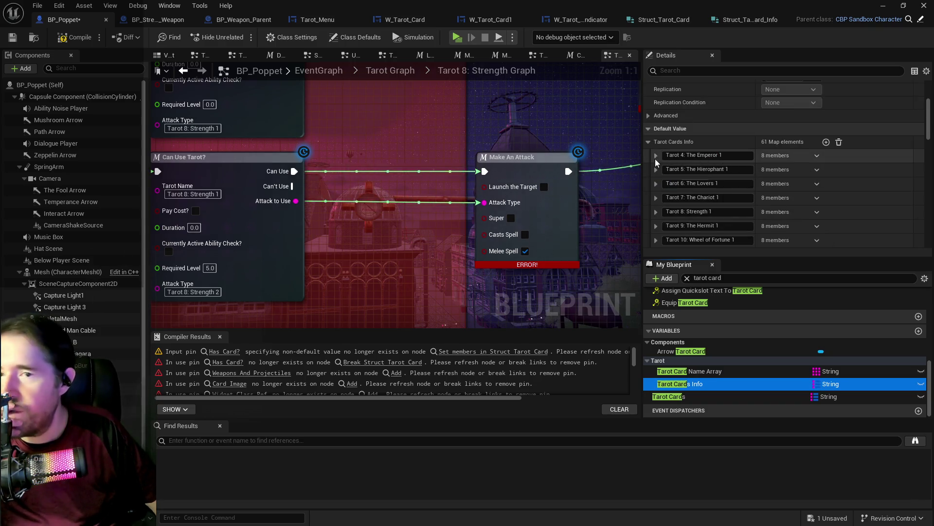
right_click(857, 159)
click(874, 213)
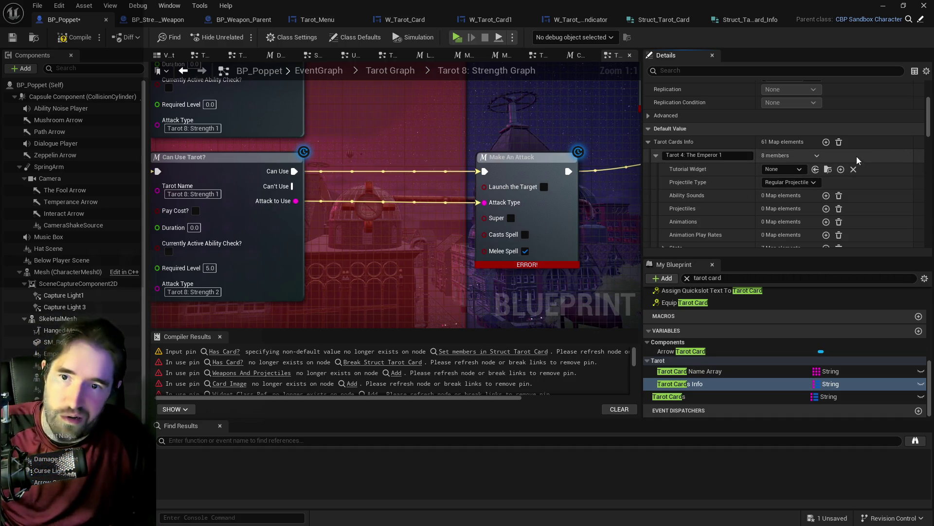
Step: Copy Tarot 4: The Emperor 1 and paste it into a new element 0 of The Emperor's Tarot Card map
right_click(837, 156)
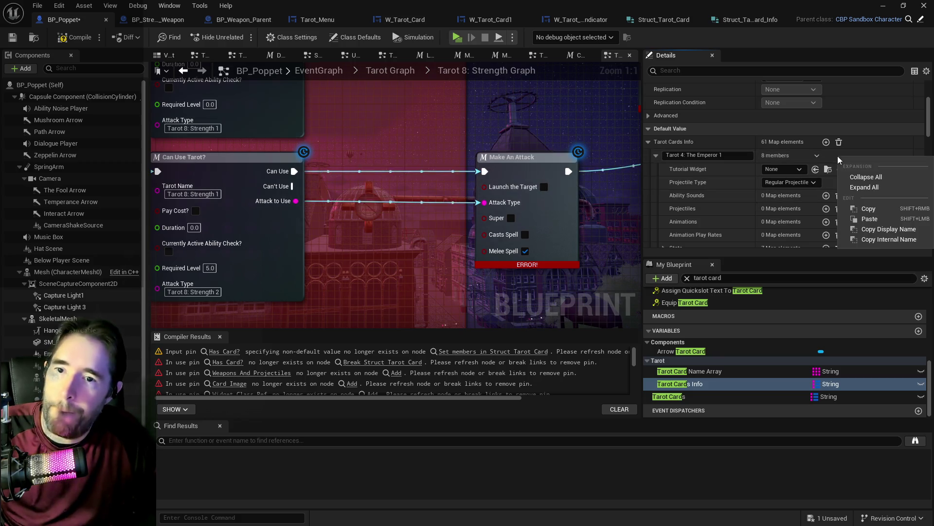
click(871, 209)
click(688, 397)
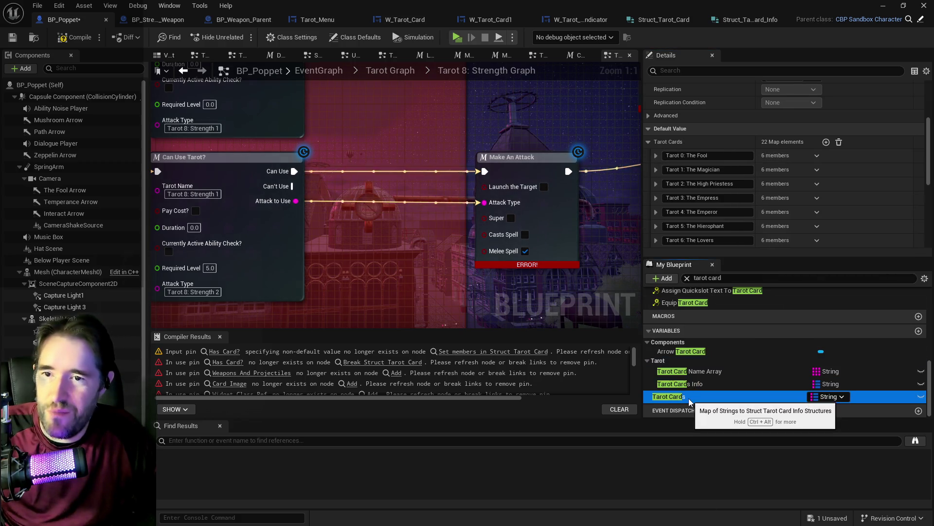
click(656, 211)
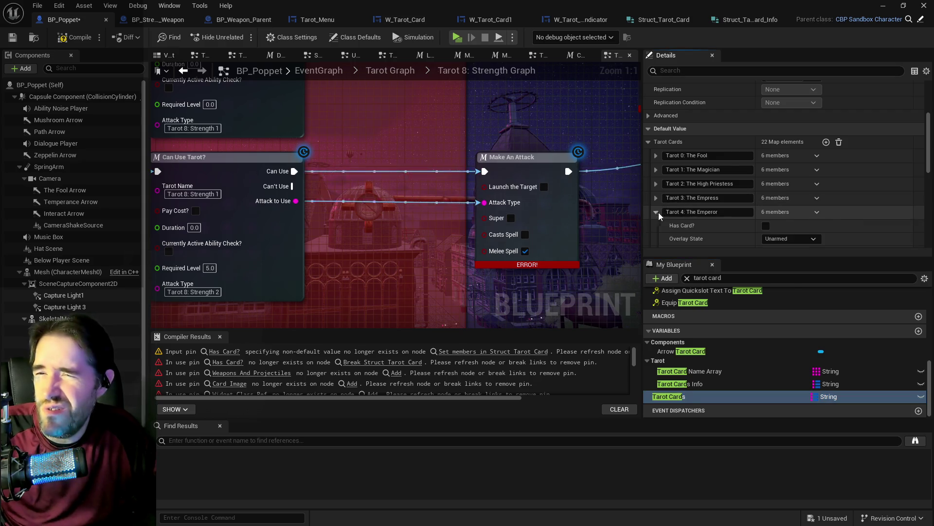
scroll(720, 209, down, 2)
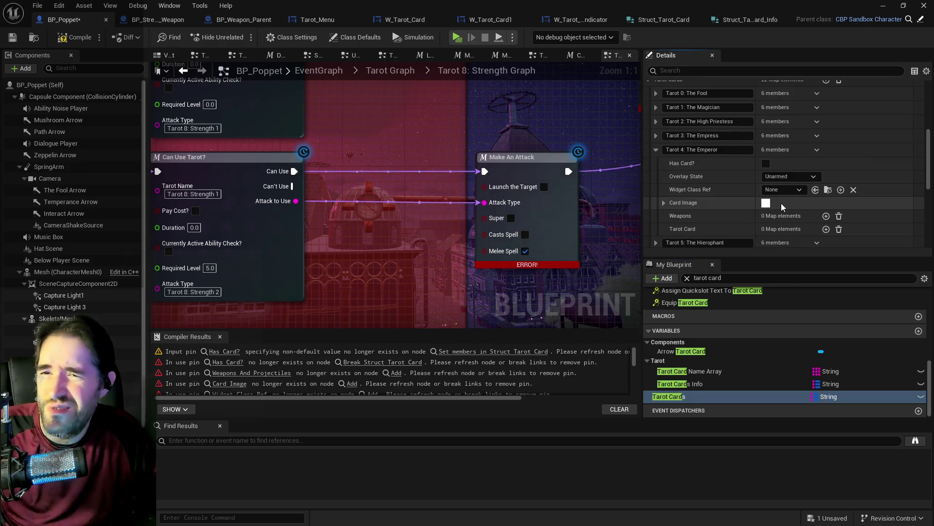
click(826, 228)
scroll(815, 229, down, 2)
right_click(867, 202)
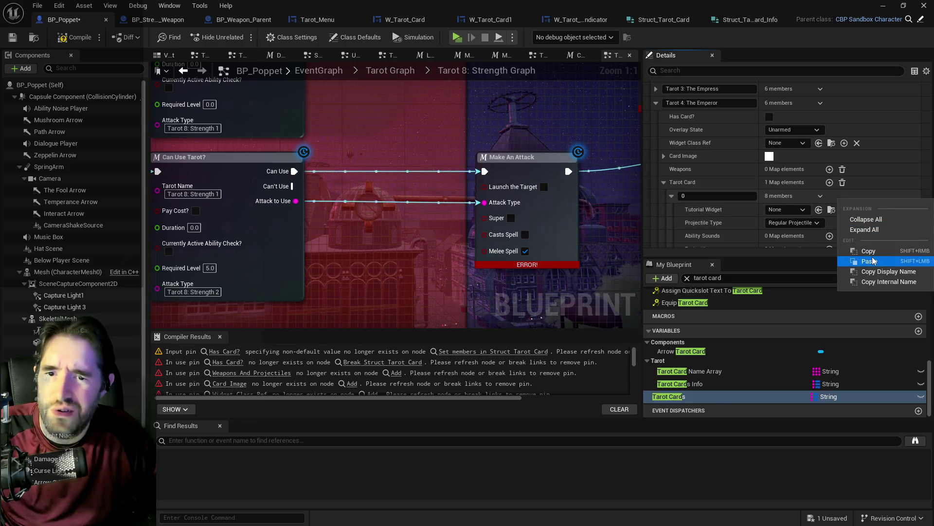
click(822, 258)
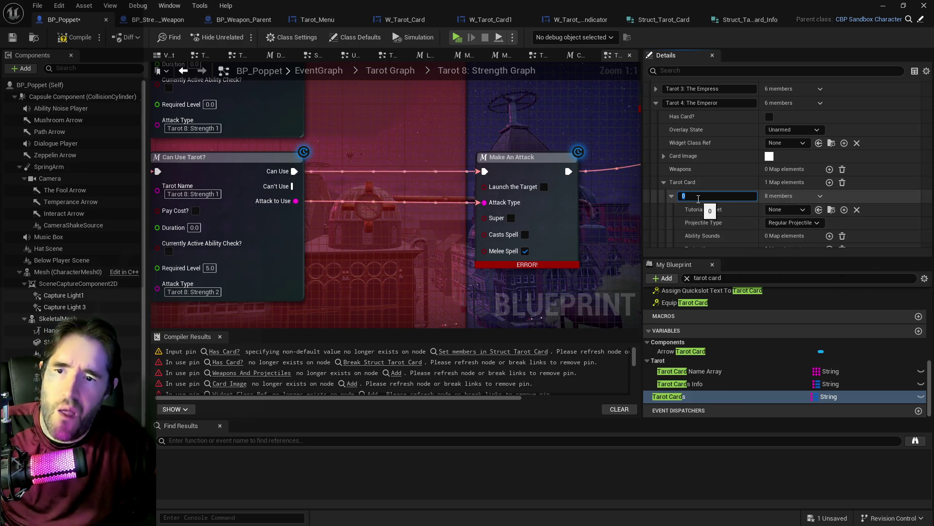
click(695, 198)
text(11)
key(Return)
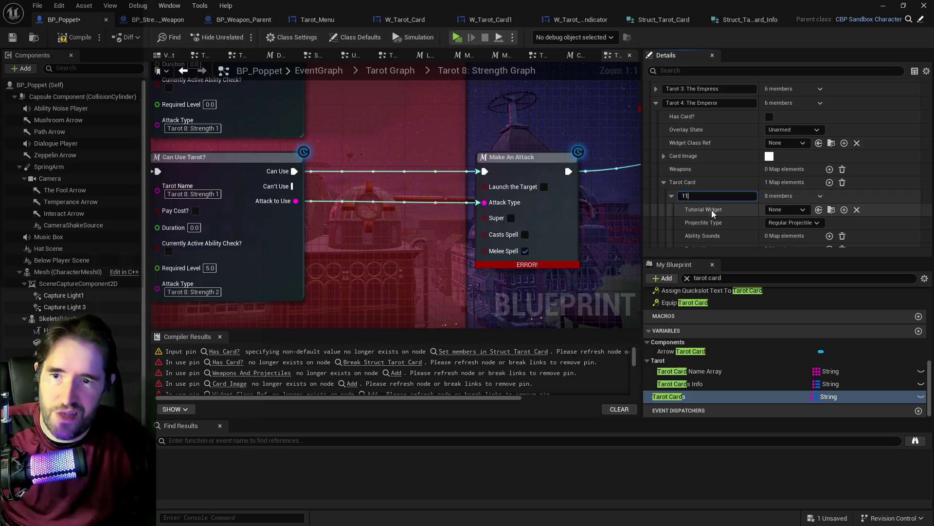
click(664, 183)
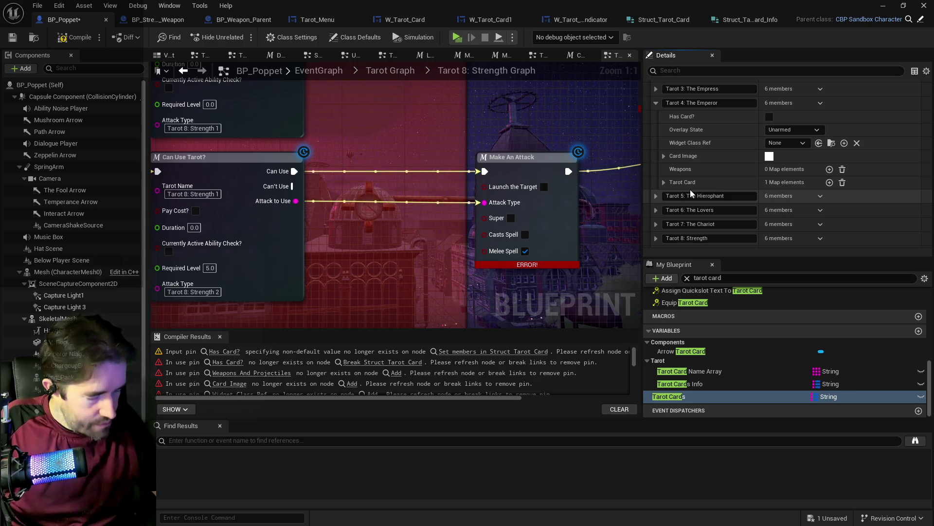
Step: Copy the Tarot 5: The Hierophant 1 entry's data from Tarot Cards Info
click(680, 384)
click(817, 124)
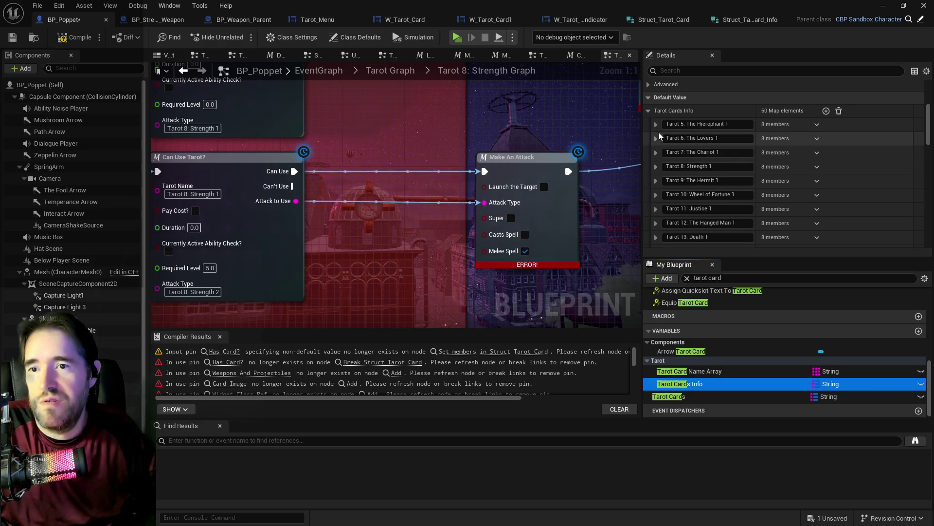
click(656, 124)
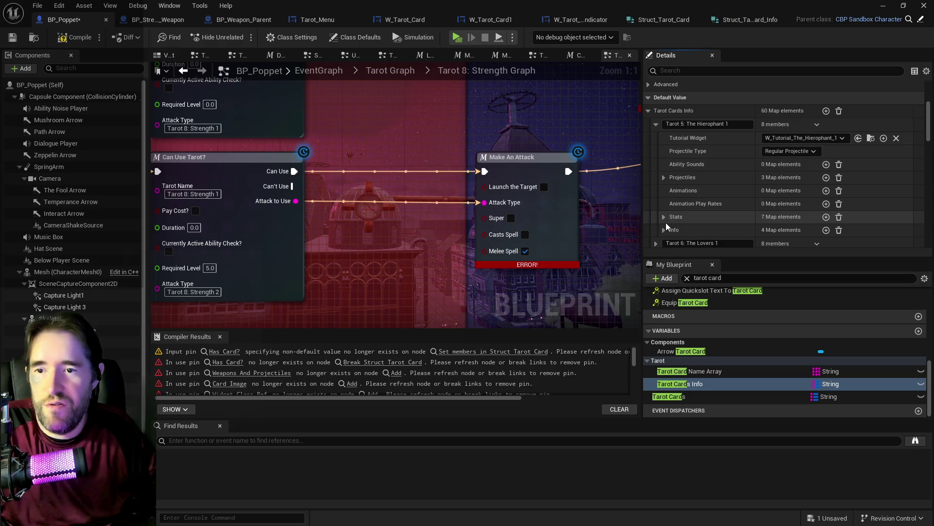
right_click(833, 129)
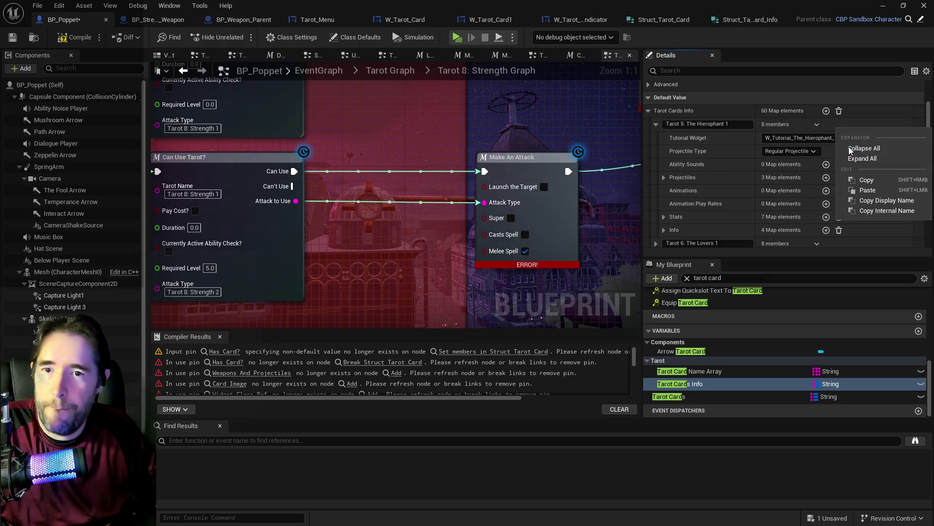
click(844, 179)
Step: Add an element to The Hierophant's Tarot Card map in Tarot Cards and paste the copied data
click(658, 394)
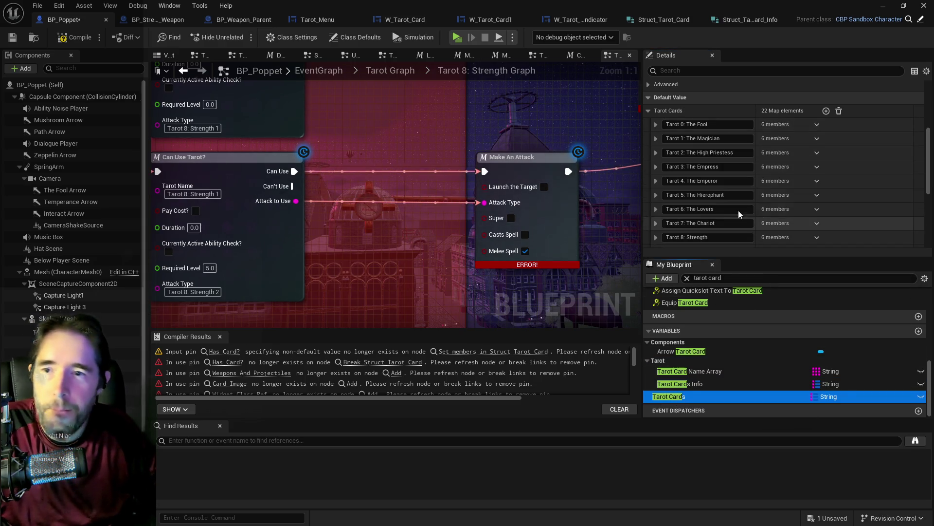
click(656, 194)
scroll(668, 195, down, 3)
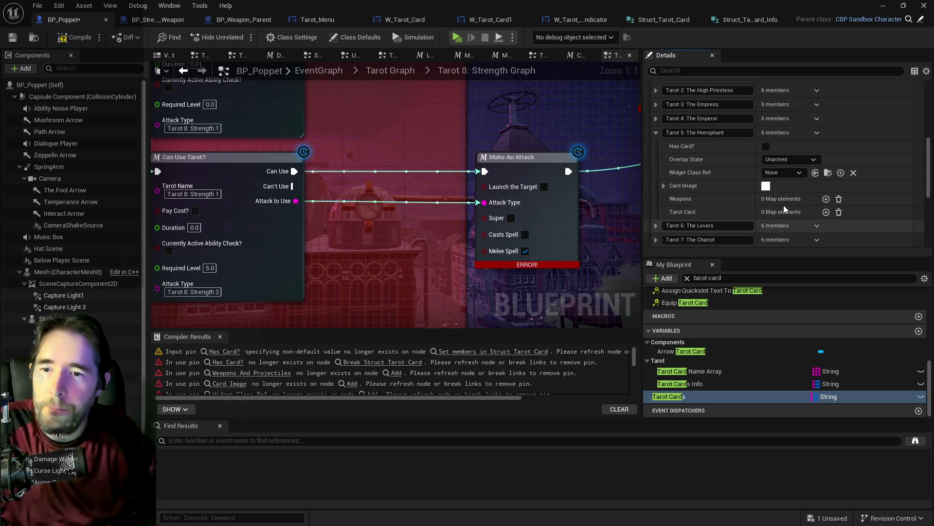
click(826, 213)
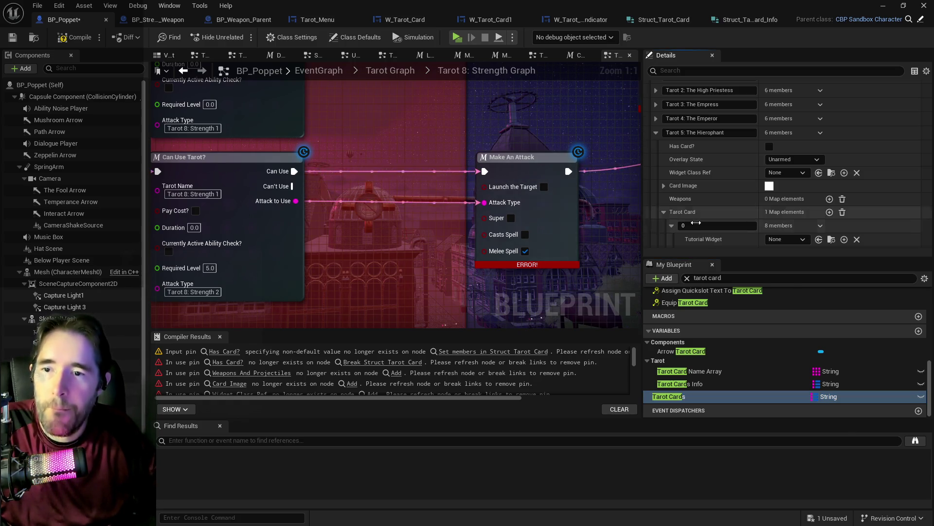
right_click(849, 225)
click(868, 288)
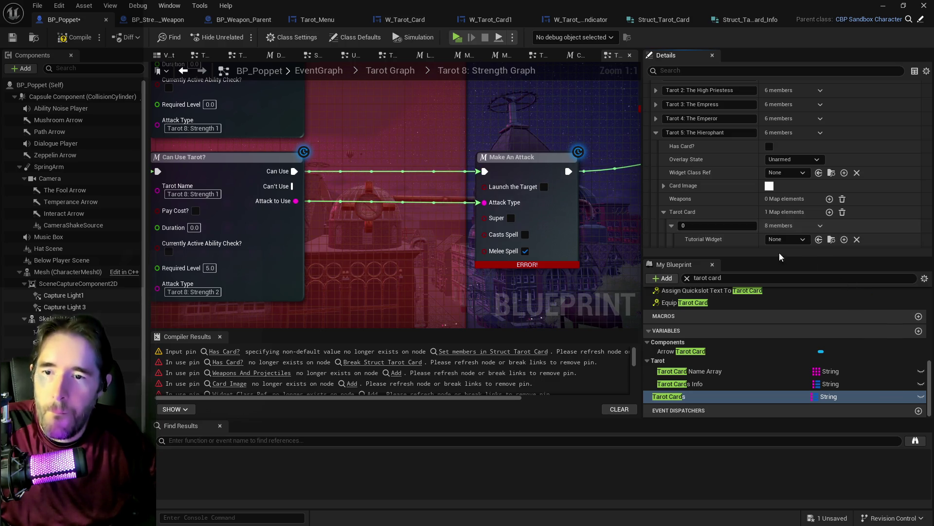
scroll(704, 226, down, 1)
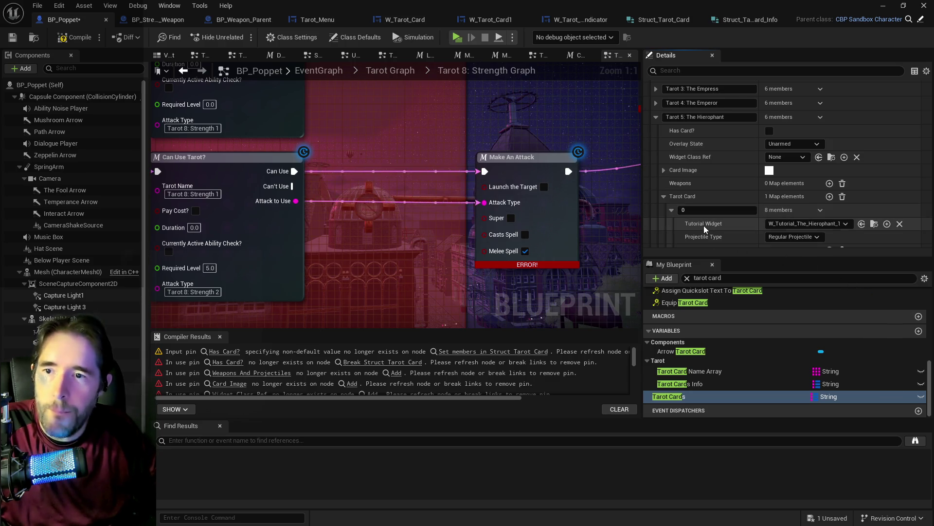
scroll(704, 226, down, 2)
scroll(704, 226, up, 3)
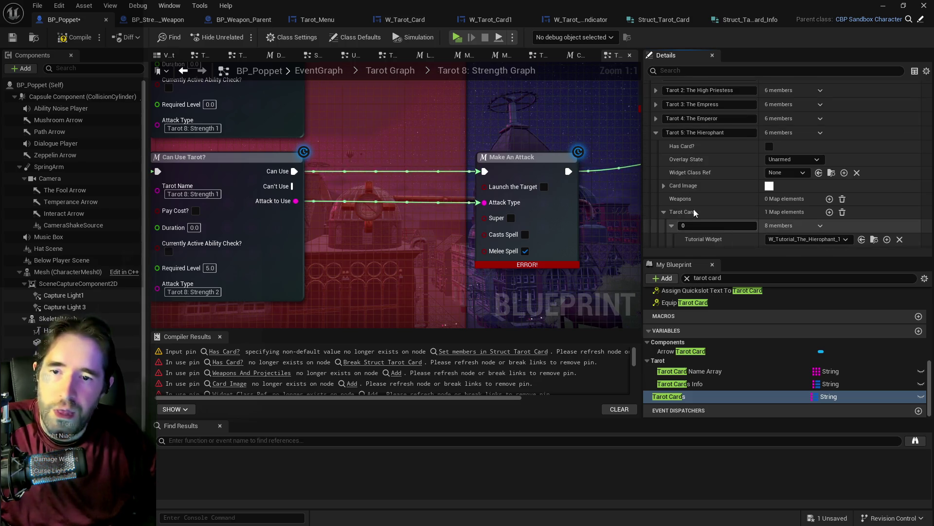
click(656, 132)
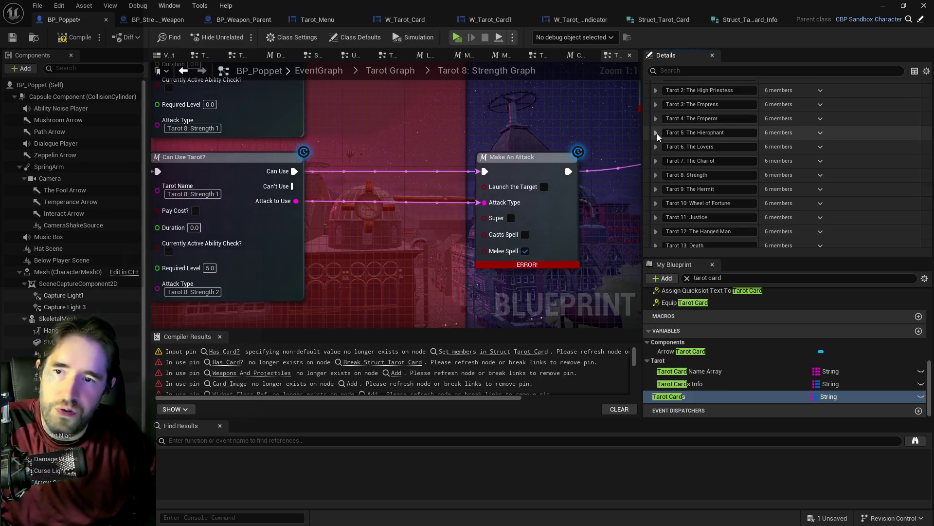
Step: Delete Tarot 5: The Hierophant 1 from Tarot Cards Info, leaving 59 entries starting at The Lovers 1
click(711, 385)
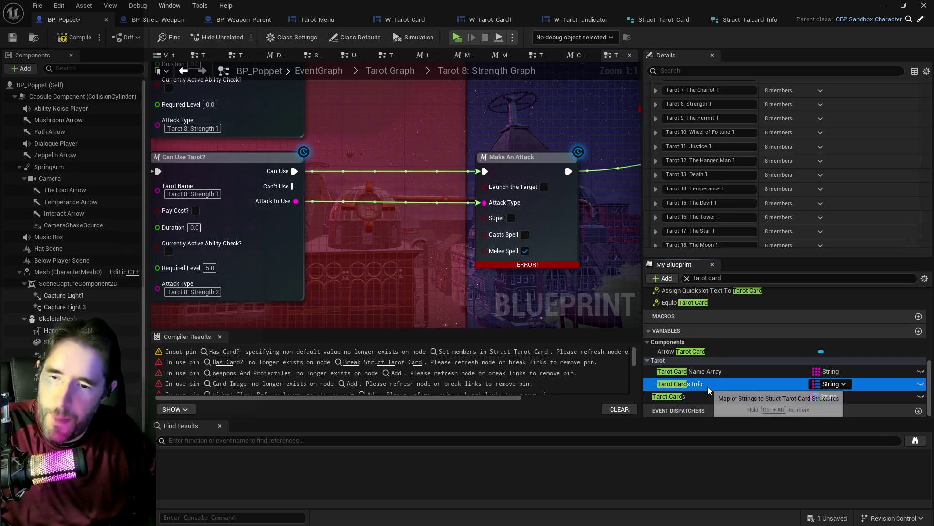
scroll(746, 219, up, 3)
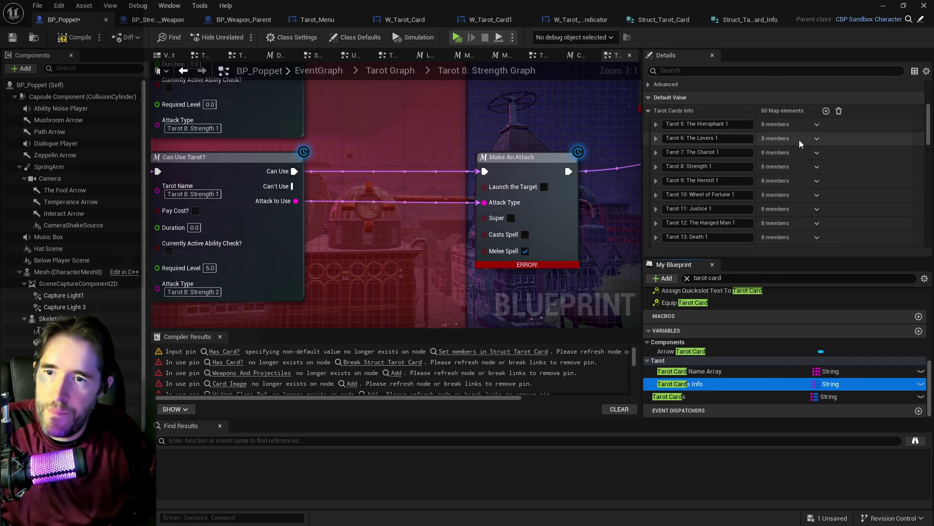
click(817, 125)
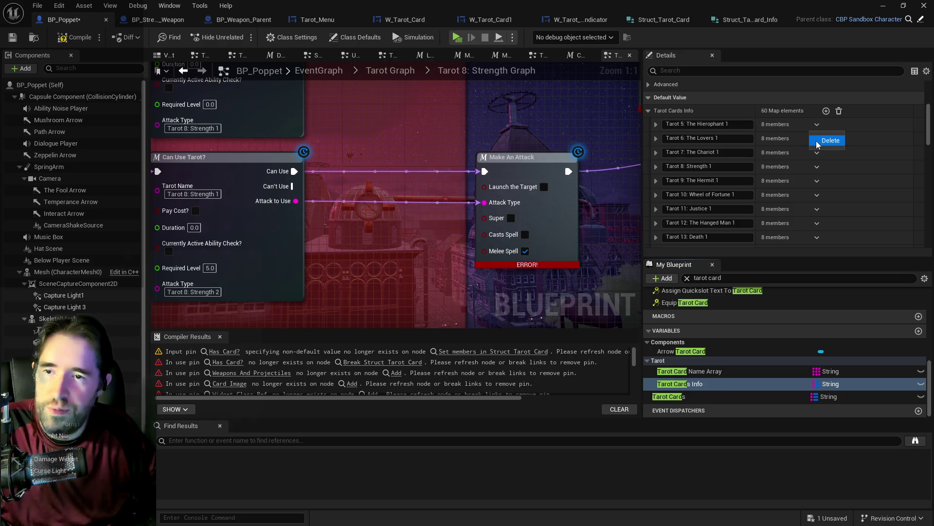
click(818, 142)
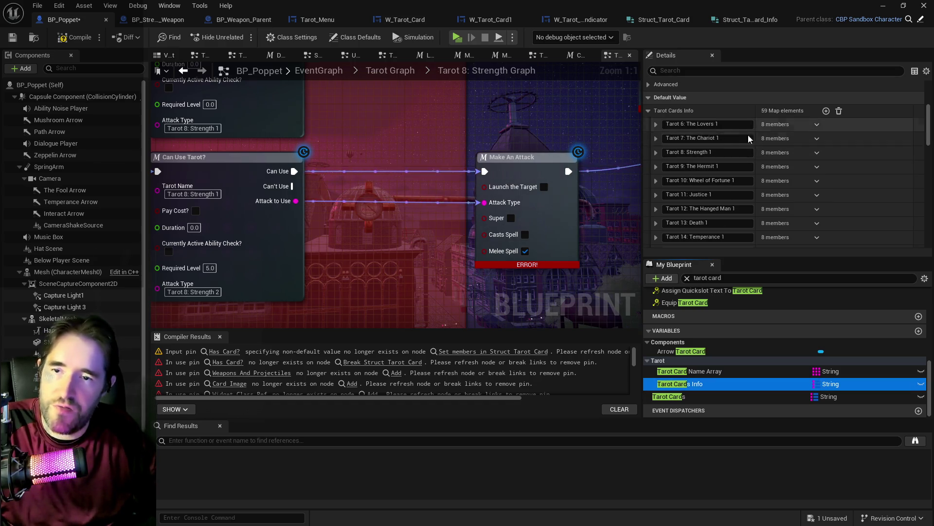
click(656, 125)
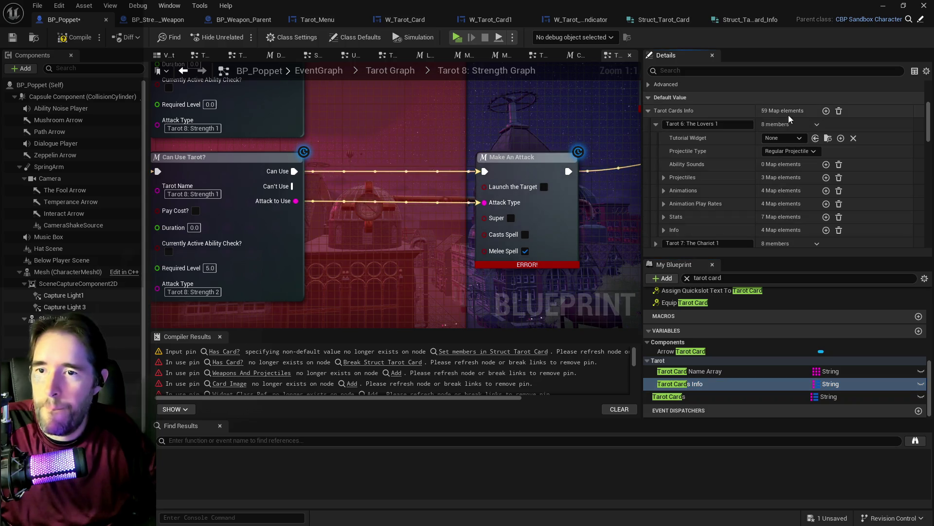
right_click(841, 128)
key(Escape)
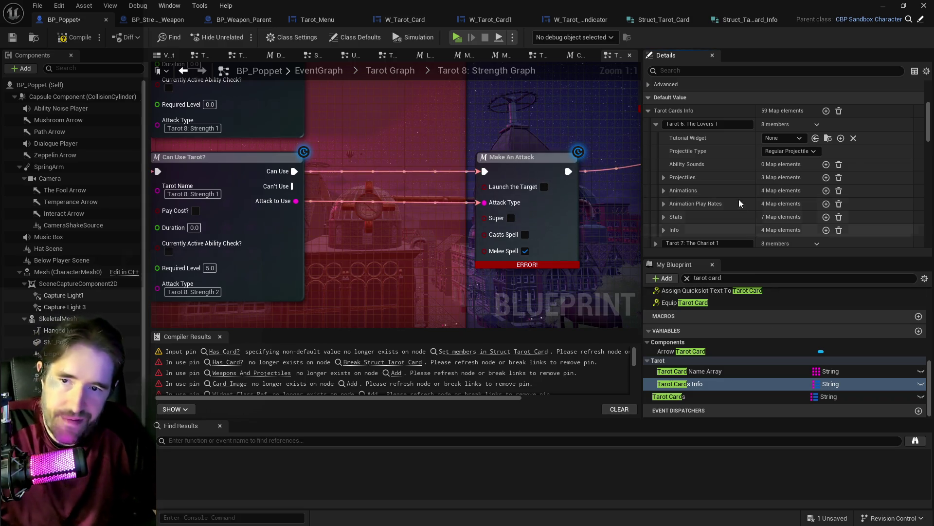
Step: Add an element to The Lovers' Tarot Card map and paste the copied Lovers 1 data into it
click(679, 395)
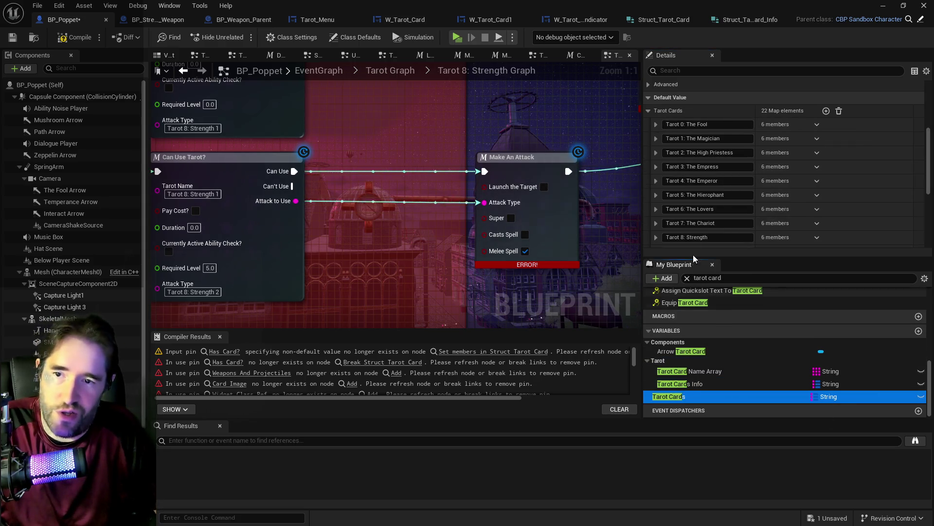
click(657, 210)
scroll(665, 214, down, 3)
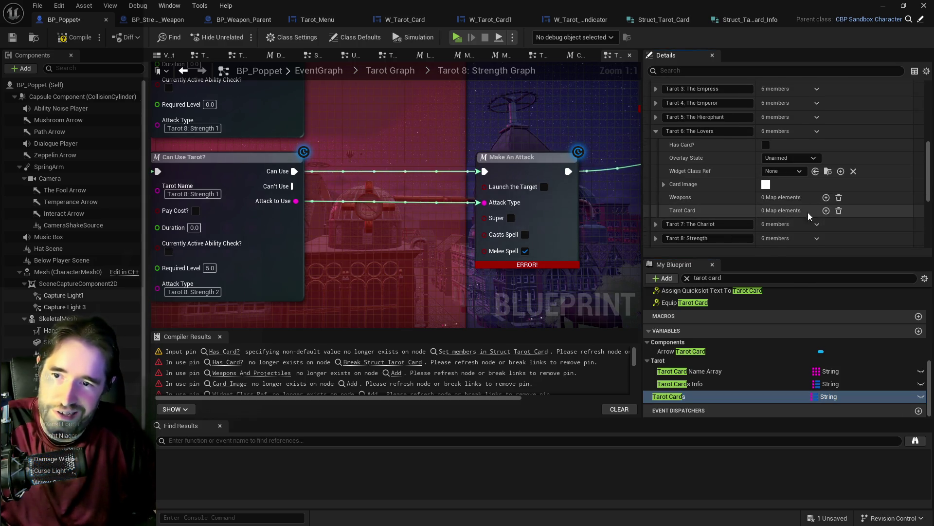
click(826, 211)
scroll(852, 224, down, 1)
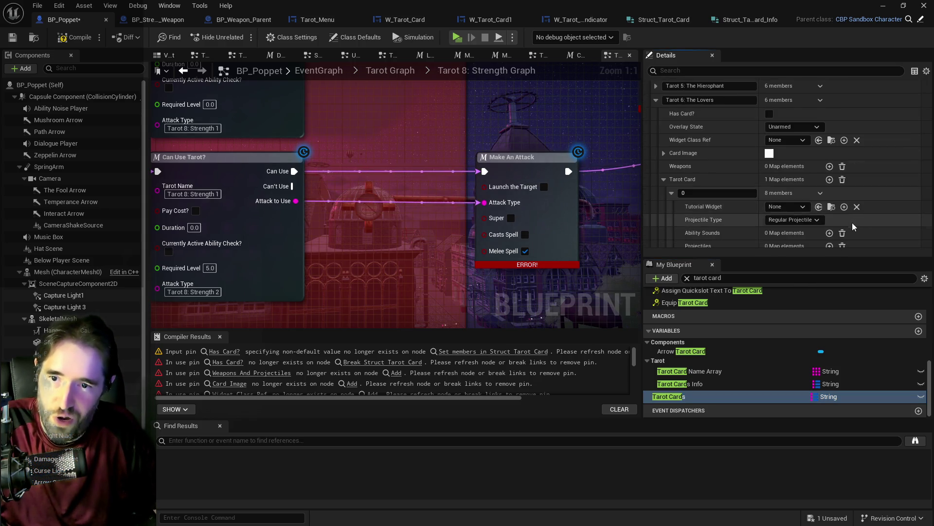
right_click(875, 199)
click(870, 259)
text(1)
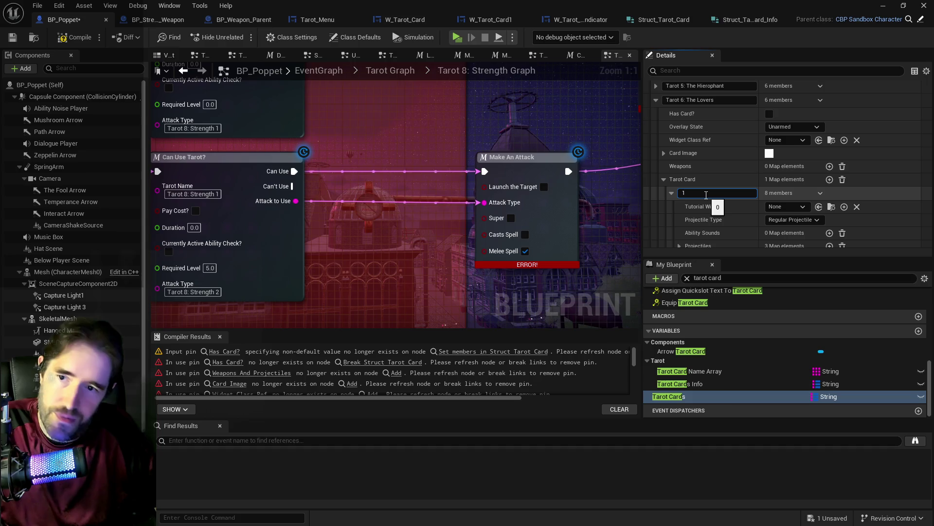
key(Return)
click(656, 100)
Step: Recheck the key of The Hierophant's Tarot Card element, then return to Tarot Cards Info
click(656, 86)
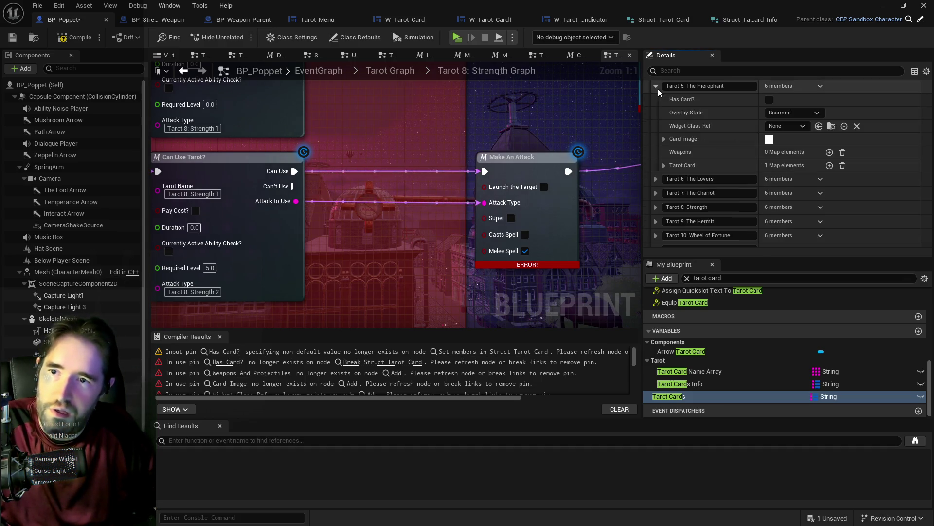
click(665, 165)
click(664, 166)
click(689, 180)
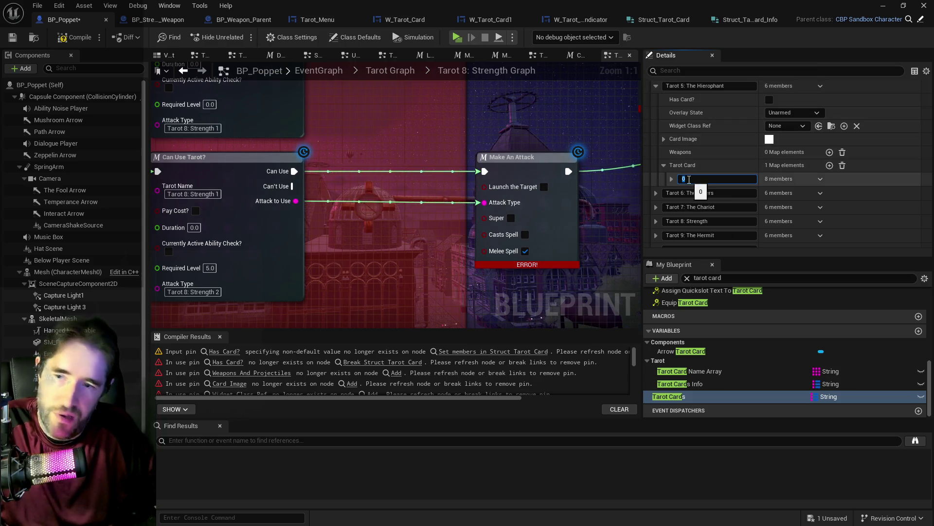
click(655, 85)
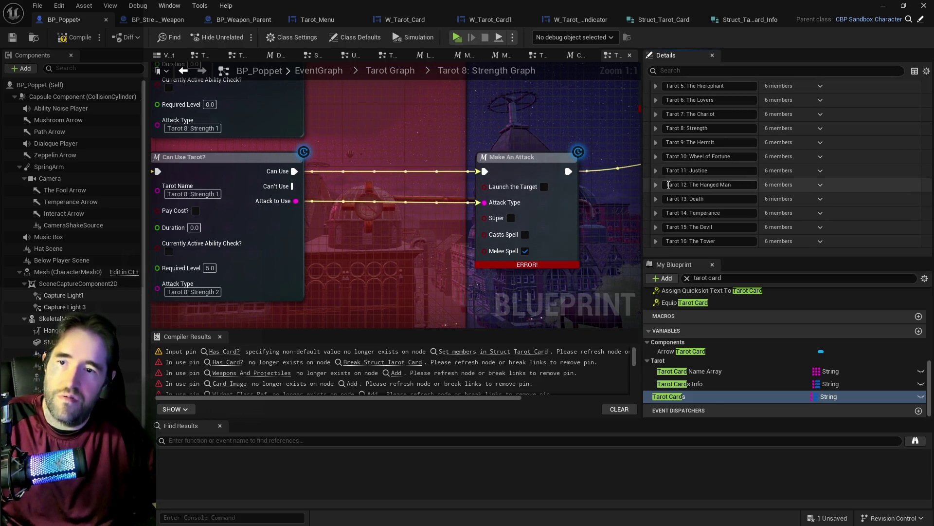
click(690, 384)
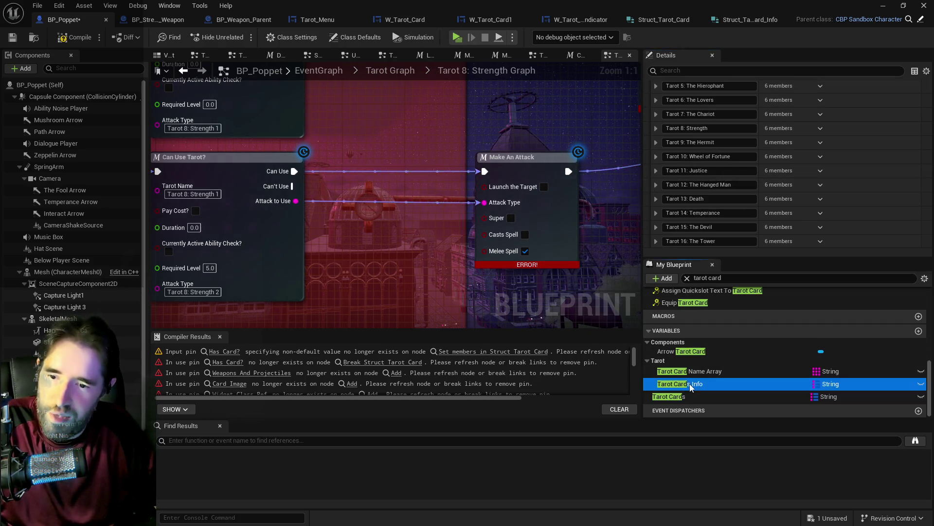
Step: Delete Tarot 6: The Lovers 1 from Tarot Cards Info and copy Tarot 7: The Chariot 1
scroll(701, 126, up, 3)
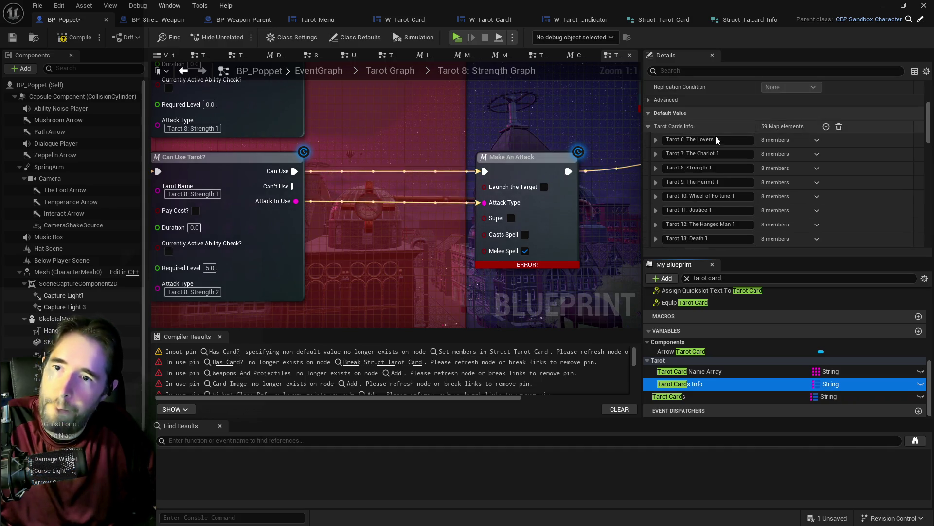
click(817, 168)
click(820, 158)
click(656, 139)
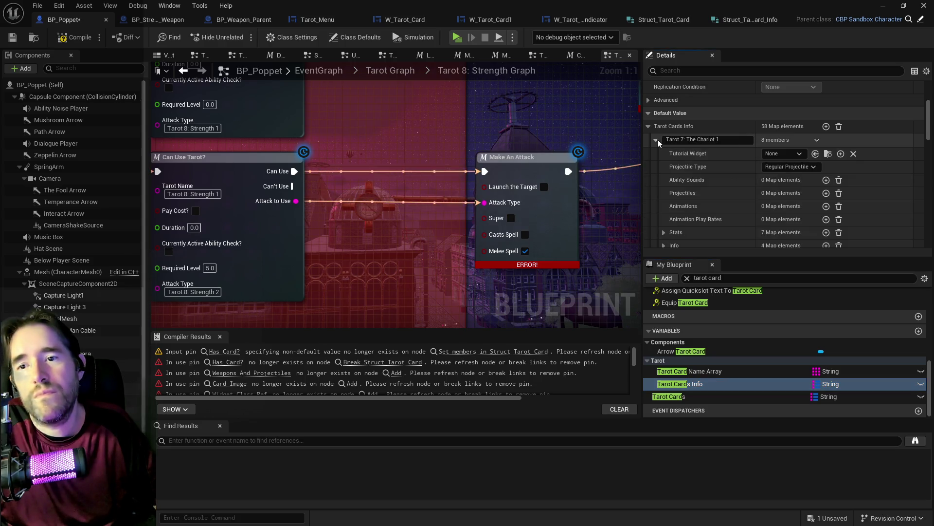
right_click(896, 146)
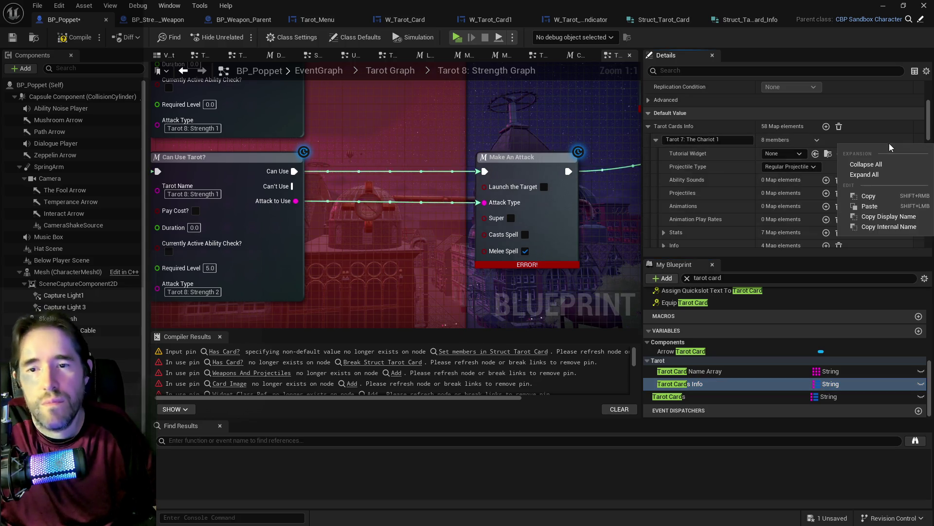
click(889, 195)
Step: Inspect the Stats and Info members of the Tarot 7: The Chariot 1 entry
click(665, 232)
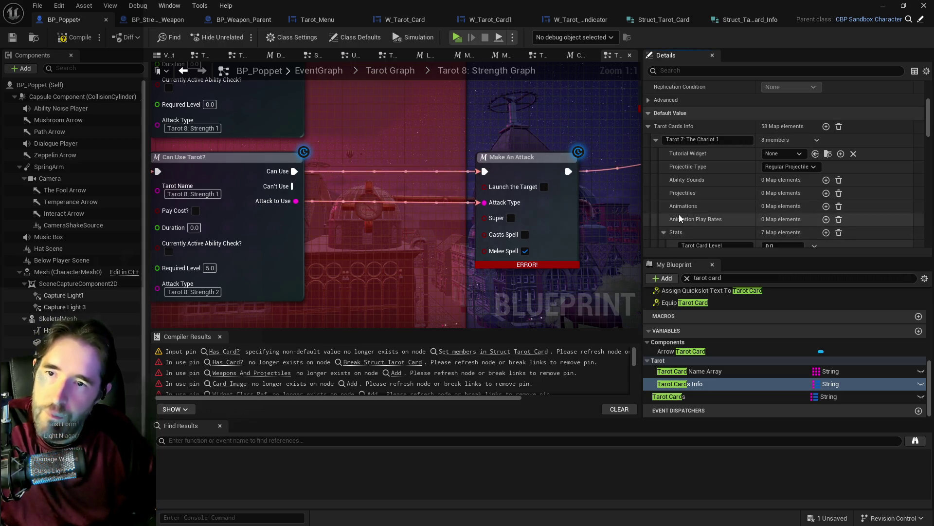
scroll(670, 184, down, 3)
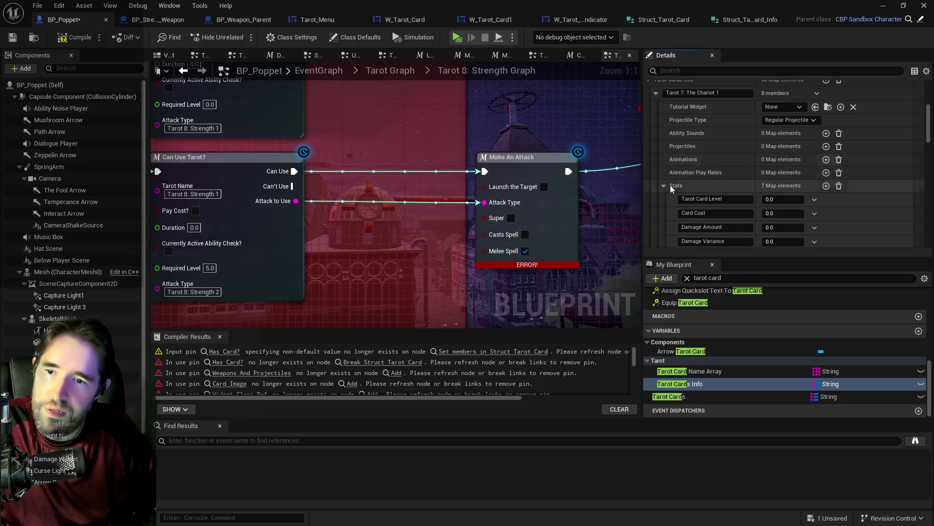
click(665, 219)
scroll(667, 220, down, 3)
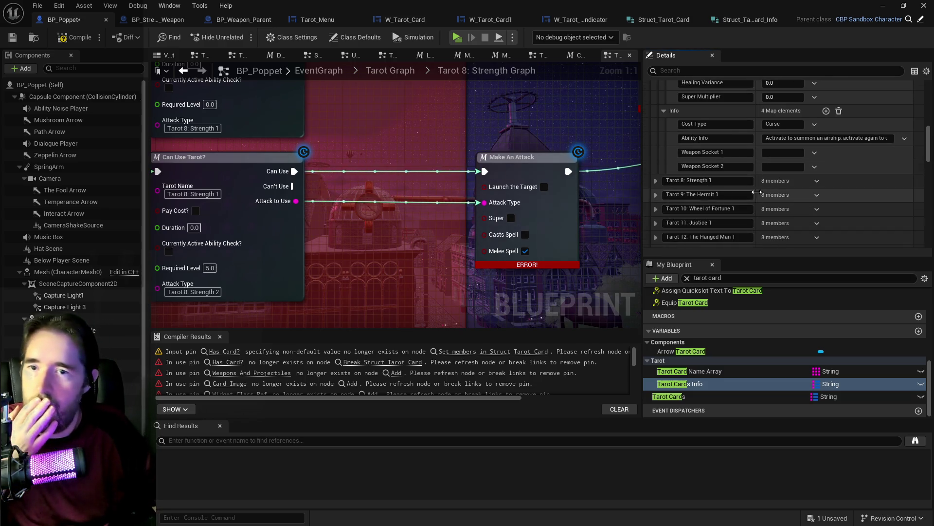
scroll(744, 218, up, 3)
scroll(683, 159, up, 5)
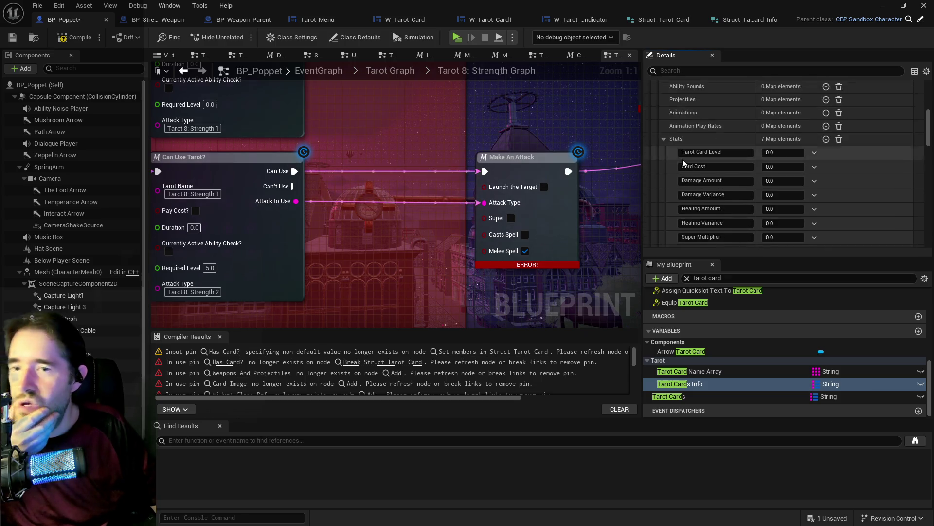
click(657, 110)
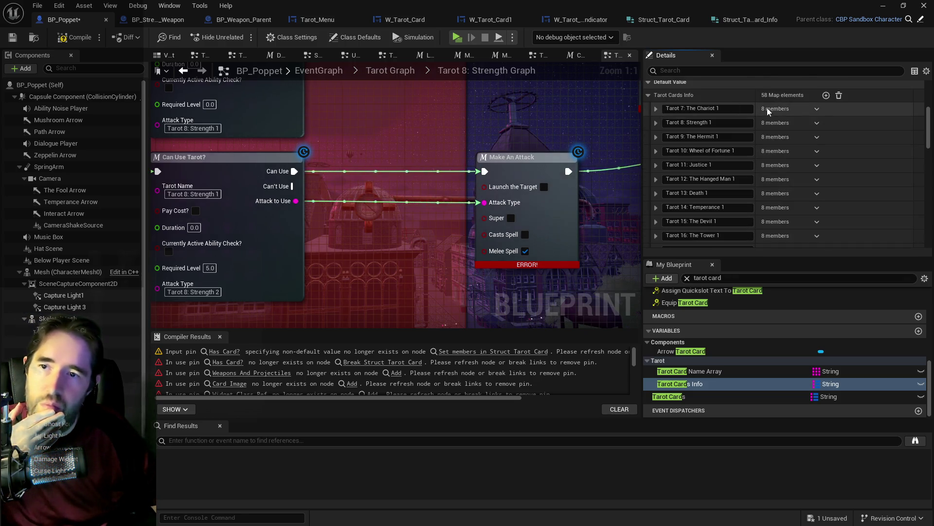
click(817, 109)
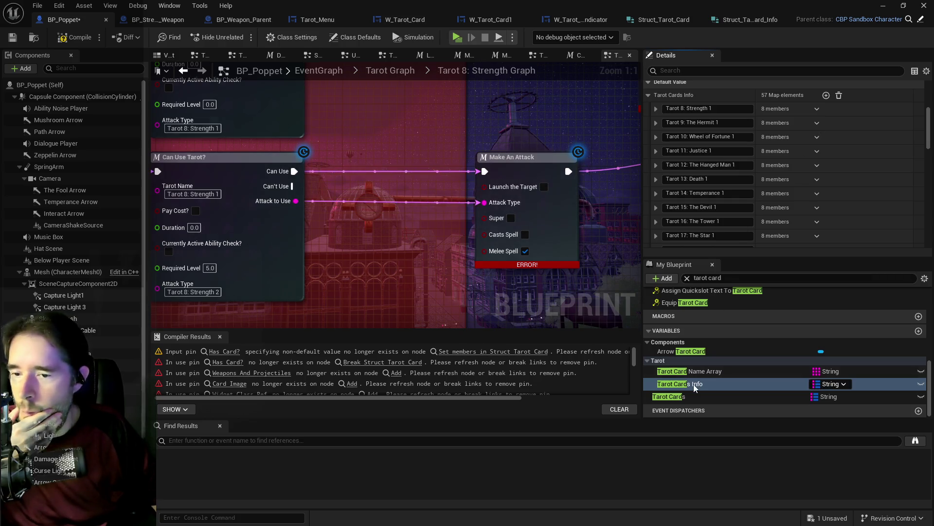
Step: Paste the Chariot 1 data into The Chariot's Tarot Card element and key it 1
click(681, 396)
scroll(687, 138, down, 3)
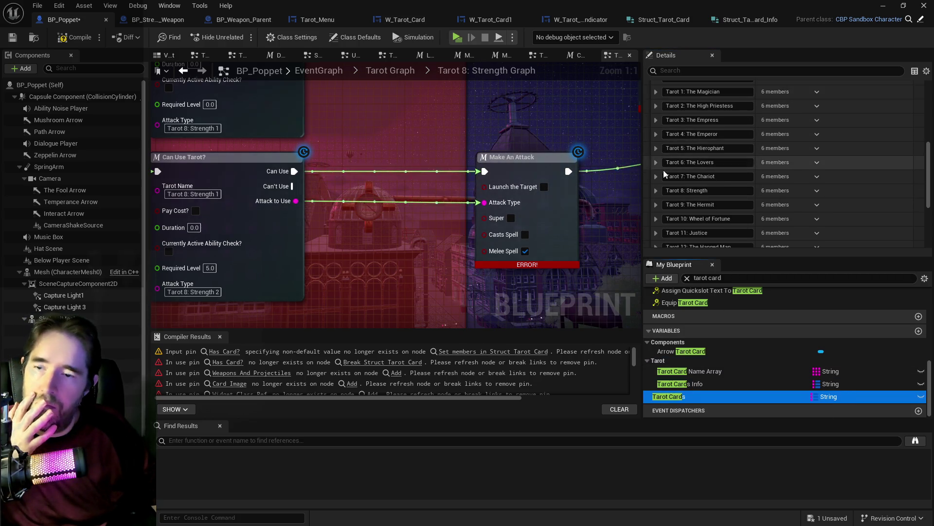
click(657, 160)
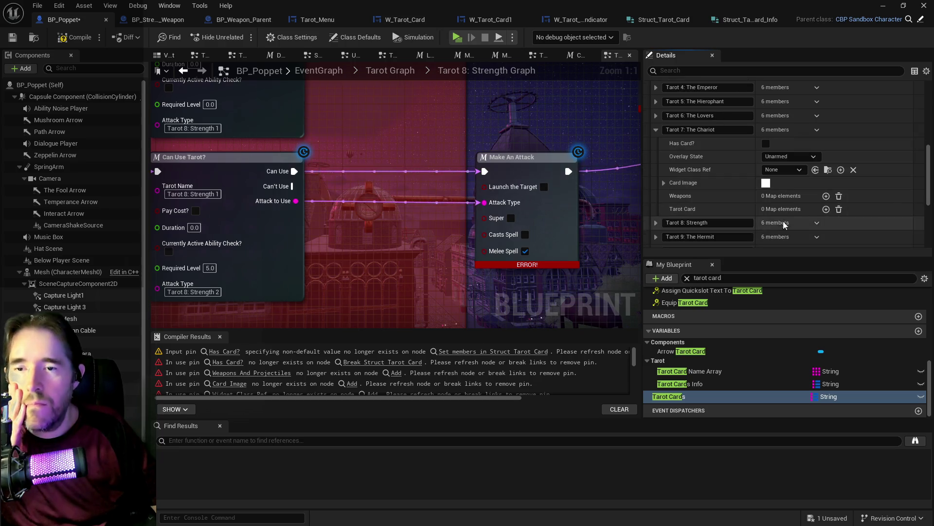
scroll(808, 224, down, 2)
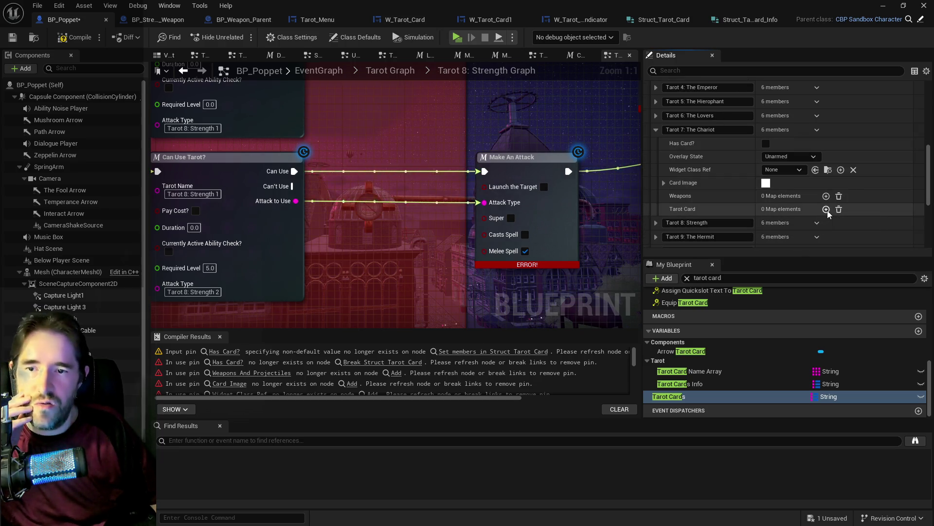
right_click(856, 223)
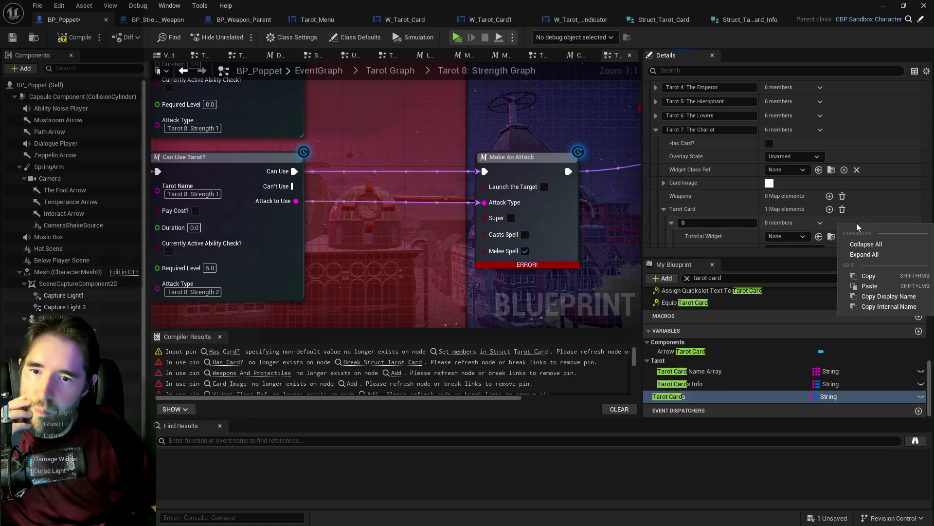
click(872, 286)
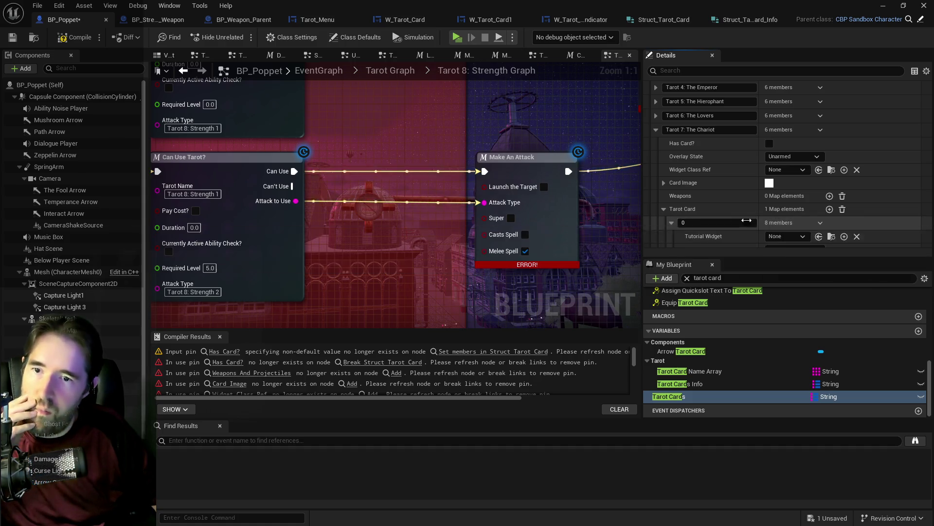
scroll(740, 205, down, 3)
text(1)
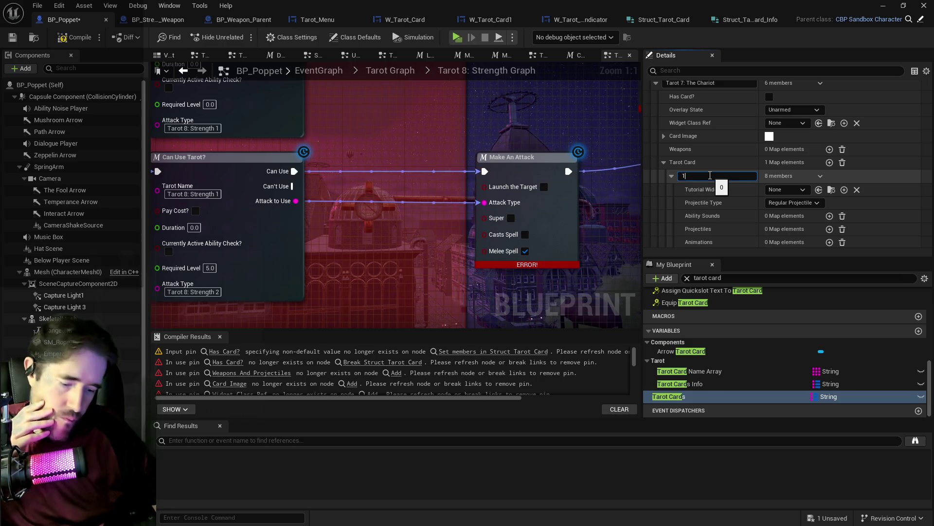
key(Return)
scroll(702, 192, down, 4)
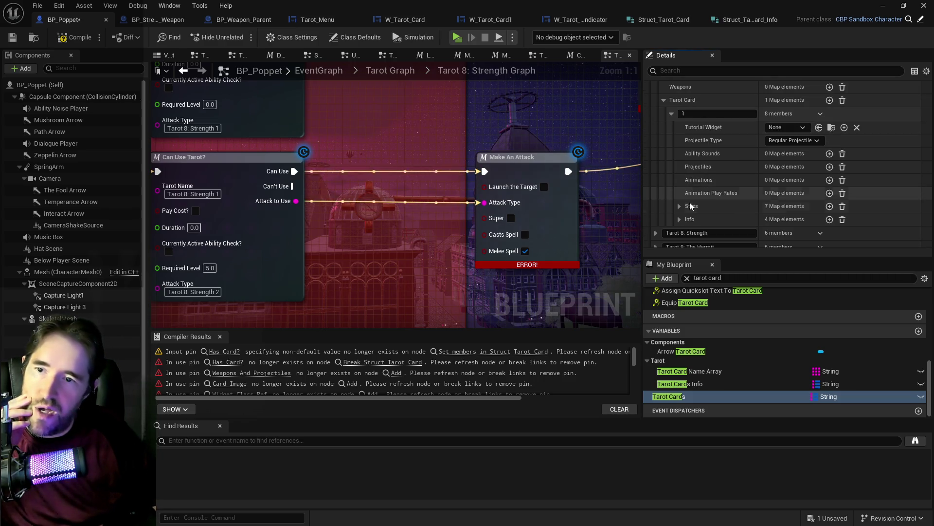
scroll(672, 166, up, 5)
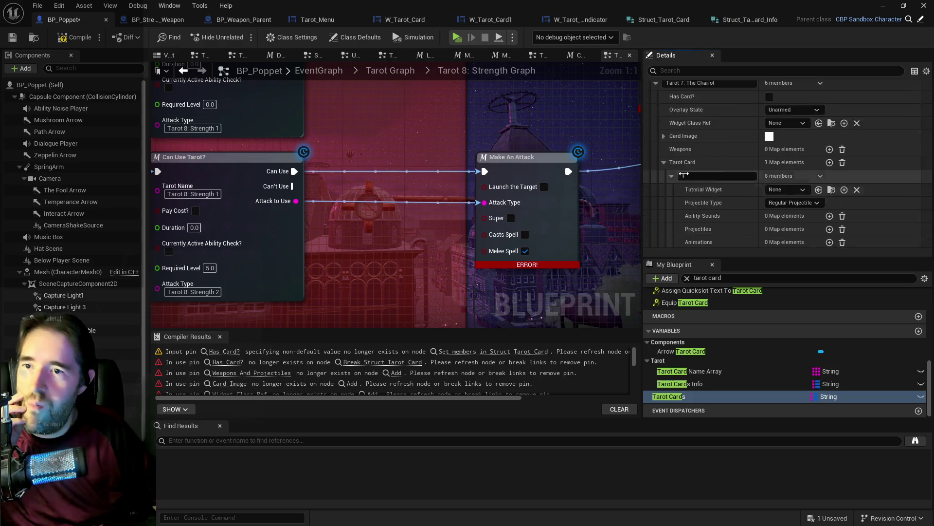
click(656, 100)
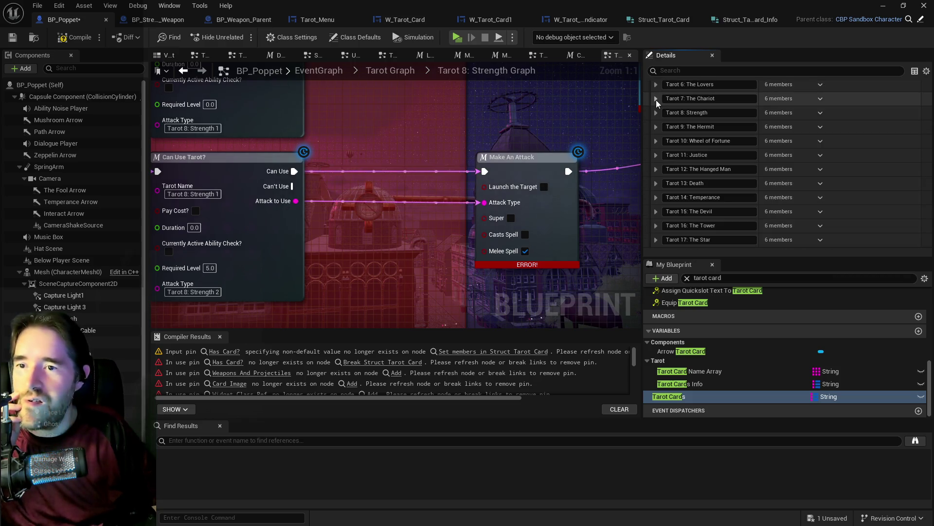
click(702, 385)
scroll(691, 122, up, 2)
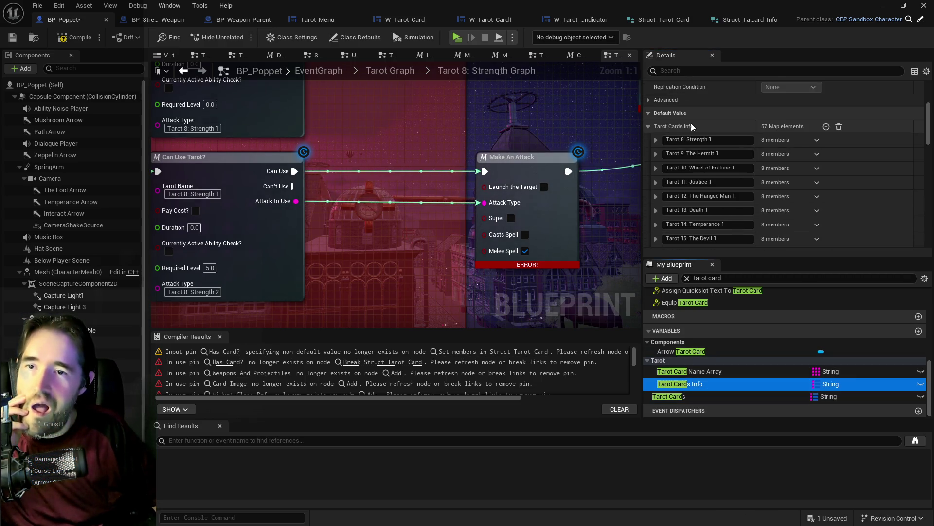
Step: Copy the Tarot 8: Strength 1 data from Tarot Cards Info, then delete that entry
click(656, 139)
right_click(856, 142)
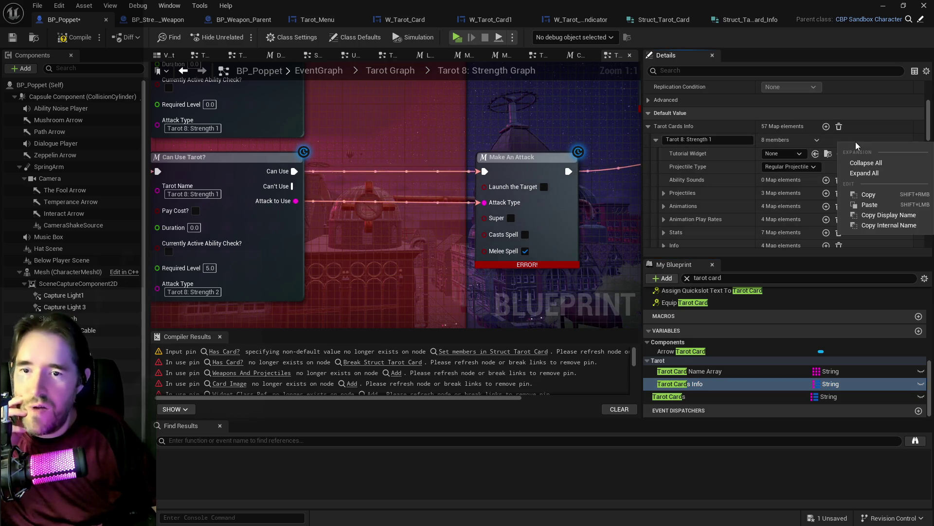
click(866, 193)
click(817, 141)
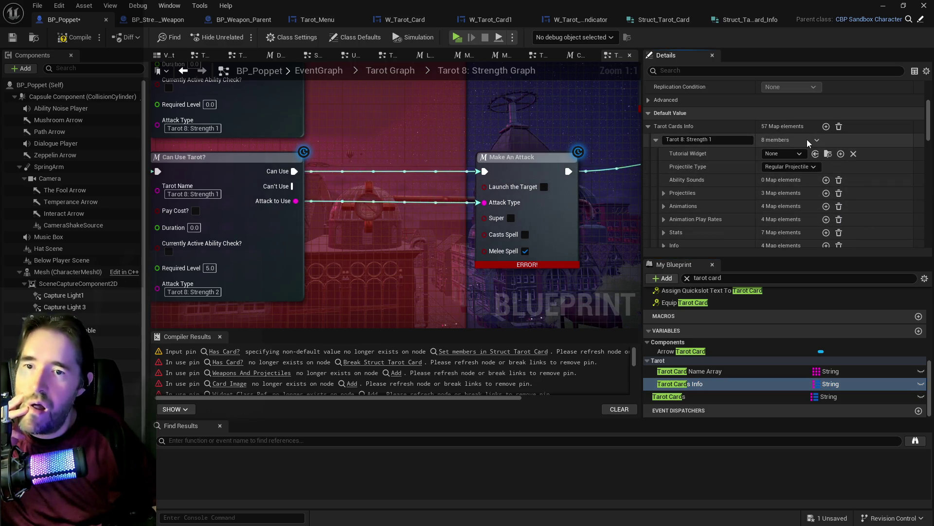
click(823, 156)
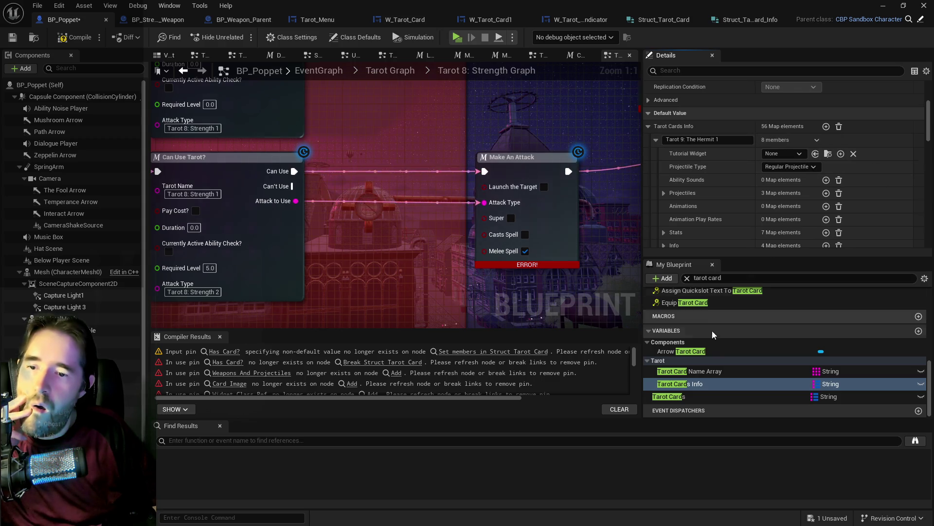
Step: Add an element to Strength's Tarot Card map, paste the copied data and set key 1
click(688, 395)
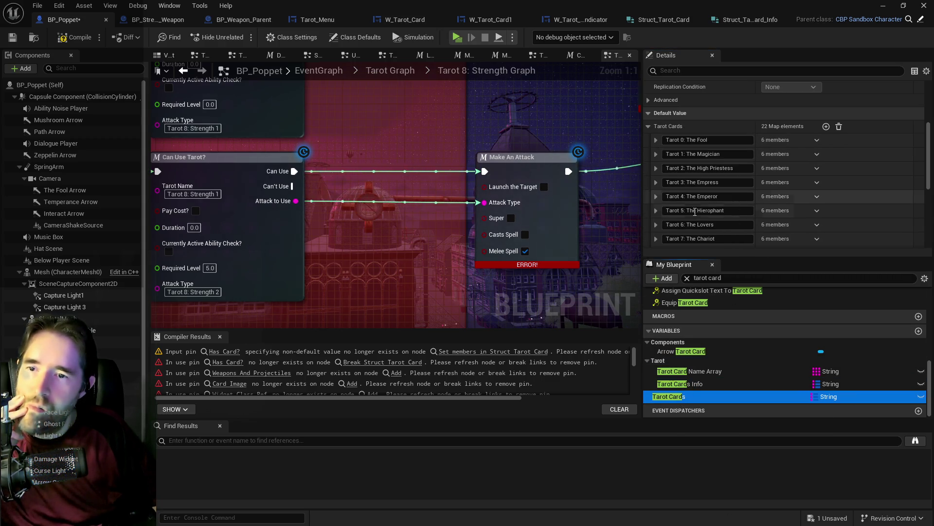
scroll(690, 216, down, 1)
click(656, 190)
scroll(710, 198, down, 3)
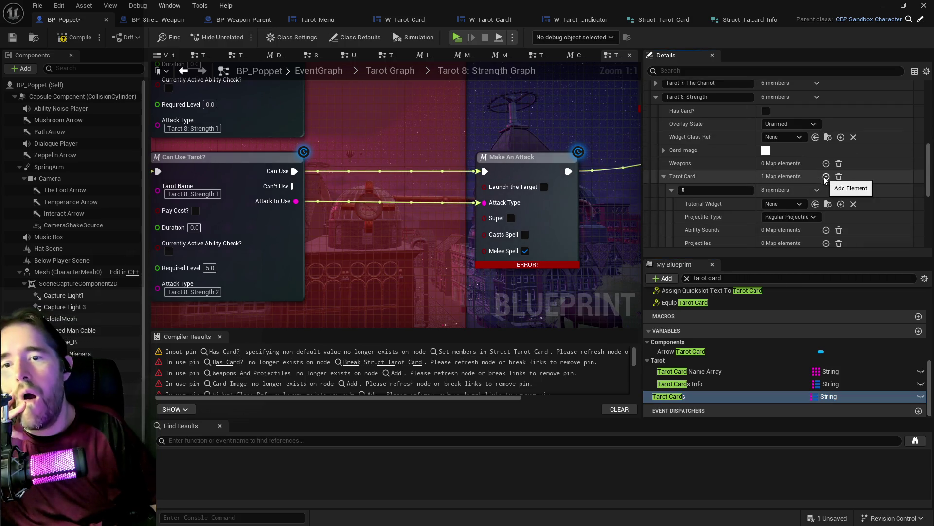
click(826, 176)
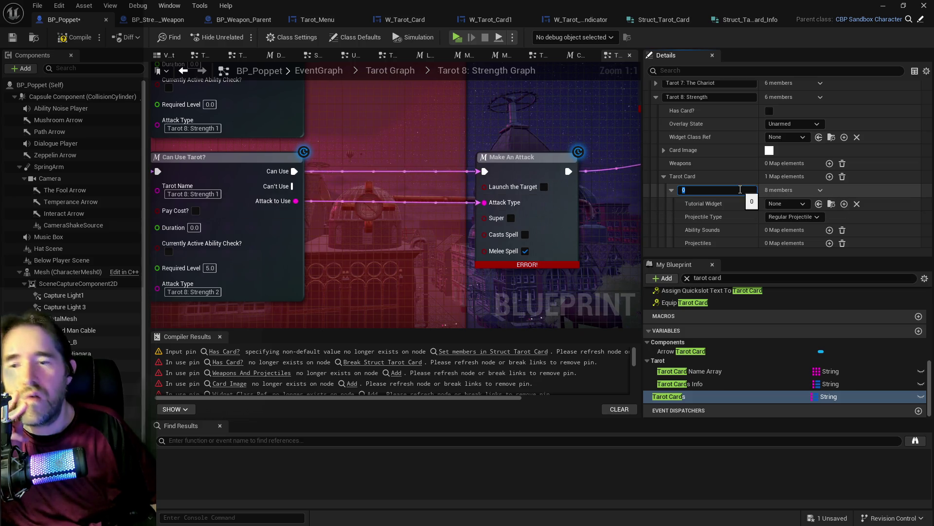
right_click(842, 200)
click(859, 256)
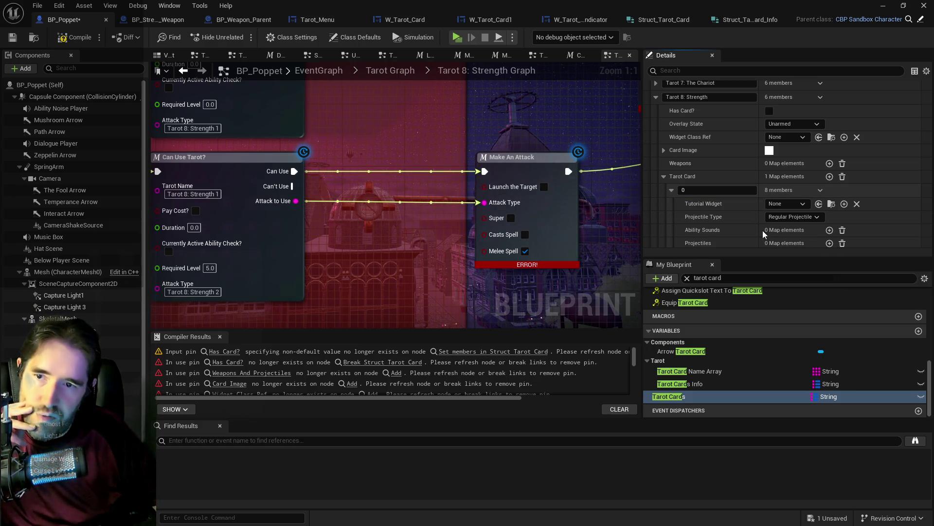
scroll(747, 220, down, 3)
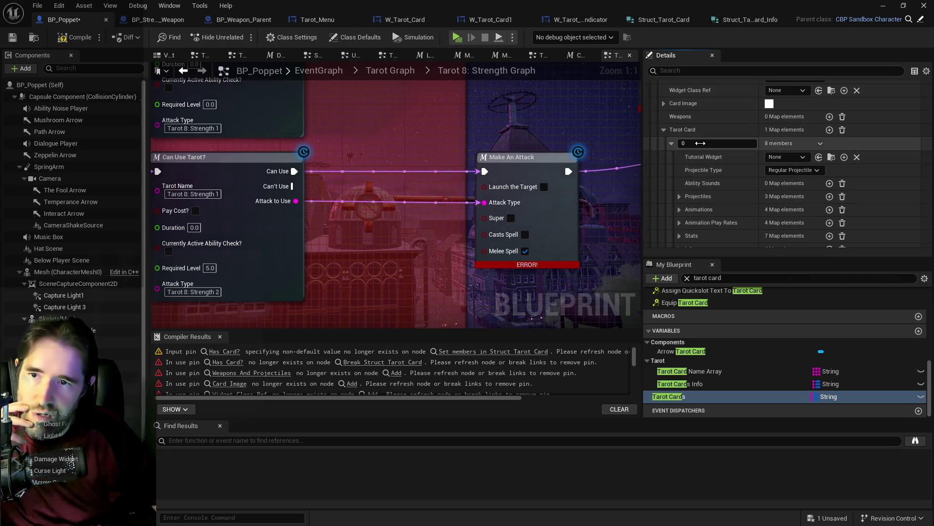
text(1)
key(Return)
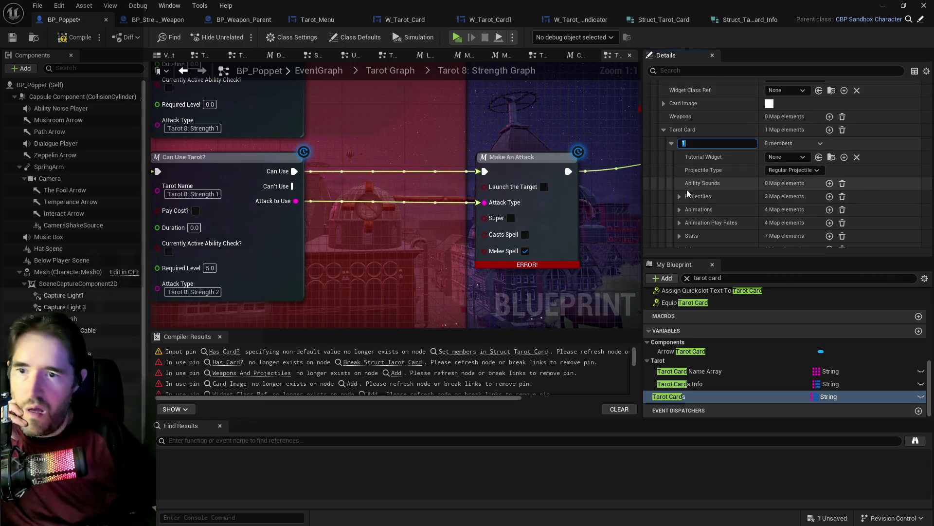
Step: Check the pasted entry's Info details, then compile and save the blueprint
scroll(704, 214, down, 1)
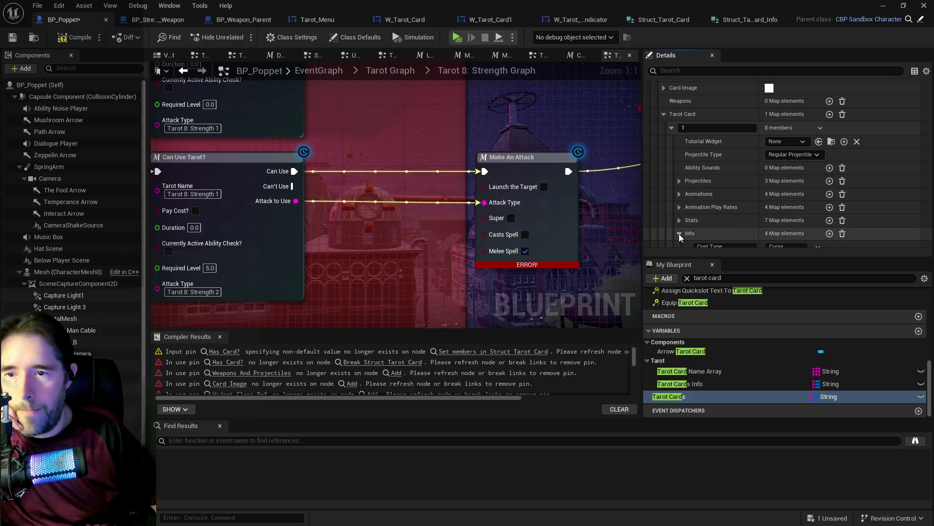
click(680, 233)
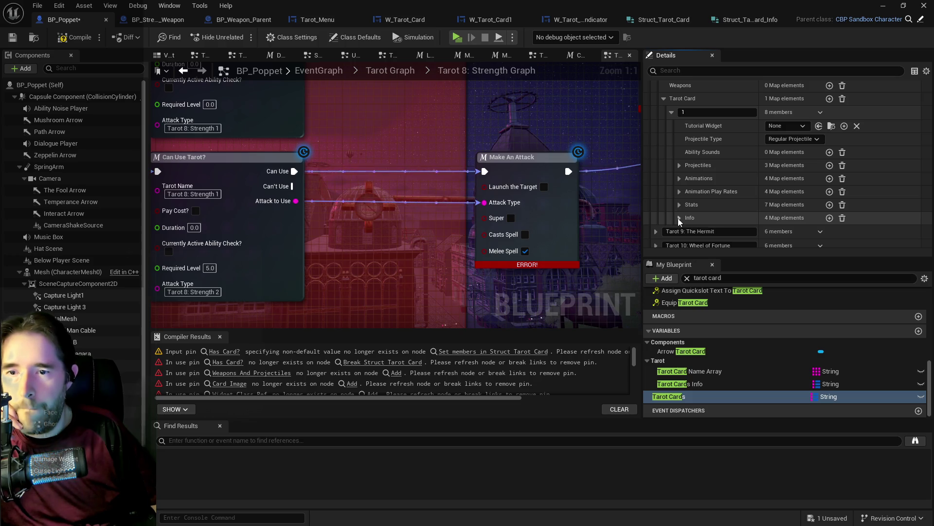
scroll(679, 218, up, 5)
scroll(661, 167, up, 2)
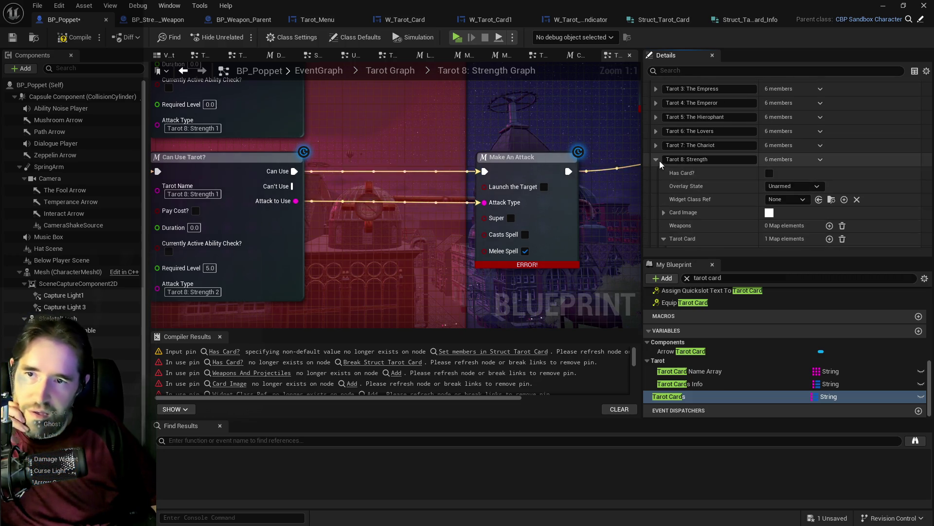
click(658, 160)
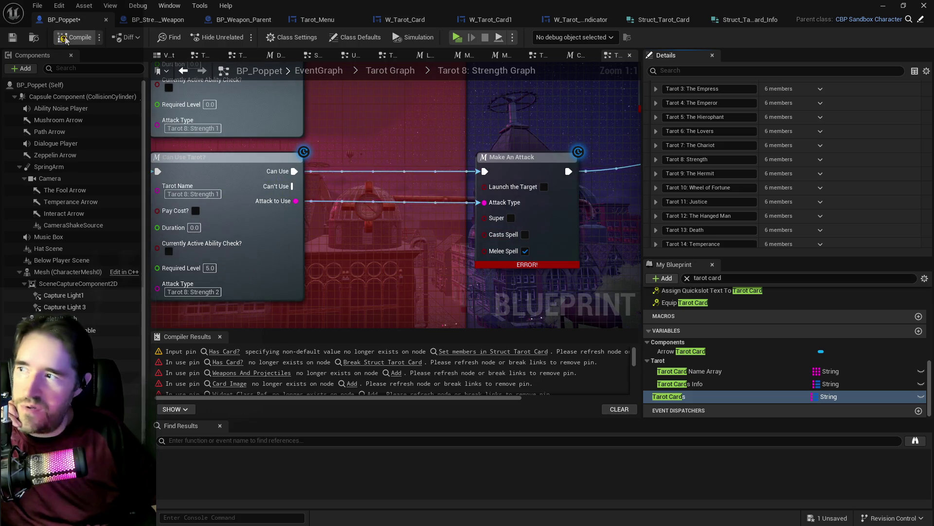
click(18, 38)
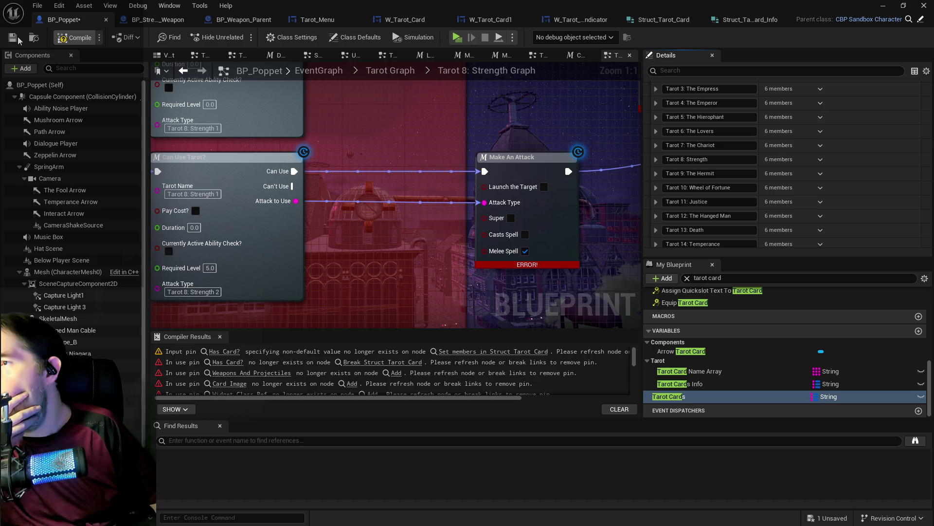
click(17, 38)
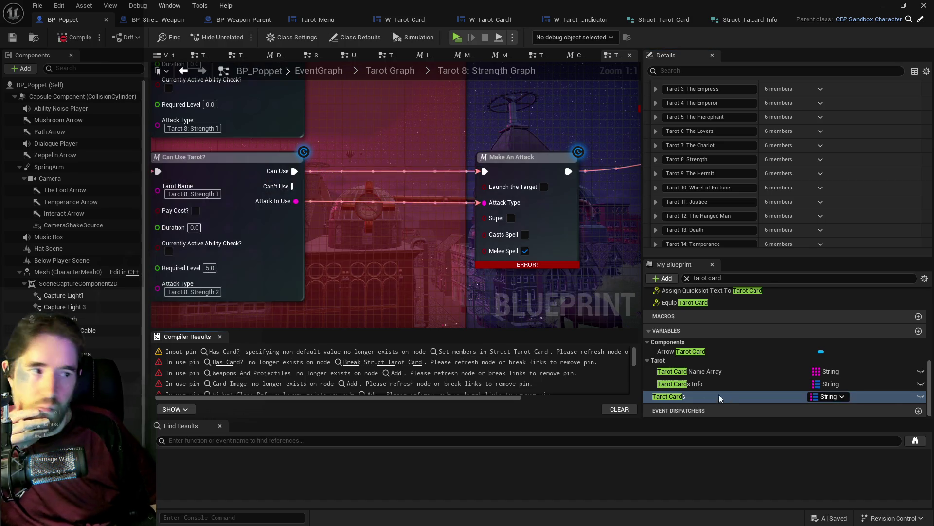
Step: Copy the Tarot 9: The Hermit 1 data from Tarot Cards Info
click(691, 384)
scroll(726, 209, down, 5)
click(657, 171)
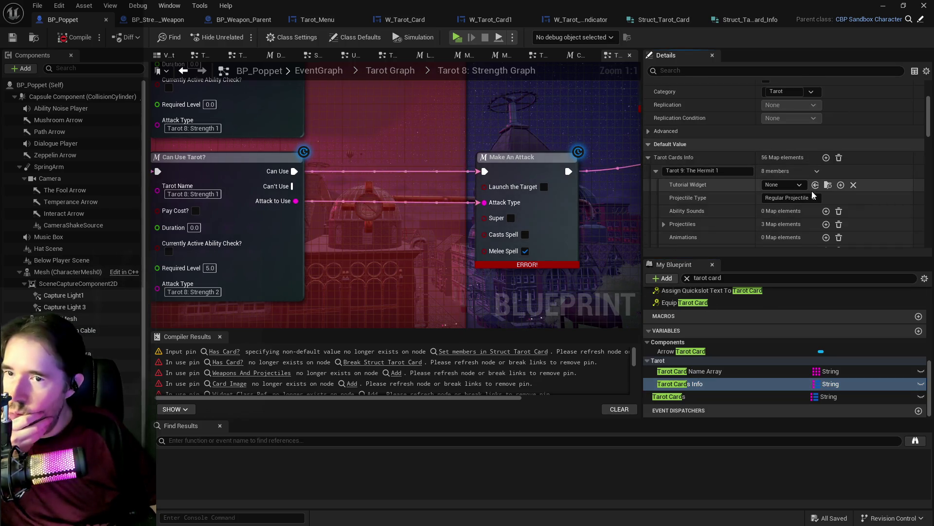
scroll(812, 191, down, 1)
right_click(837, 142)
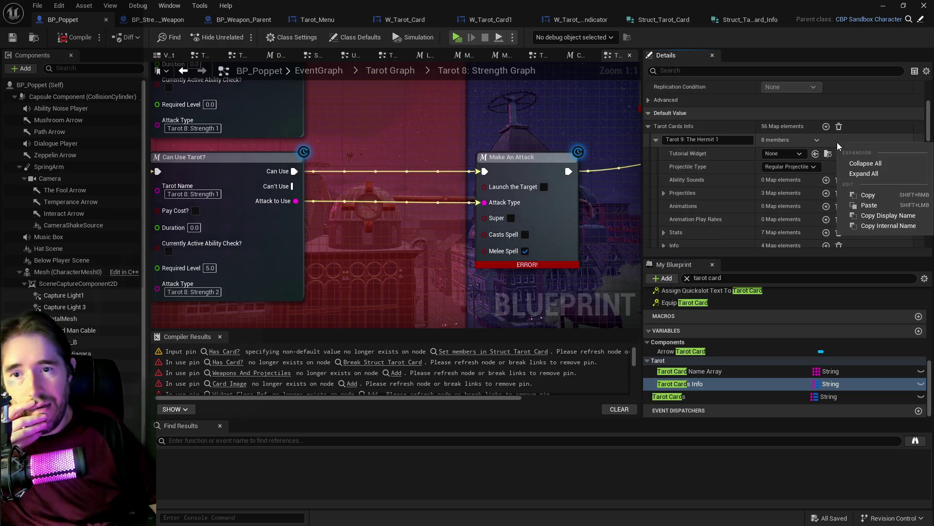
click(866, 195)
click(684, 398)
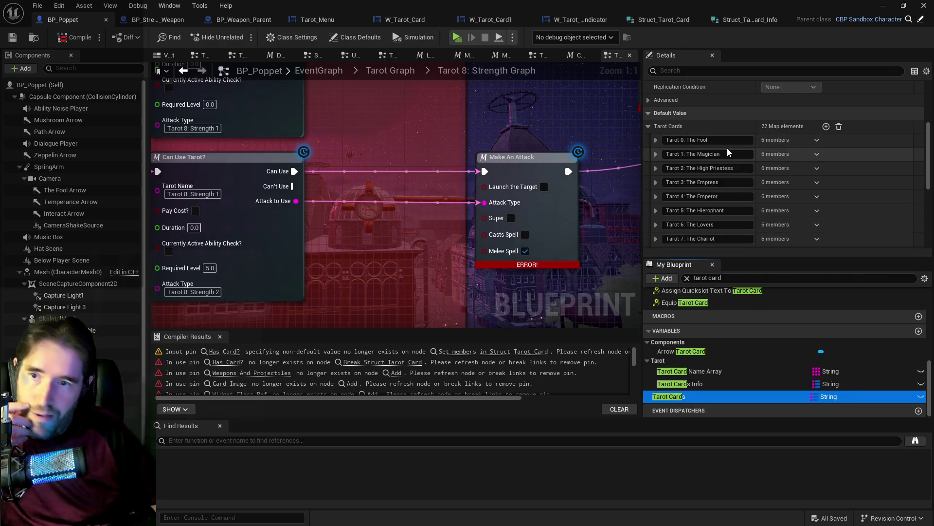
scroll(673, 219, down, 3)
Step: Add an element to The Hermit's Tarot Card map and paste the copied Hermit data into it
click(657, 219)
scroll(779, 218, down, 4)
click(826, 175)
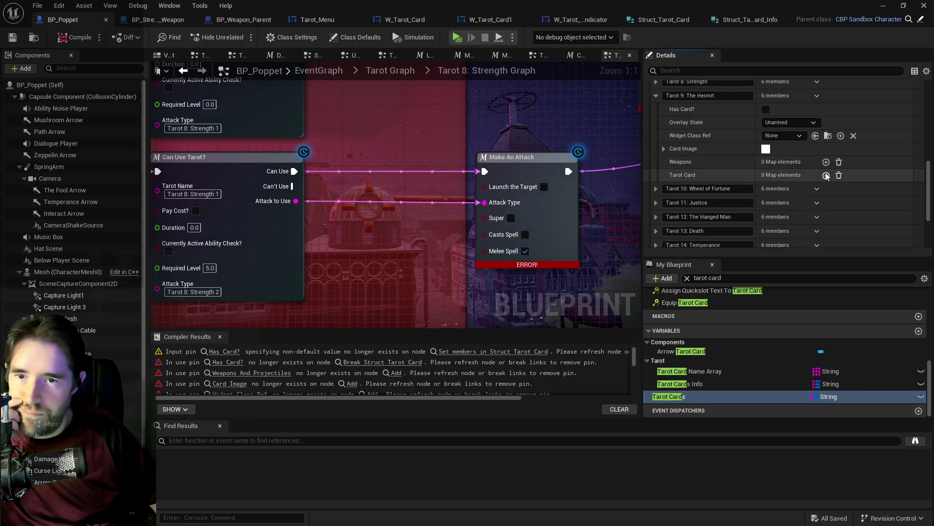
right_click(858, 195)
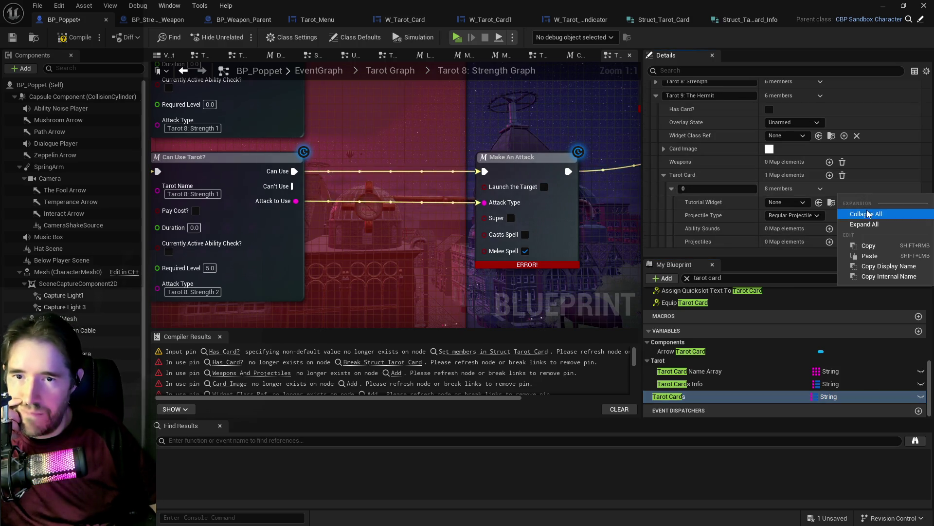
click(869, 258)
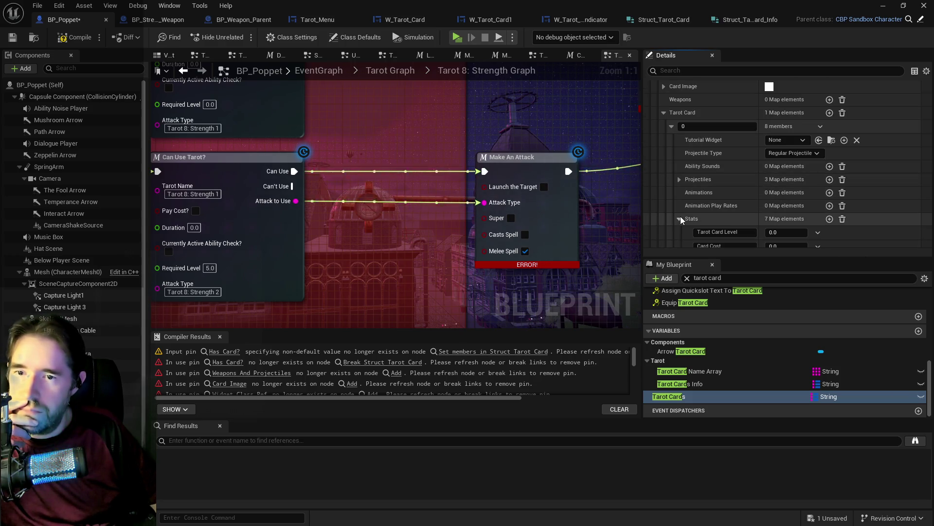
scroll(680, 216, down, 5)
scroll(680, 216, down, 2)
Step: Review the pasted card's Stats and Info groups, then bring up Tarot 9's options in Tarot Cards Info
click(679, 126)
click(680, 139)
click(679, 139)
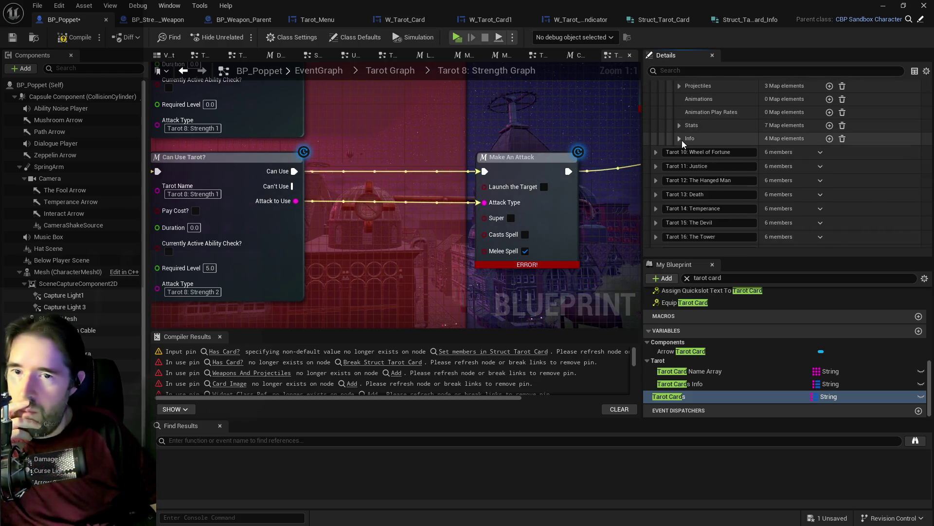
scroll(682, 140, up, 4)
scroll(680, 146, up, 2)
click(659, 110)
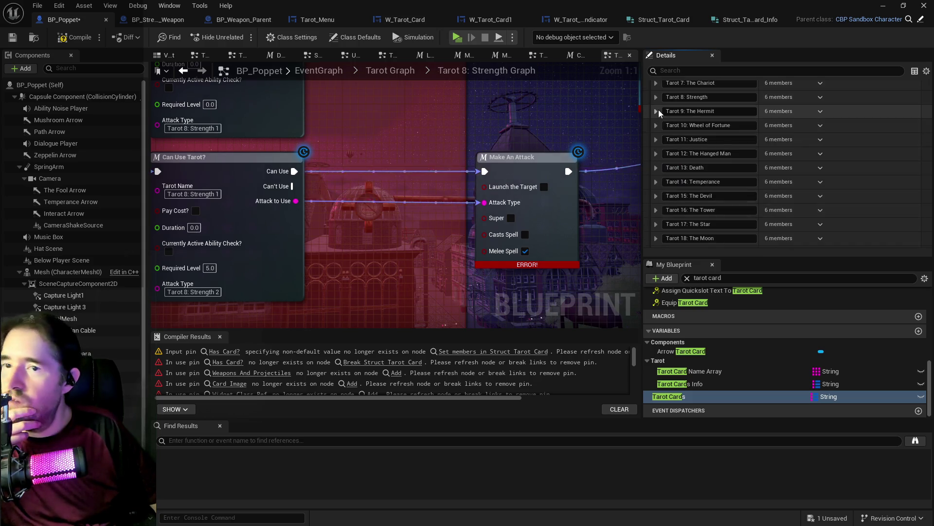
click(680, 384)
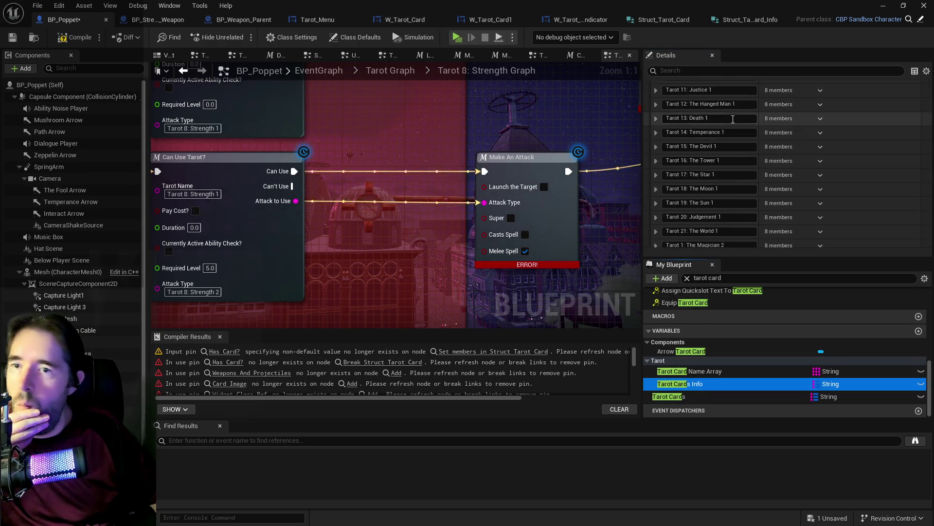
click(818, 140)
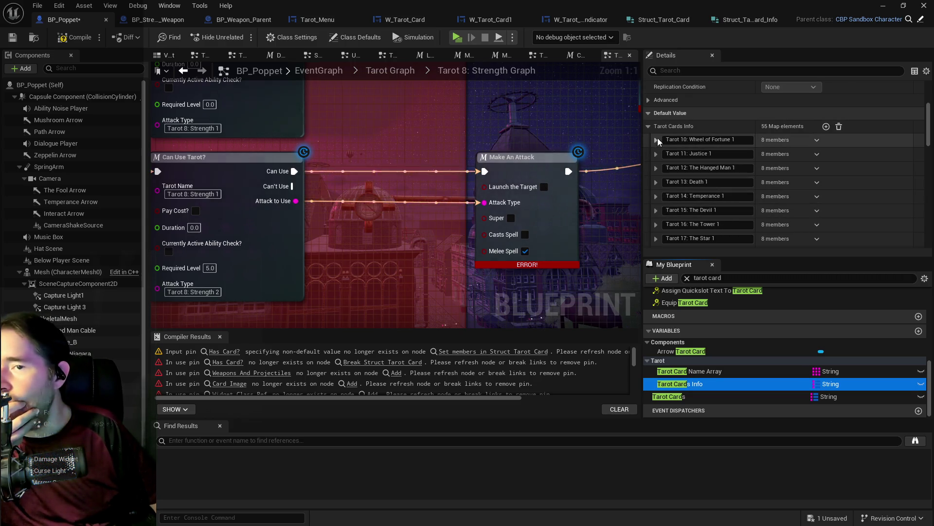
Step: Delete Tarot 9 from Tarot Cards Info and copy the Tarot 10: Wheel of Fortune 1 data
click(656, 139)
right_click(851, 145)
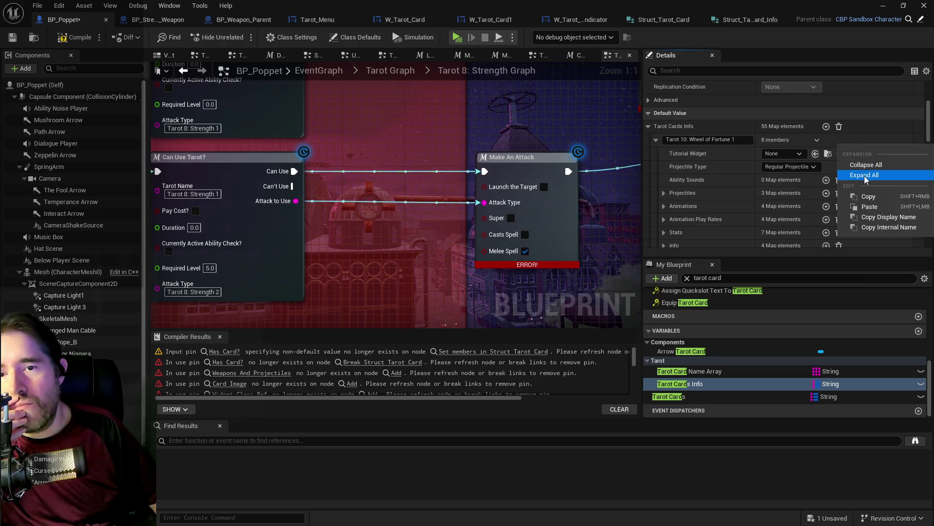
click(866, 198)
Step: Add an element to Tarot 10: Wheel of Fortune's Tarot Card map and paste the copied data
click(708, 397)
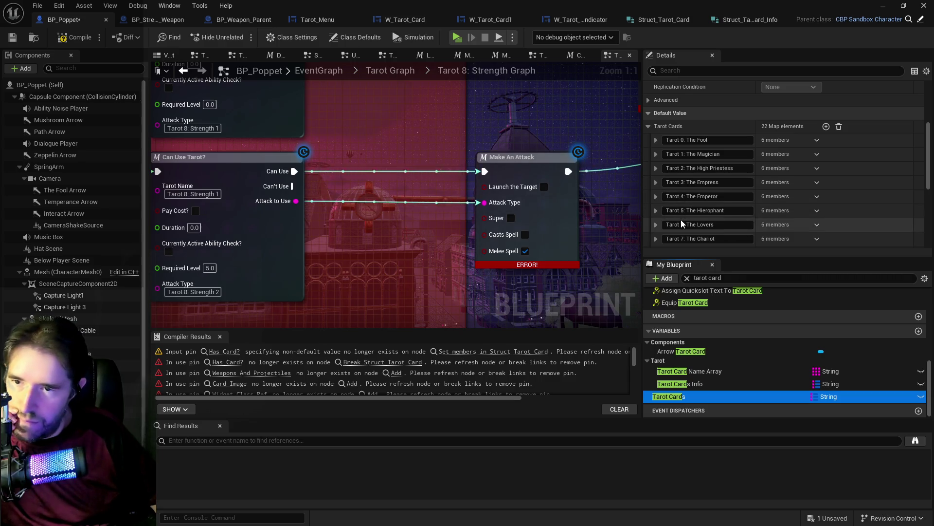
scroll(696, 245, down, 3)
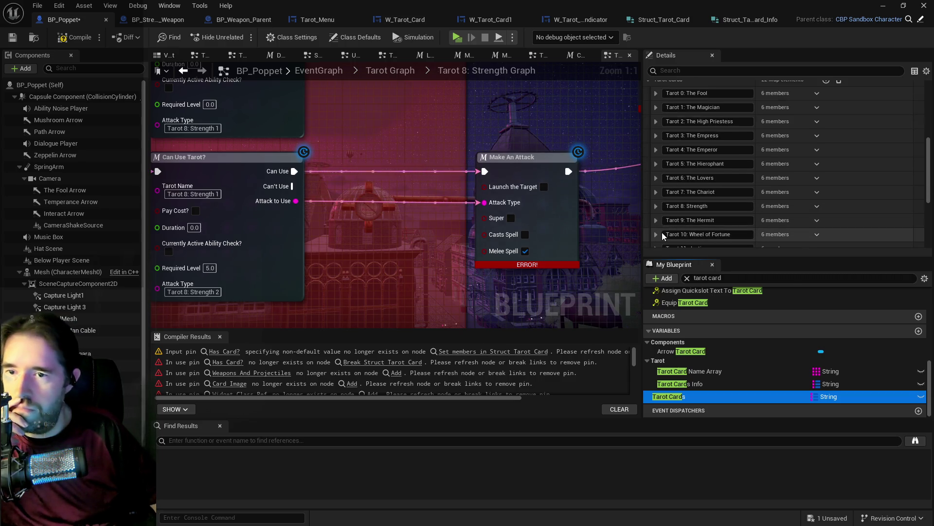
click(656, 234)
scroll(821, 180, down, 8)
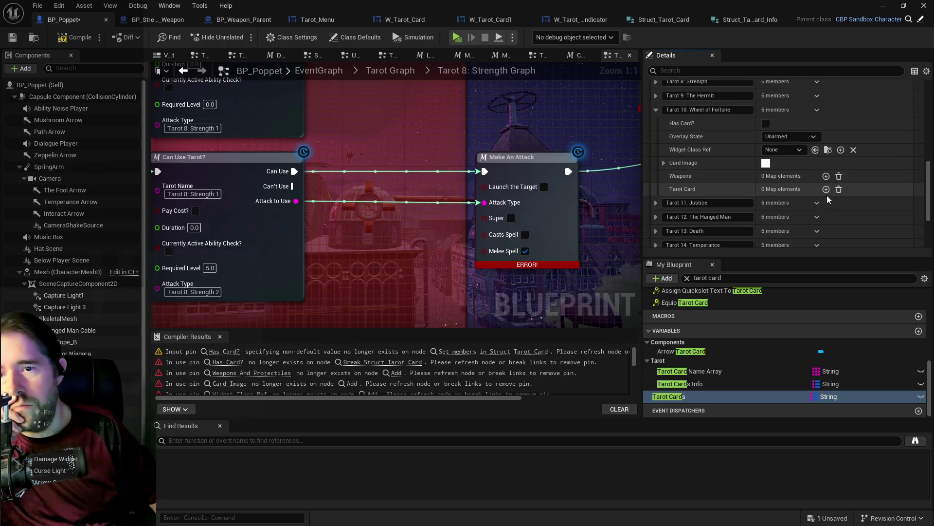
click(826, 189)
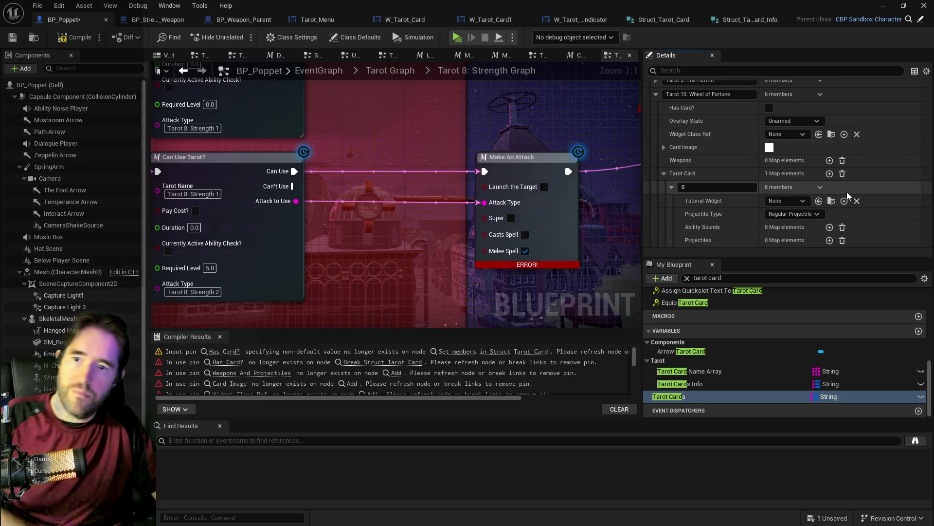
right_click(850, 187)
click(848, 249)
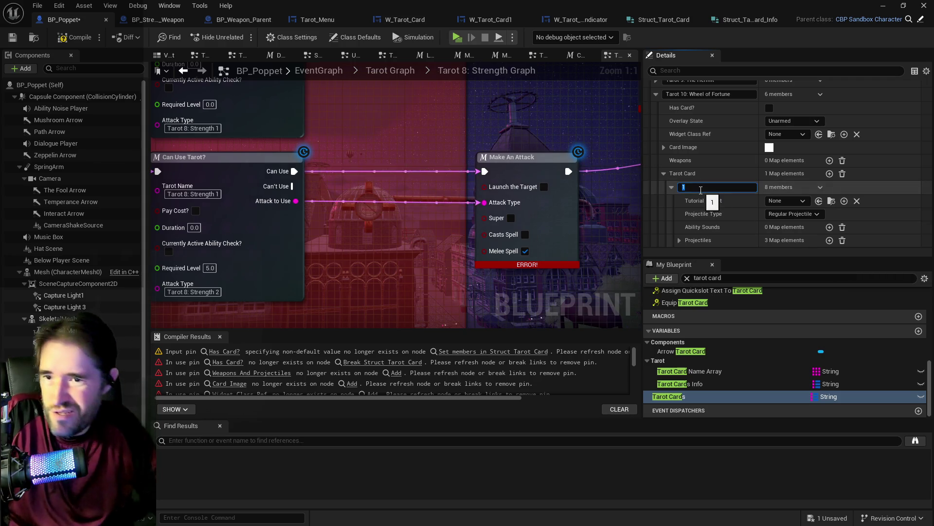
Step: Close Find Results and delete Tarot 10: Wheel of Fortune 1 from Tarot Cards Info
click(219, 425)
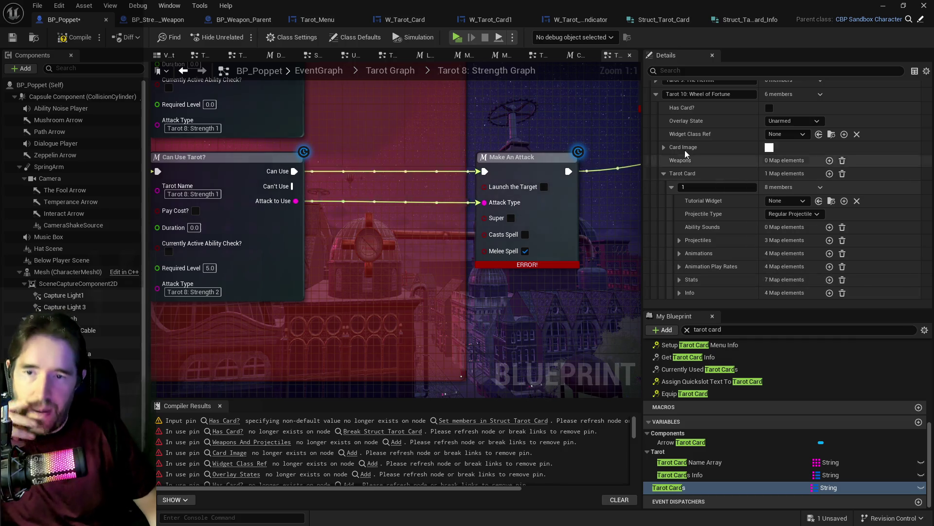
click(656, 93)
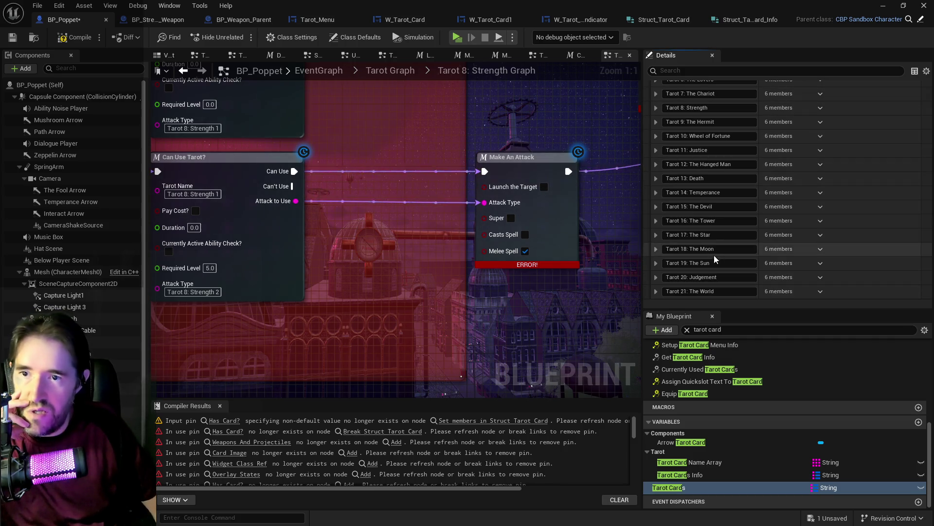
click(696, 474)
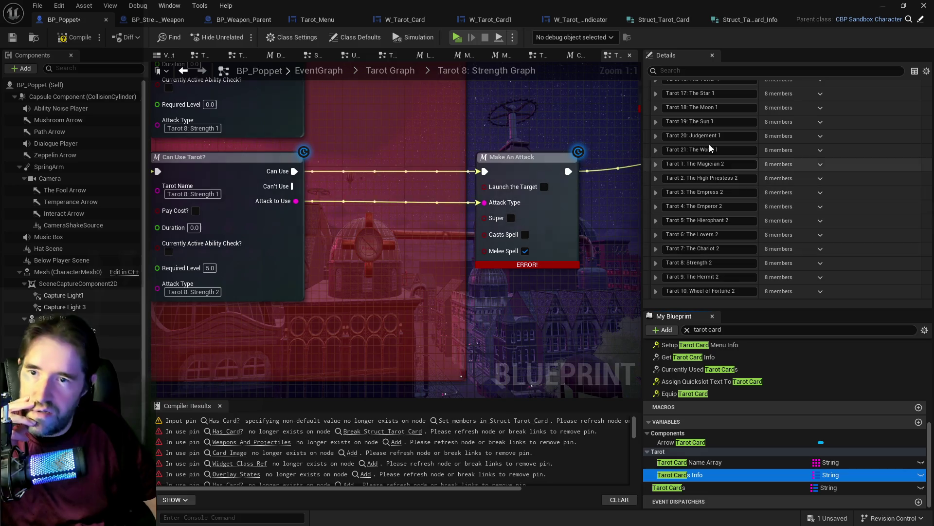
scroll(710, 147, up, 3)
click(817, 104)
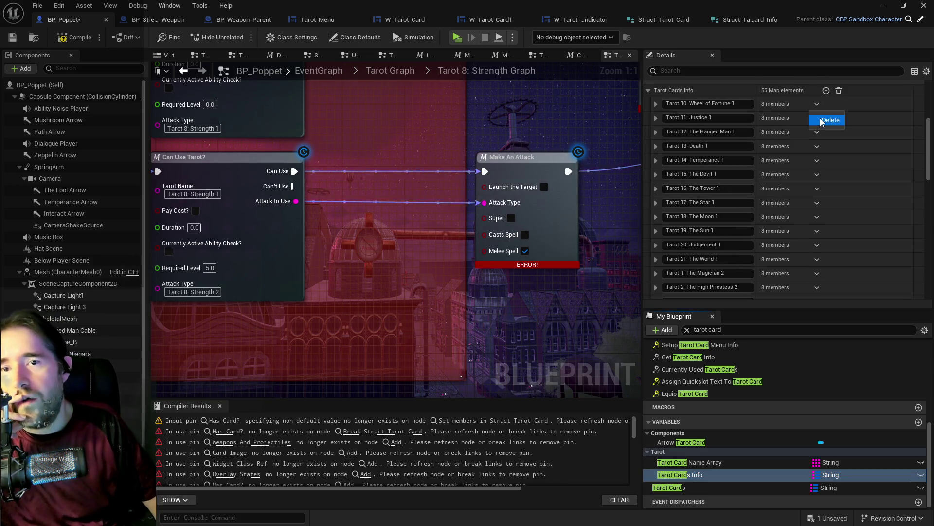
click(820, 118)
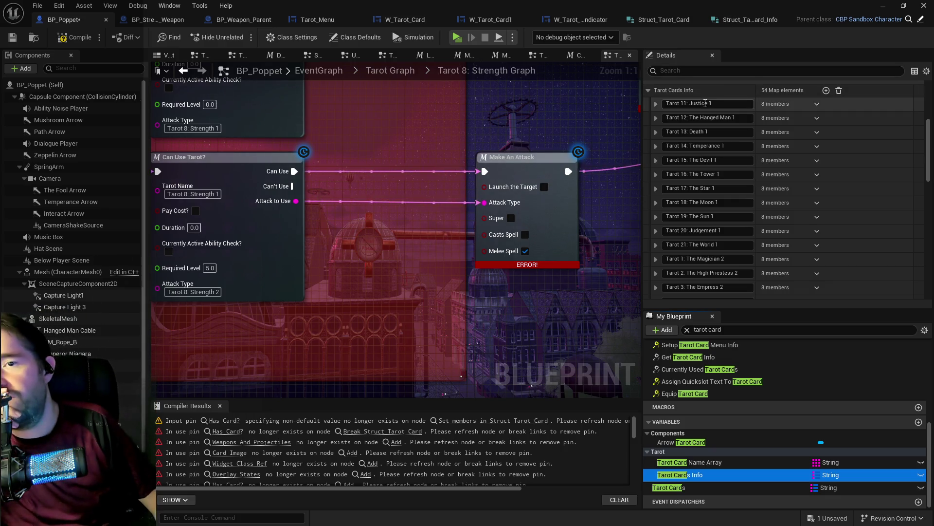
click(656, 103)
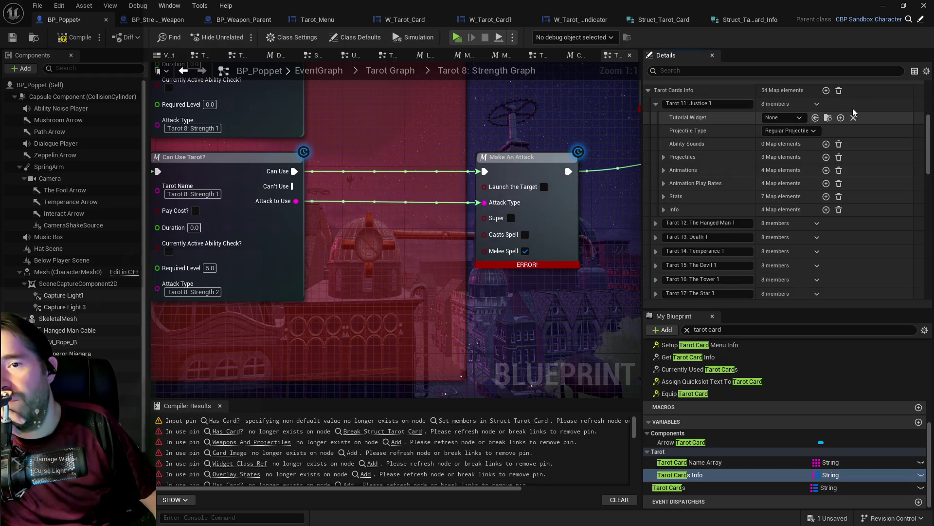
Step: Copy the Tarot 11: Justice 1 data and paste it into a new element of Justice's Tarot Card map
right_click(839, 110)
click(878, 157)
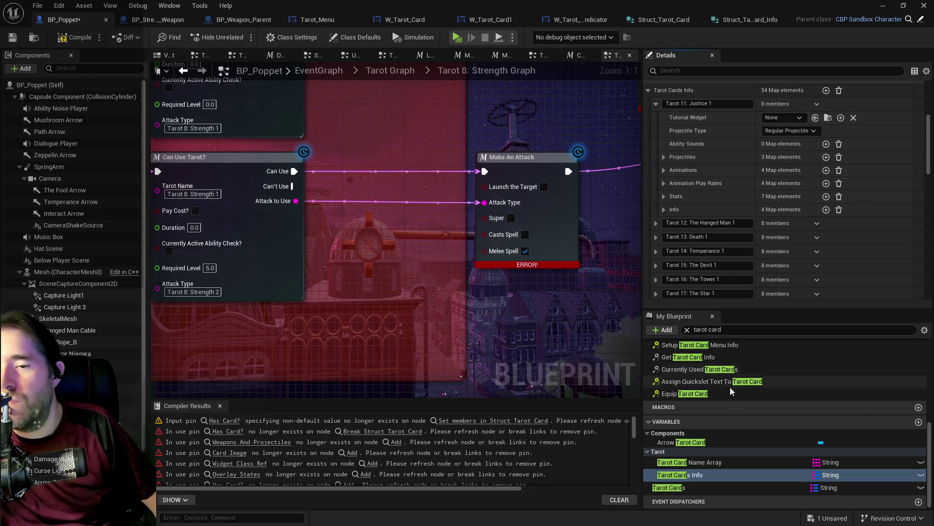
click(681, 486)
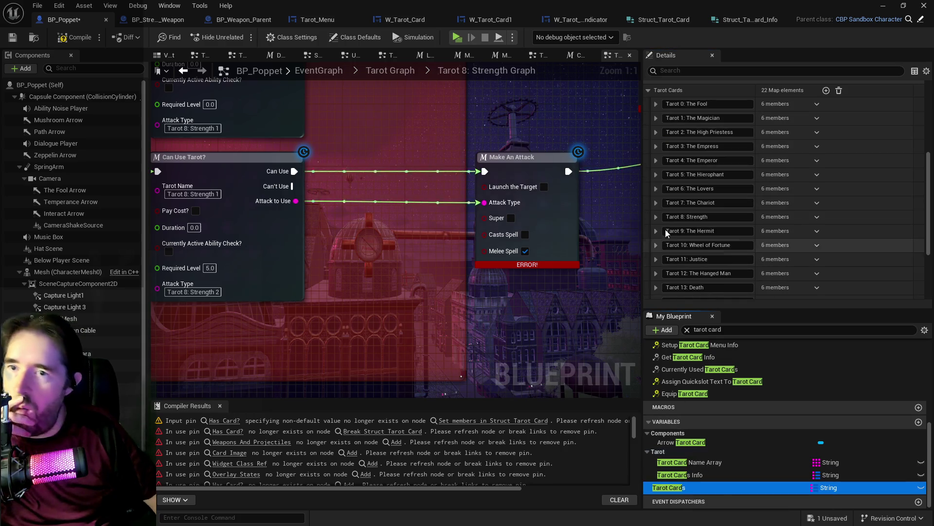
click(656, 243)
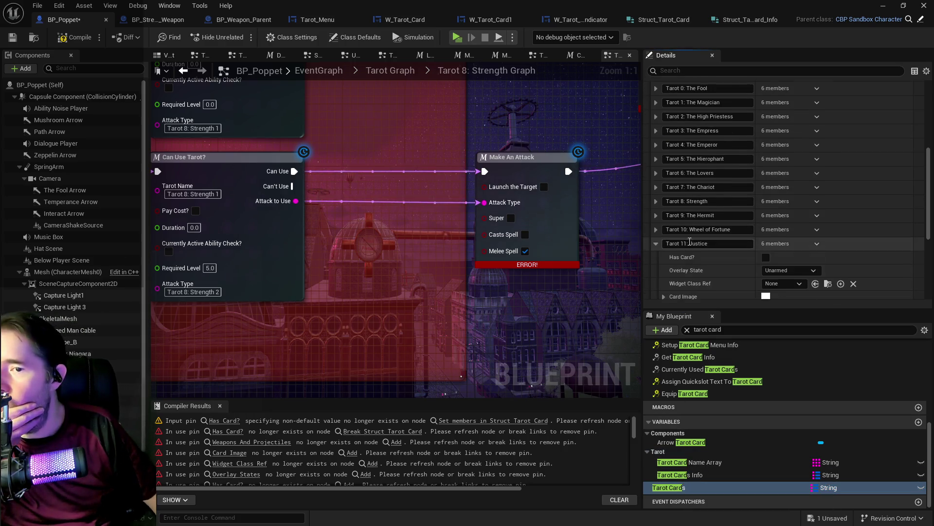
scroll(730, 243, down, 3)
click(827, 230)
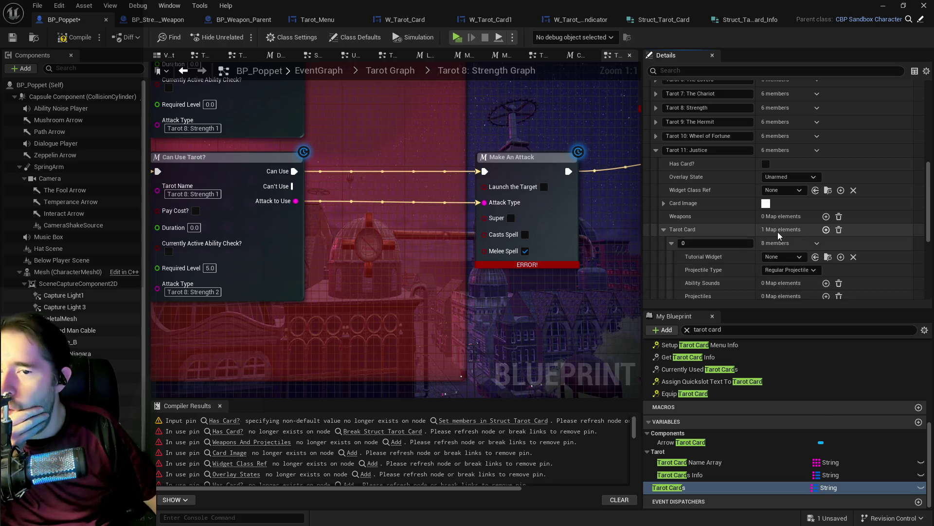
right_click(860, 235)
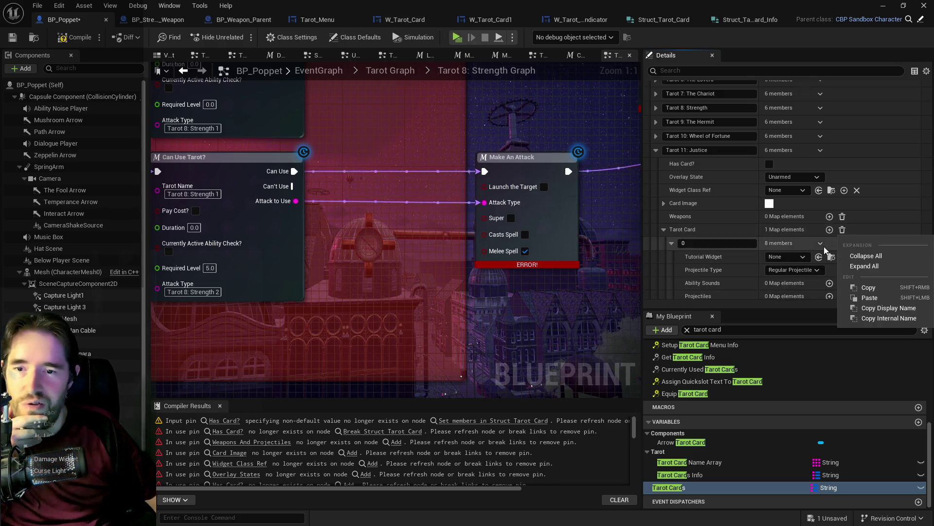
click(728, 243)
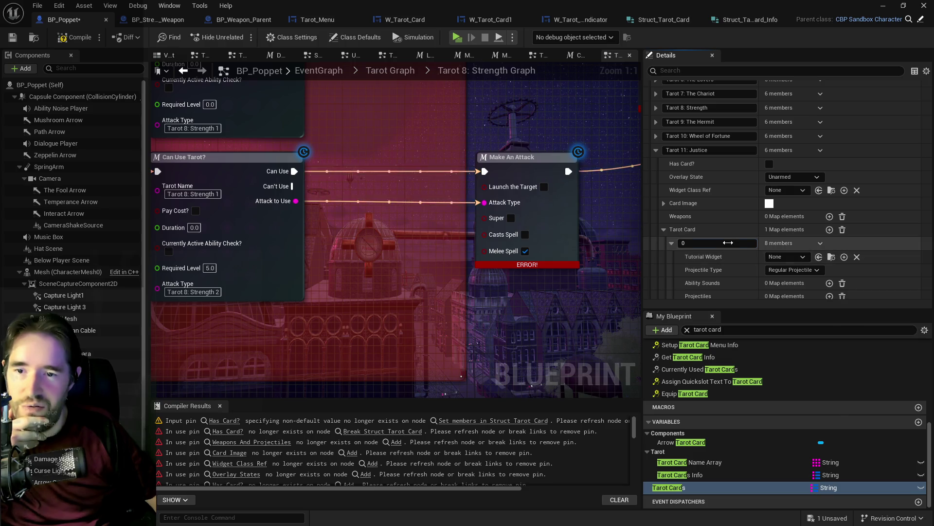
right_click(857, 242)
click(871, 308)
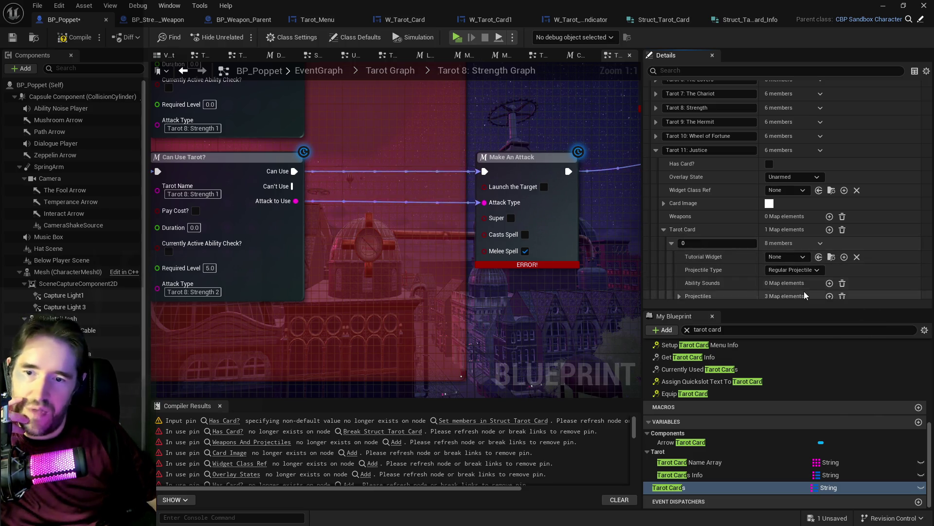
Step: Verify the pasted Justice Stats values and collapse the Tarot 11: Justice entry
scroll(729, 270, down, 3)
click(679, 257)
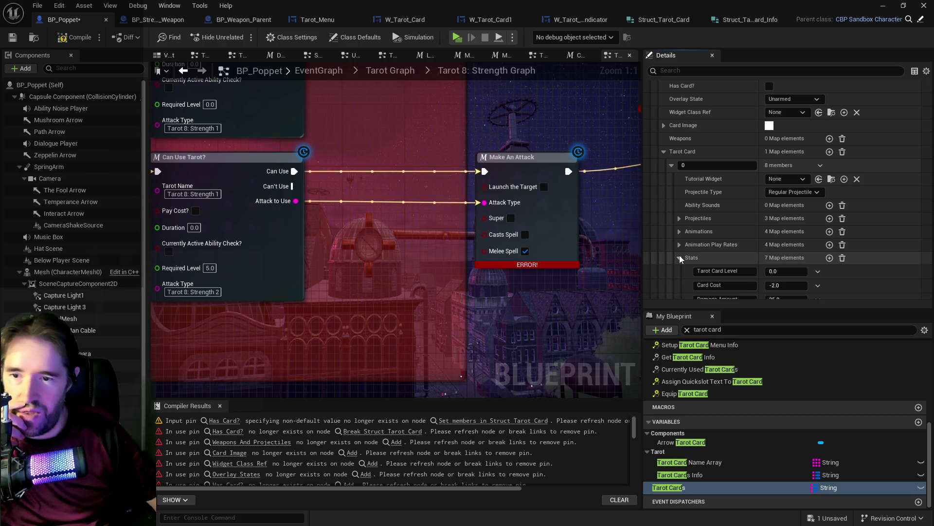
scroll(680, 256, down, 3)
click(679, 180)
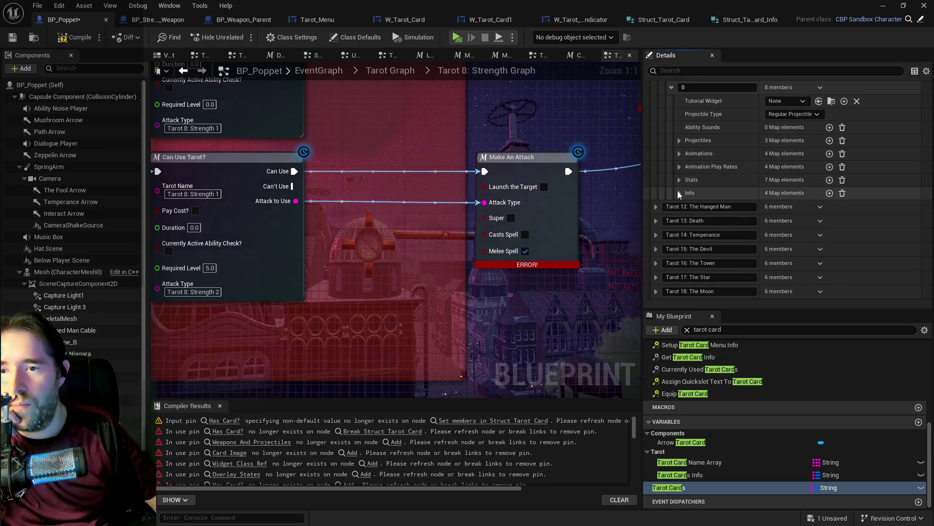
scroll(682, 194, up, 2)
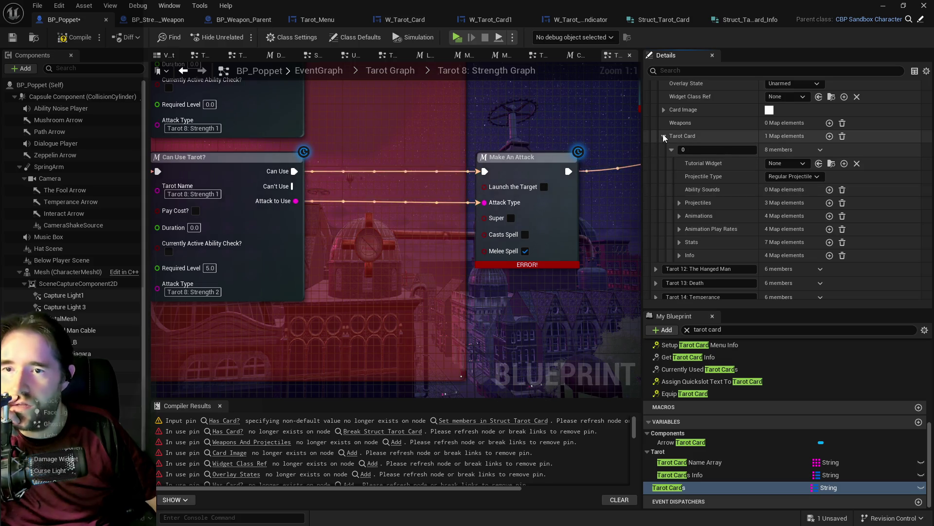
click(663, 133)
click(657, 134)
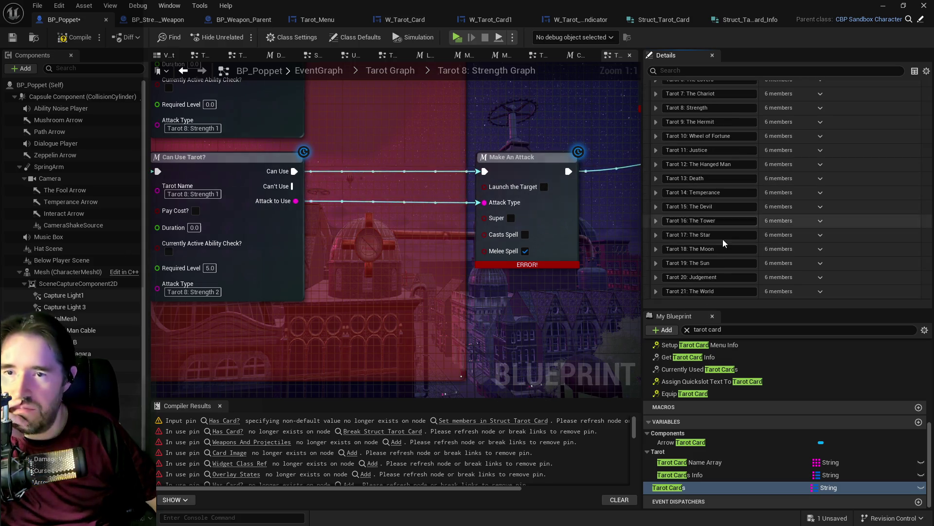
Step: Copy the Tarot 12: The Hanged Man 1 data from Tarot Cards Info
click(680, 478)
scroll(714, 208, up, 3)
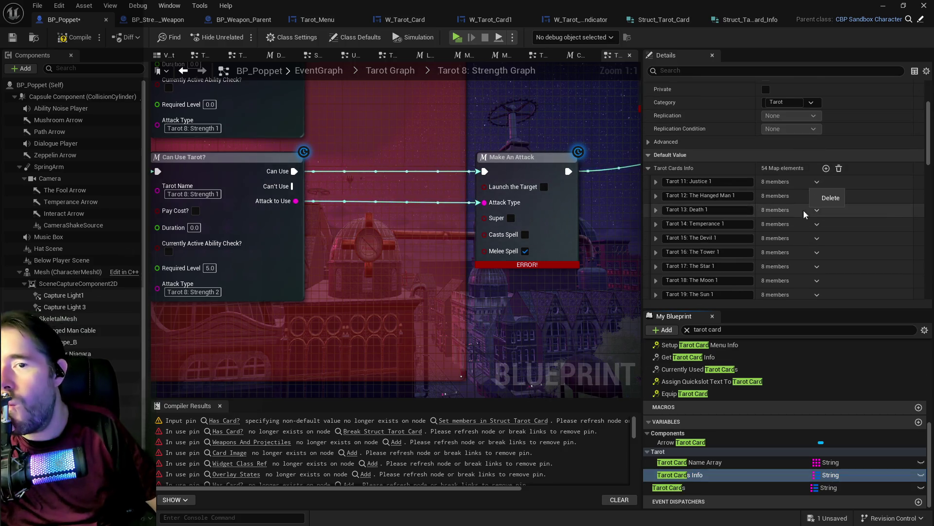
right_click(837, 184)
click(861, 240)
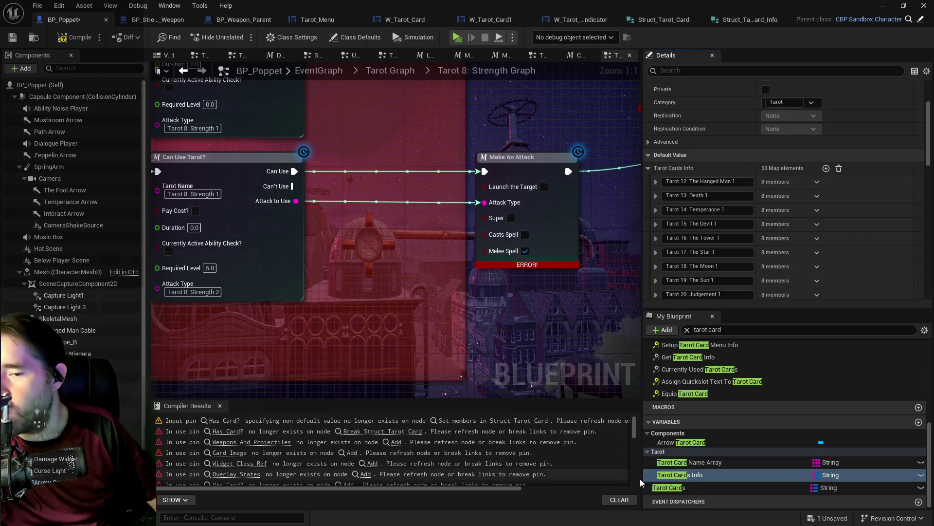
click(669, 487)
scroll(707, 254, down, 5)
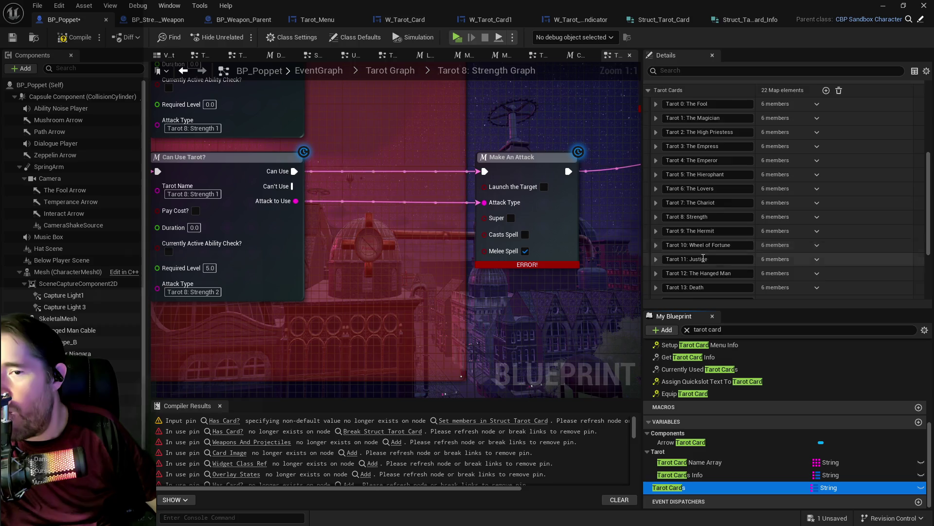
Step: Add element 0 to The Hanged Man's Tarot Card map and expand its Info fields
click(656, 242)
scroll(766, 272, down, 3)
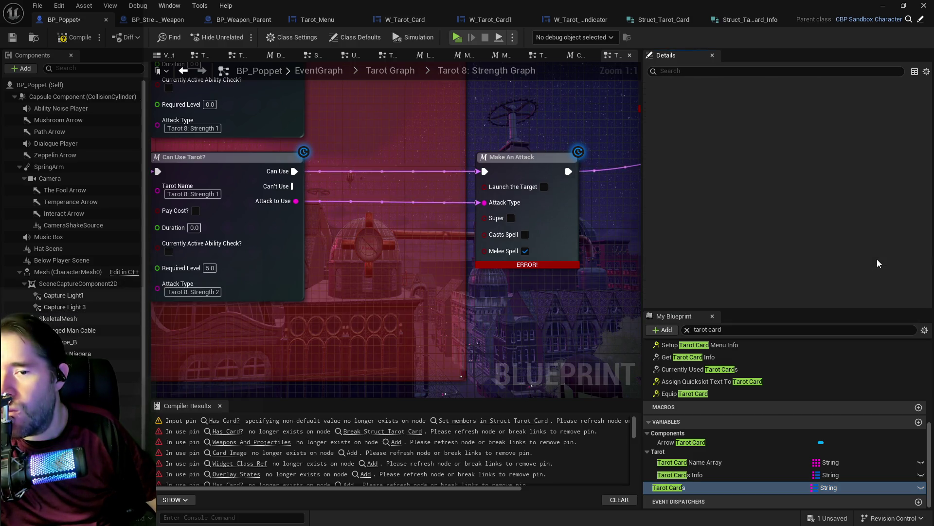
right_click(877, 259)
click(871, 320)
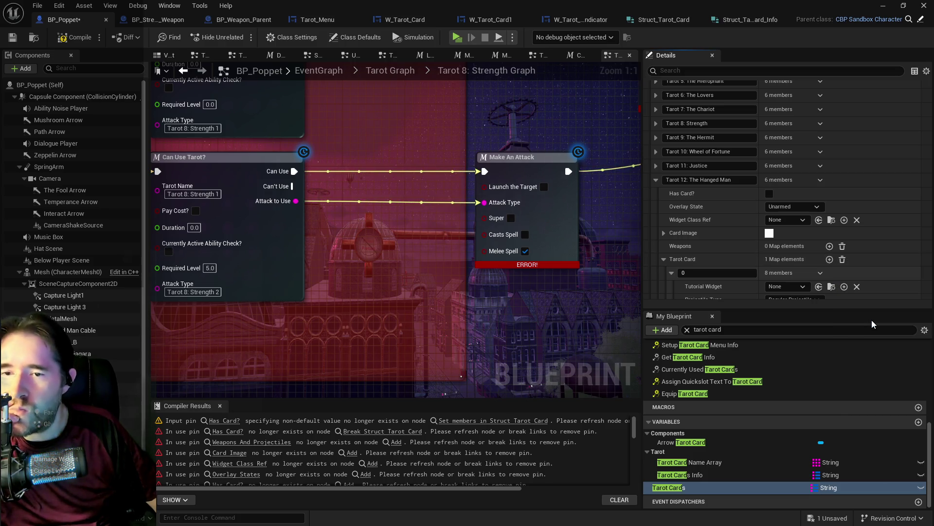
click(830, 259)
right_click(846, 273)
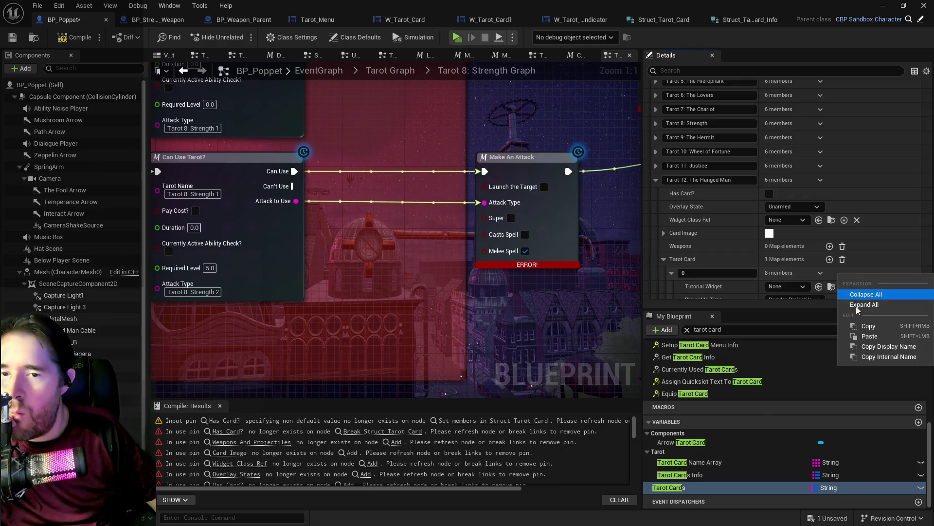
click(871, 336)
scroll(779, 273, down, 5)
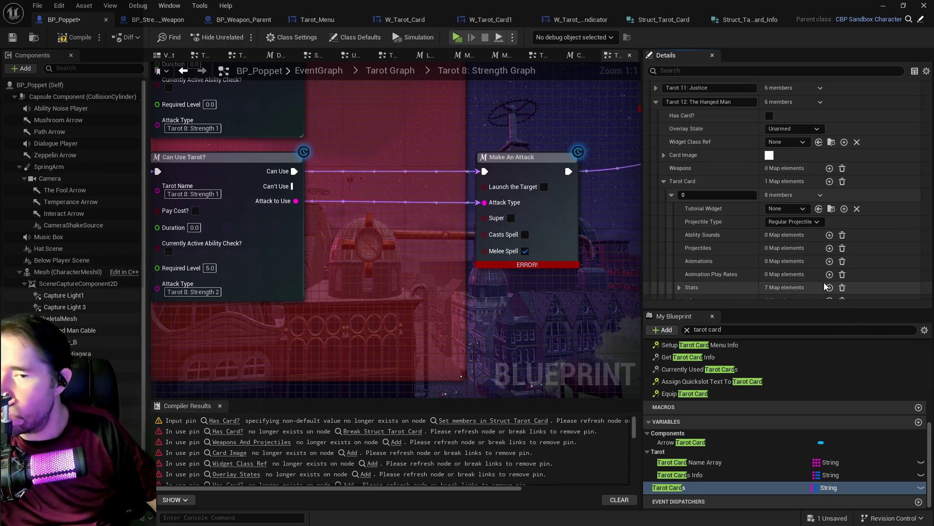
click(679, 254)
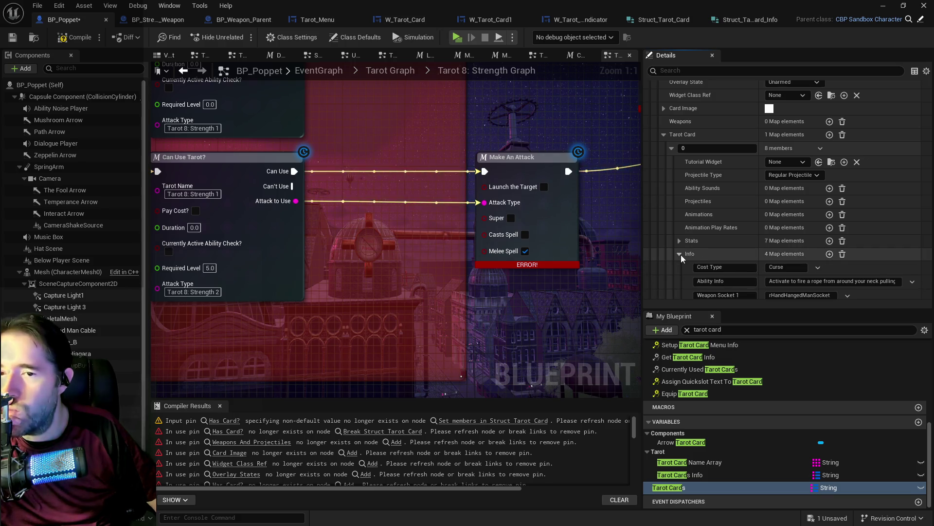
scroll(681, 255, up, 4)
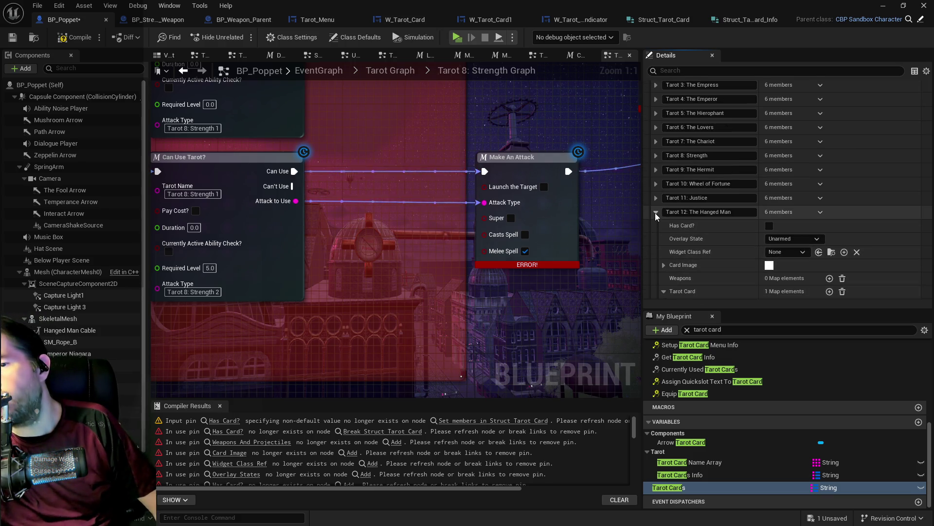
click(655, 212)
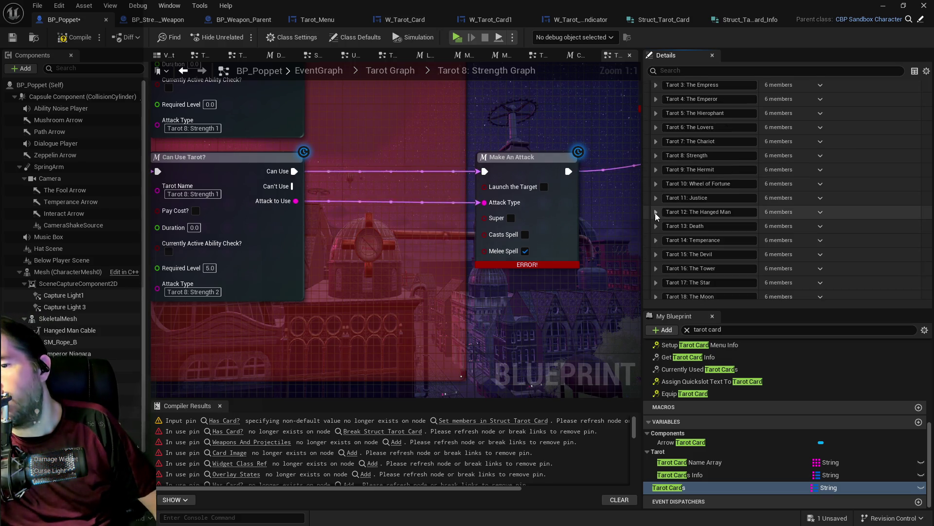
Step: Delete Tarot 12: The Hanged Man 1 from Tarot Cards Info and compile the blueprint
click(694, 476)
scroll(743, 277, up, 3)
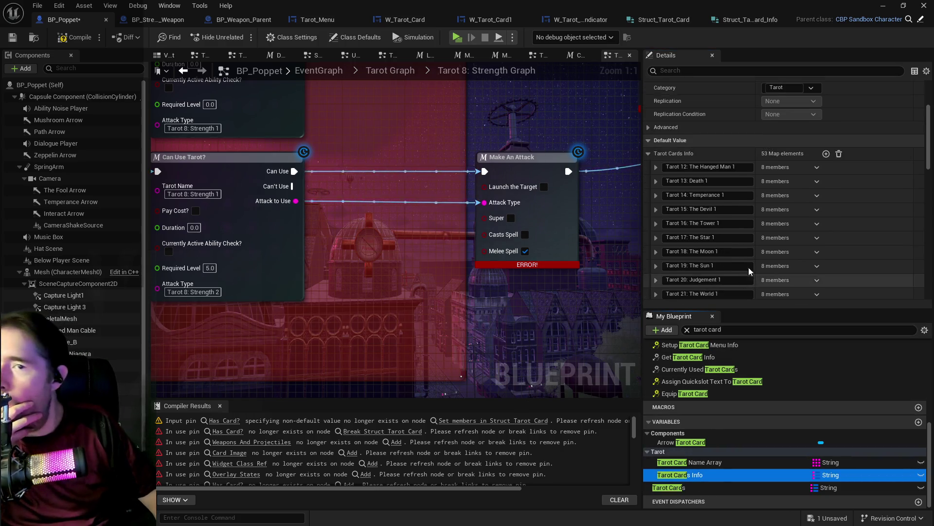
click(816, 168)
click(822, 188)
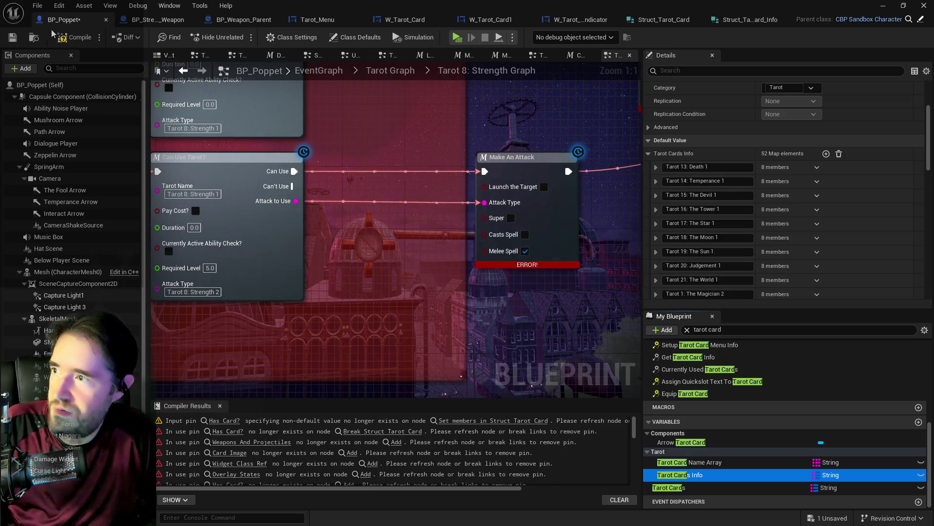
click(66, 39)
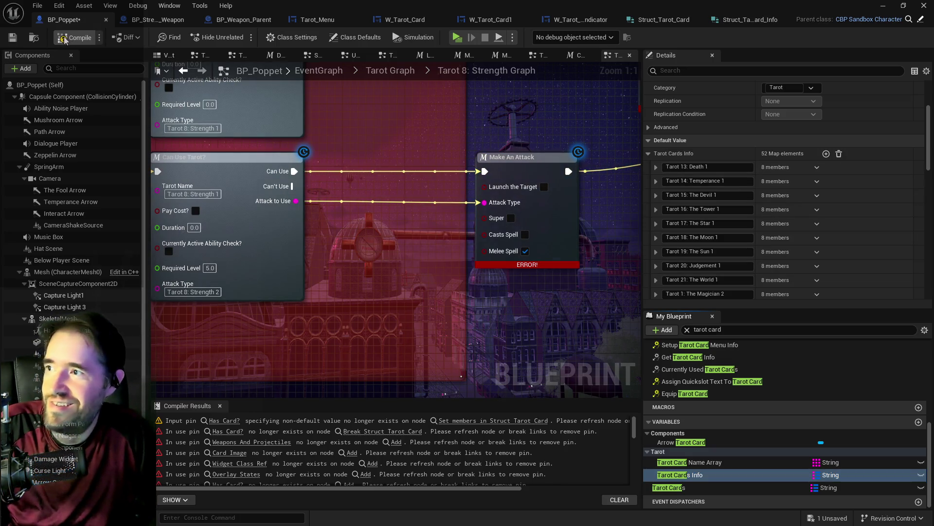
Step: Save BP_Poppet, then review Tarot 21: The World 3's Stats and Info fields
click(37, 6)
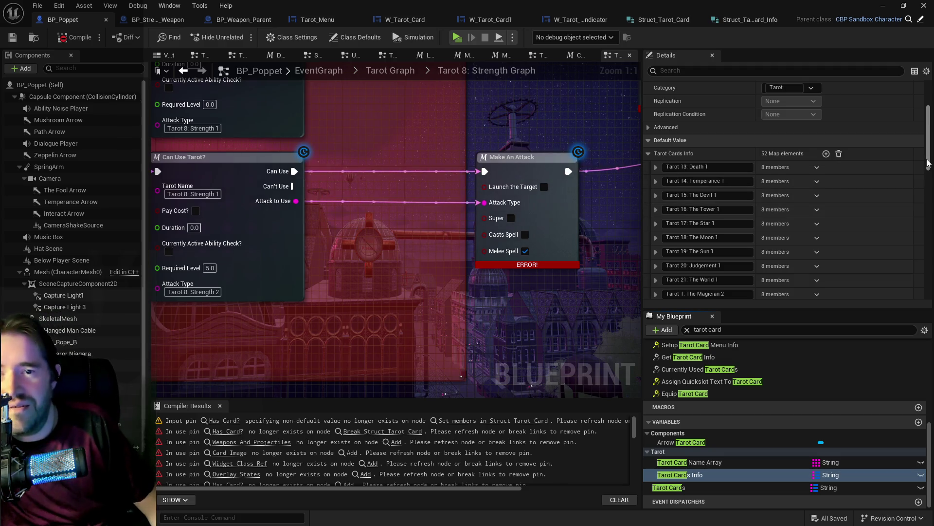
drag(929, 163, 928, 292)
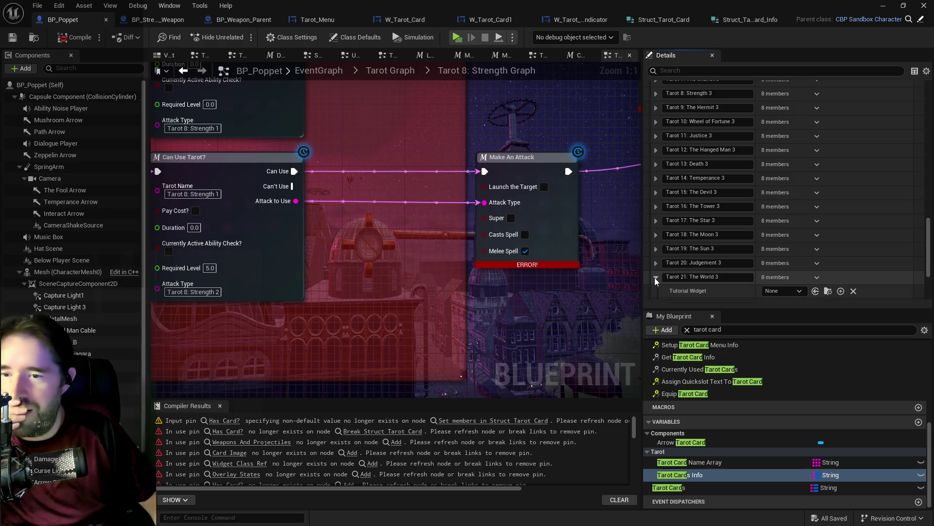
scroll(729, 248, down, 2)
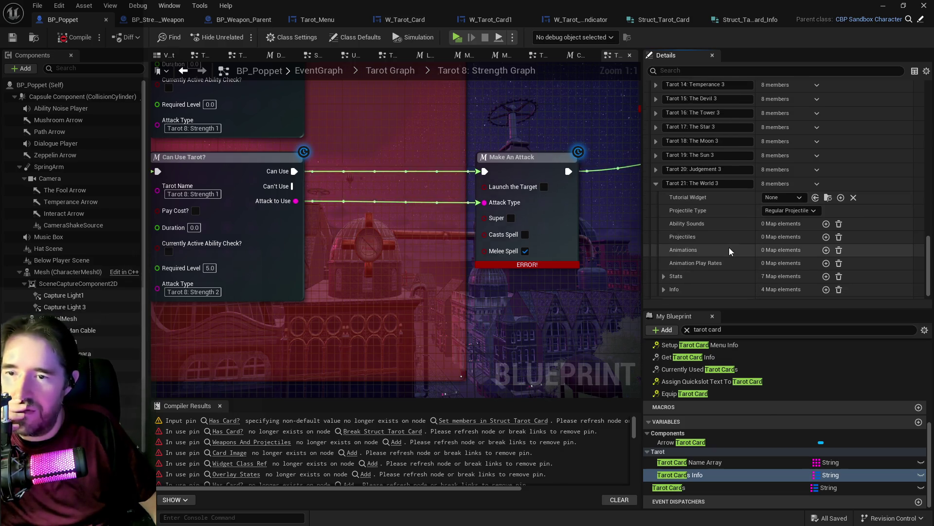
scroll(730, 249, down, 1)
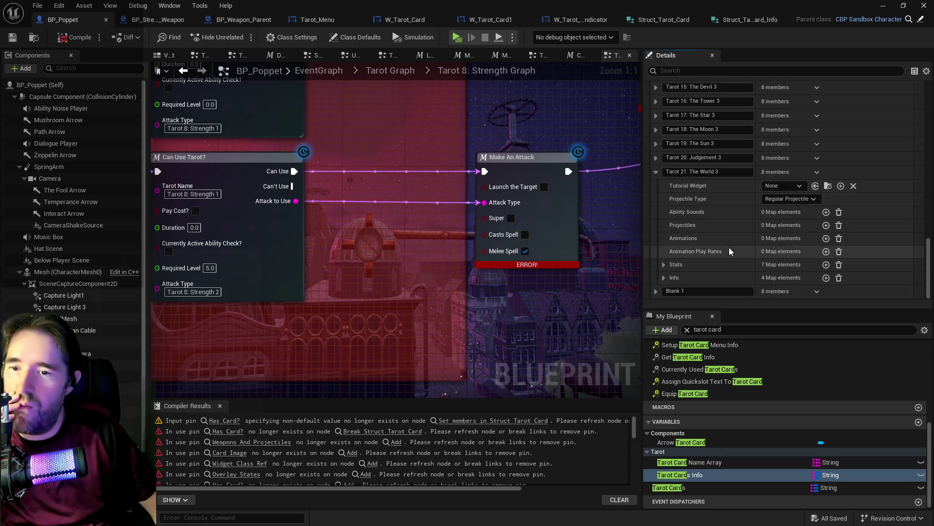
click(665, 278)
scroll(665, 278, down, 1)
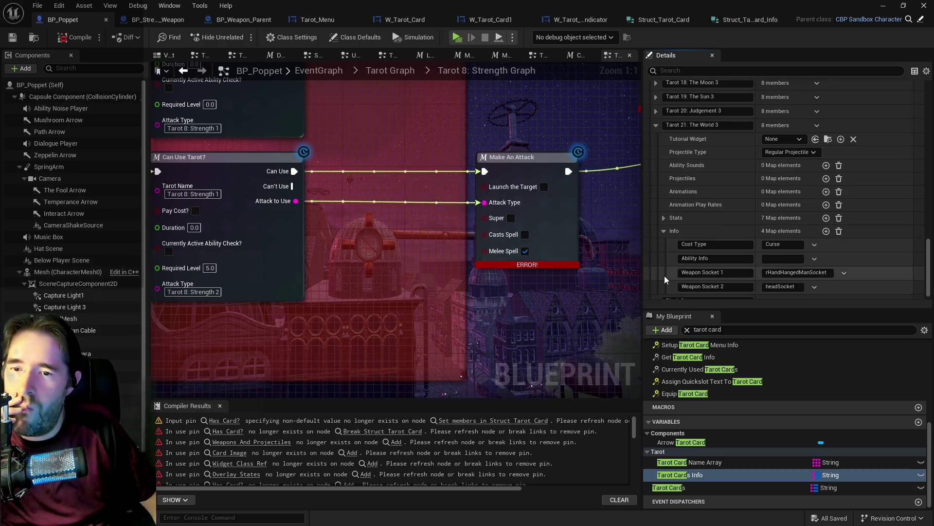
scroll(664, 276, up, 1)
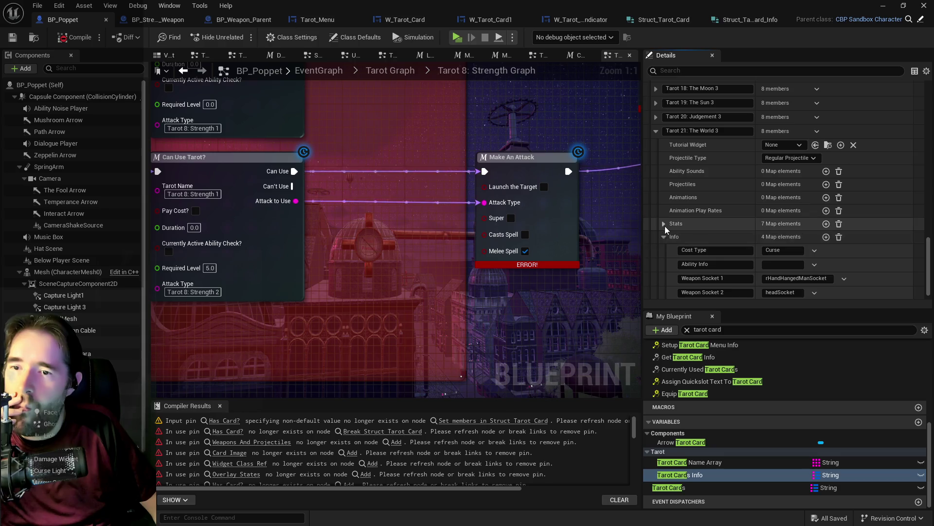
click(666, 227)
scroll(675, 241, down, 3)
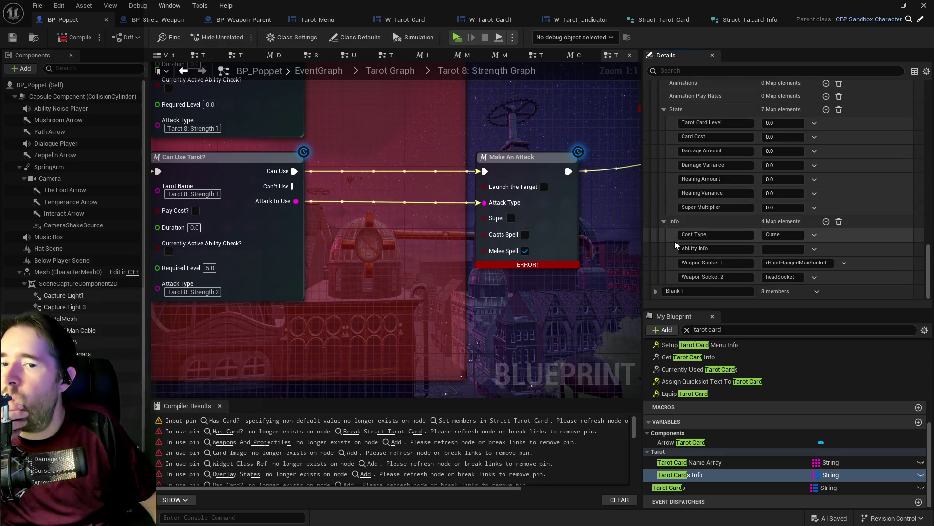
scroll(674, 241, up, 5)
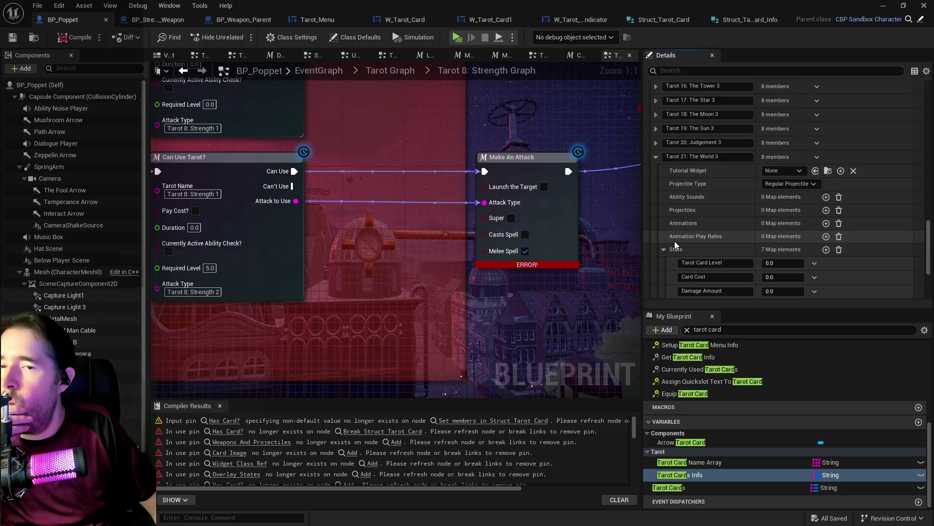
click(816, 159)
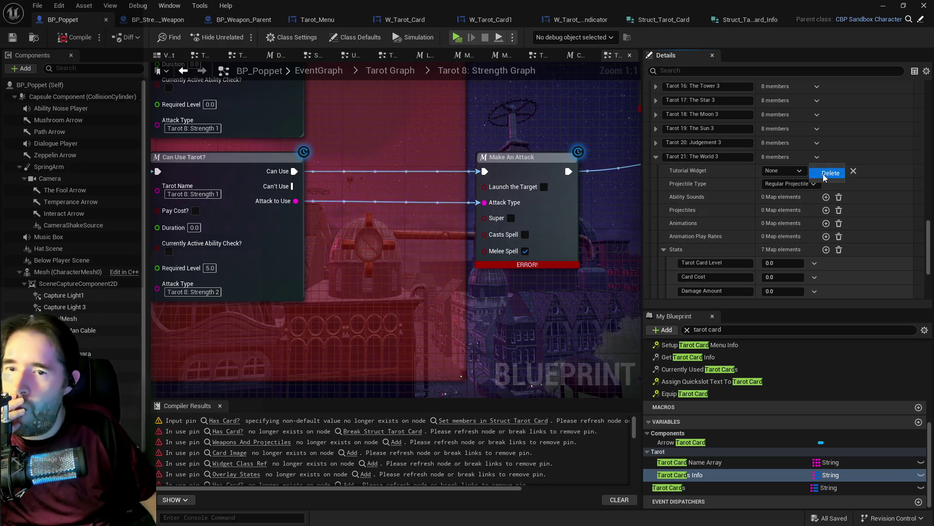
Step: Delete Tarot 21: The World 3 and review Tarot 20: Judgement 3's Stats fields
click(824, 175)
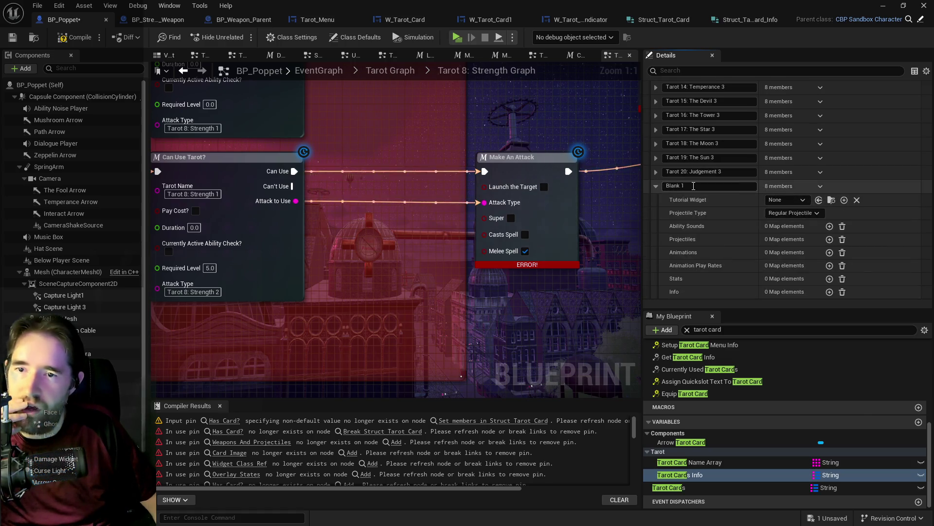
click(656, 172)
scroll(668, 194, down, 2)
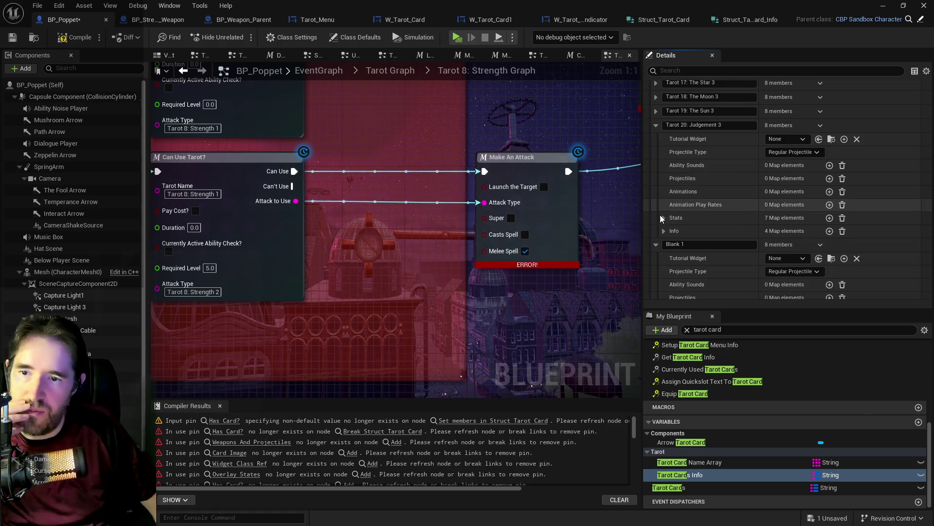
click(664, 217)
scroll(694, 234, down, 5)
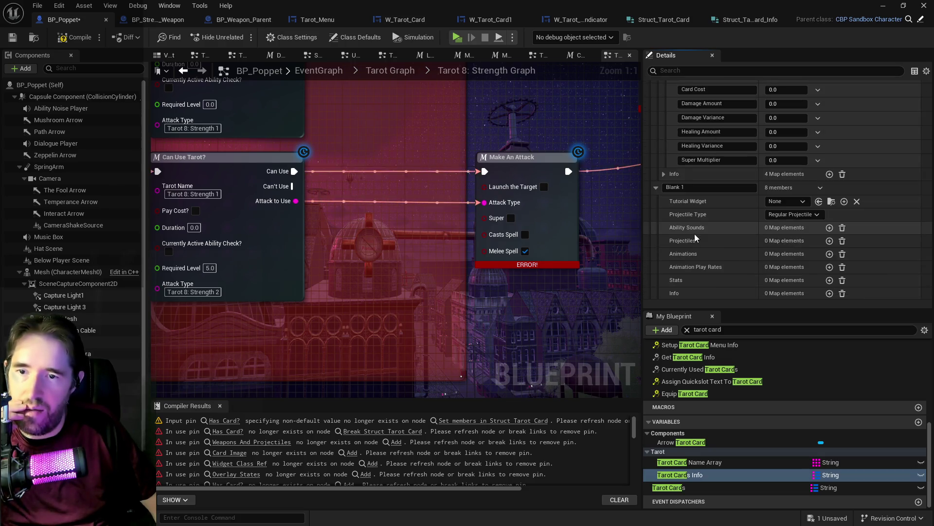
scroll(834, 255, up, 6)
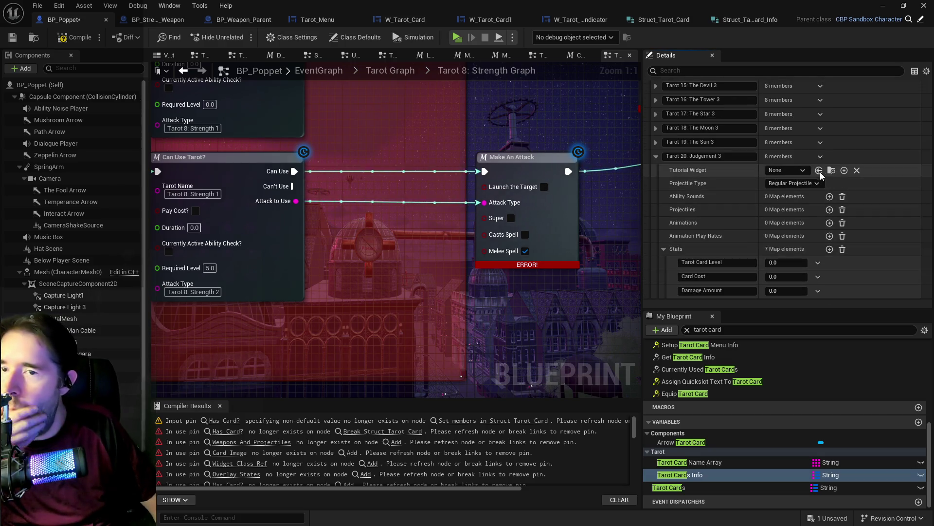
click(821, 158)
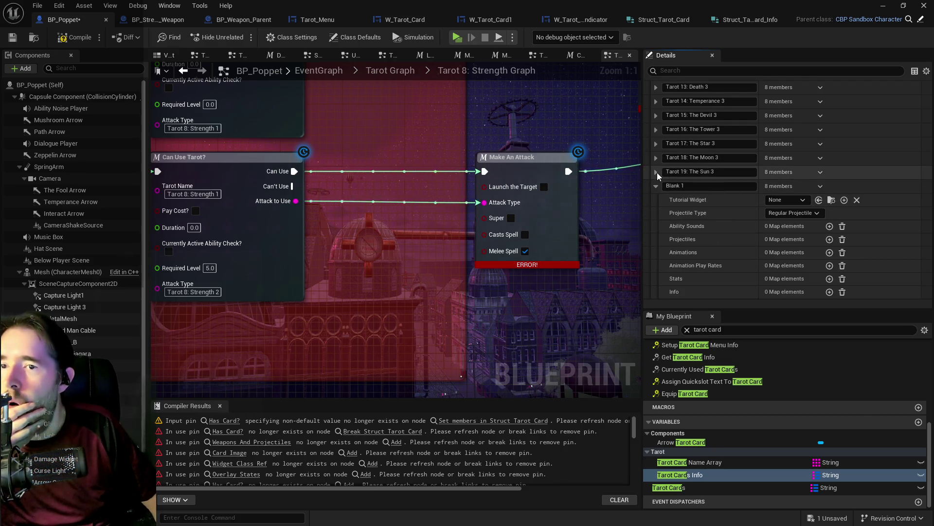
Step: Inspect Tarot 19: The Sun 3's Stats, Info and Projectiles fields
click(656, 172)
scroll(703, 204, down, 2)
click(664, 233)
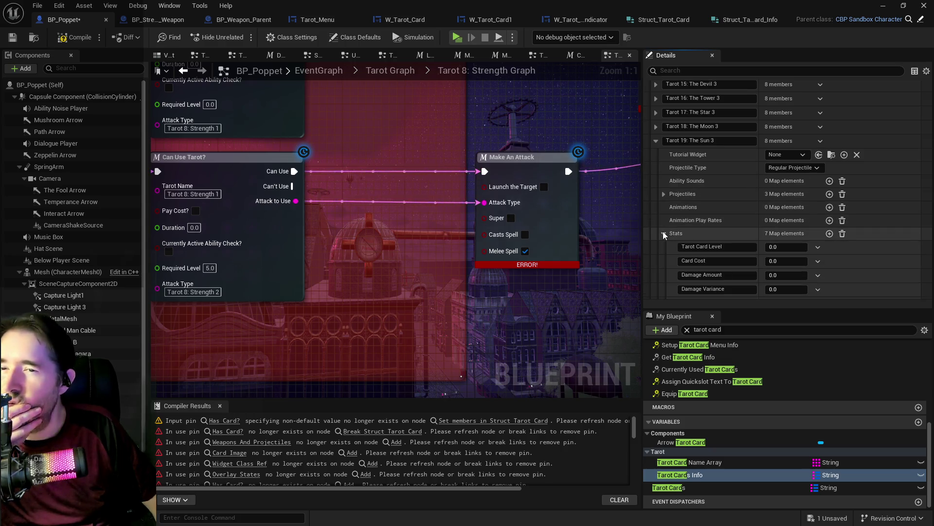
scroll(672, 244, down, 3)
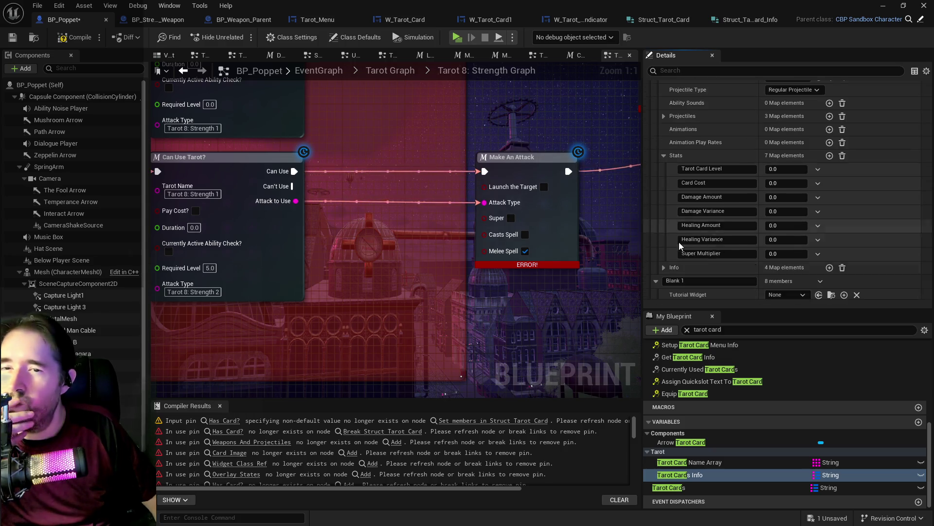
click(663, 267)
scroll(734, 268, up, 2)
scroll(730, 262, up, 1)
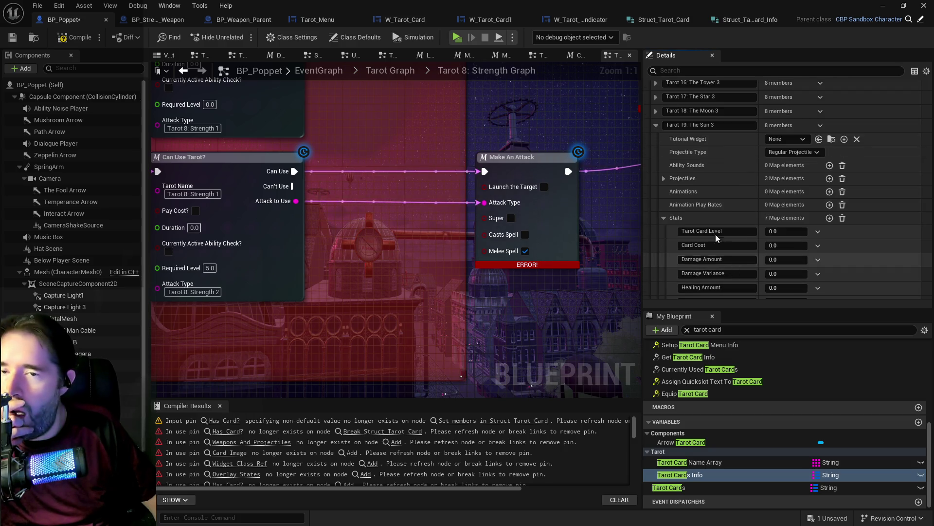
click(665, 179)
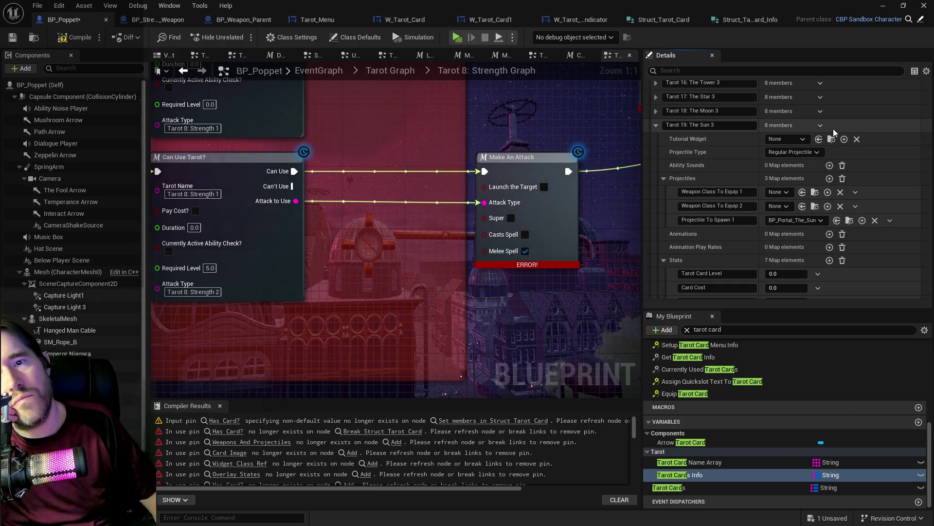
scroll(839, 125, up, 3)
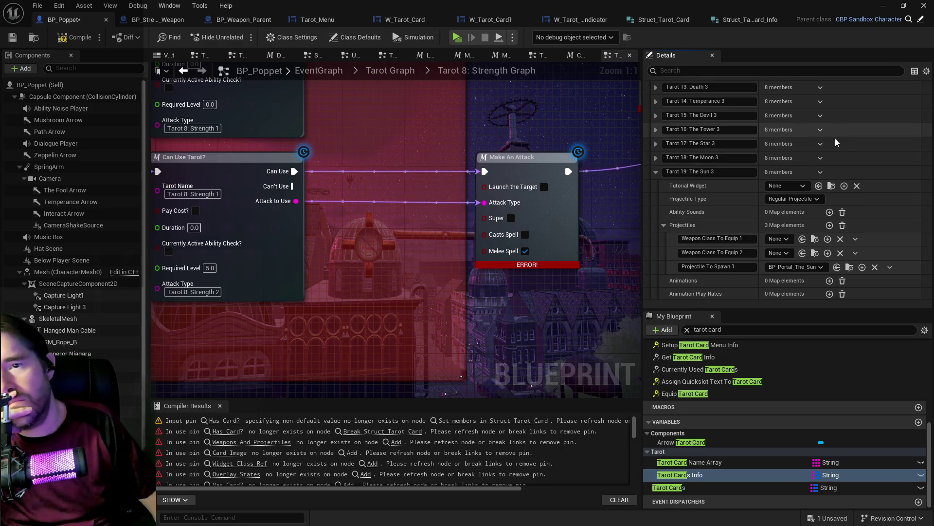
scroll(655, 163, up, 3)
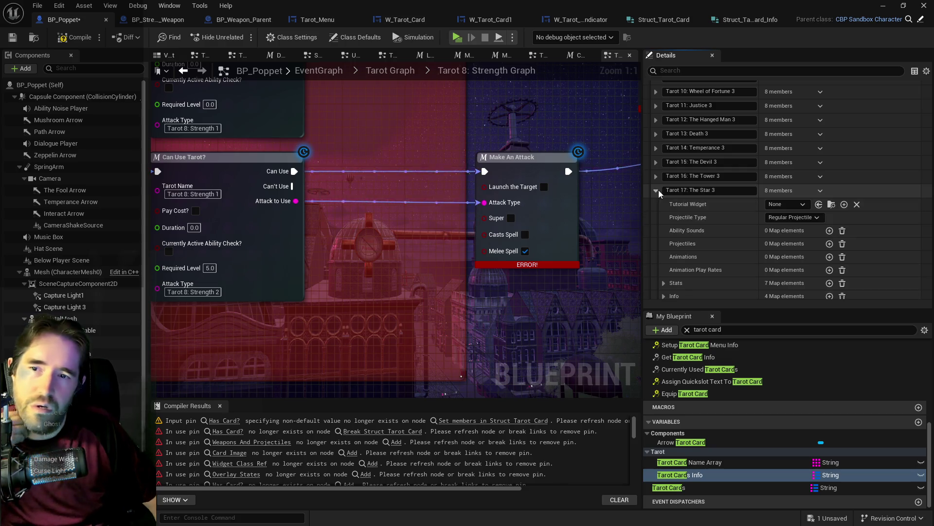
Step: Inspect Tarot 17: The Star 3's Info sockets, Curse cost type and all-zero Stats
click(656, 189)
scroll(697, 250, down, 4)
click(664, 233)
scroll(673, 238, down, 4)
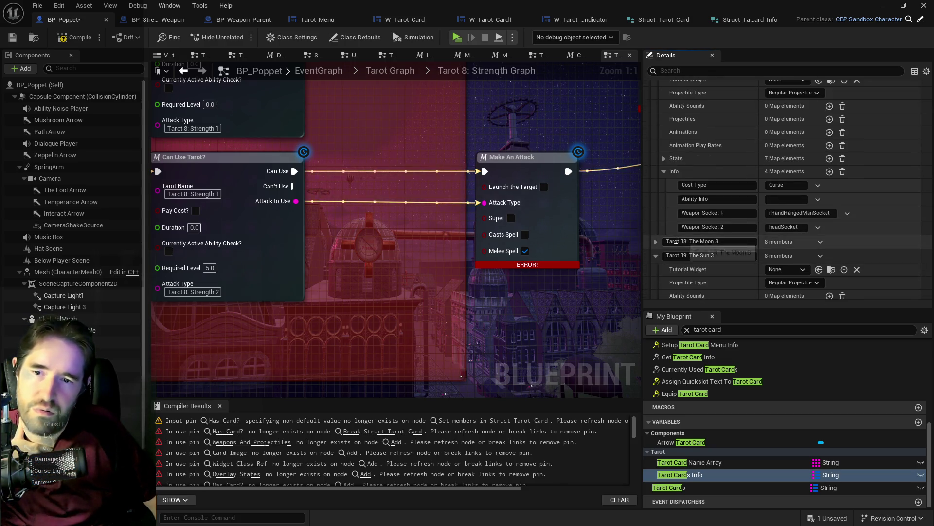
click(664, 159)
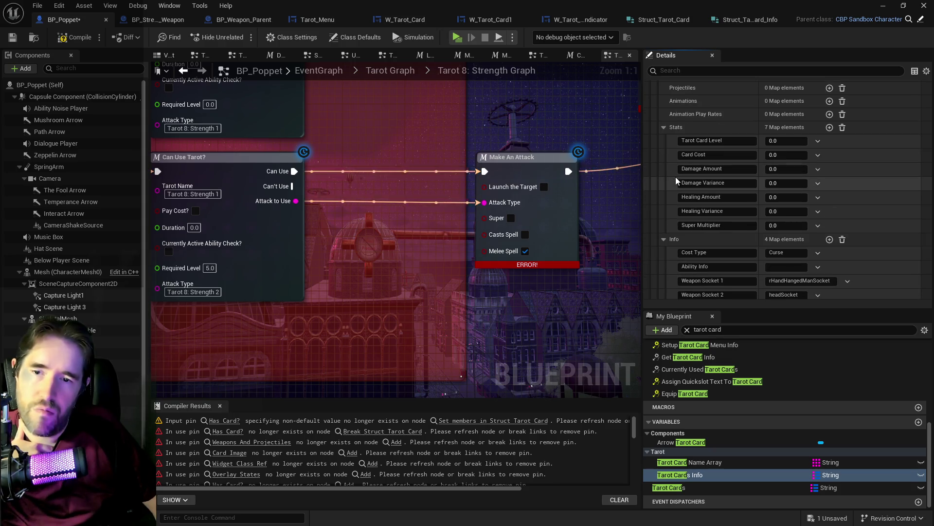
scroll(675, 176, up, 1)
scroll(676, 173, down, 3)
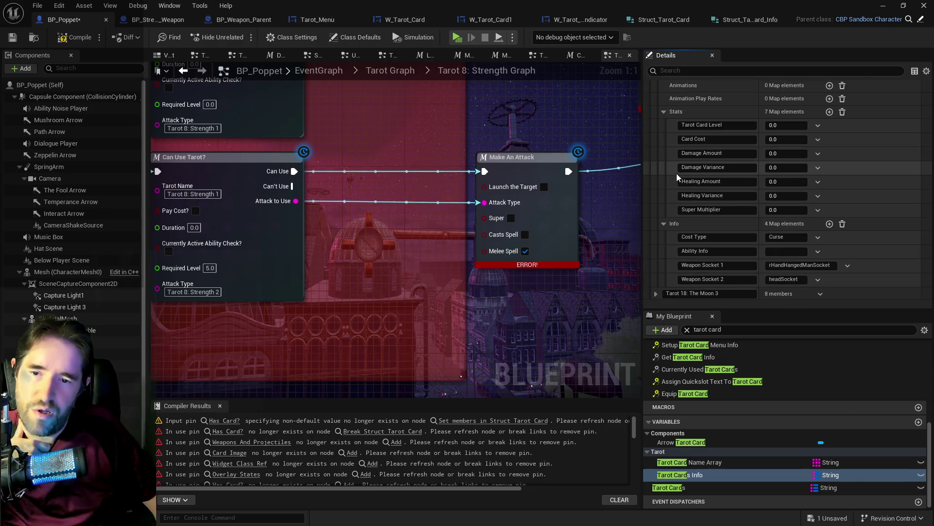
scroll(777, 223, down, 4)
scroll(777, 223, up, 11)
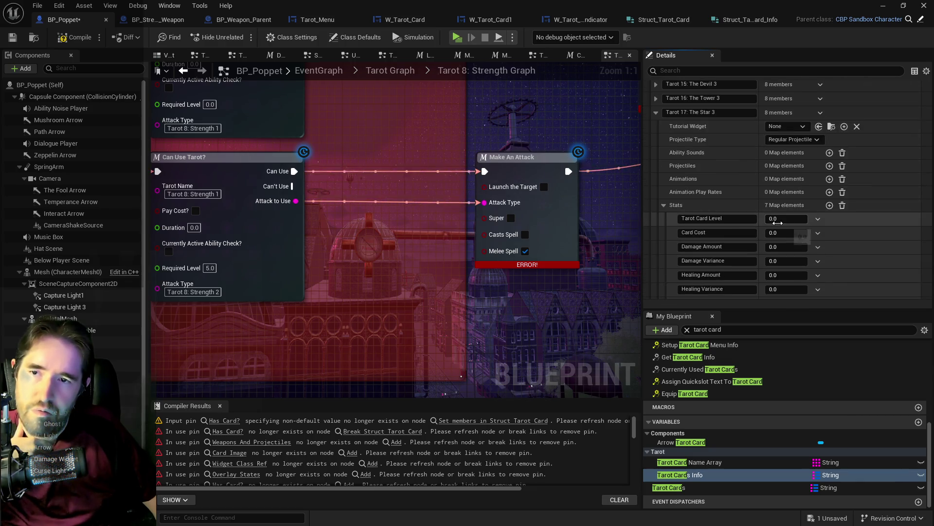
Step: Delete the Tarot 17: The Star and Tarot 16: The Tower entries from the card map
click(820, 143)
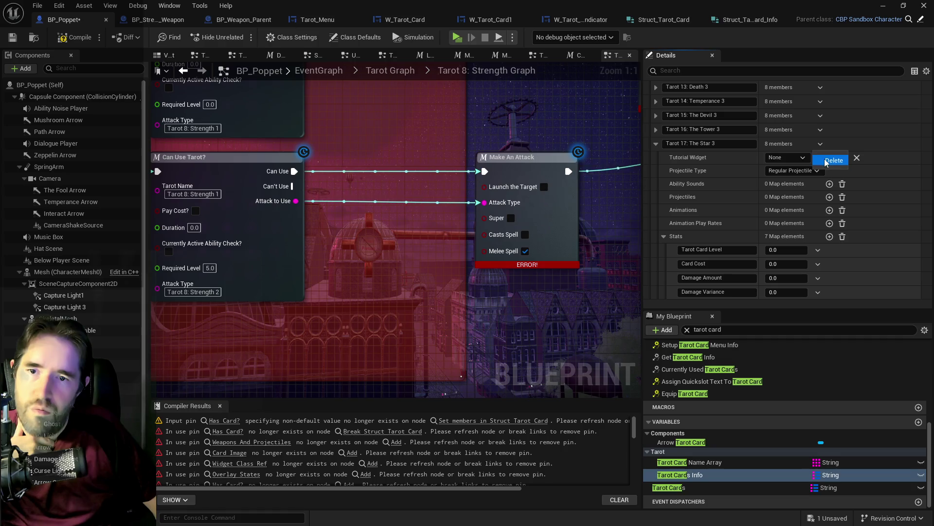
click(661, 129)
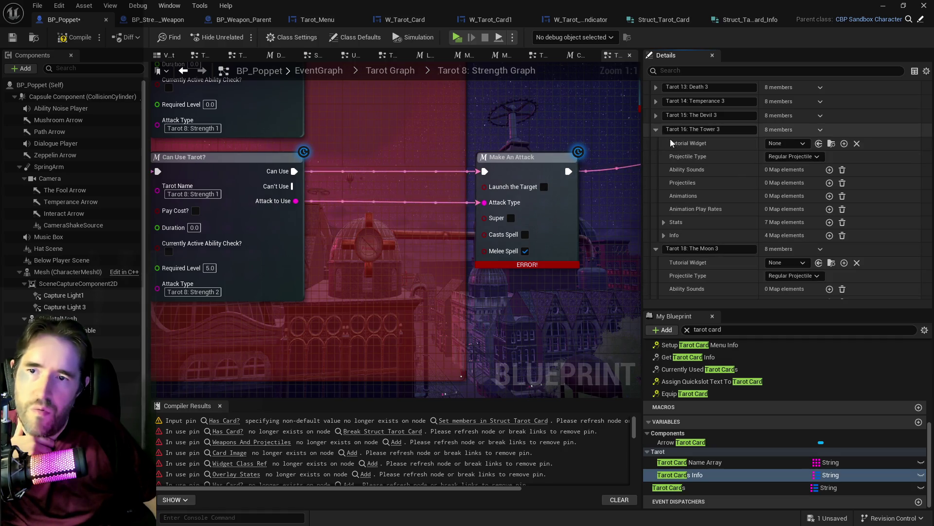
click(663, 235)
scroll(698, 241, up, 1)
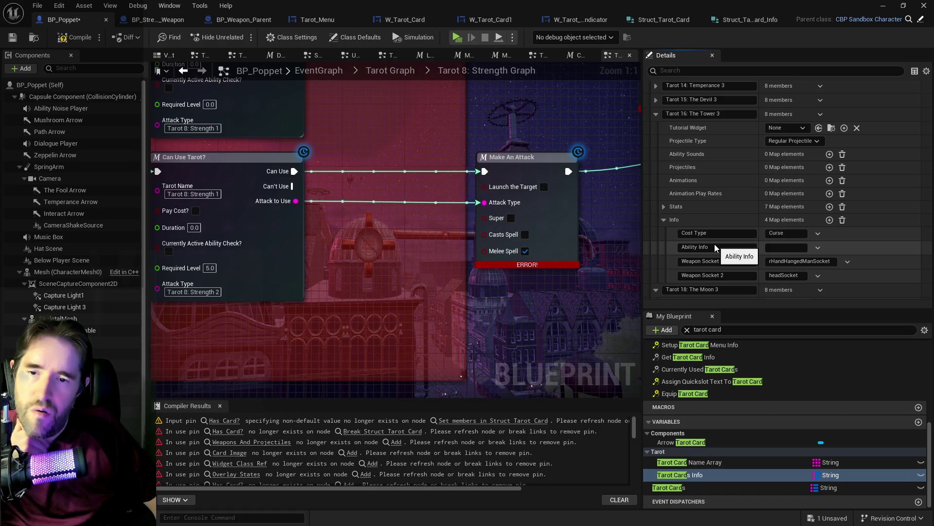
click(820, 146)
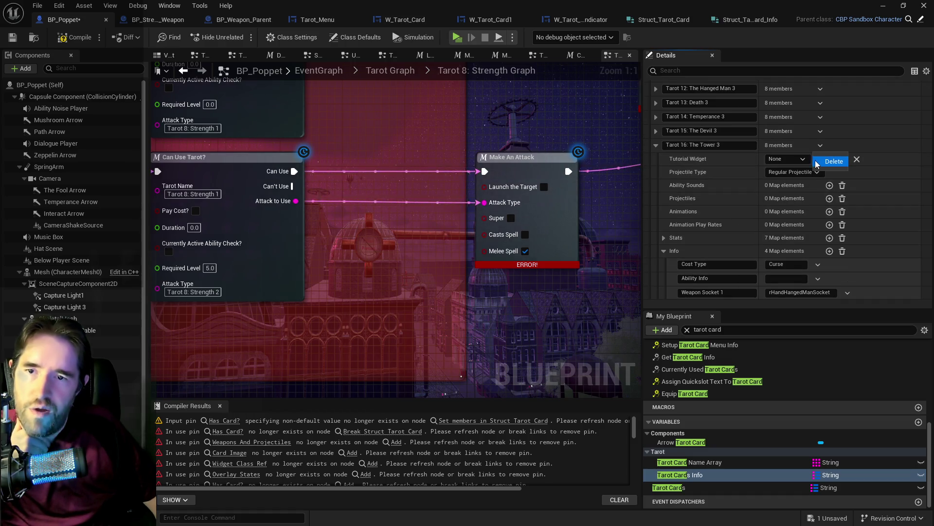
click(823, 158)
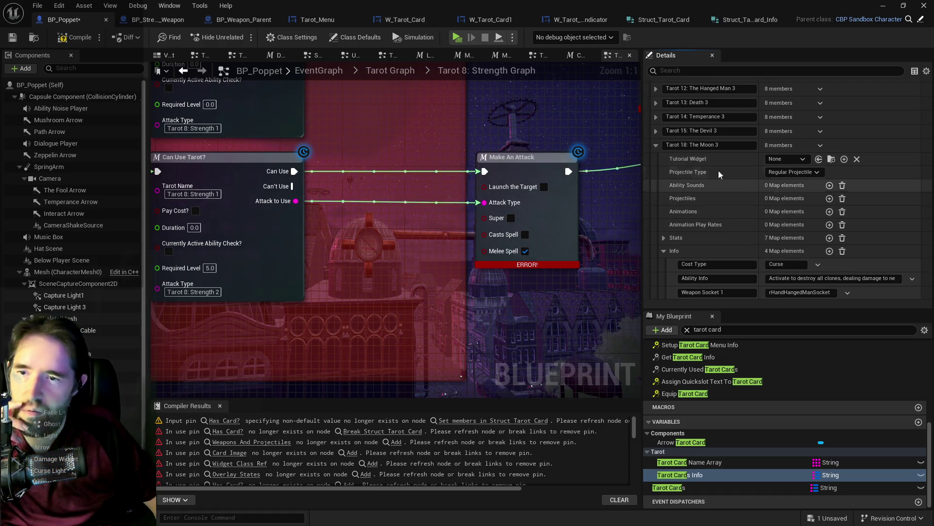
Step: Check the Tarot 15: The Devil entry's stats and info, then delete it
click(657, 132)
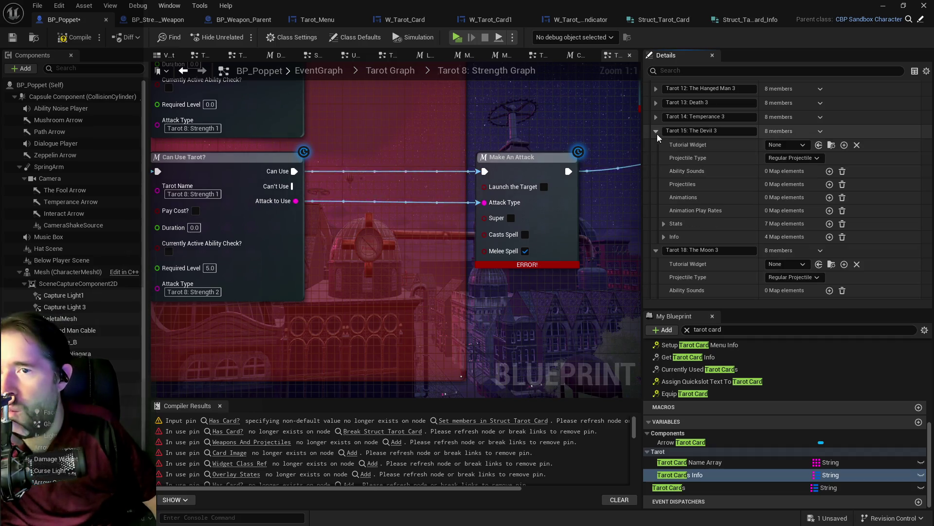
click(663, 225)
scroll(670, 238, down, 3)
click(665, 257)
scroll(666, 259, down, 1)
scroll(682, 250, up, 2)
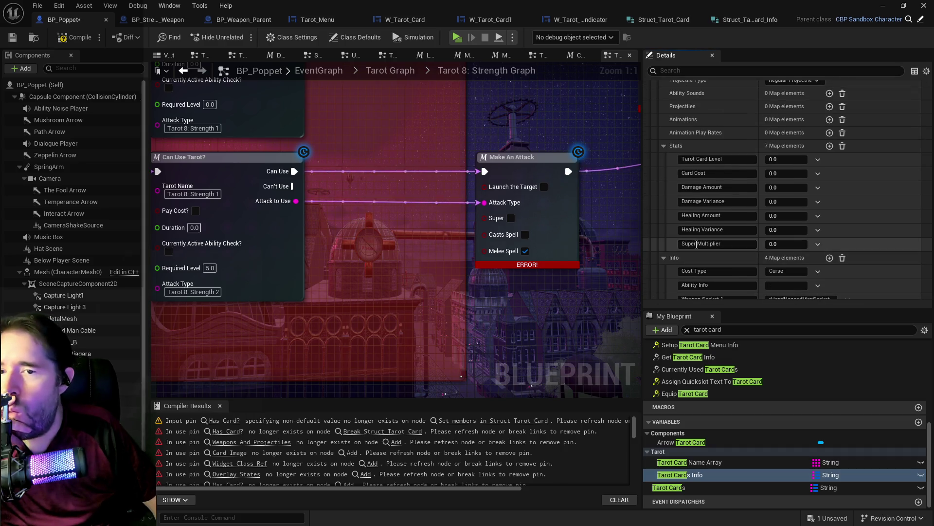
scroll(697, 244, up, 4)
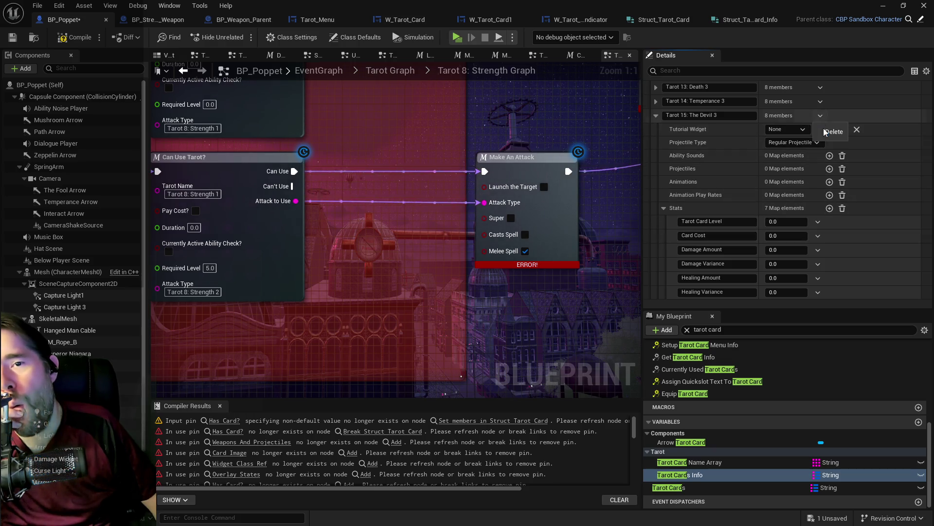
click(824, 130)
scroll(724, 208, up, 2)
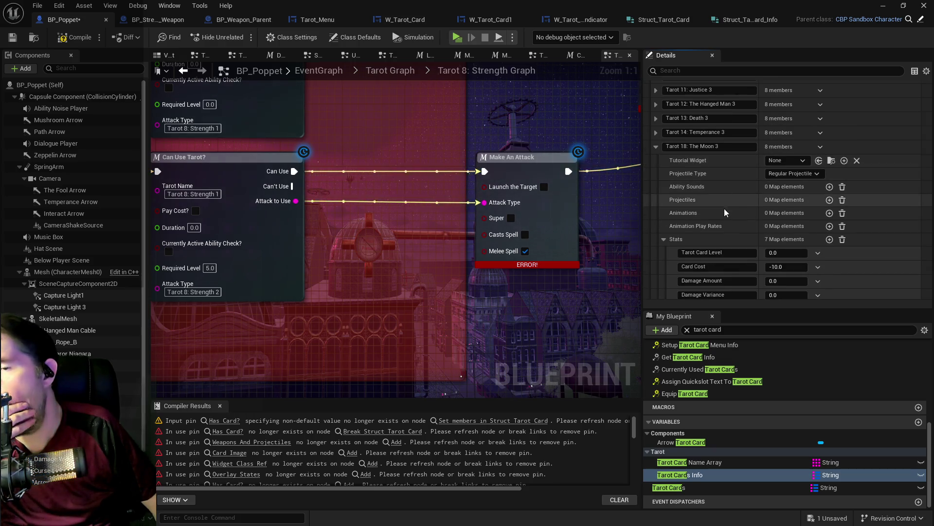
scroll(720, 229, up, 2)
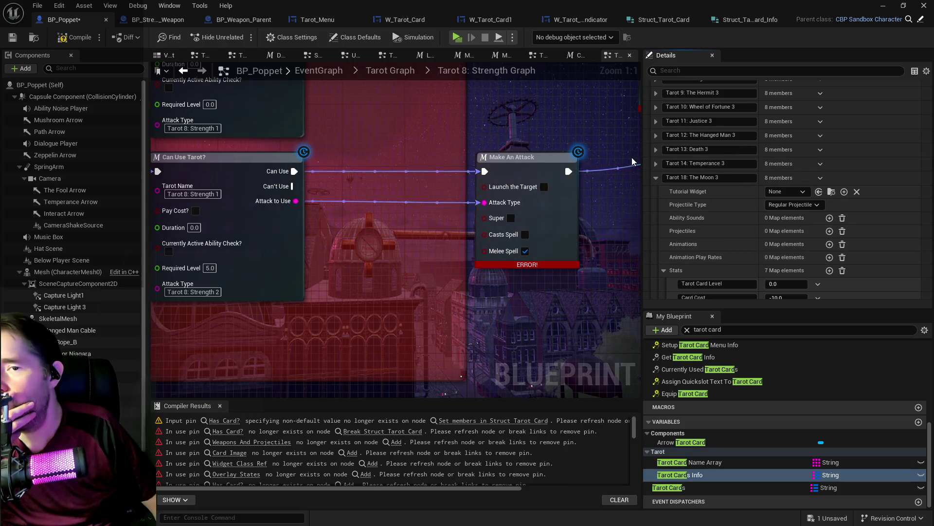
Step: Expand the Tarot 14: Temperance entry's info group and bring up its entry options
click(656, 163)
scroll(696, 185, down, 2)
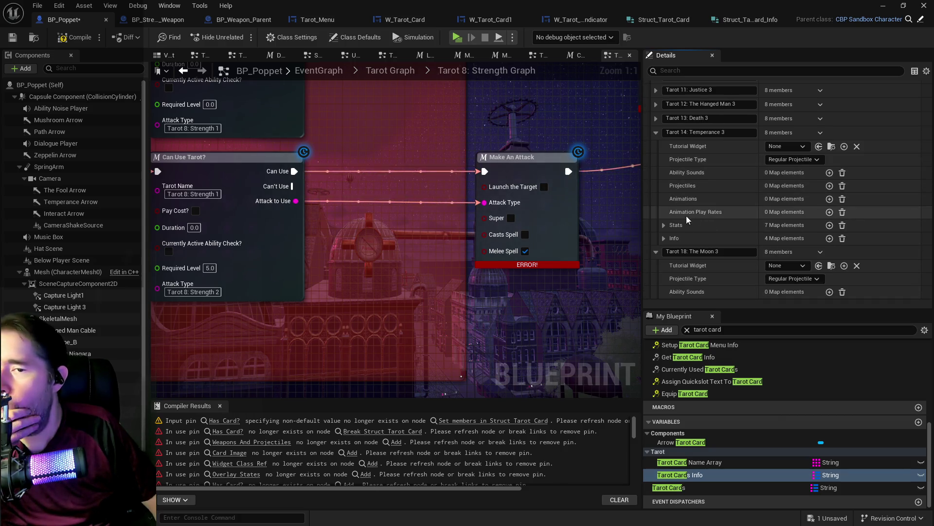
click(664, 238)
scroll(776, 229, up, 2)
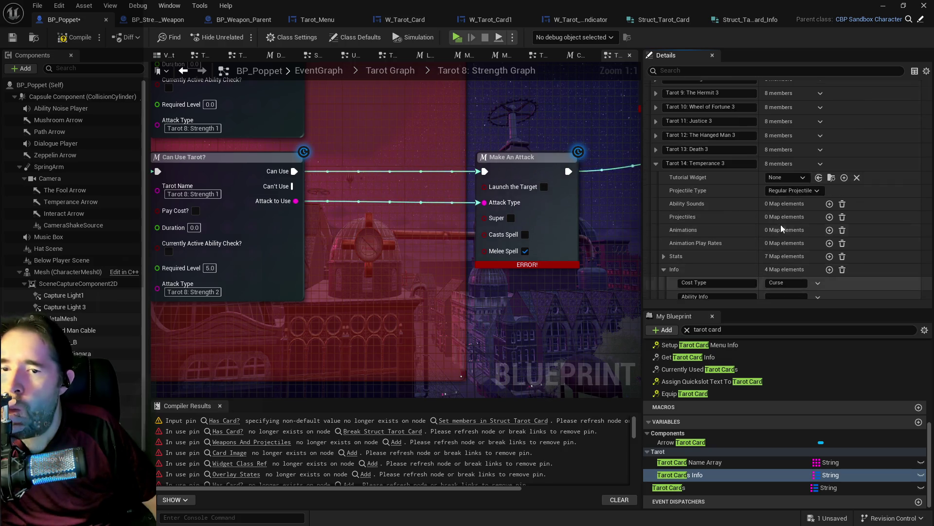
click(821, 164)
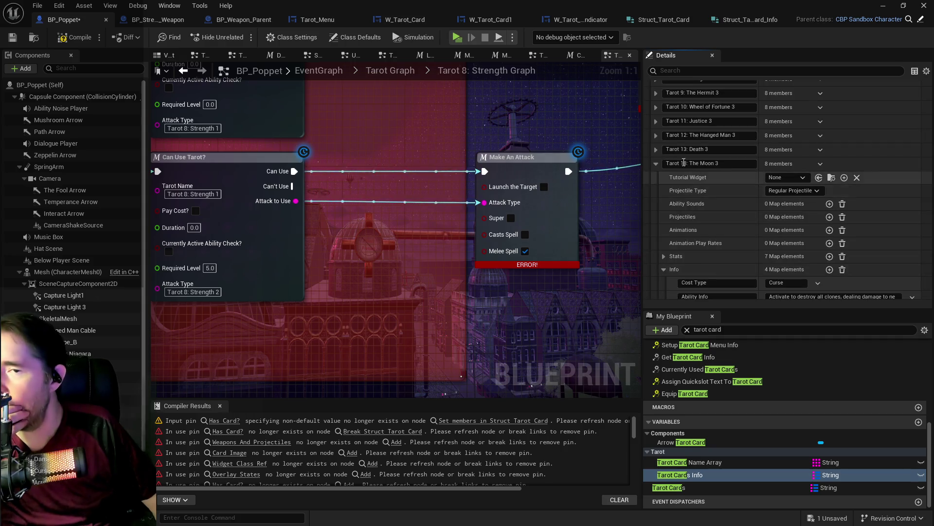
Step: Delete the Tarot 14: Temperance and Tarot 13: Death entries from the card map
click(656, 150)
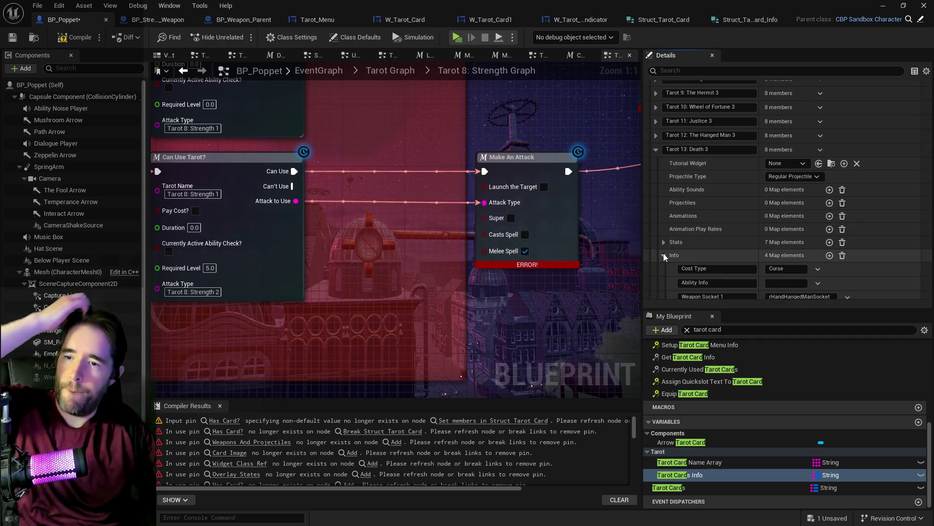
click(664, 254)
scroll(679, 244, down, 5)
click(664, 164)
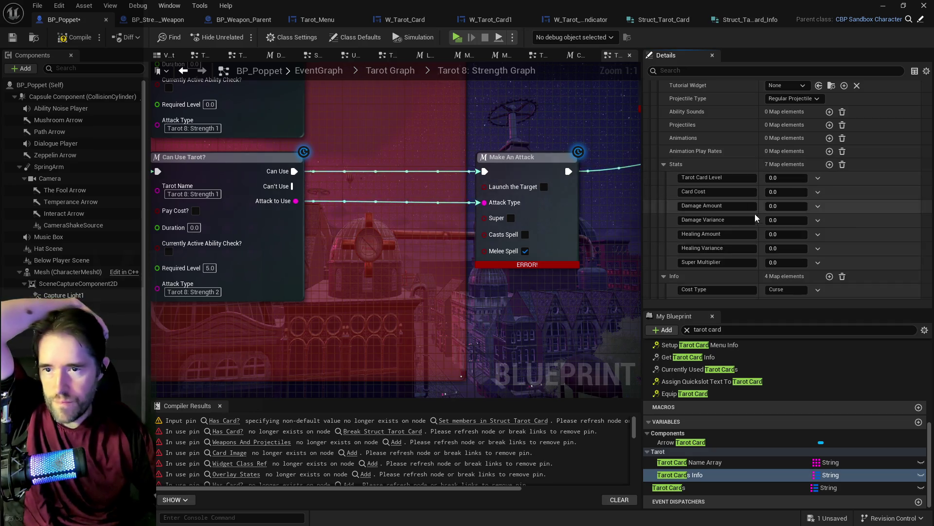
scroll(759, 232, up, 5)
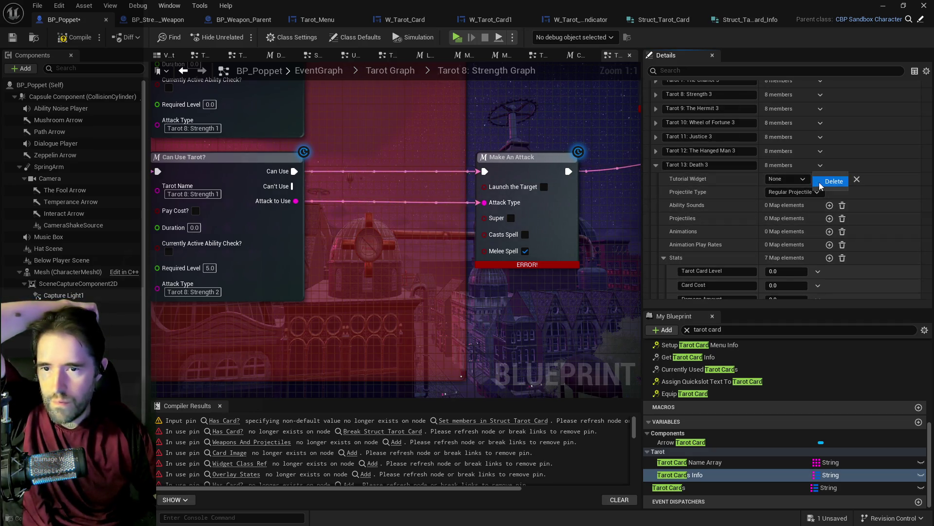
click(656, 150)
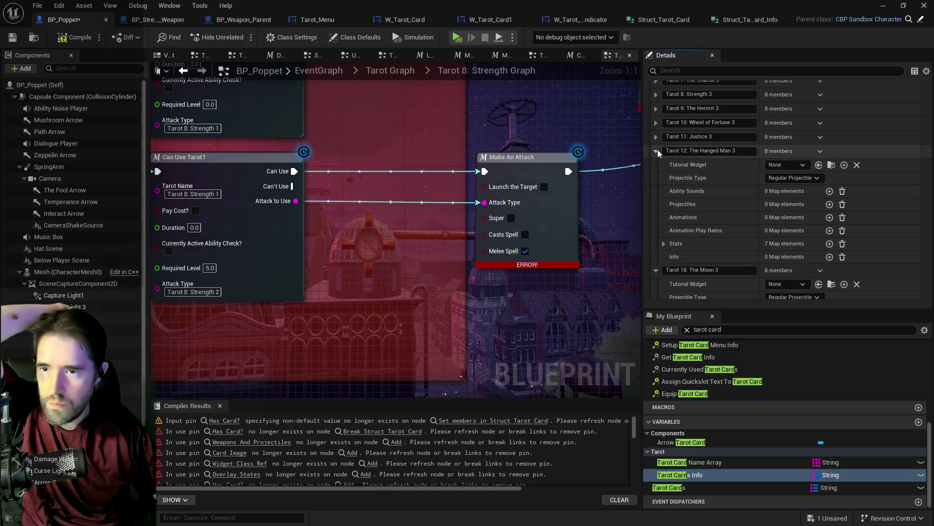
Step: Delete the Tarot 12: The Hanged Man entry and recompile BP_Poppet
click(663, 244)
scroll(667, 242, up, 2)
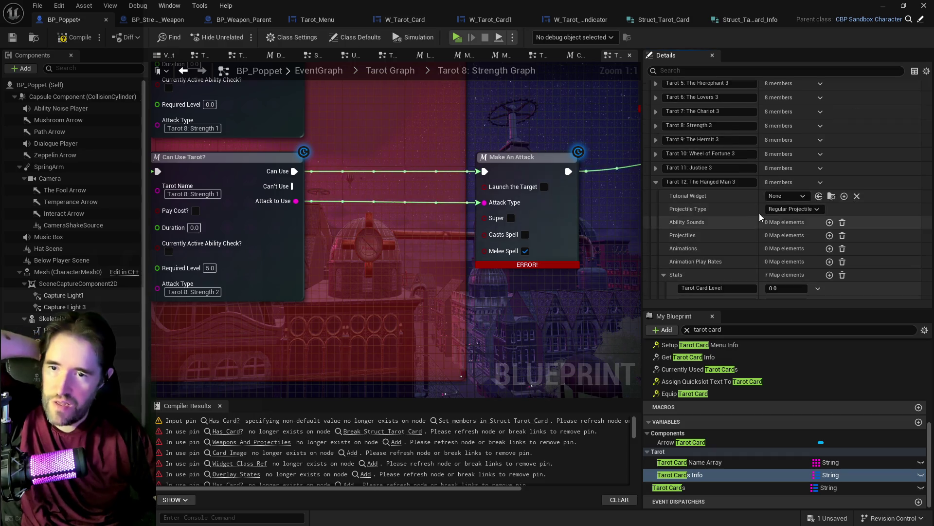
click(824, 178)
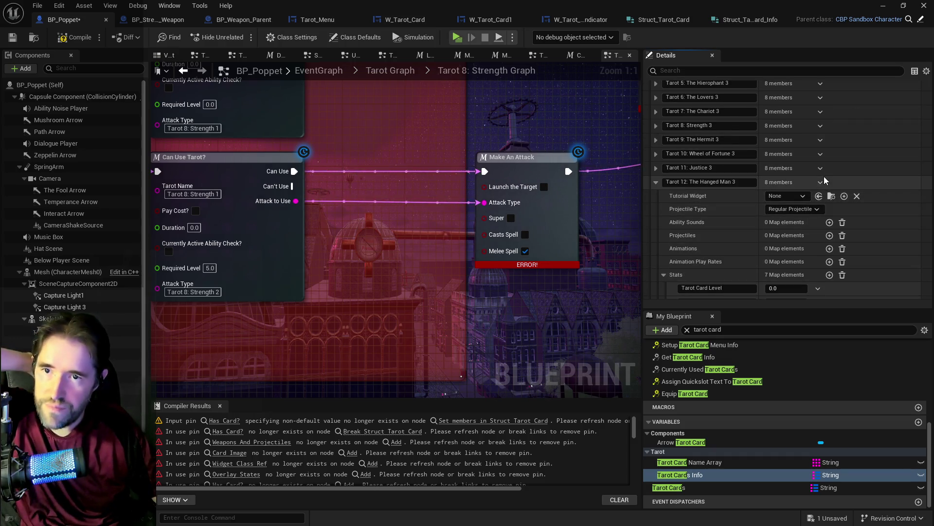
click(827, 199)
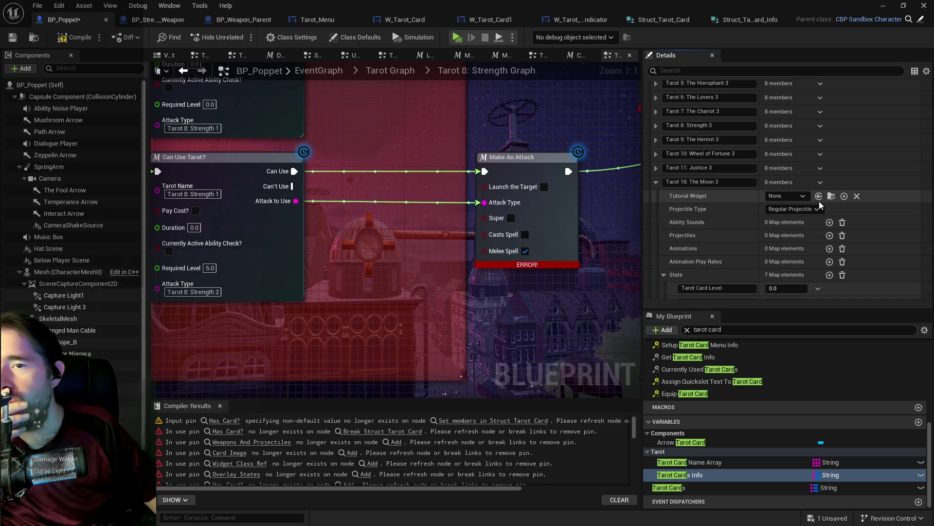
scroll(774, 220, up, 3)
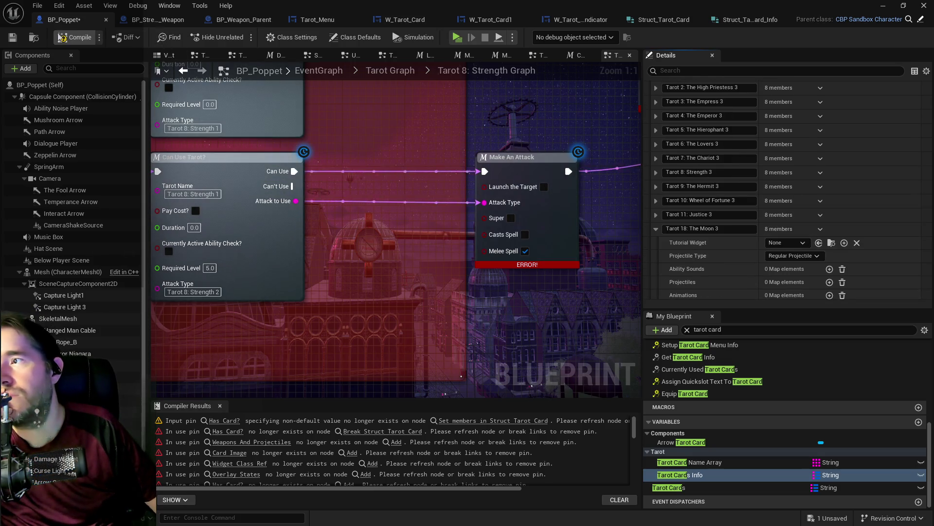
click(19, 40)
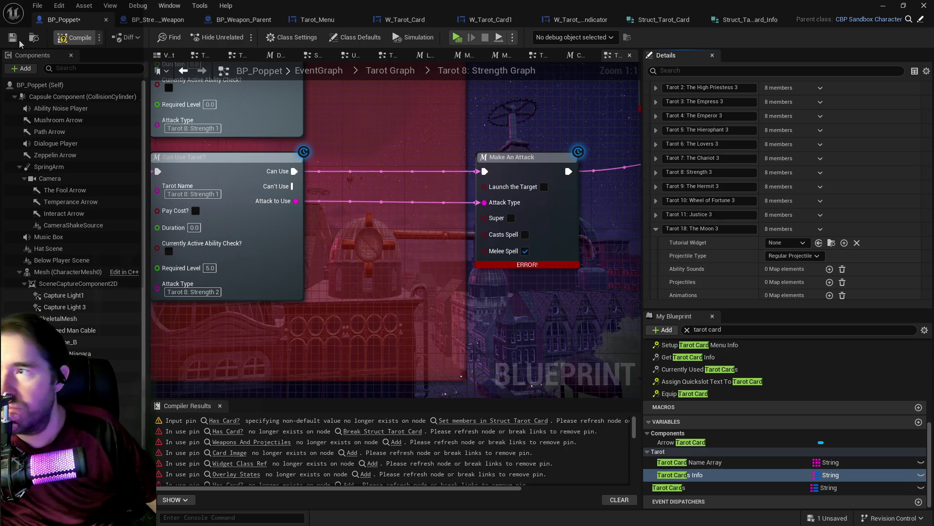
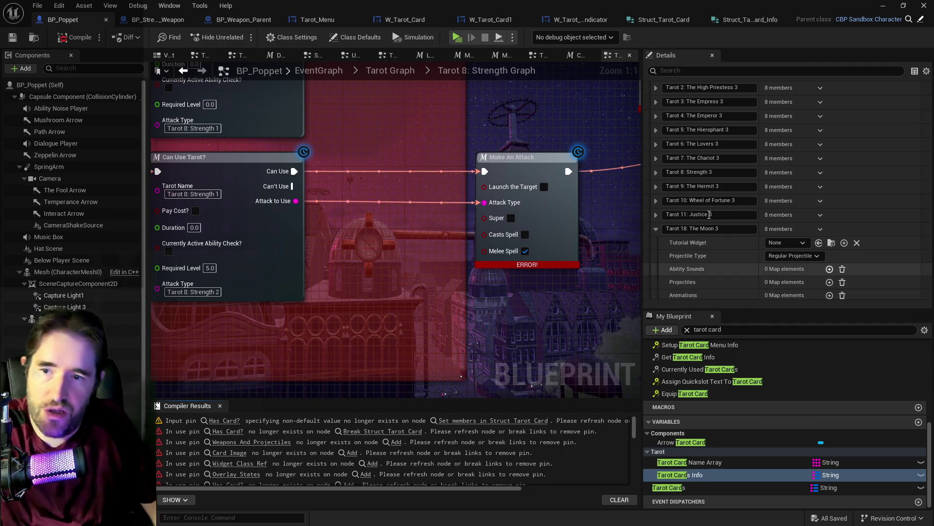
Step: Check the Tarot 11: Justice entry's Info values, then delete the entry
click(658, 214)
scroll(696, 239, down, 4)
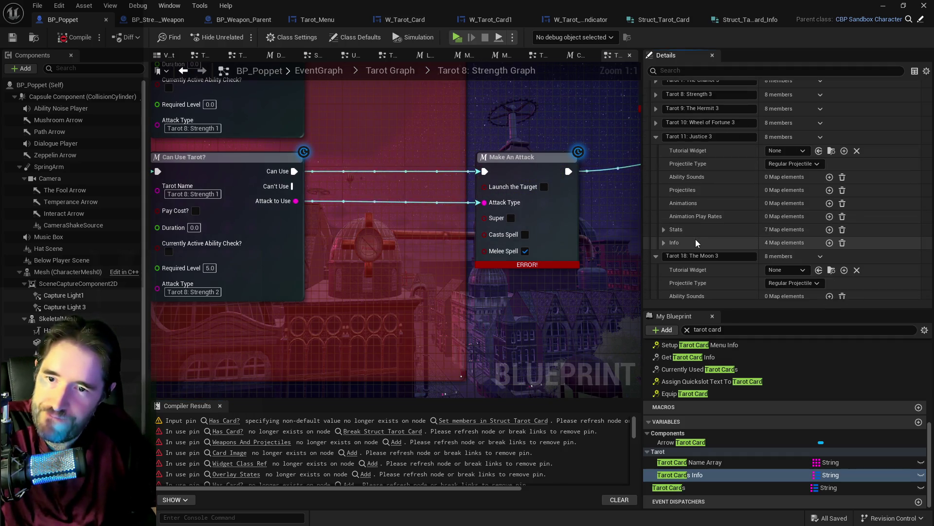
click(664, 242)
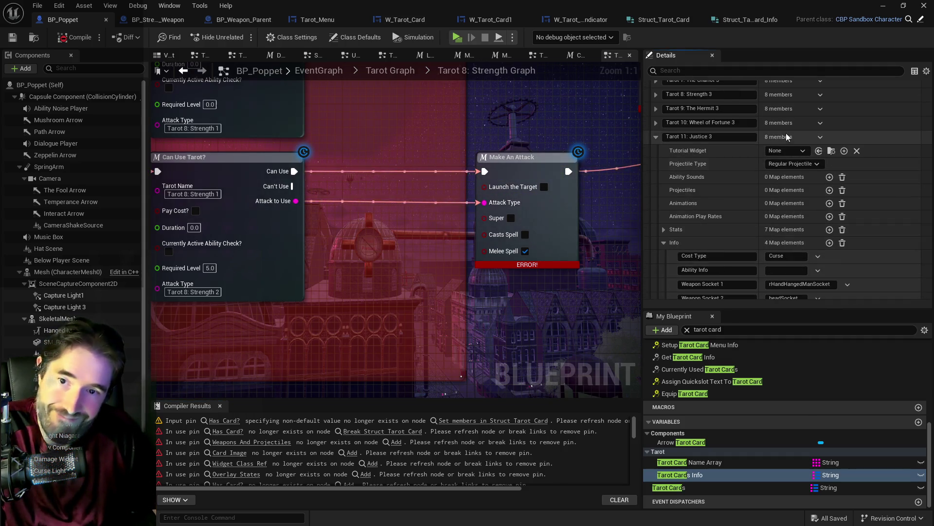
click(816, 154)
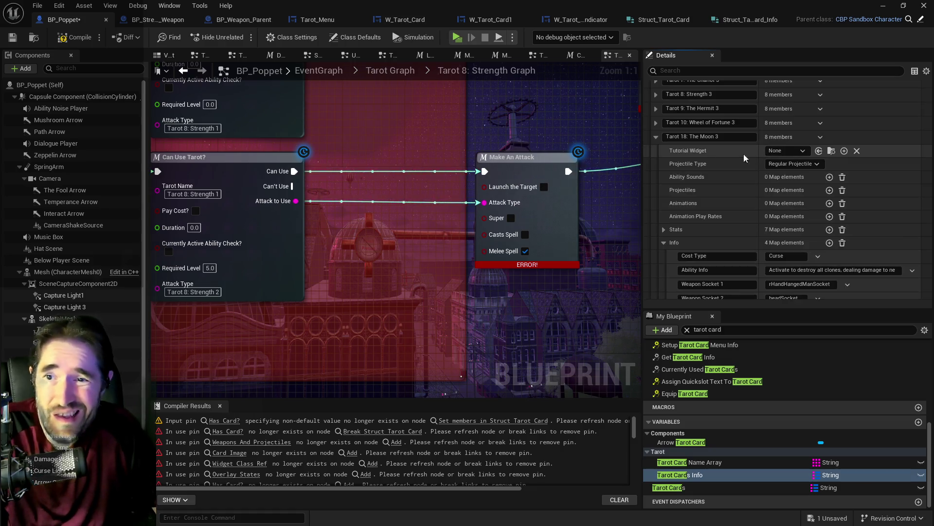
Step: Review Tarot 10: Wheel of Fortune's Stats and Info, then delete the entry
scroll(706, 165, up, 2)
click(656, 154)
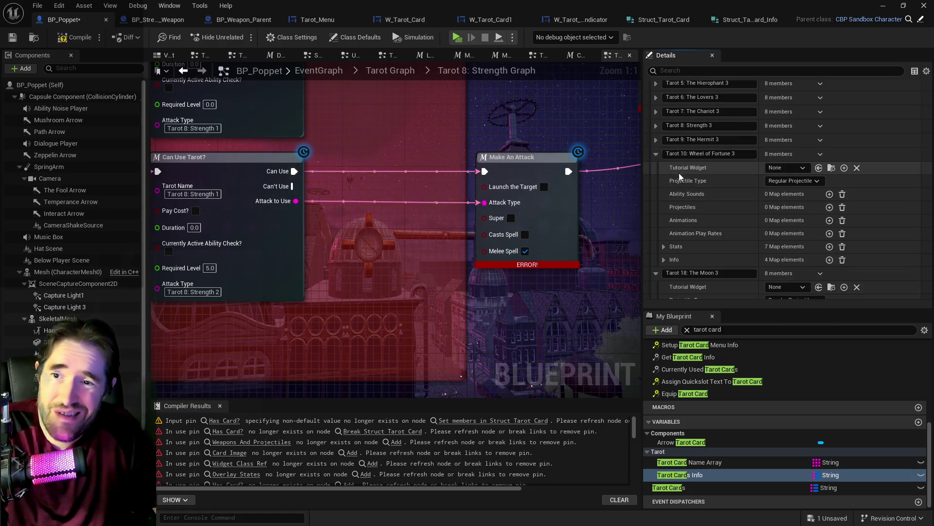
scroll(678, 178, down, 3)
click(666, 201)
click(667, 201)
click(665, 212)
scroll(708, 203, up, 3)
click(816, 149)
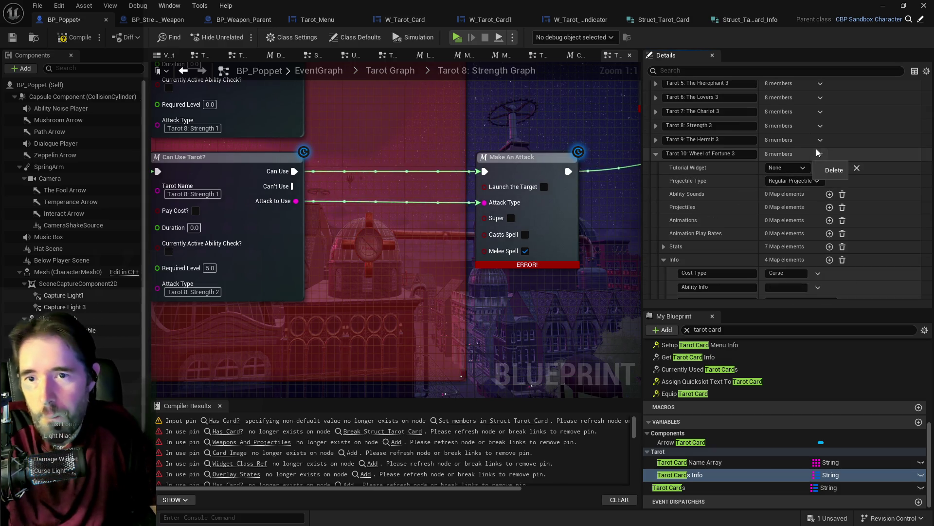
click(830, 171)
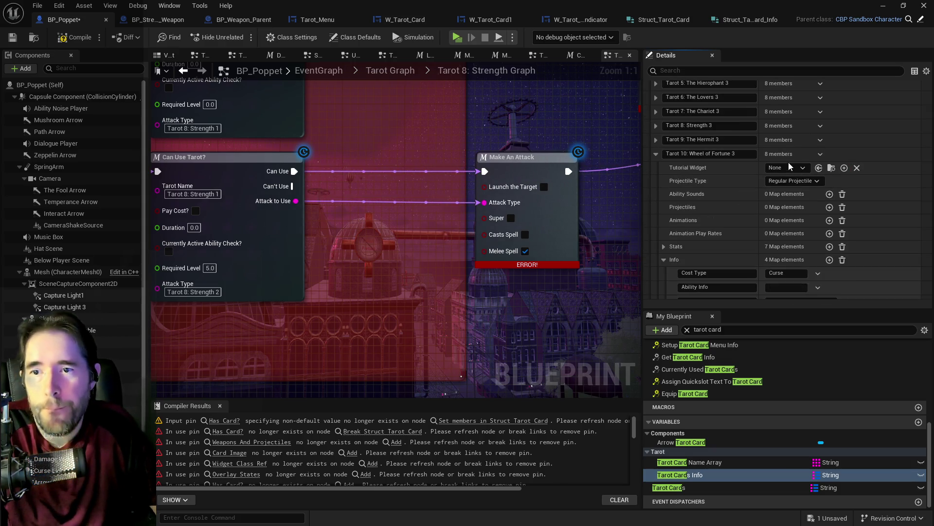
Step: Inspect the Stats and Info values of the Tarot 9: The Hermit entry
click(655, 144)
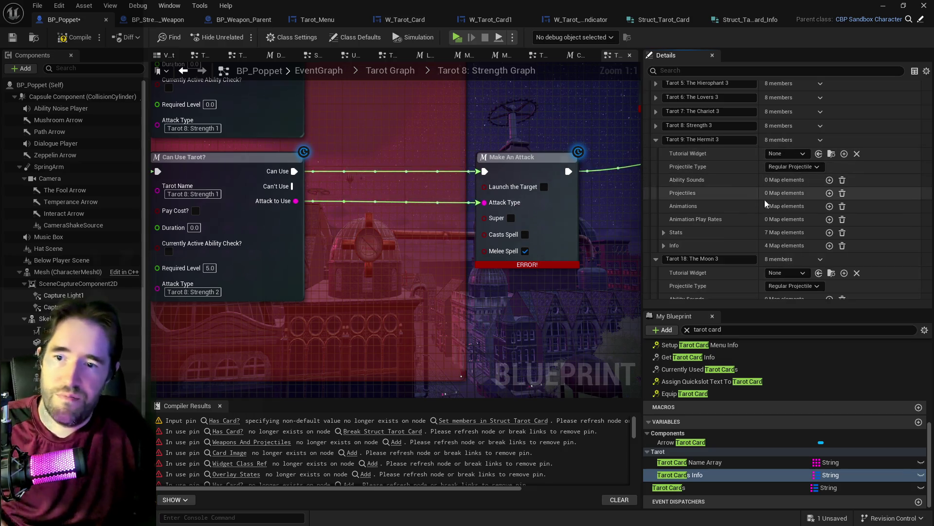
click(663, 232)
scroll(672, 233, down, 5)
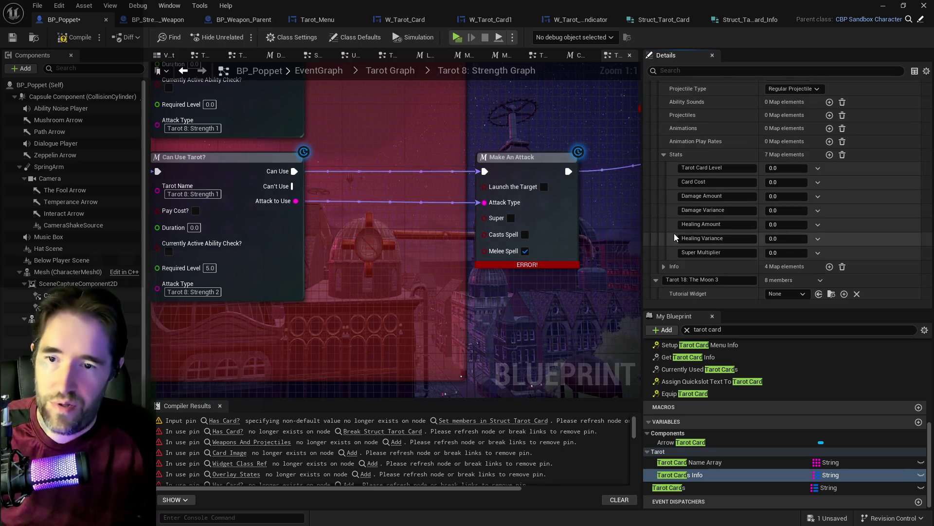
click(664, 266)
scroll(672, 261, down, 4)
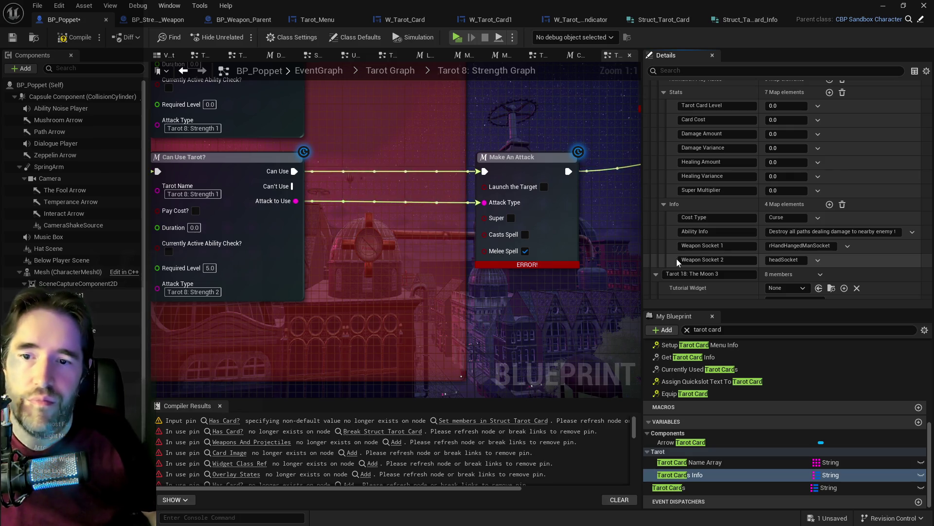
scroll(677, 259, up, 8)
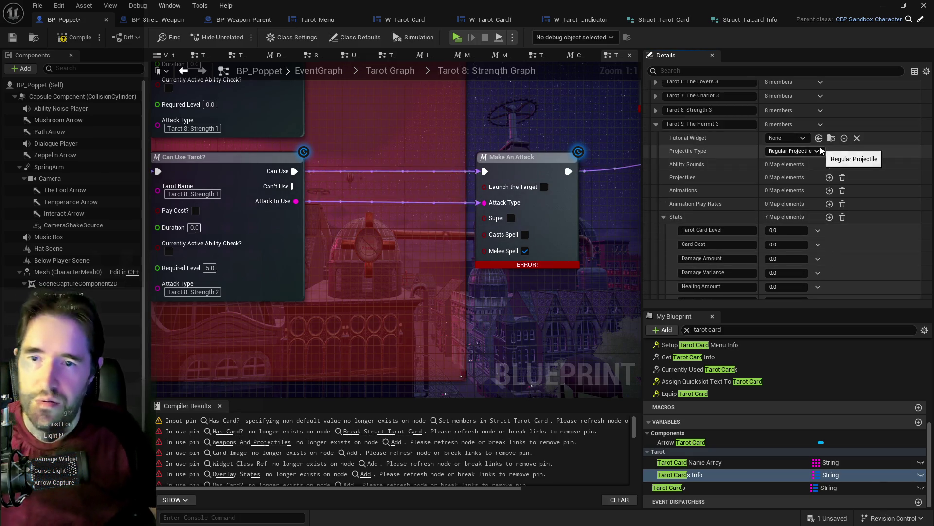
scroll(757, 157, up, 3)
Step: Review Tarot 8: Strength's Stats and Info, then delete the entry
click(655, 157)
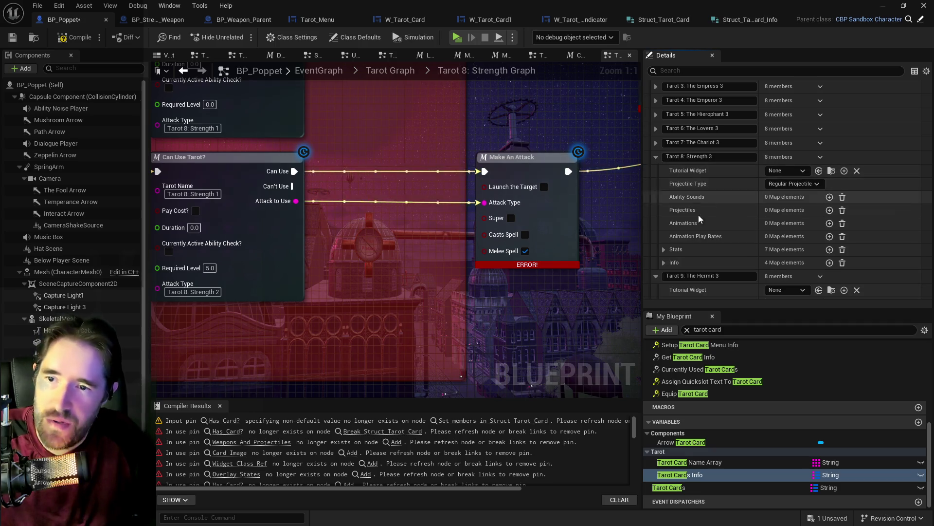
click(664, 249)
scroll(668, 244, down, 6)
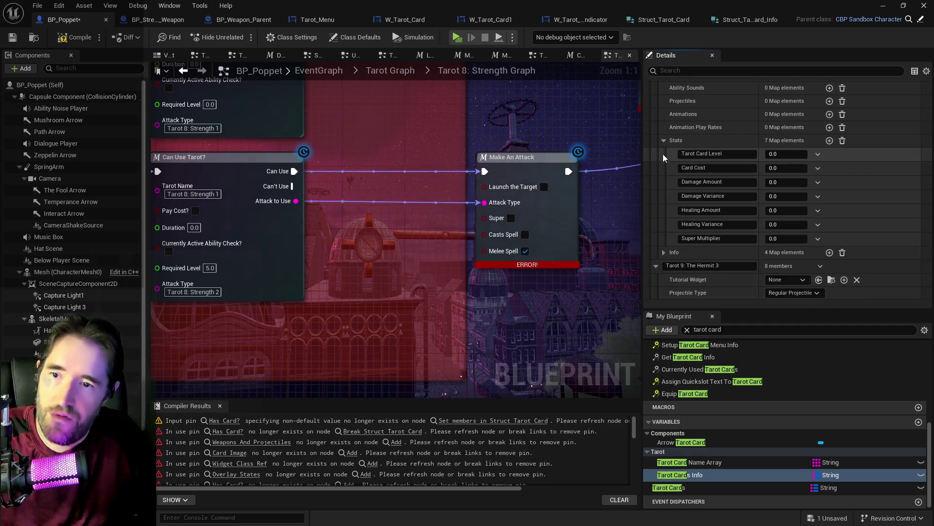
click(663, 251)
scroll(681, 246, down, 3)
scroll(744, 225, up, 8)
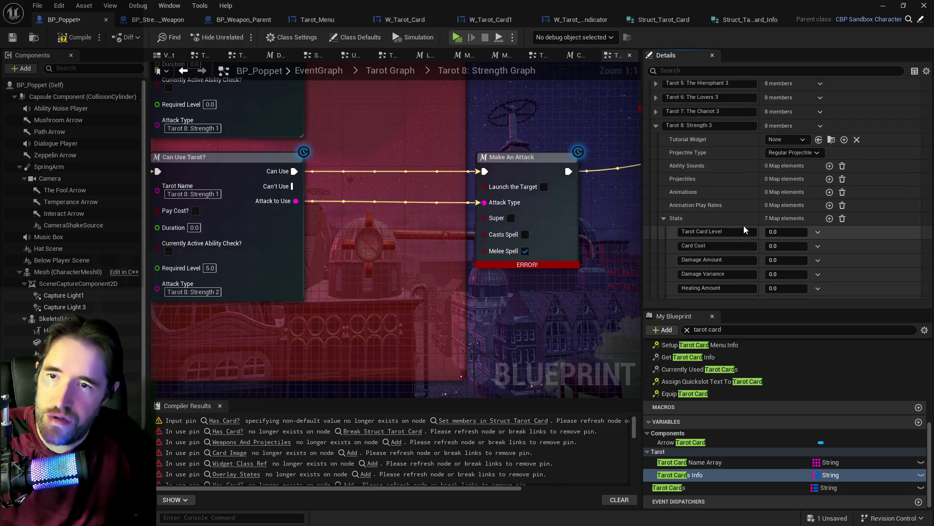
click(820, 127)
click(825, 143)
Step: Inspect the Info and Stats values of the Tarot 7: The Chariot entry
scroll(756, 177, up, 3)
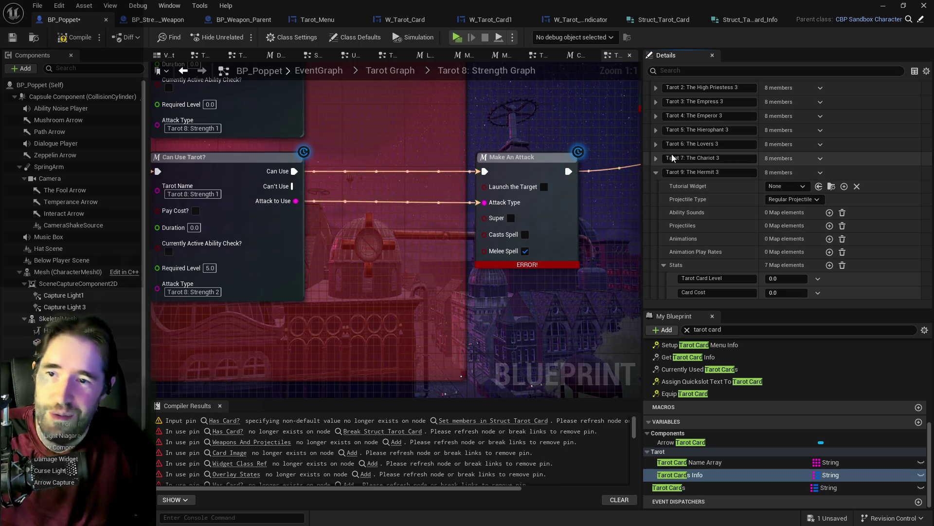
click(656, 158)
scroll(669, 217, down, 1)
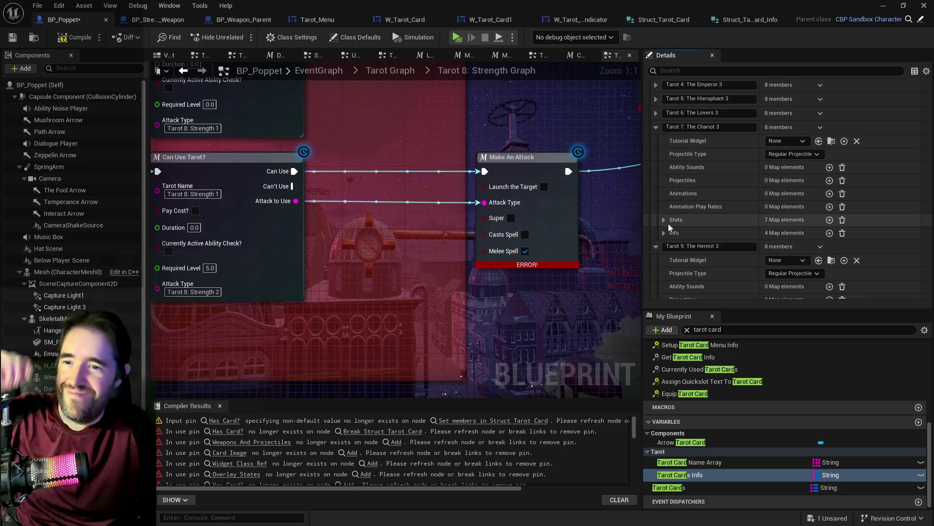
click(664, 232)
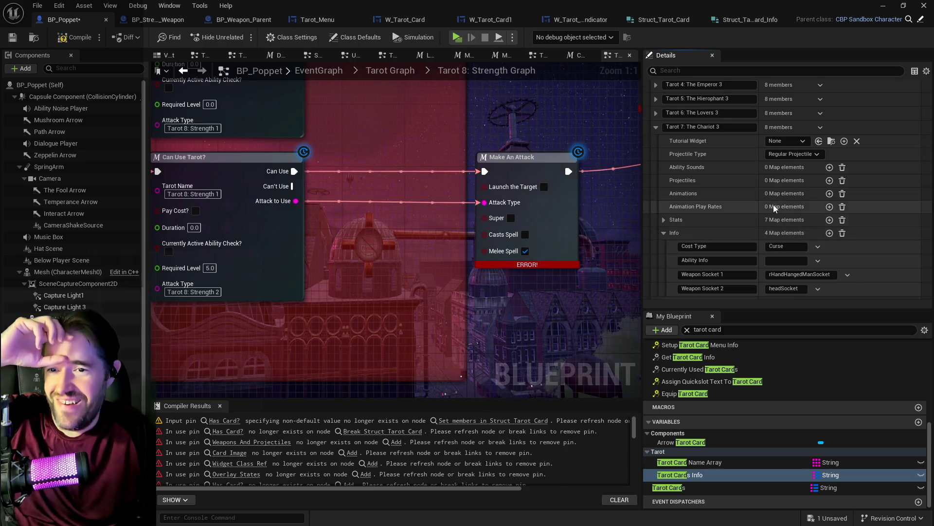
click(664, 219)
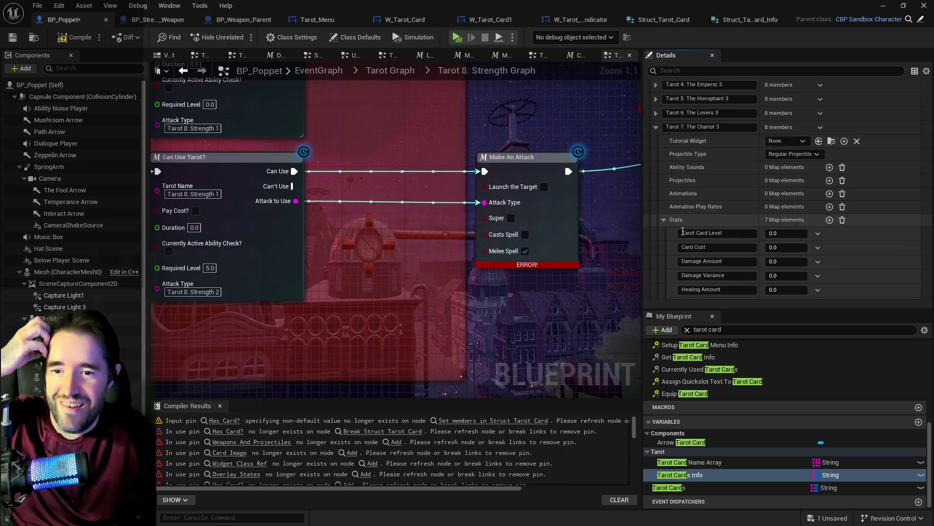
scroll(683, 233, up, 1)
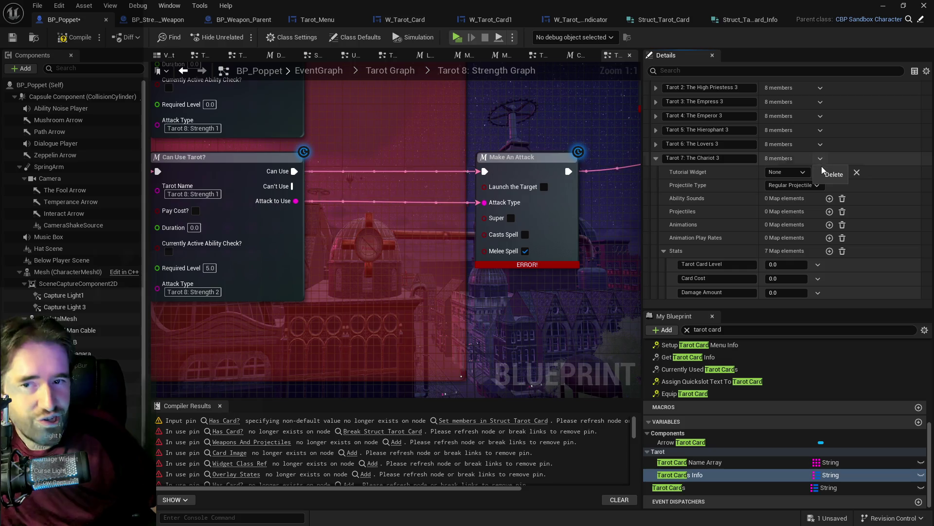
Step: Inspect the Stats values of the Tarot 6: The Lovers entry
click(664, 144)
scroll(688, 205, down, 1)
click(663, 206)
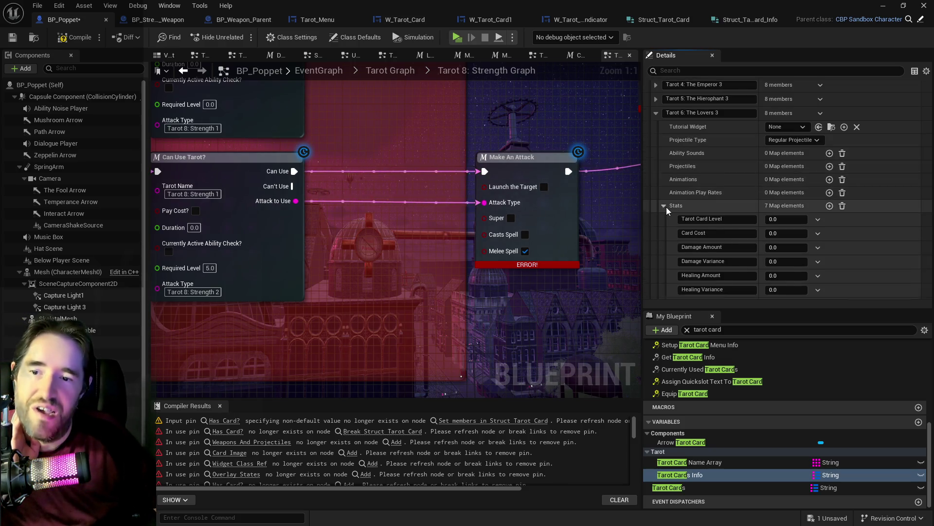
scroll(662, 226, down, 2)
scroll(666, 238, up, 3)
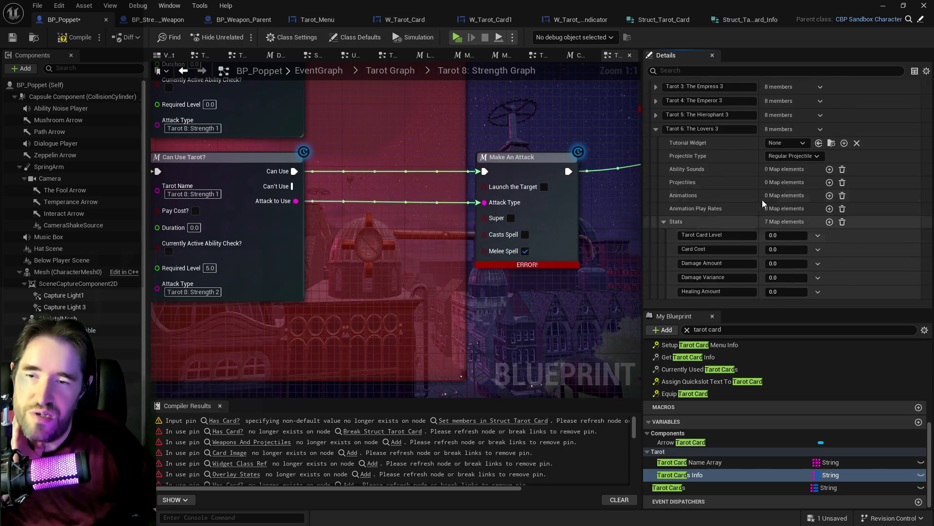
scroll(763, 200, up, 2)
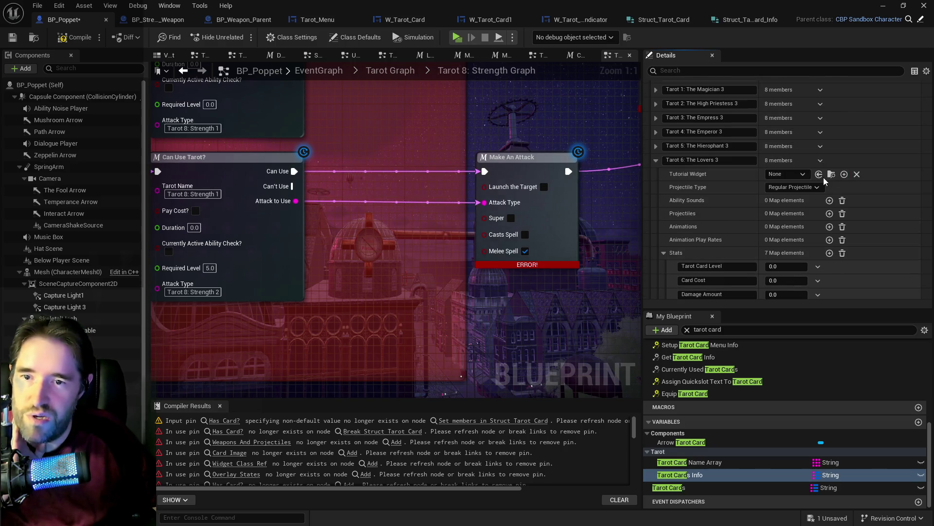
Step: Delete the Tarot 5: The Hierophant entry from the Tarot Cards map
click(655, 146)
scroll(701, 195, down, 5)
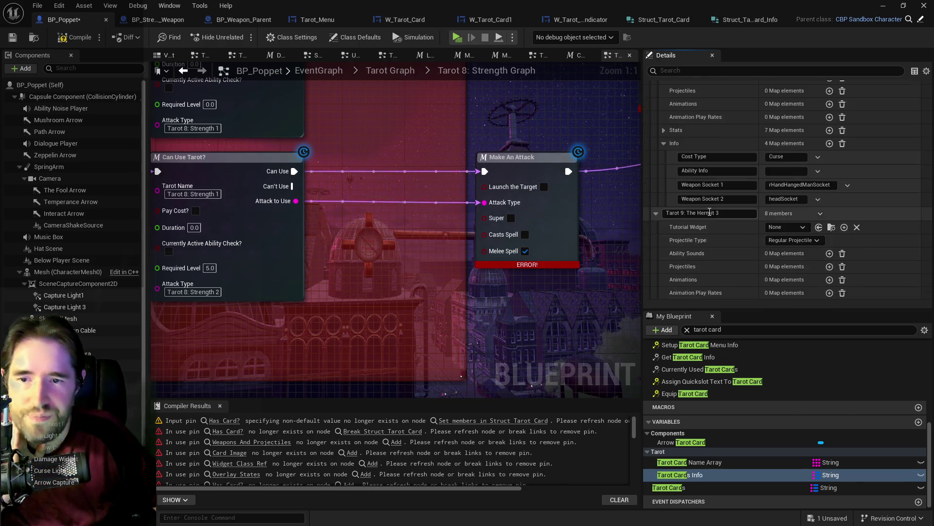
scroll(778, 182, up, 4)
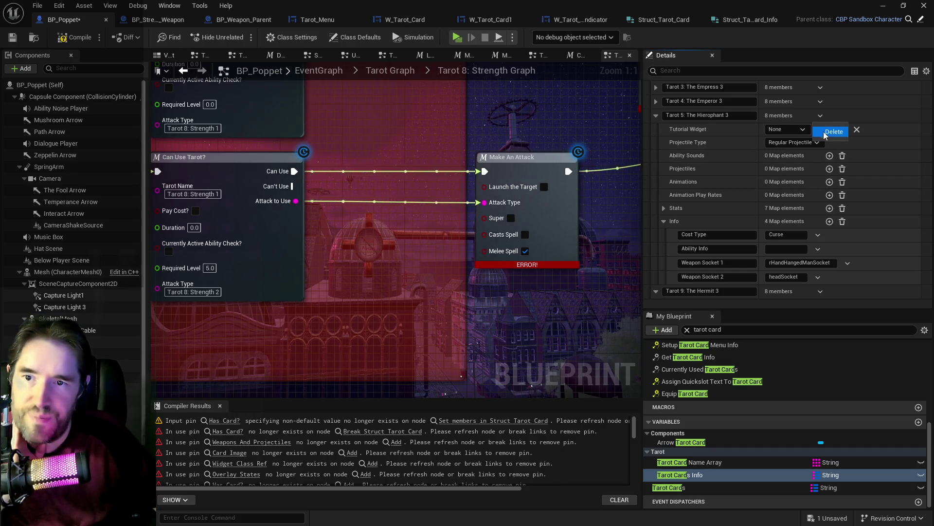
click(829, 132)
Step: Check The Emperor's Info values, then delete the Tarot 4: The Emperor entry
scroll(664, 162, up, 2)
click(656, 164)
scroll(713, 194, down, 3)
click(664, 222)
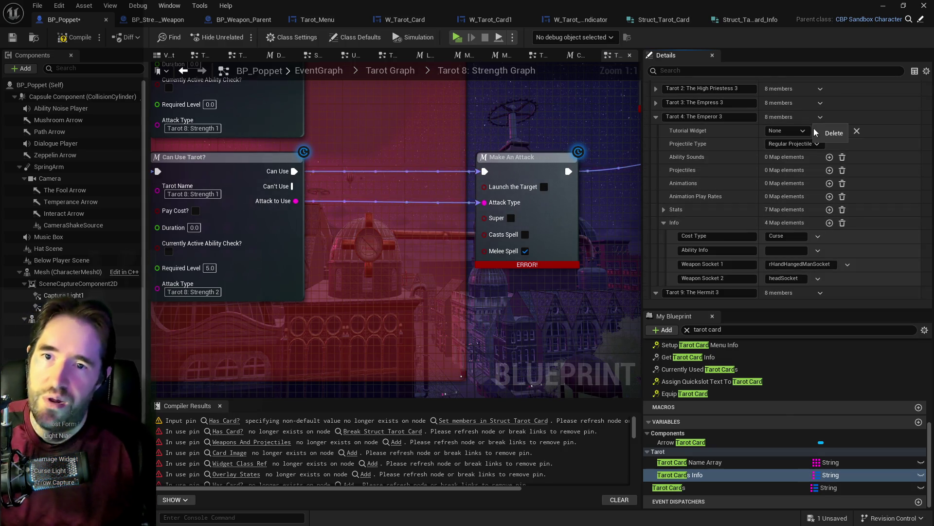
click(822, 130)
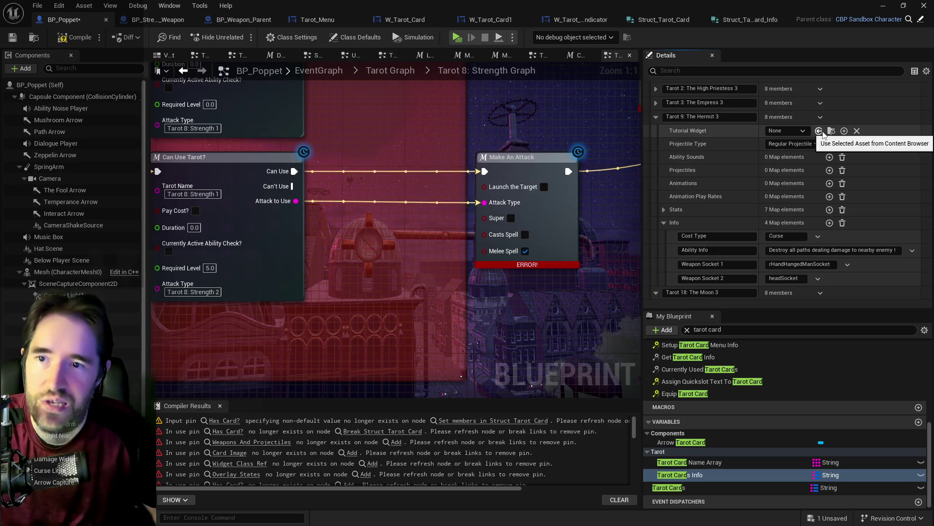
Step: Inspect the Info values of the Tarot 2: The High Priestess entry
scroll(659, 103, up, 4)
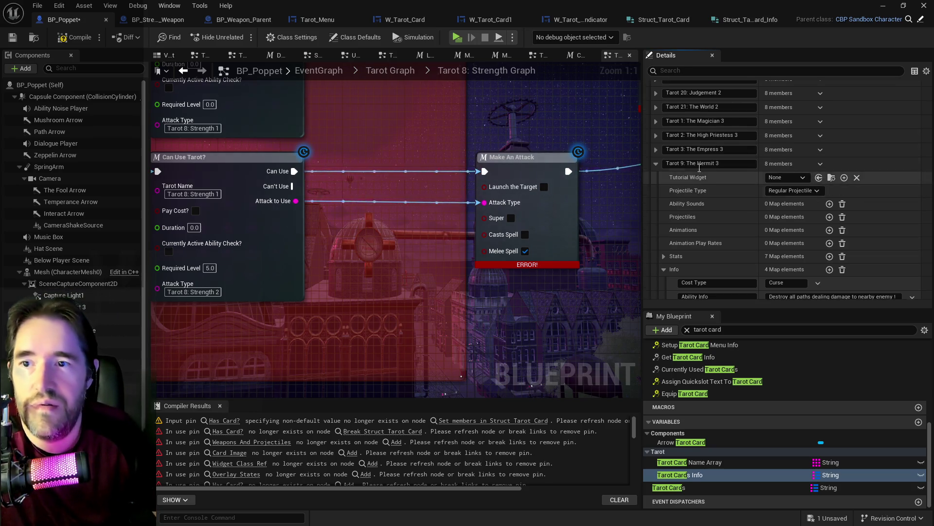
click(659, 181)
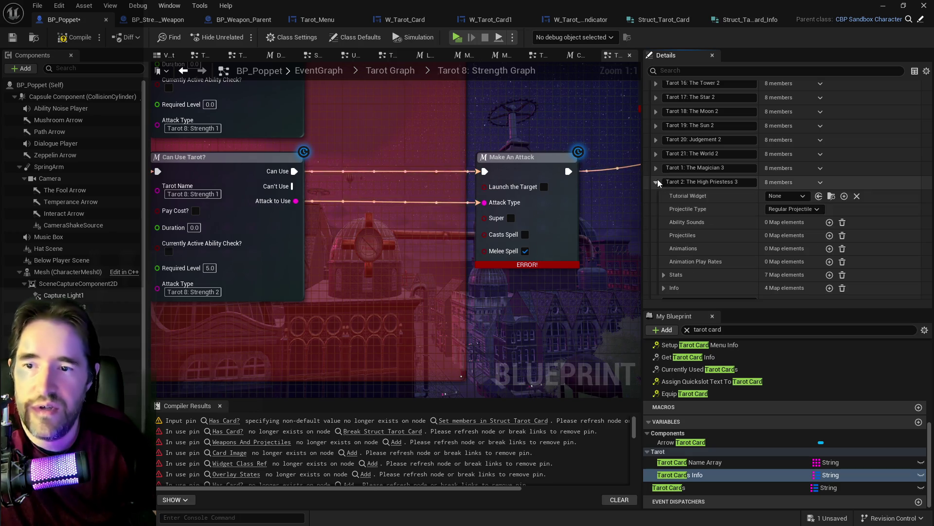
click(664, 272)
scroll(678, 262, up, 1)
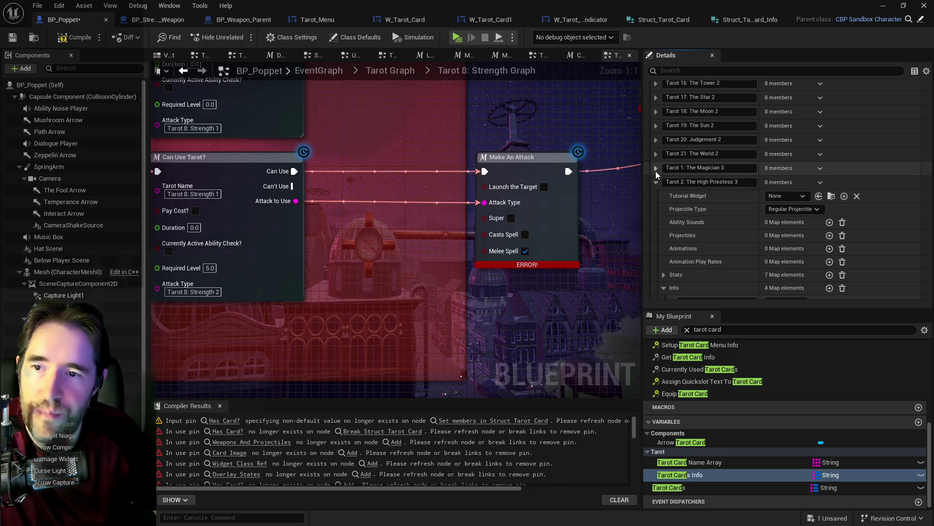
Step: Inspect Tarot 1: The Magician's Info values, then collapse the entry
click(655, 168)
scroll(655, 165, down, 2)
click(664, 242)
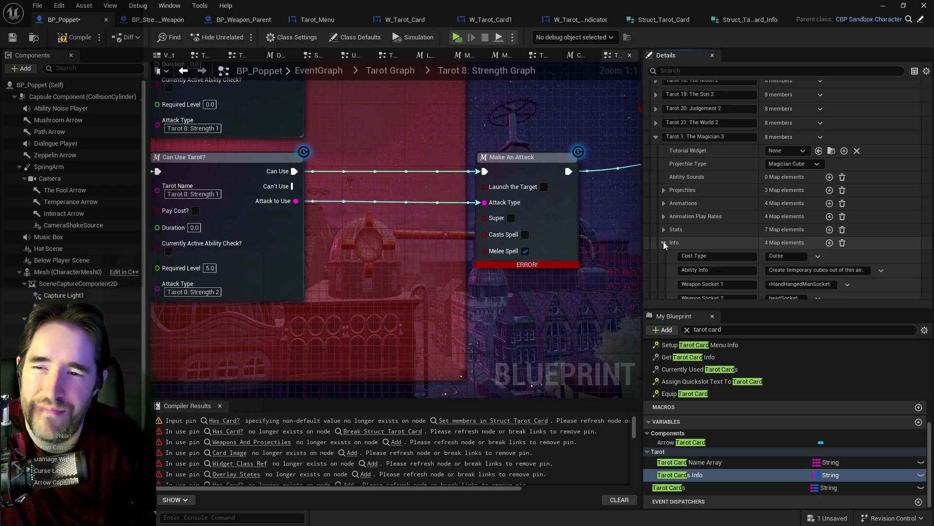
scroll(661, 186, up, 3)
click(656, 183)
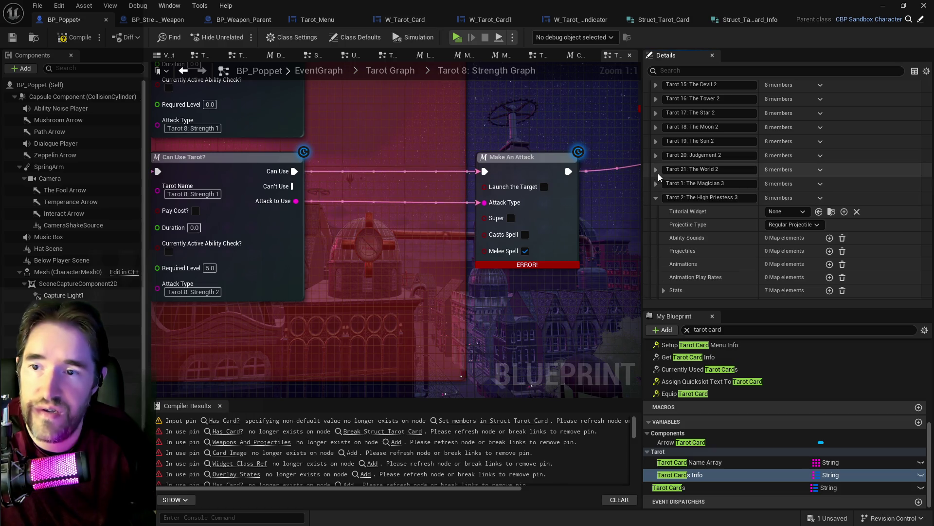
Step: Check The World 2 card's Info group, then delete The World 2 entry
click(656, 170)
click(660, 274)
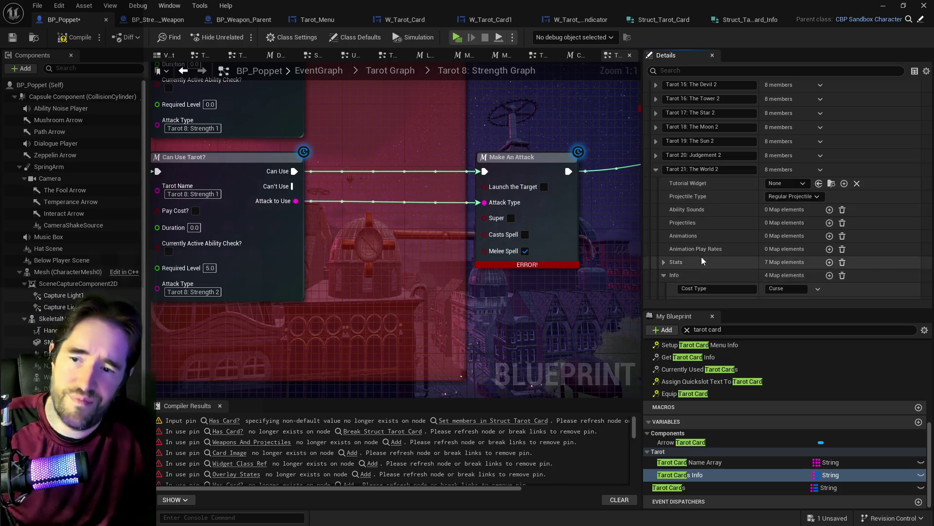
scroll(755, 224, down, 1)
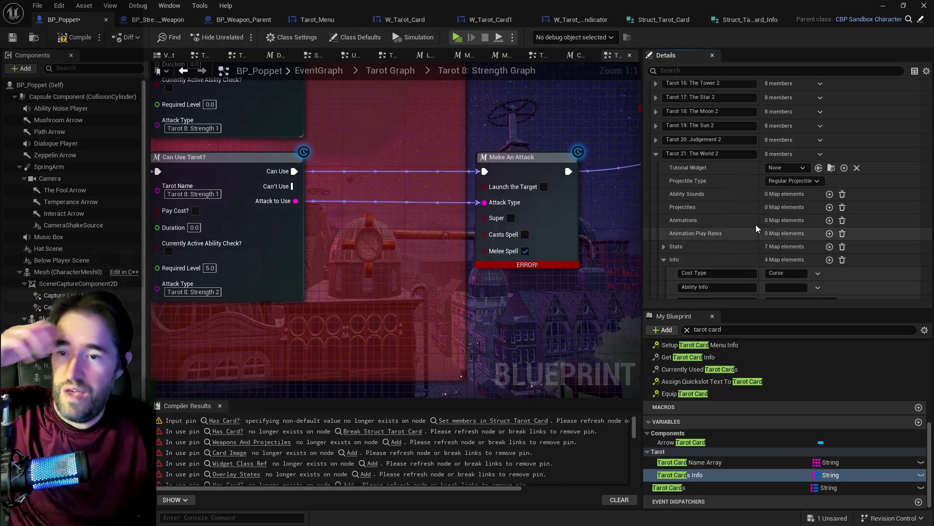
click(822, 155)
click(825, 170)
Step: Delete the Judgement 2 entry after checking its Stats, then compile BP_Poppet
click(656, 141)
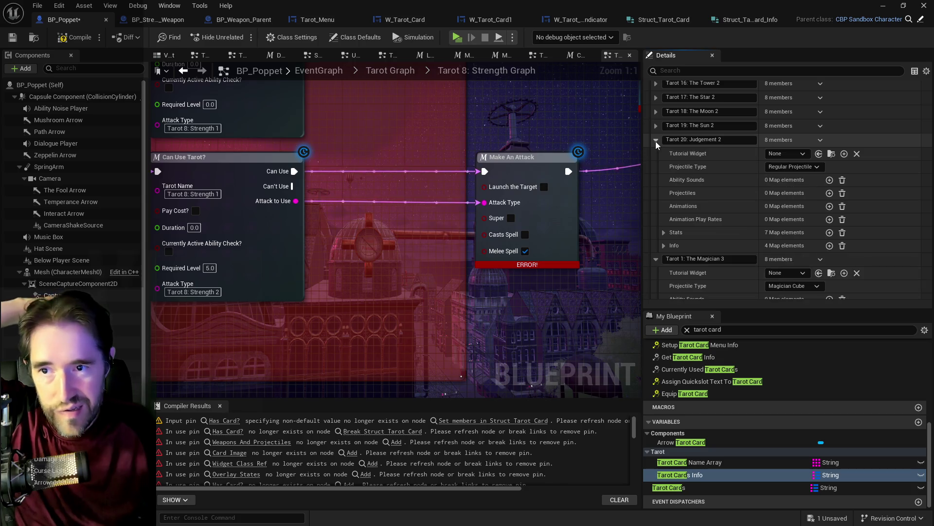
scroll(694, 185, down, 2)
scroll(694, 182, up, 2)
click(665, 233)
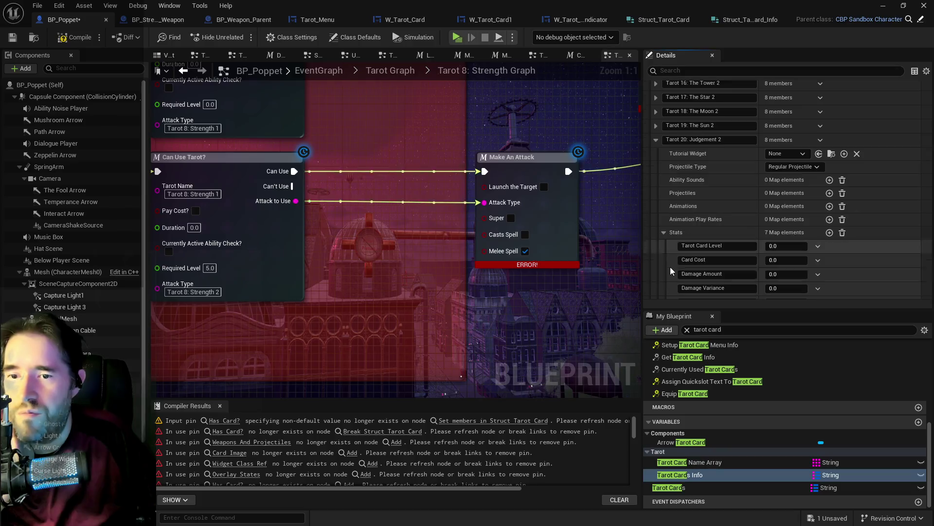
click(821, 140)
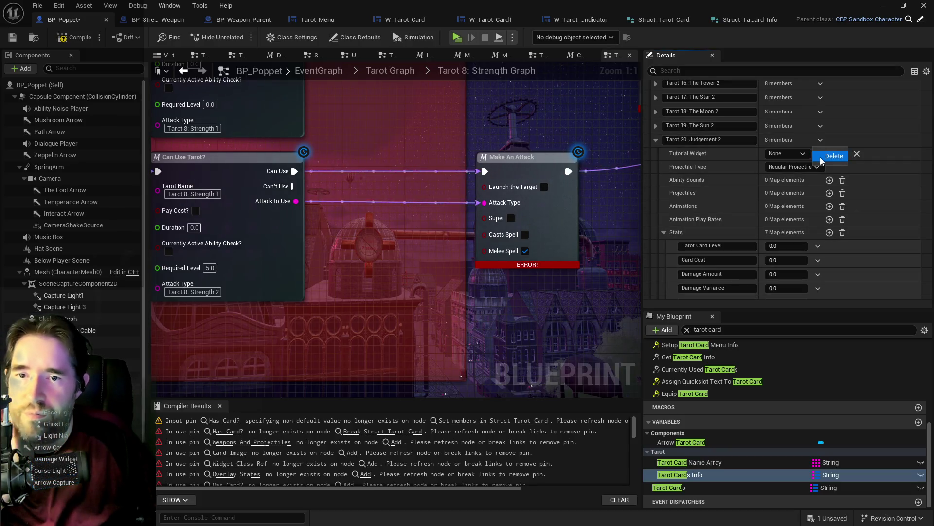
click(822, 162)
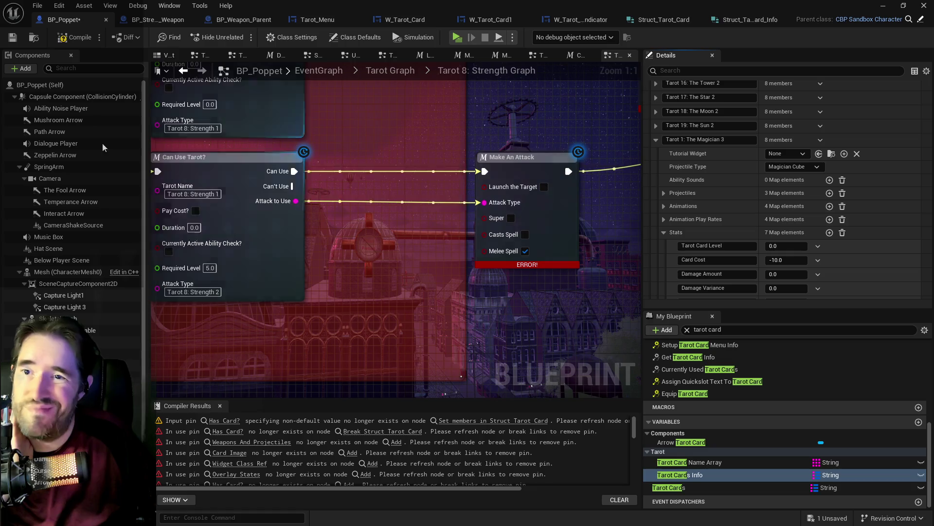
click(10, 38)
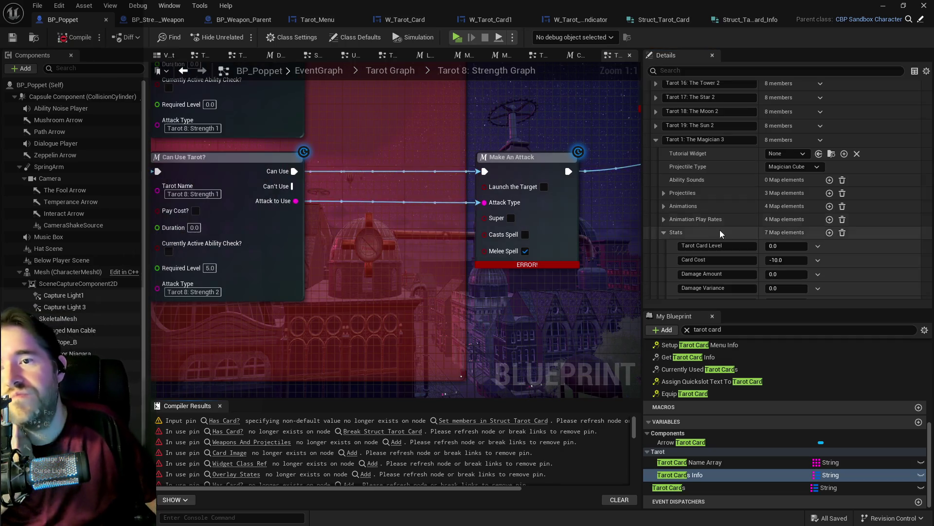
Step: Collapse the Magician 3, Hermit 3 and Sun 3 entries in the Tarot Cards map
scroll(744, 218, up, 2)
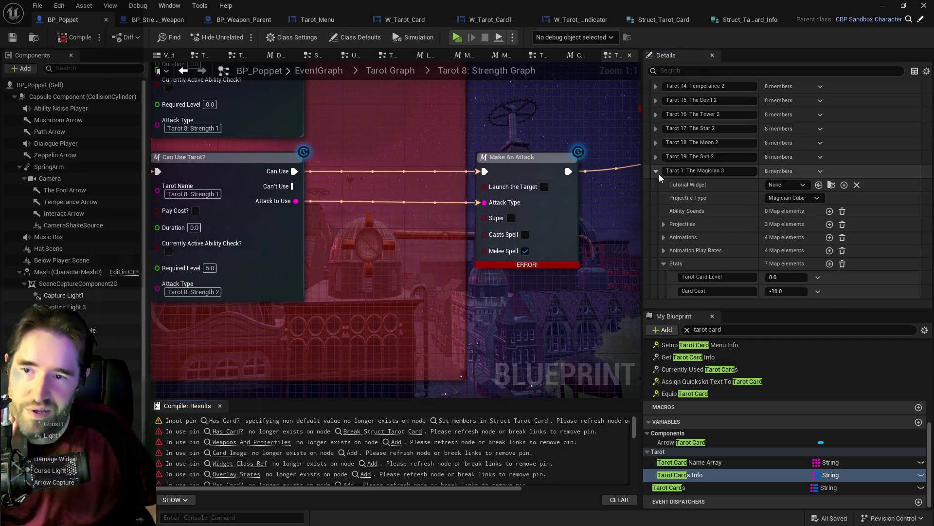
click(659, 174)
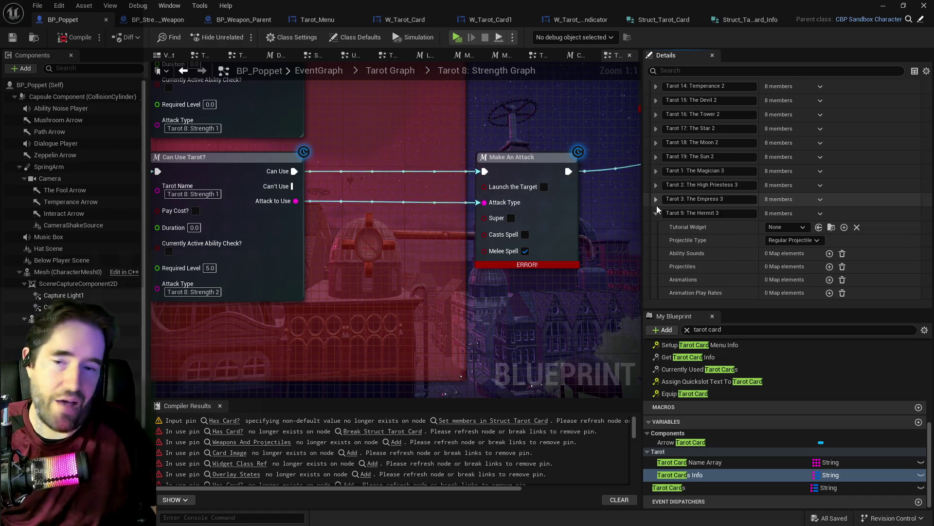
click(656, 213)
click(655, 245)
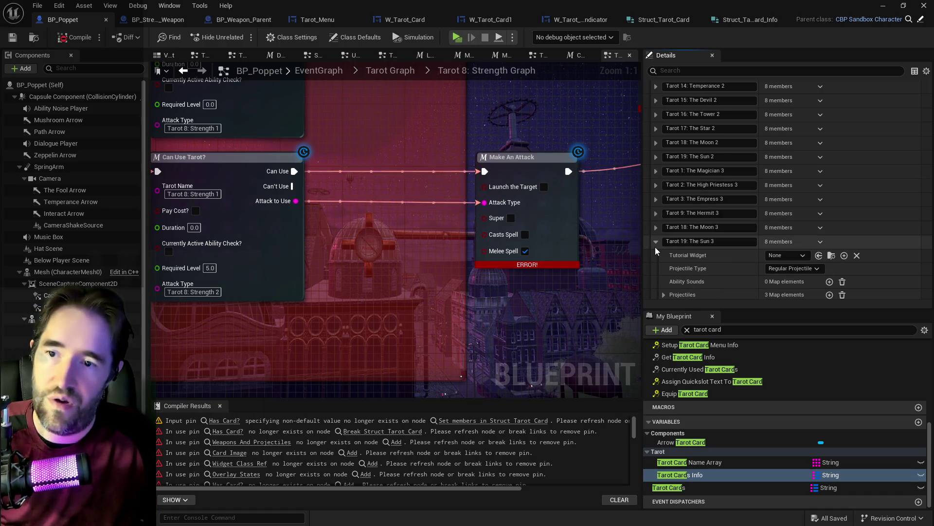
click(657, 241)
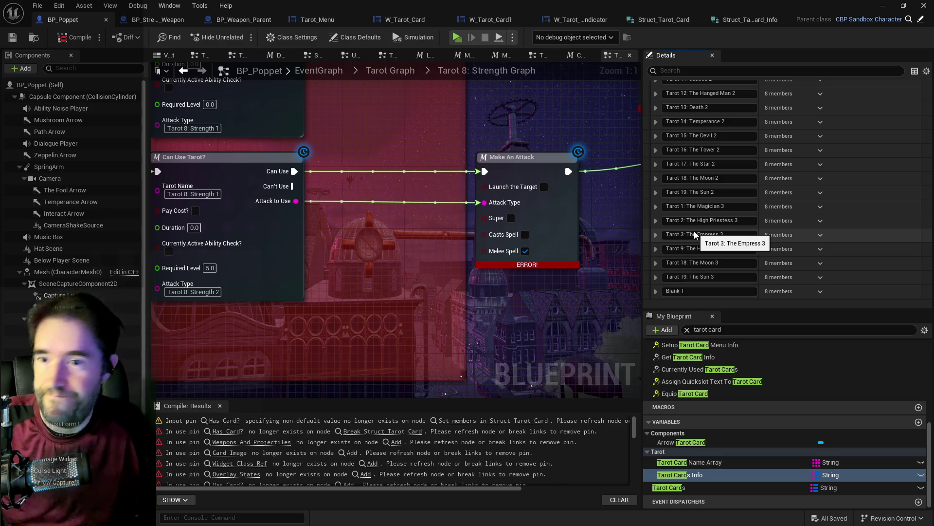
scroll(723, 197, up, 2)
scroll(723, 197, down, 2)
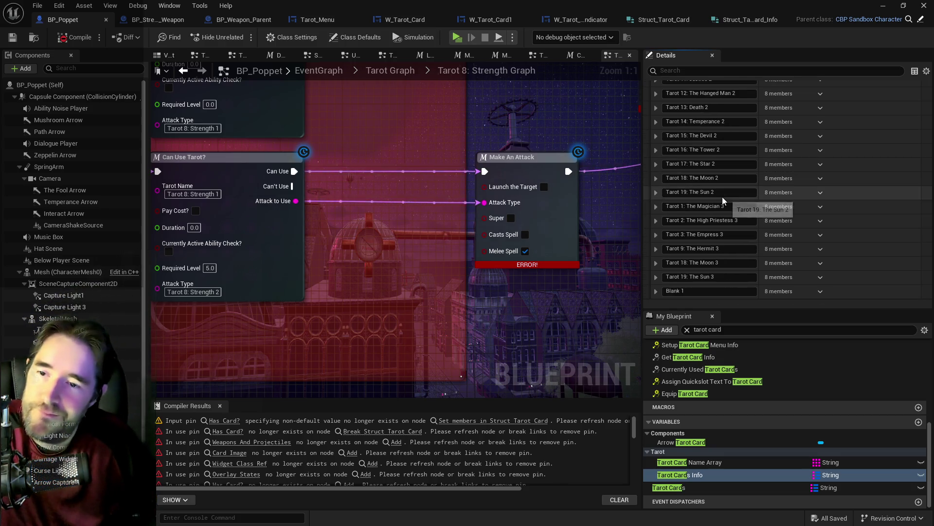
Step: Review the Sun 2 entry's Info and Stats, then delete it from the map
click(657, 193)
scroll(659, 214, down, 2)
click(664, 236)
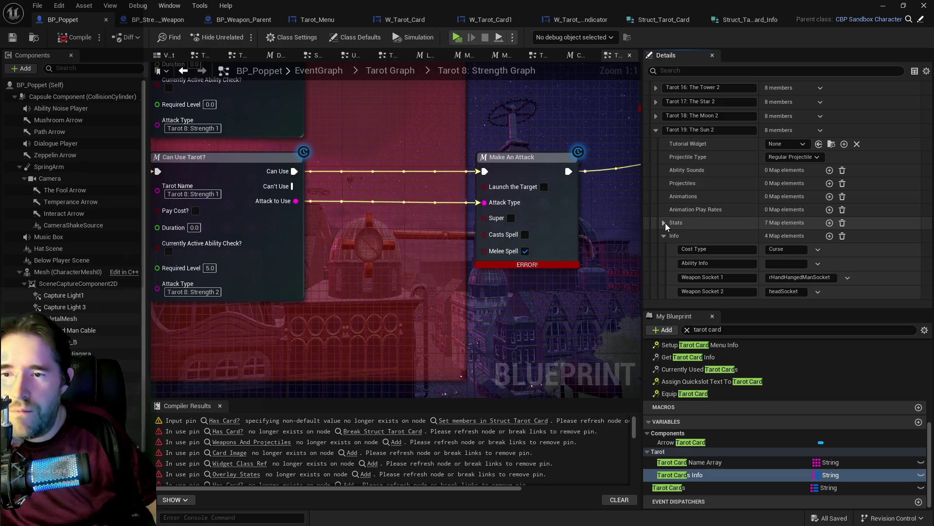
click(664, 222)
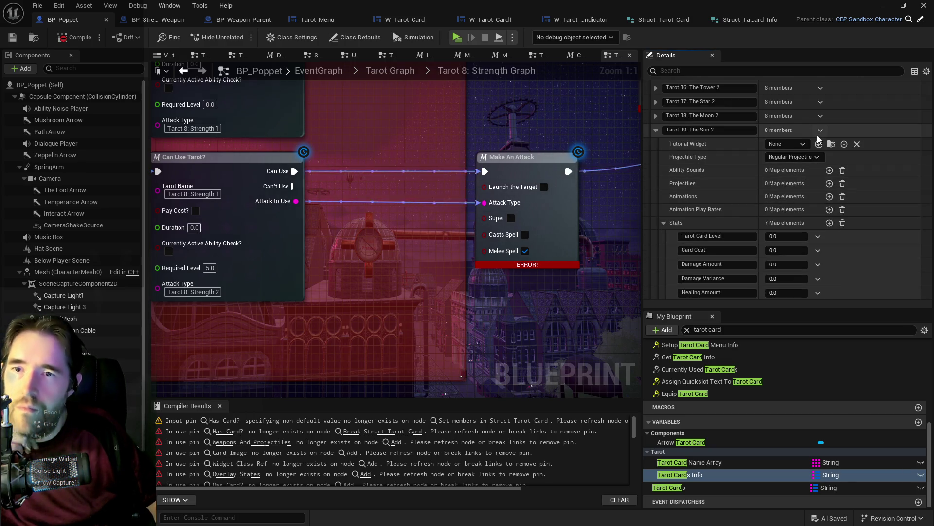
key(ctrl+v)
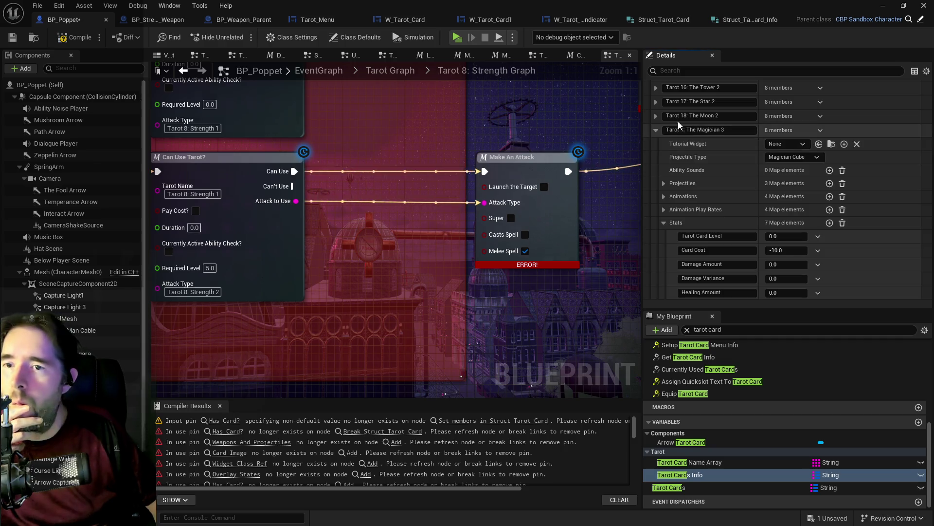
scroll(677, 146, up, 2)
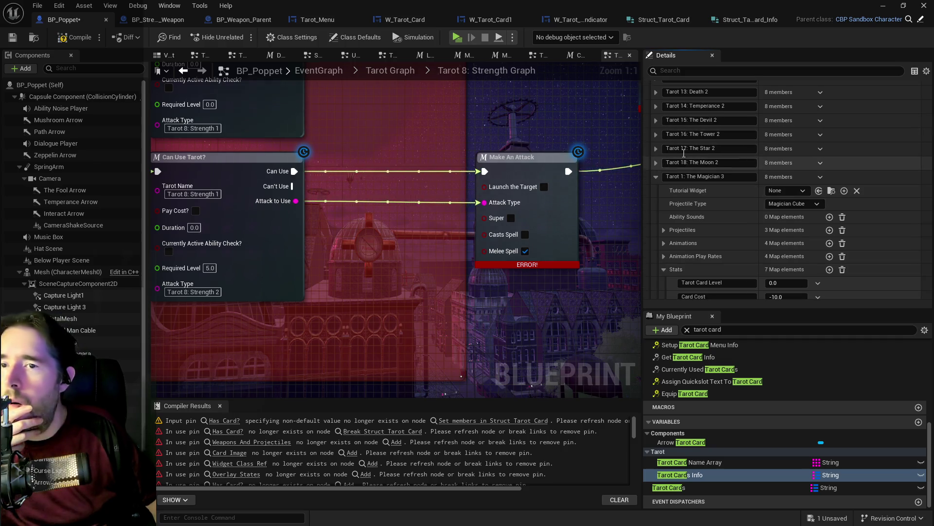
Step: Inspect the Info values of the Tower 2 entry
click(656, 134)
scroll(668, 208, down, 1)
click(664, 209)
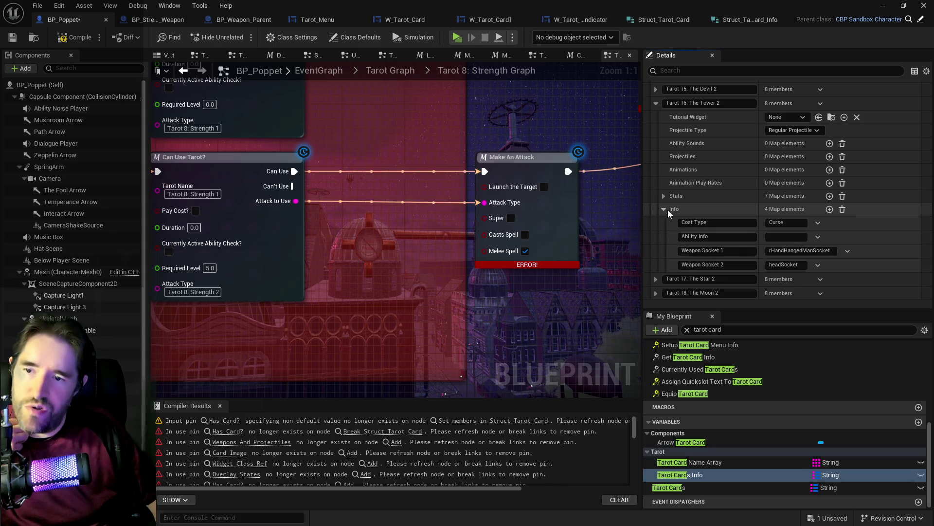
scroll(803, 185, up, 3)
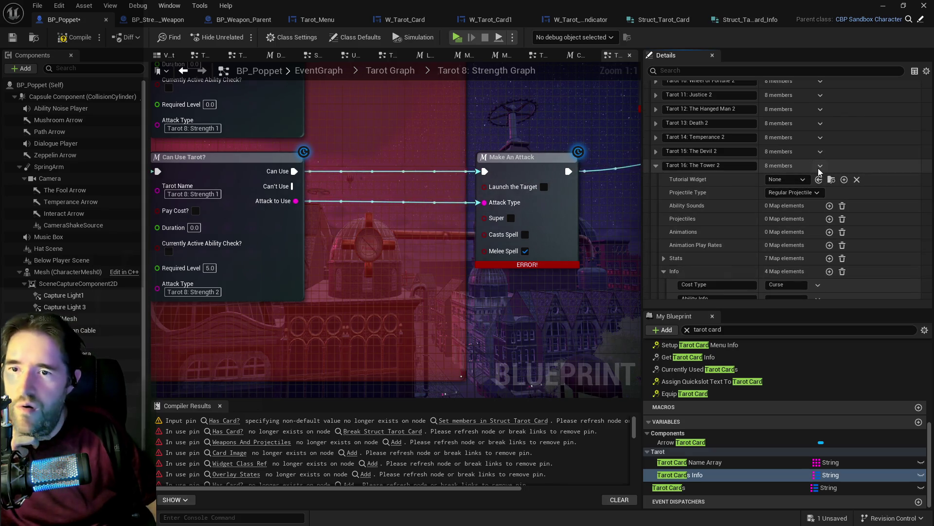
Step: Review the Devil 2 entry's Info and Stats, then delete it from the map
click(655, 152)
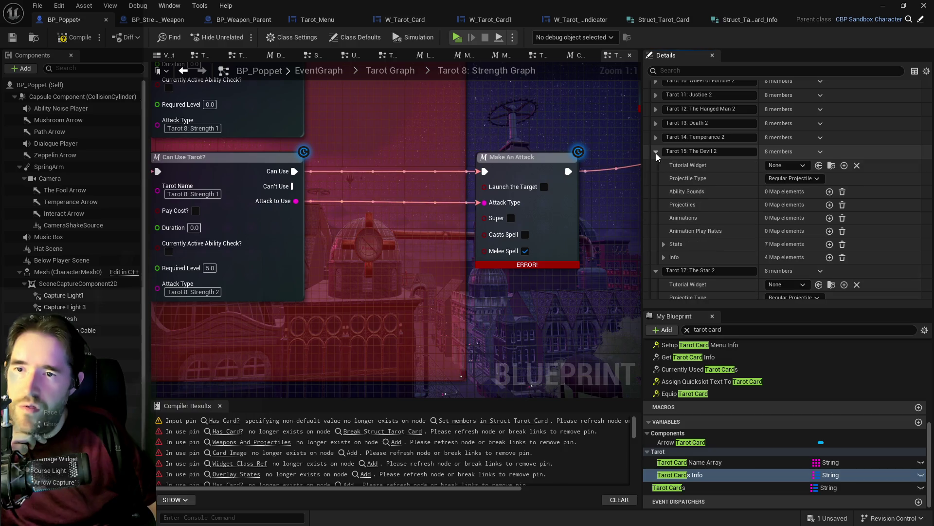
click(663, 257)
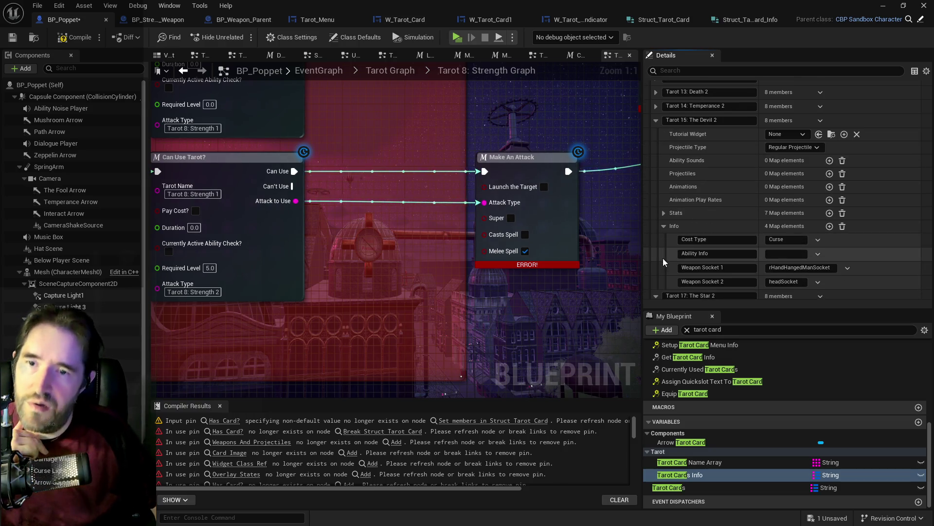
scroll(664, 233, down, 2)
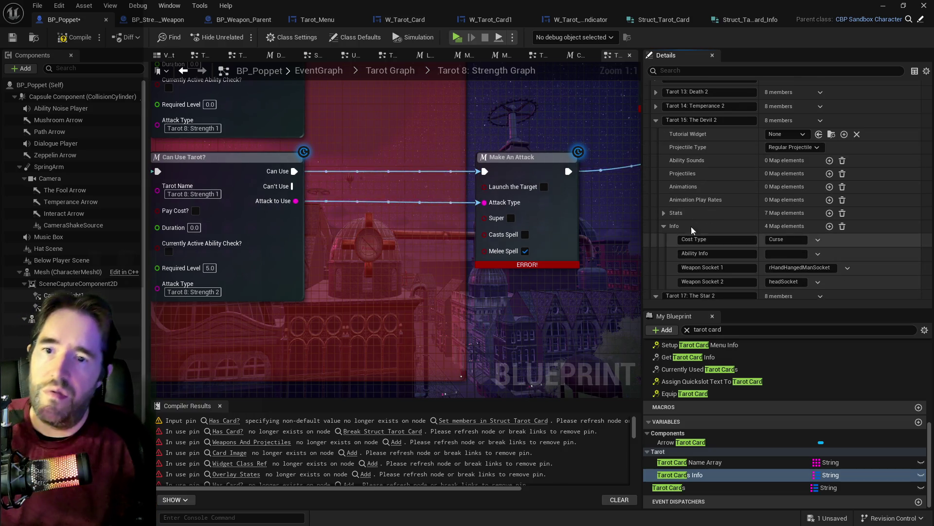
click(664, 213)
scroll(825, 165, up, 3)
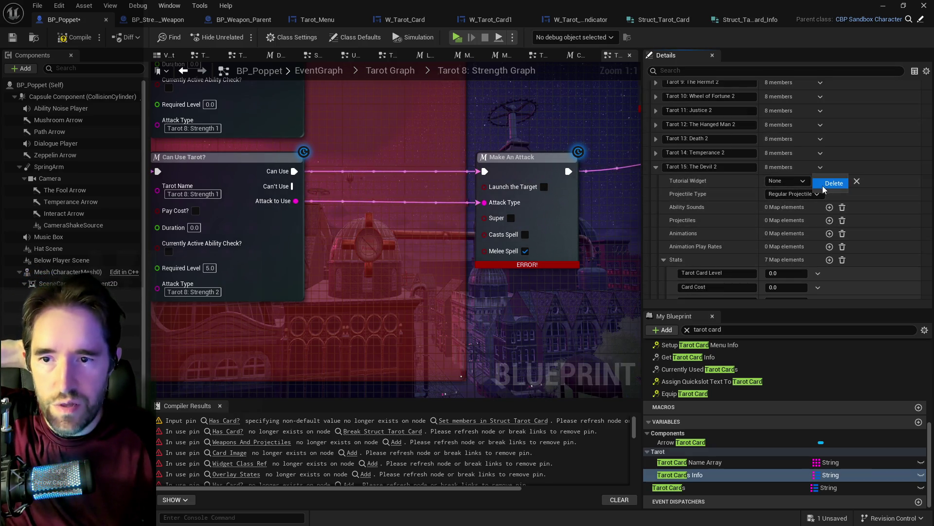
click(656, 153)
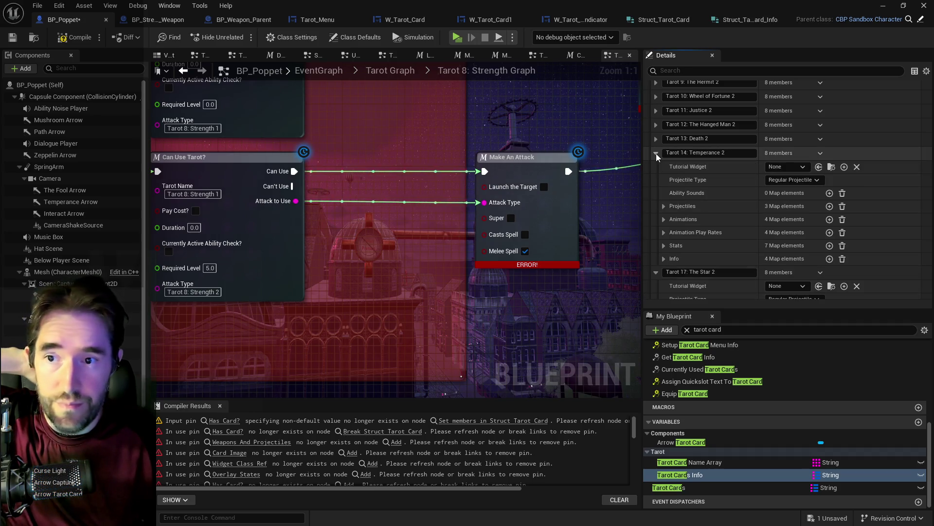
Step: Check Temperance 2's Info, then inspect the Death 2 entry's Info and Stats
click(664, 258)
click(664, 258)
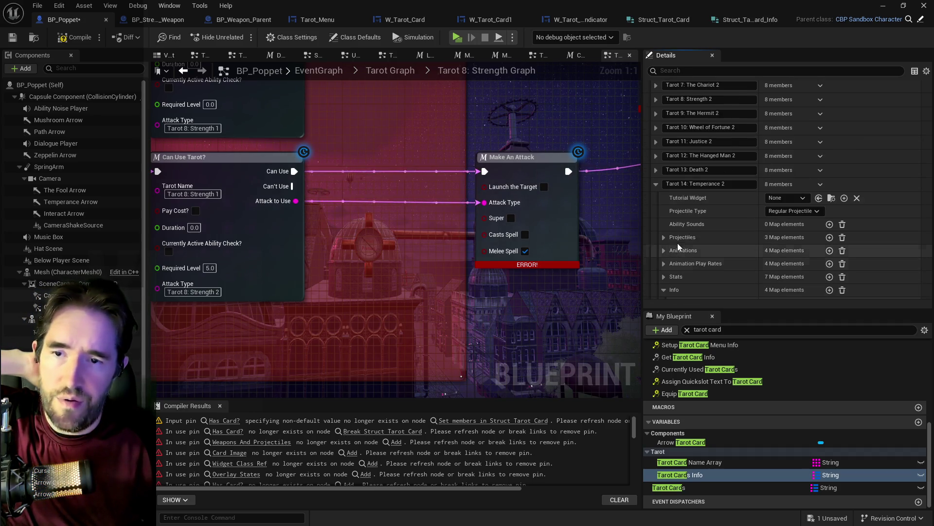
click(656, 170)
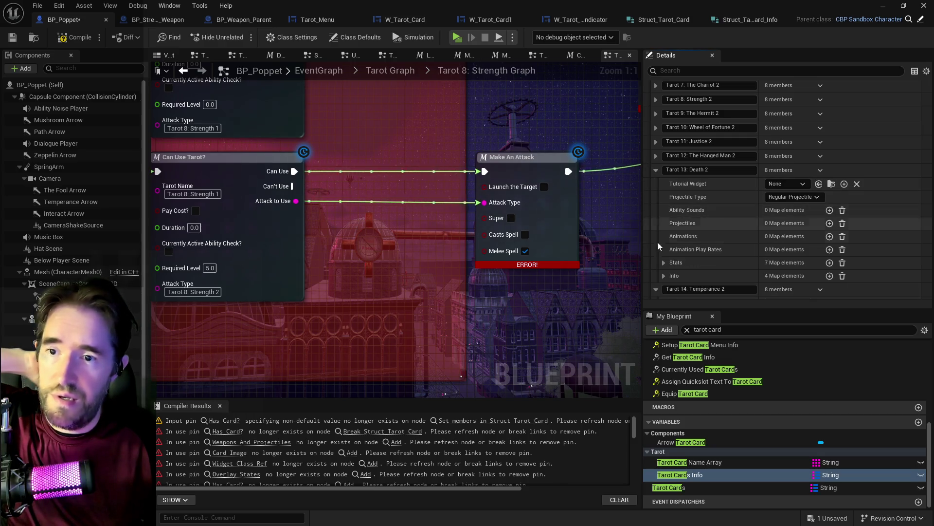
click(664, 275)
scroll(666, 244, down, 3)
click(664, 185)
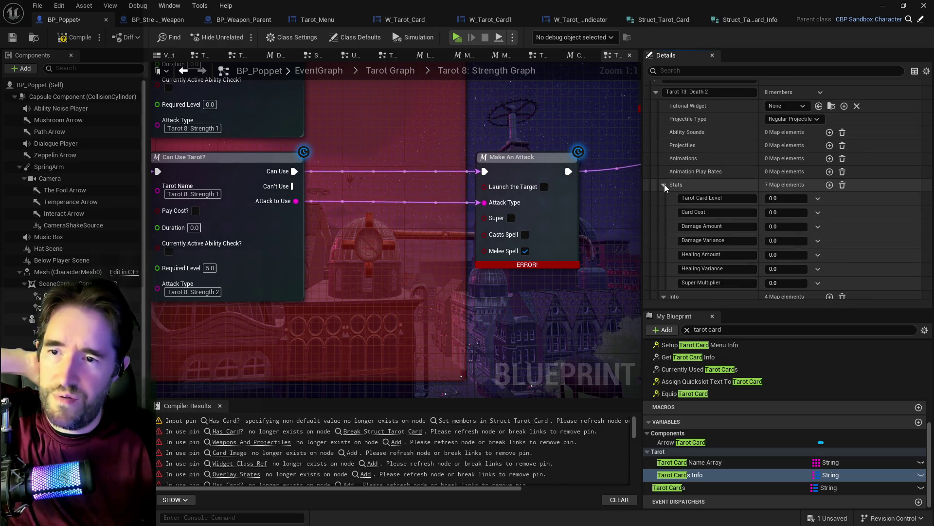
scroll(796, 176, up, 3)
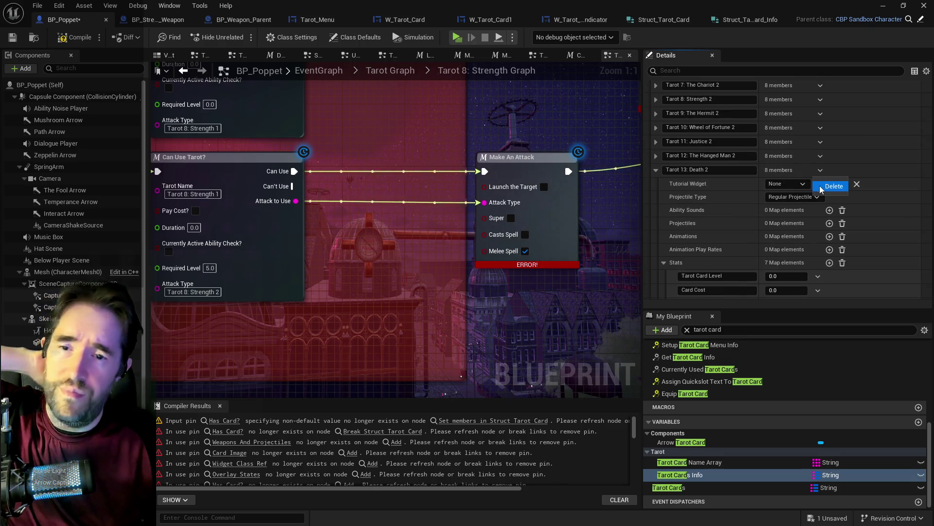
Step: Review The Hanged Man 2's Stats and Info and delete it, then inspect Justice 2's Info
click(657, 156)
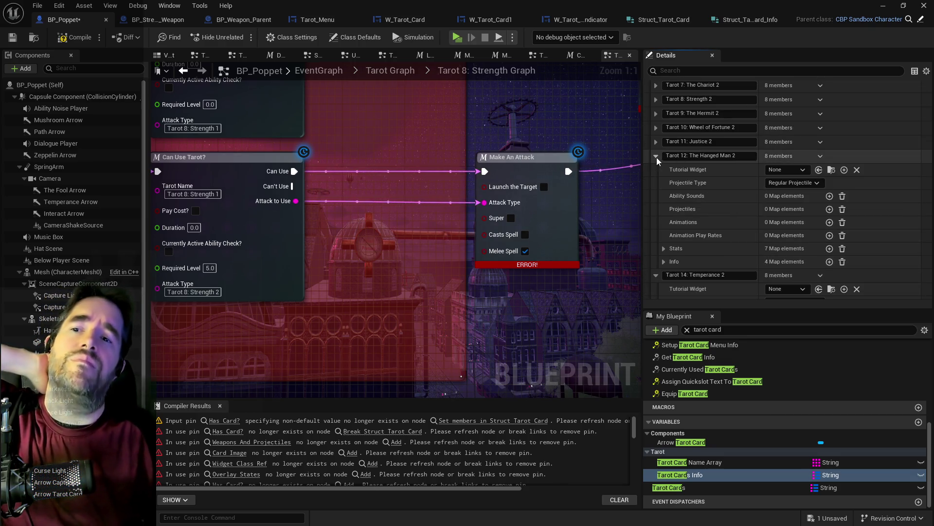
click(664, 248)
scroll(672, 246, down, 4)
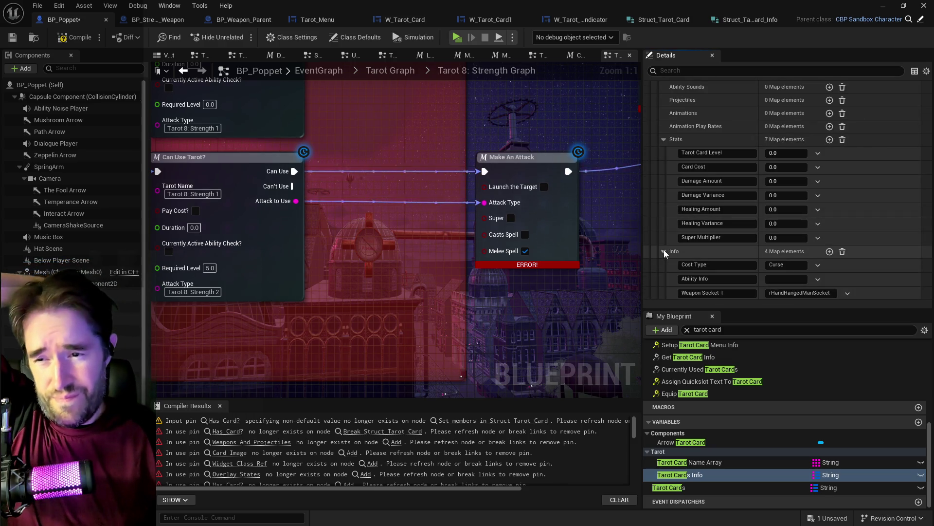
click(664, 252)
scroll(732, 194, down, 1)
scroll(733, 193, up, 5)
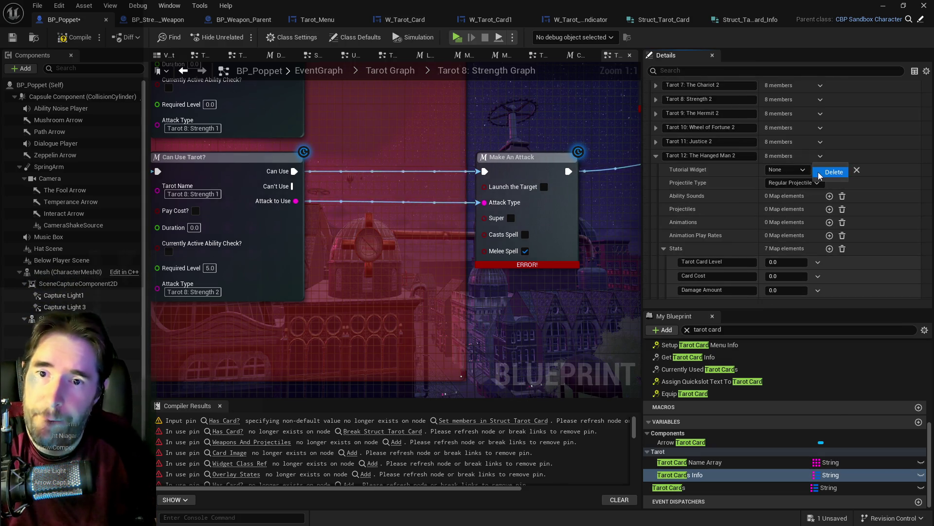
scroll(730, 166, down, 3)
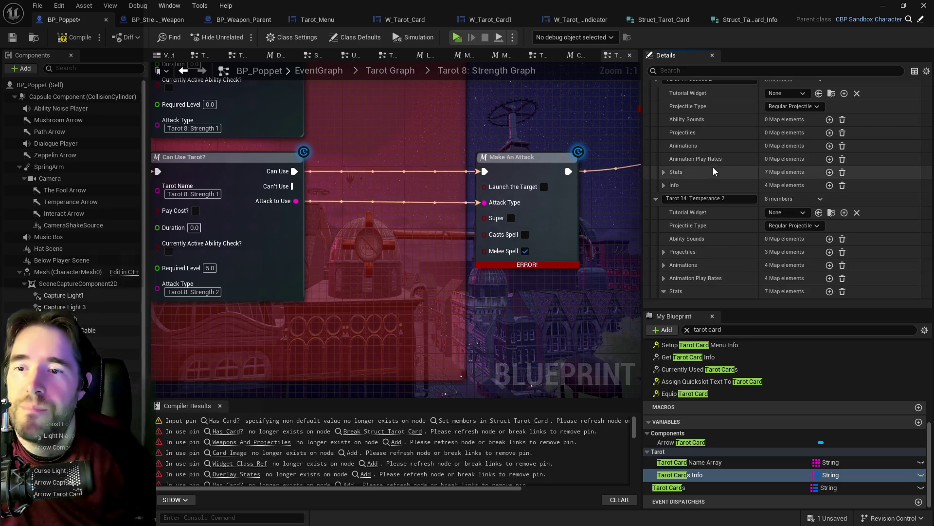
click(660, 185)
click(661, 185)
scroll(681, 185, up, 2)
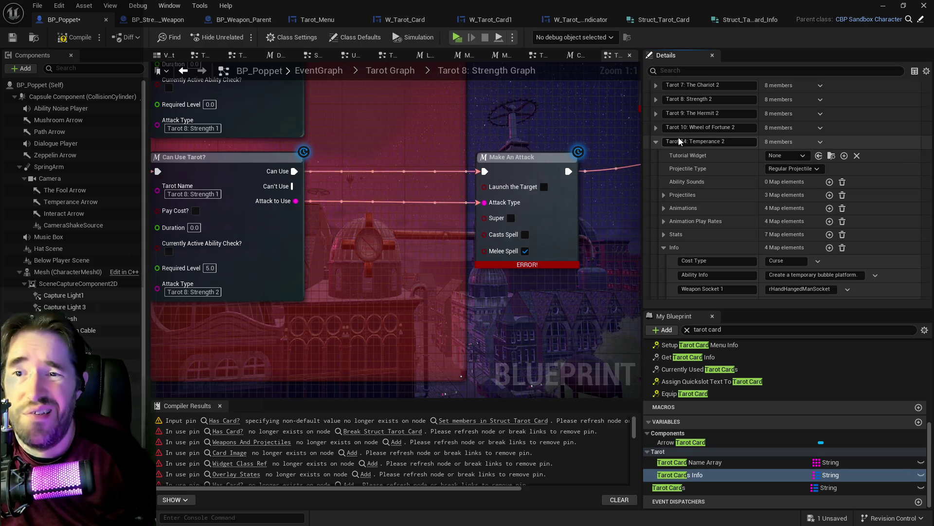
Step: Review the Info and Animations values of The Hermit 2 and Strength 2 entries
click(656, 142)
click(656, 177)
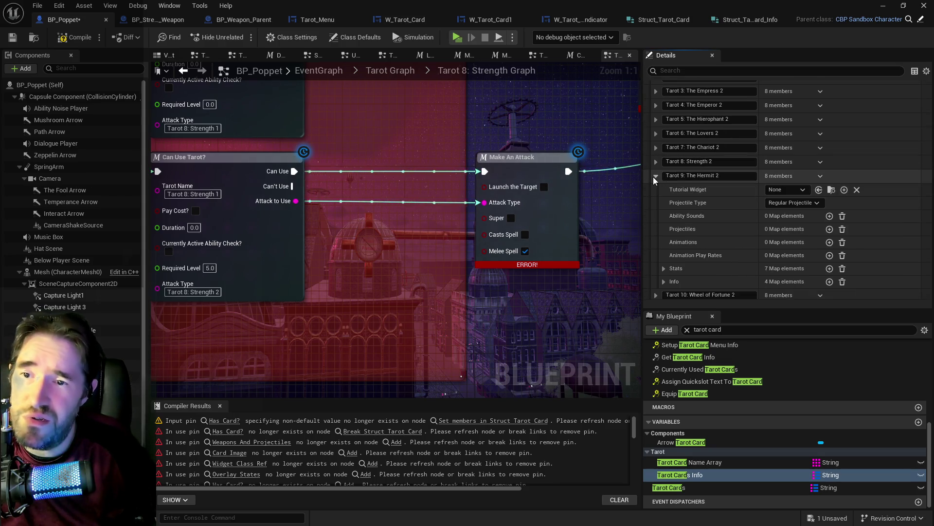
click(664, 281)
scroll(675, 195, down, 2)
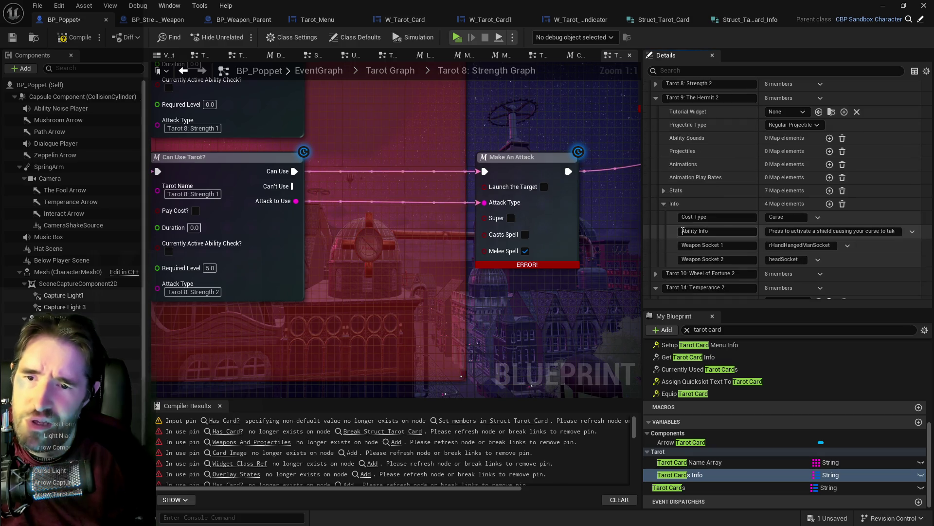
click(656, 113)
click(656, 146)
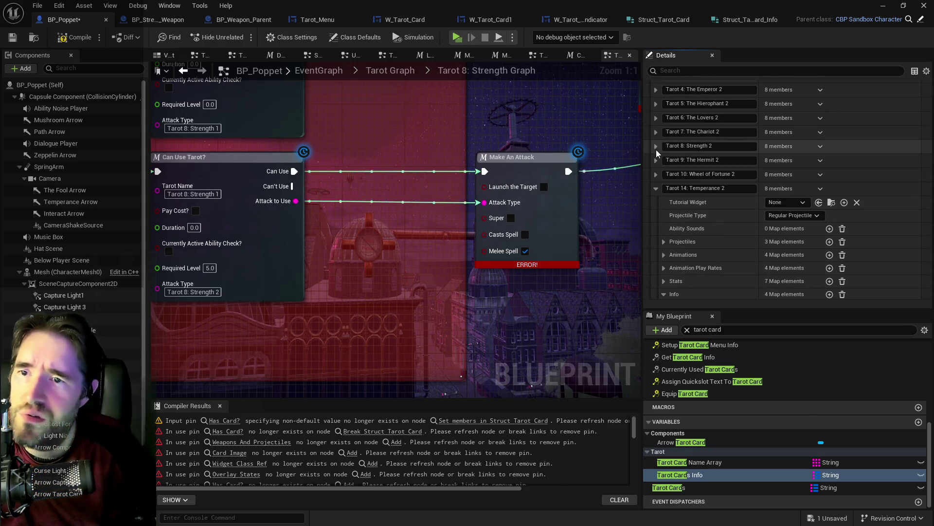
click(664, 253)
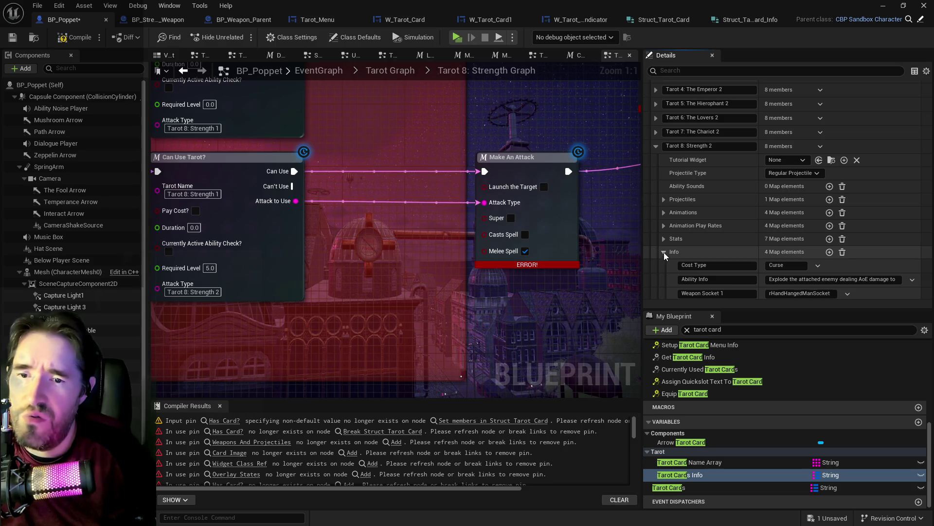
click(664, 252)
click(664, 213)
scroll(668, 220, up, 1)
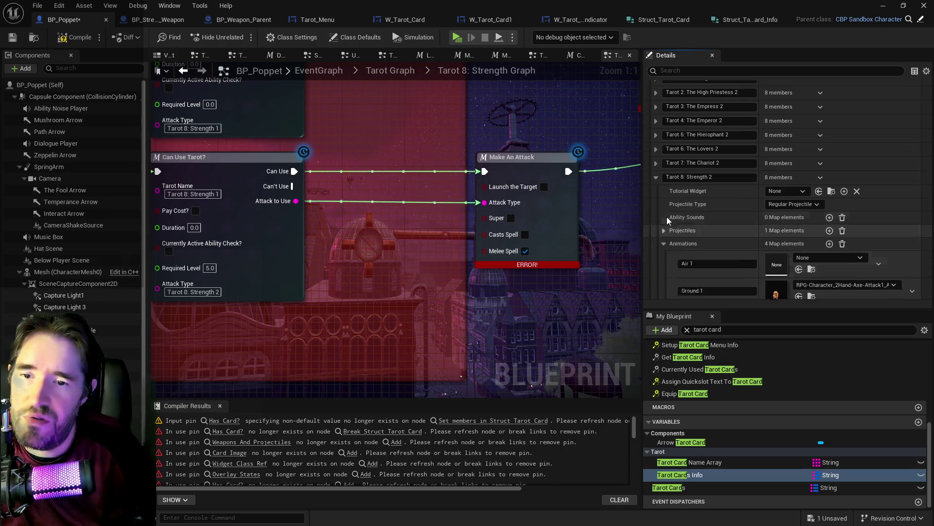
scroll(669, 220, up, 1)
click(656, 192)
Step: Review the Info values of The Chariot 2, The Lovers 2 and The Hierophant 2 entries
click(656, 179)
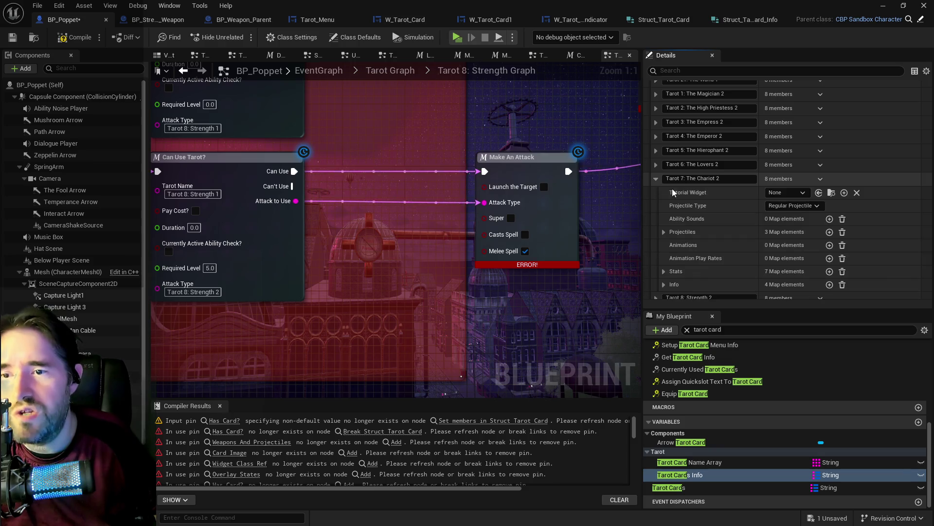
click(664, 285)
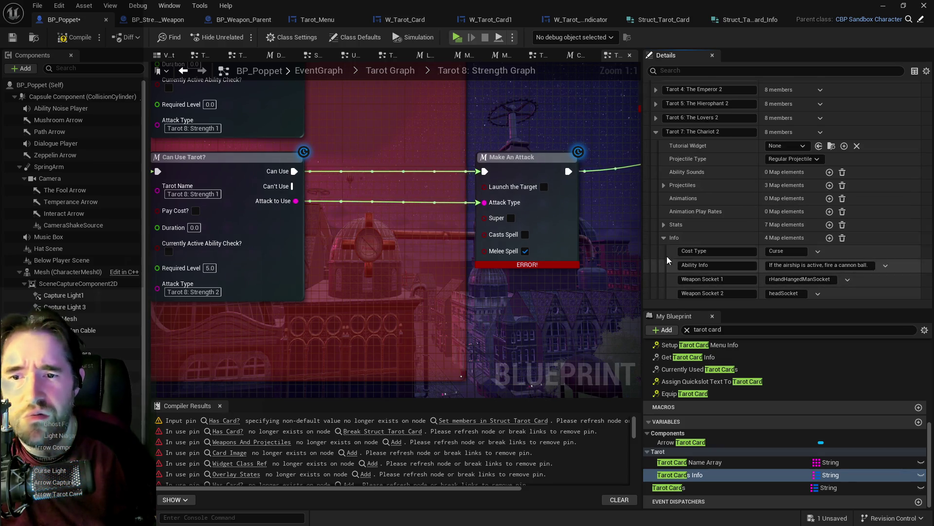
click(656, 178)
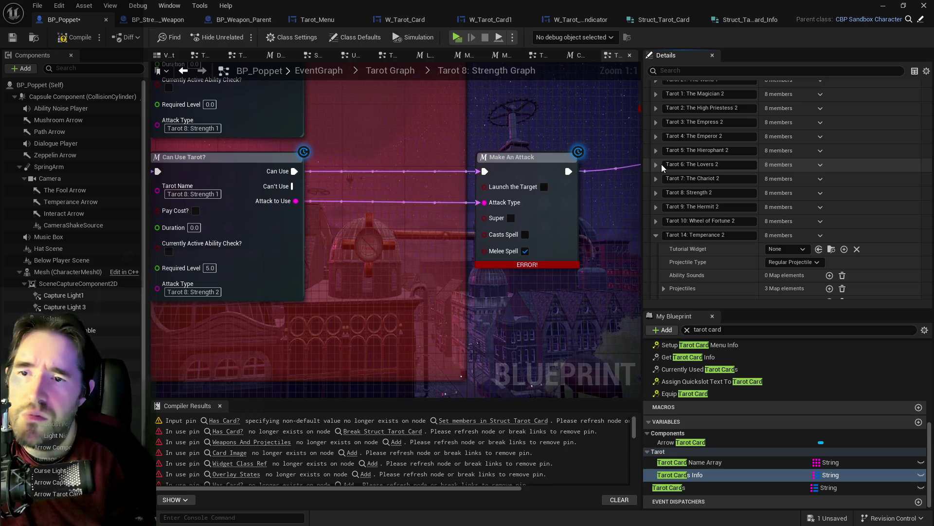
click(657, 164)
scroll(658, 195, down, 3)
click(663, 224)
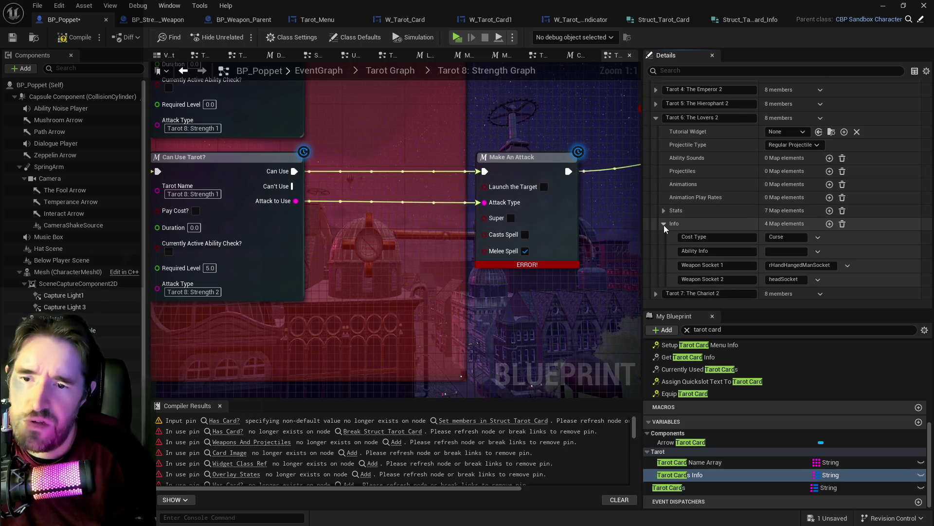
scroll(665, 228, up, 2)
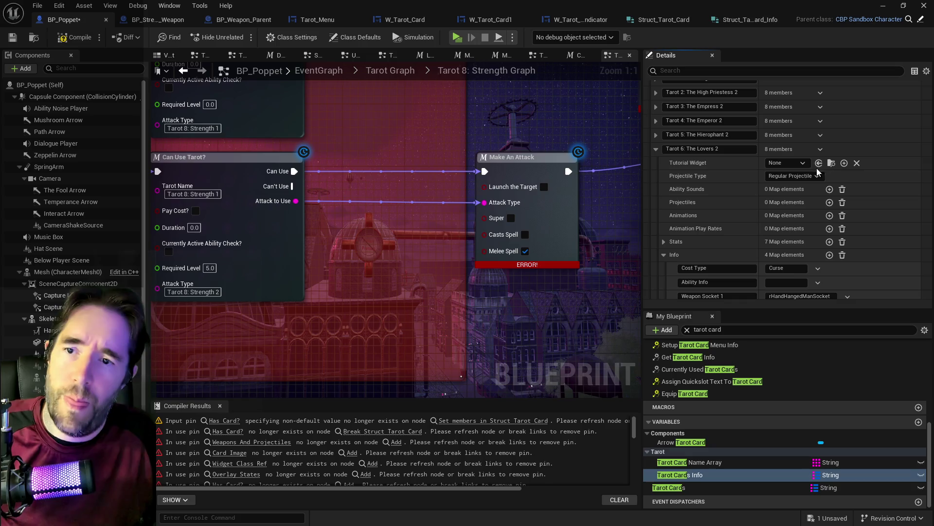
click(656, 135)
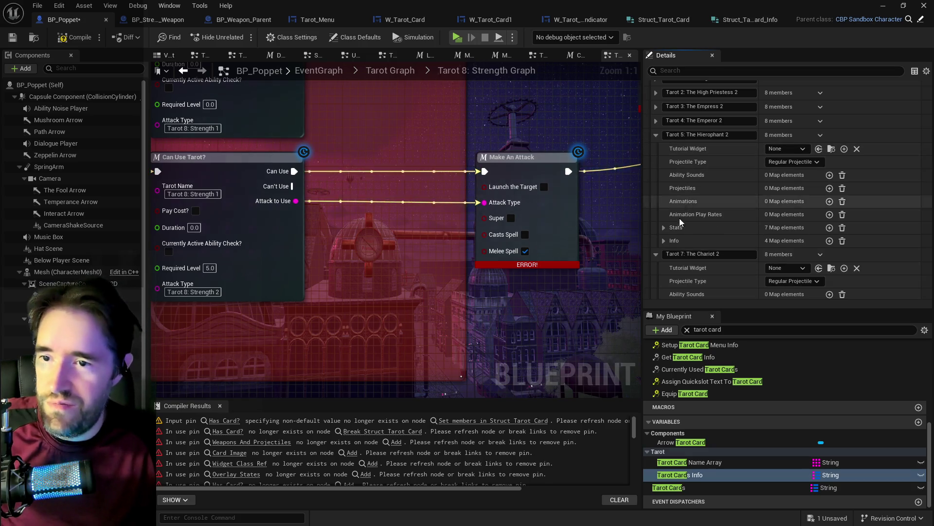
click(664, 241)
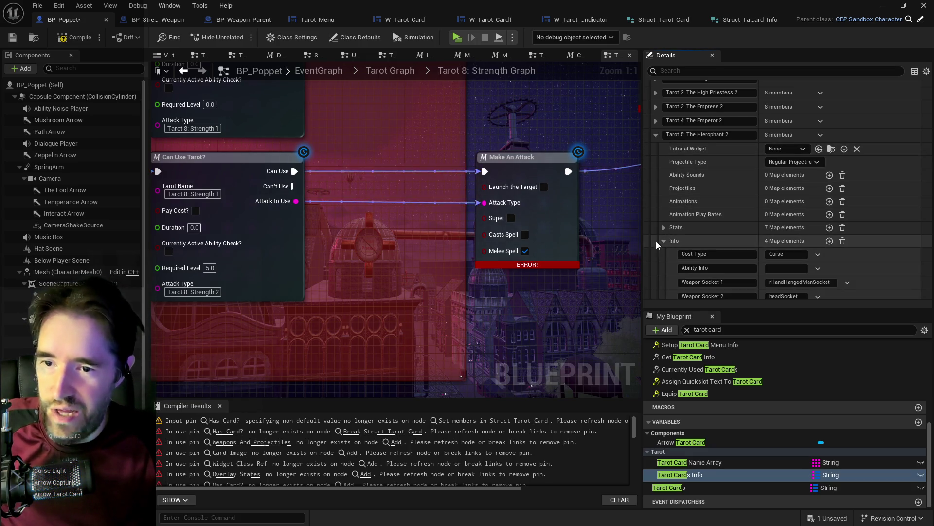
scroll(667, 253, up, 3)
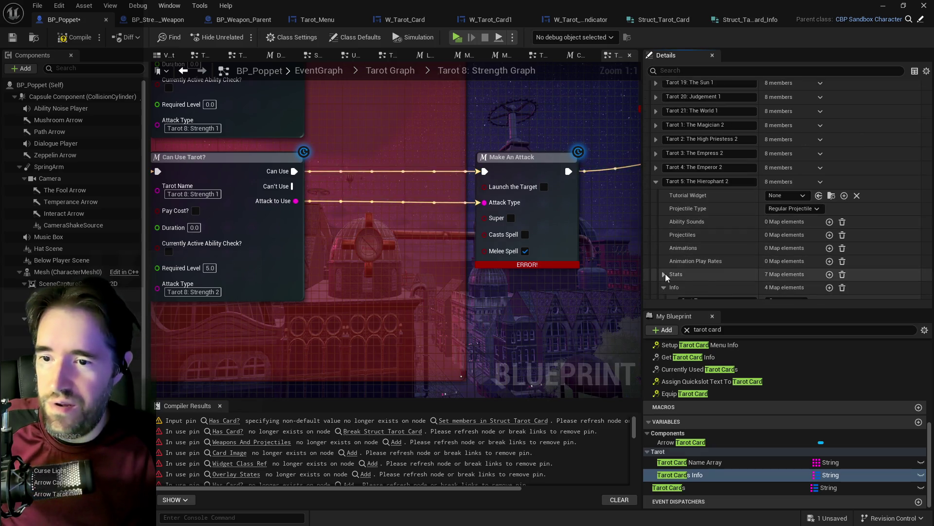
scroll(730, 243, up, 2)
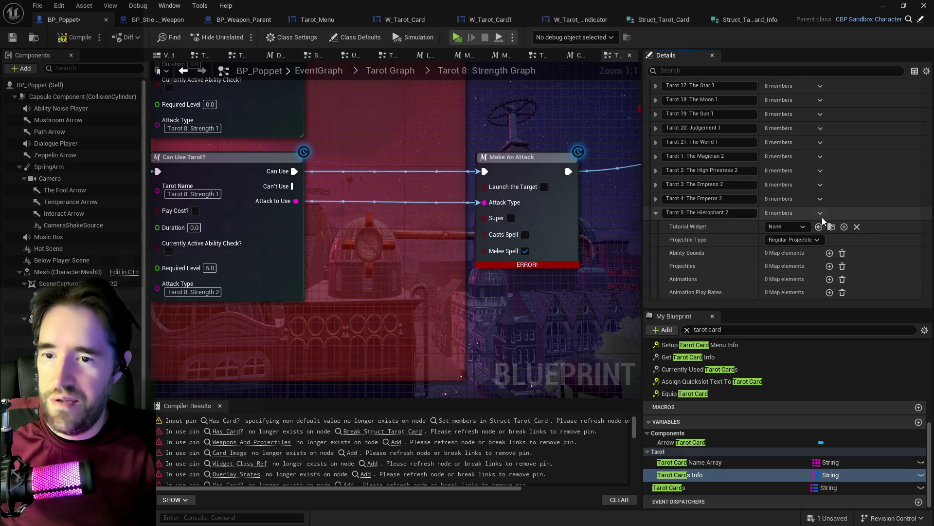
Step: Review The Emperor 2, The Empress 2 and The High Priestess 2 entries' Stats and Info values
click(656, 198)
scroll(664, 244, down, 3)
click(663, 258)
click(664, 258)
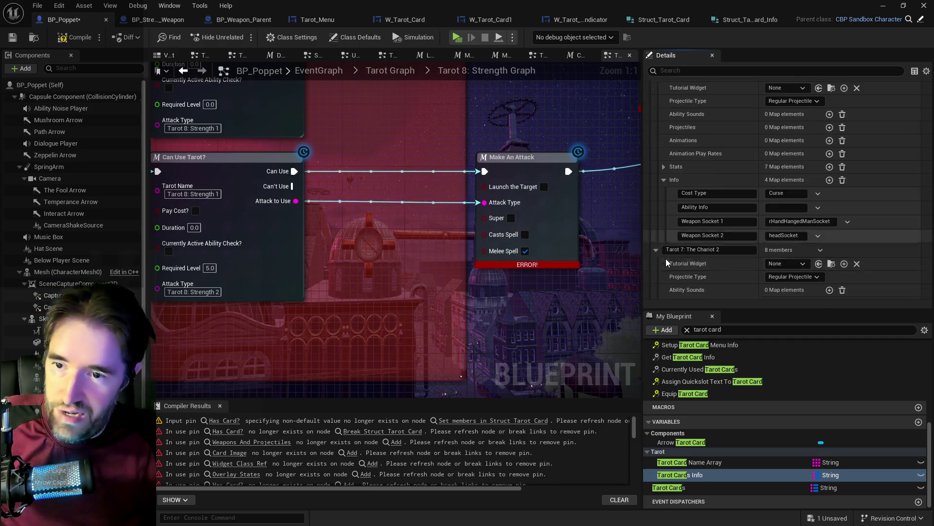
scroll(671, 233, down, 2)
click(664, 213)
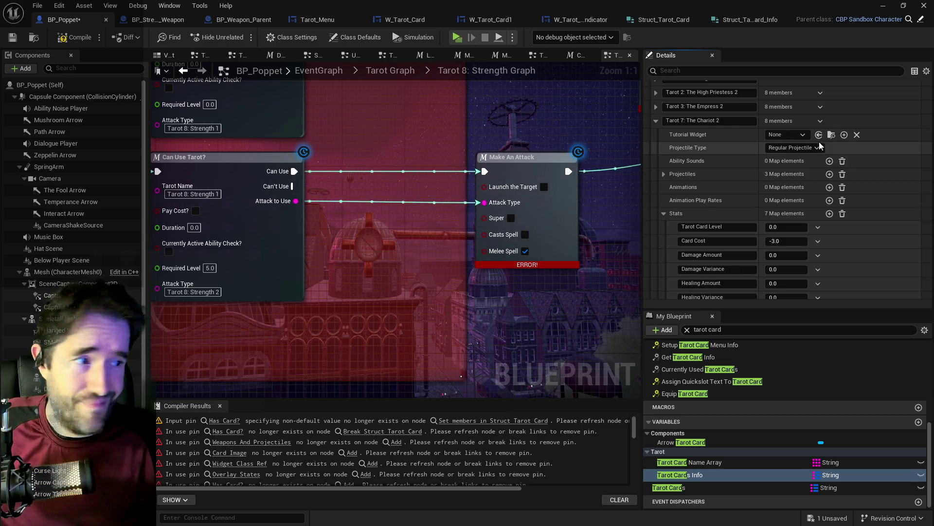
scroll(705, 144, up, 2)
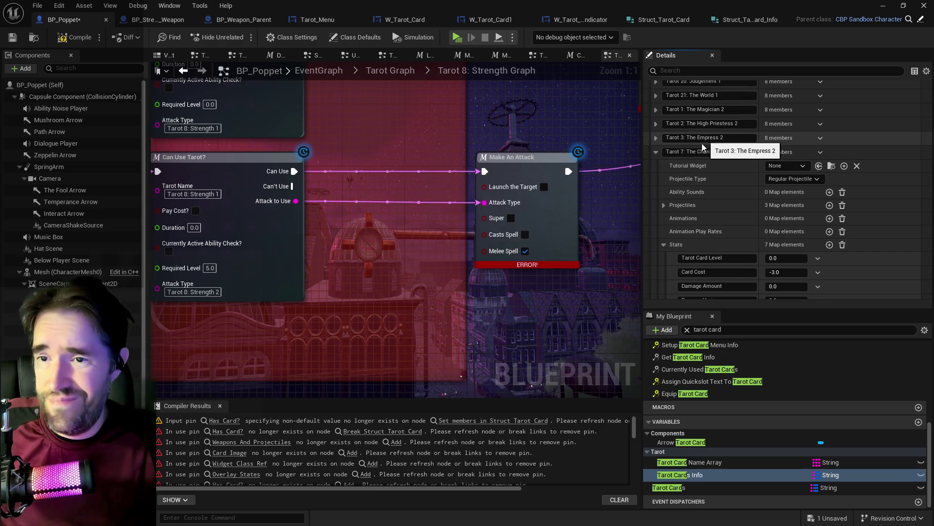
click(657, 138)
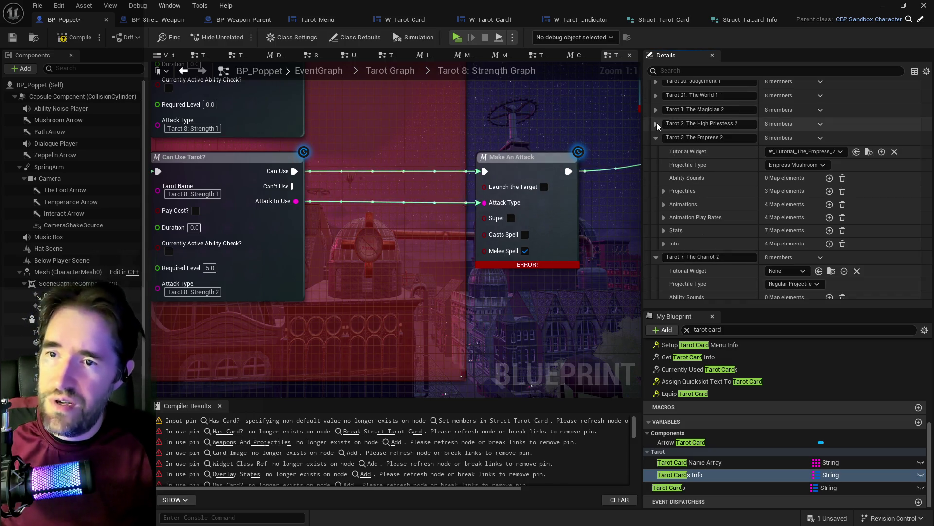
click(657, 125)
click(664, 217)
scroll(665, 221, down, 3)
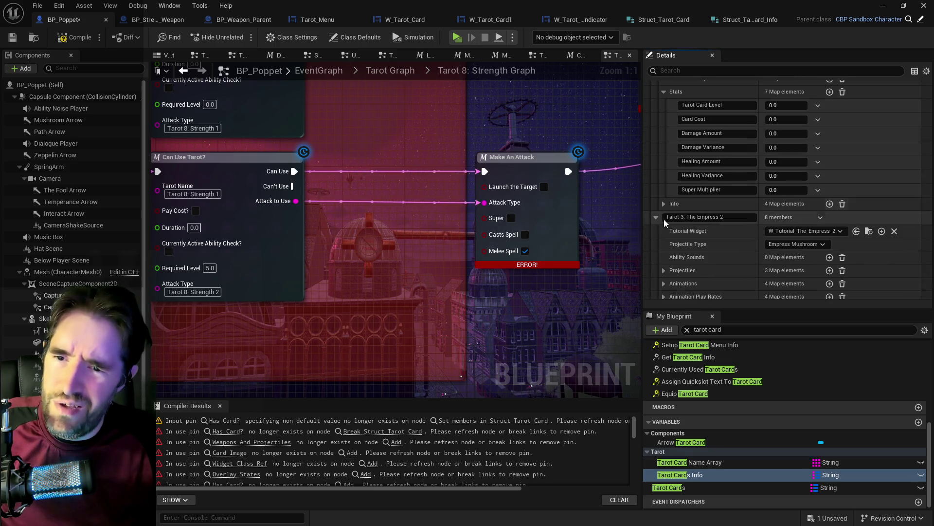
click(664, 204)
scroll(696, 209, up, 5)
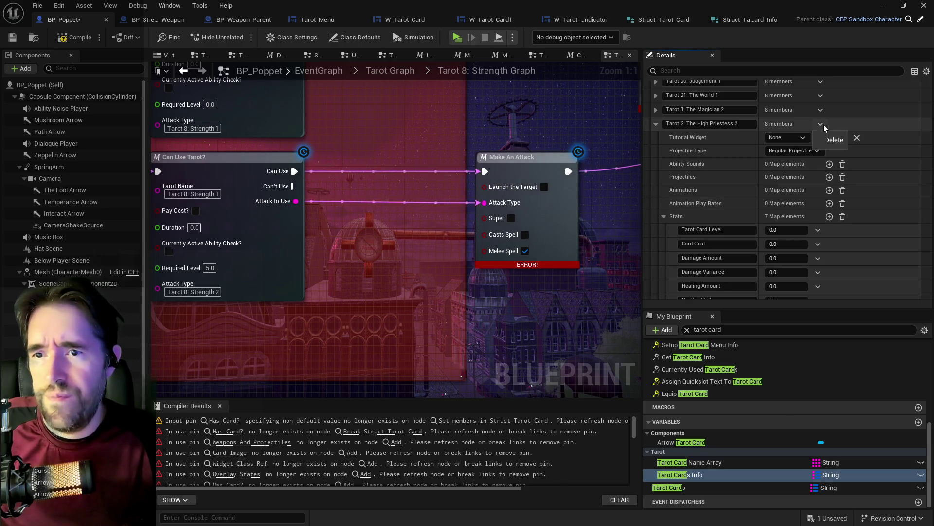
Step: Delete the Tarot 2: The High Priestess 2 entry and expand Tarot 20: Judgement 1
click(820, 123)
click(827, 145)
scroll(681, 156, up, 3)
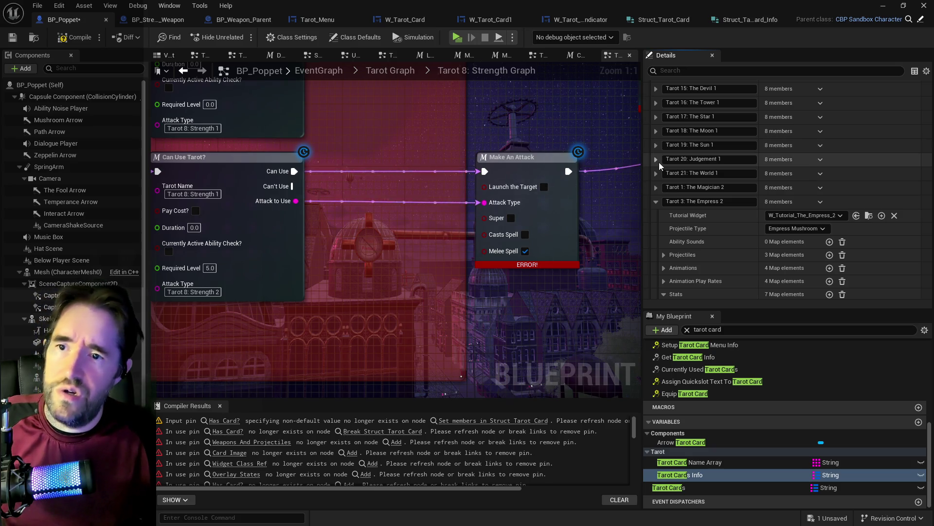
click(656, 160)
scroll(676, 175, up, 5)
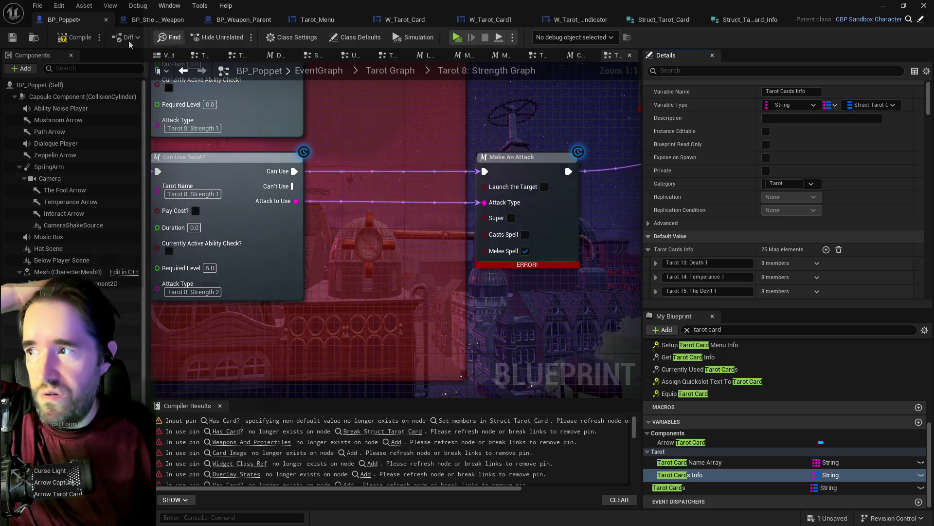
Step: Compile and save BP_Poppet, then expand Tarot 13: Death 1 and check its options menu
click(54, 44)
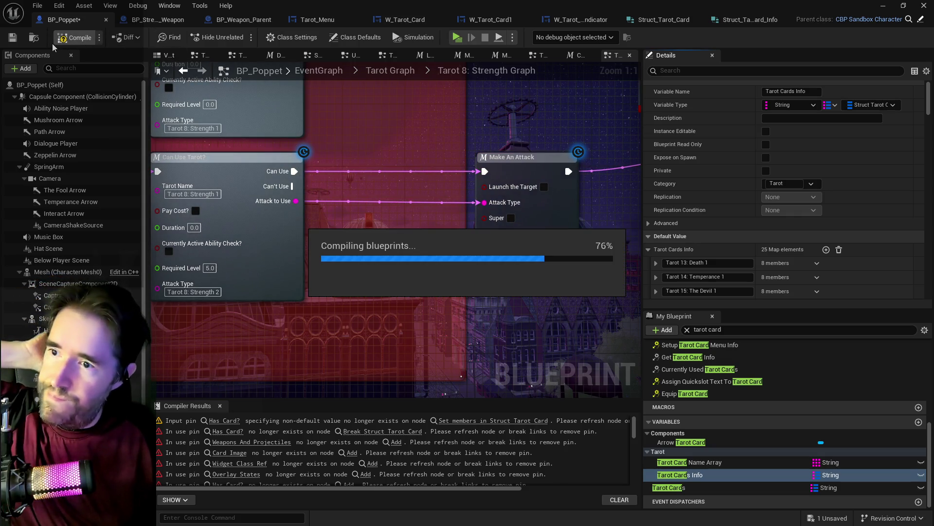
click(13, 38)
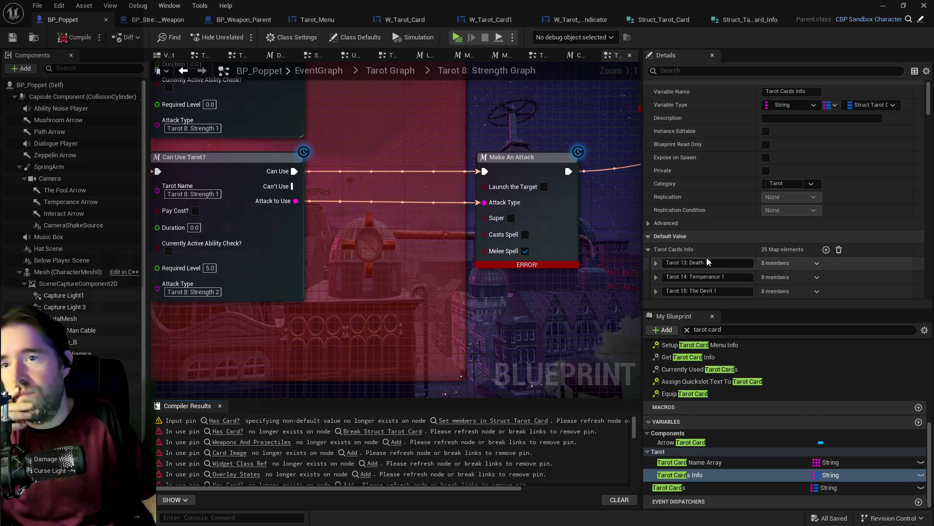
scroll(701, 265, down, 5)
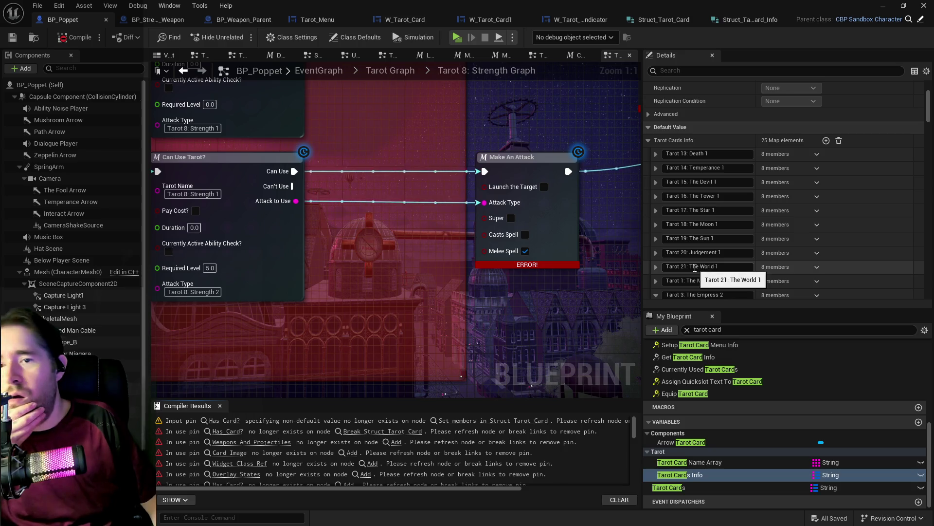
click(656, 154)
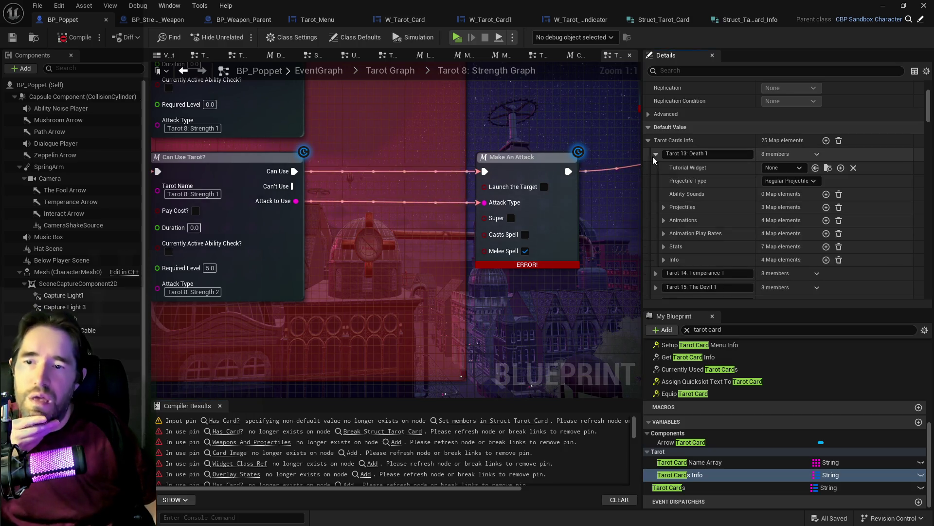
right_click(874, 161)
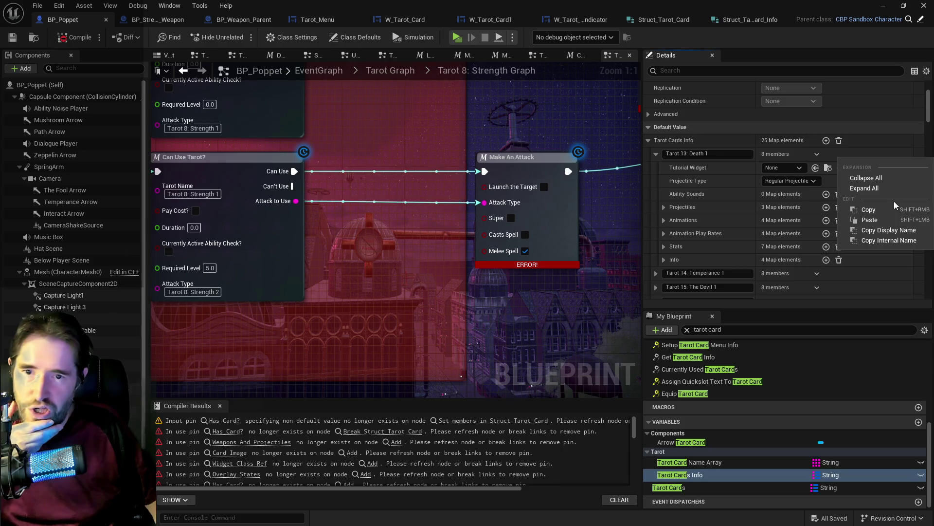
key(Escape)
Step: Add an element to Tarot 13: Death's Tarot Card map and paste the copied info into it
click(681, 487)
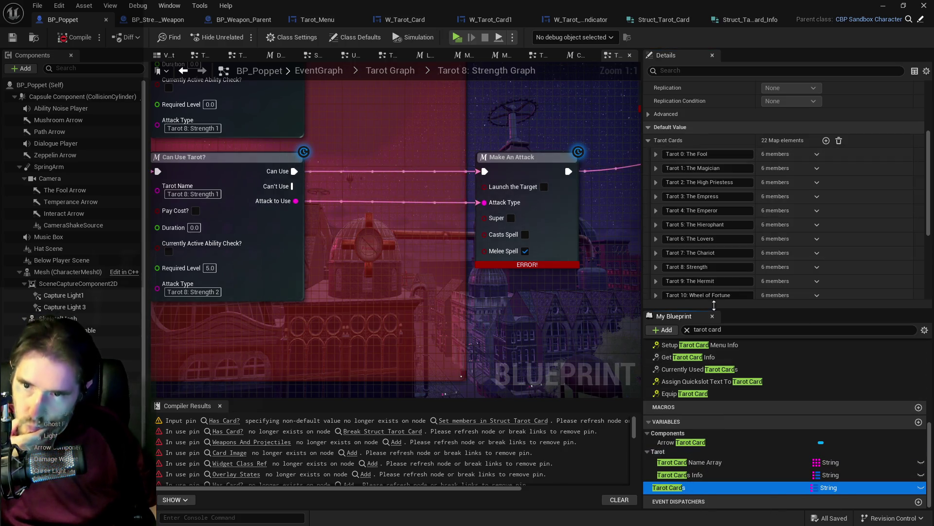
scroll(662, 204, down, 5)
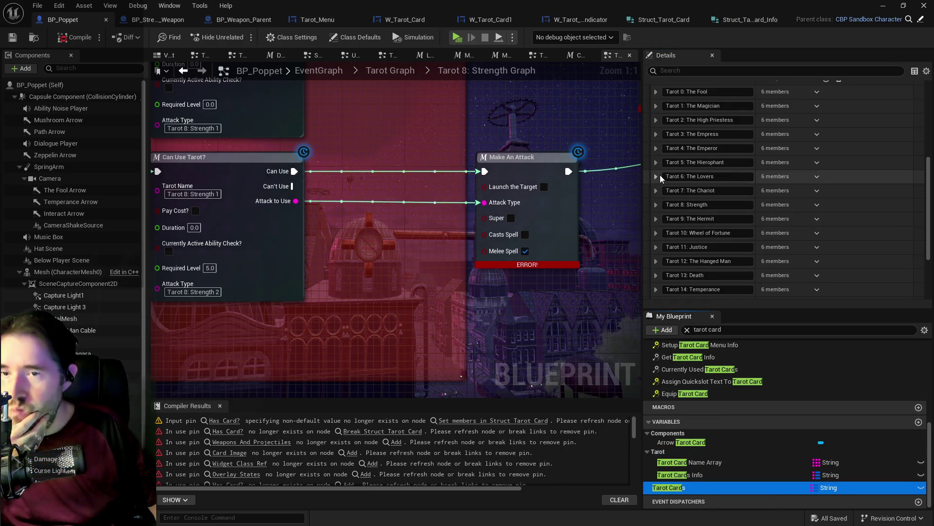
scroll(658, 224, down, 1)
click(656, 261)
scroll(706, 253, down, 4)
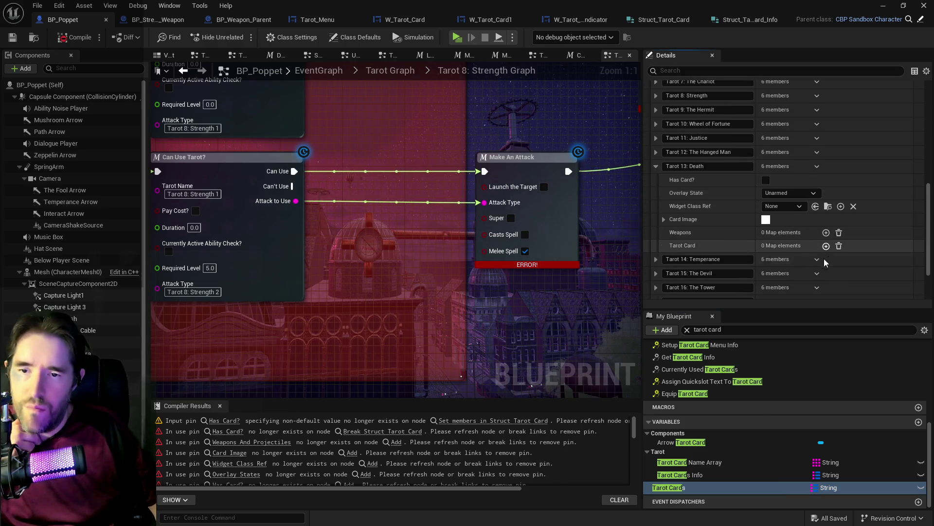
click(826, 246)
right_click(900, 267)
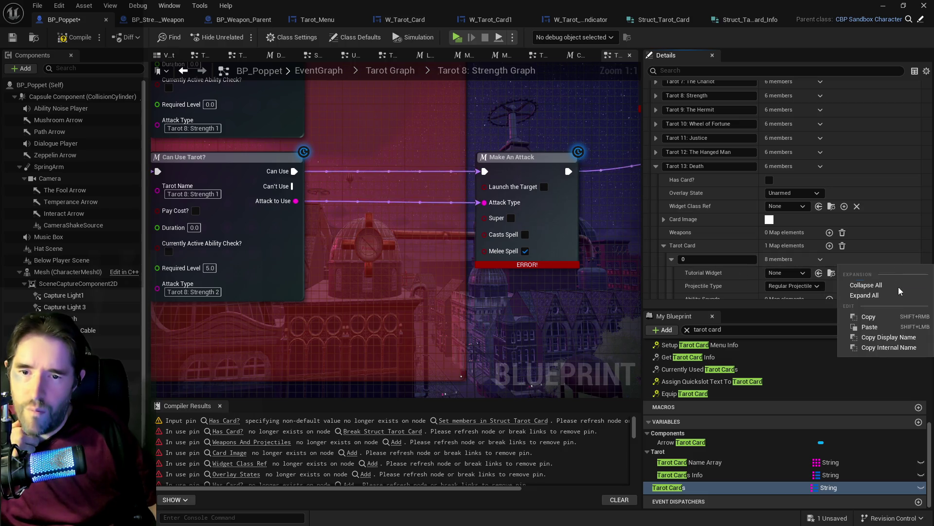
click(890, 327)
scroll(730, 262, down, 4)
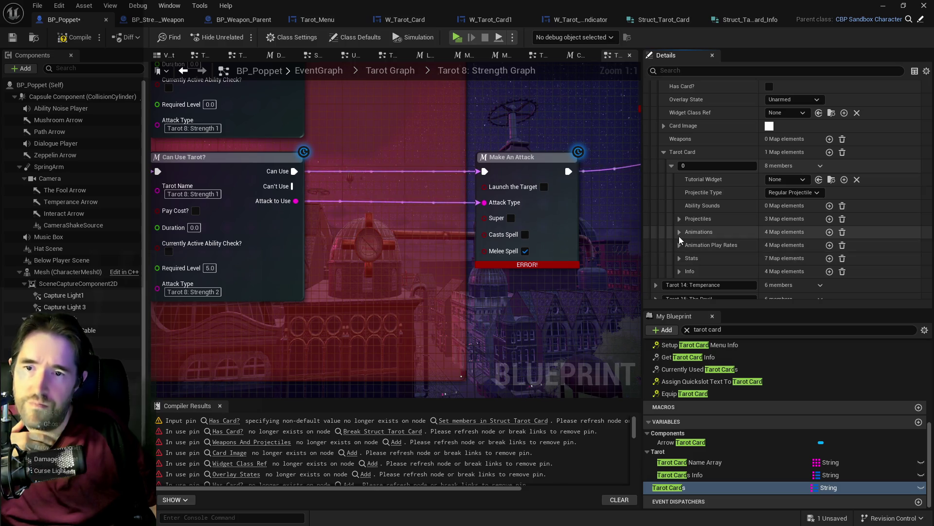
click(680, 232)
click(679, 232)
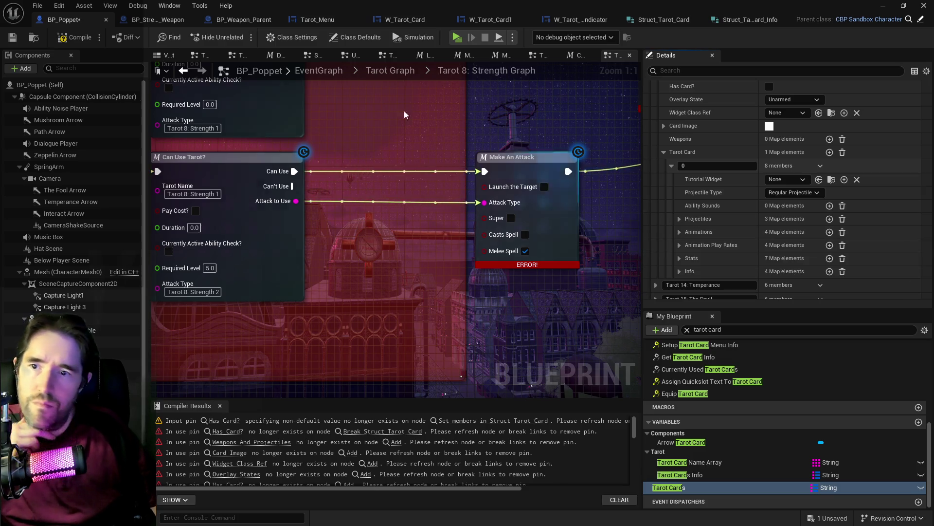
Step: Compile, remove Tarot 13: Death 1 from Tarot Cards Info, and float the variables list
click(74, 39)
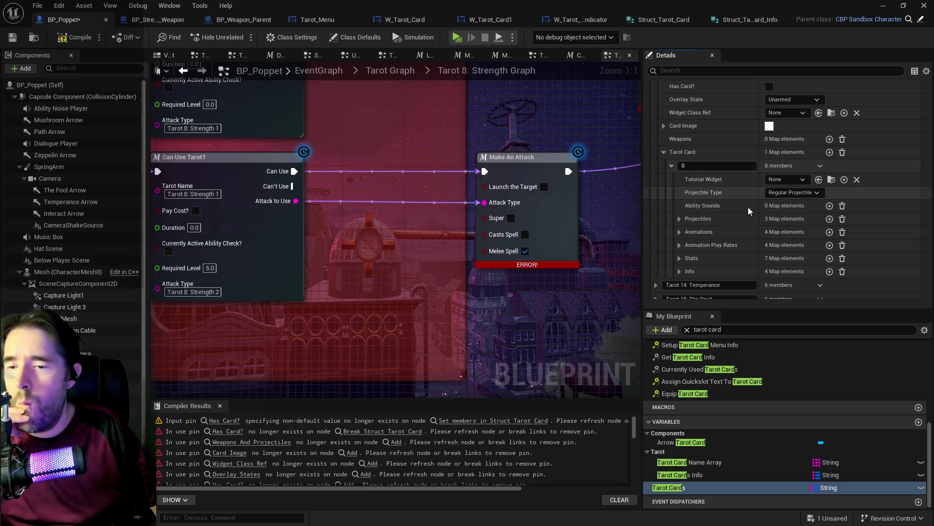
click(680, 475)
scroll(713, 193, up, 5)
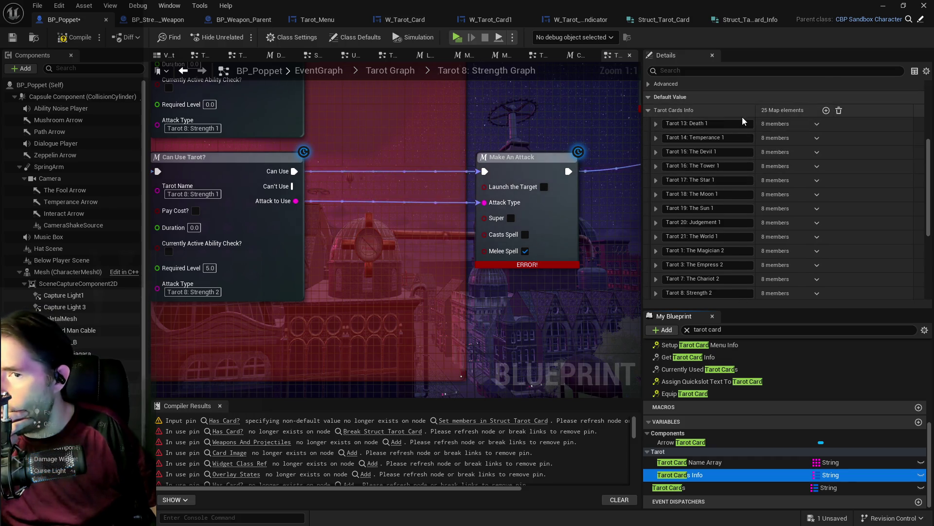
click(817, 127)
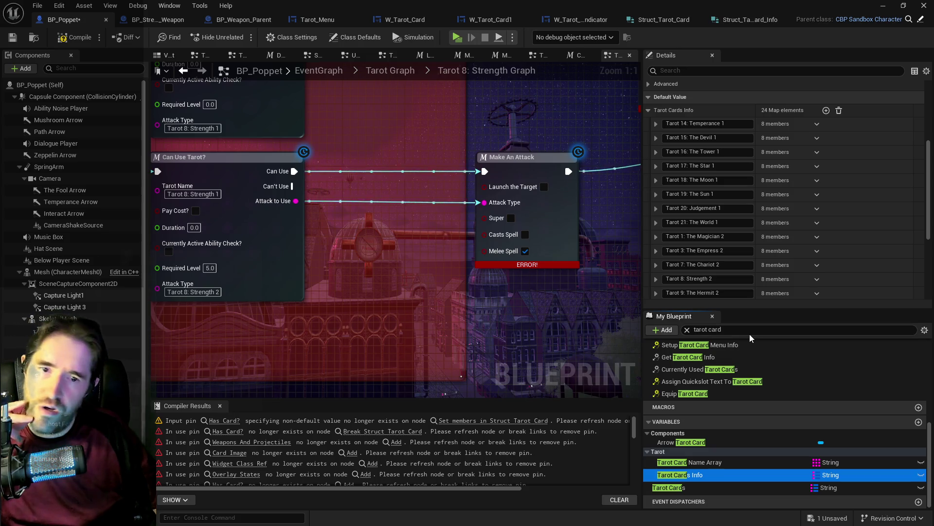
mouse_move(694, 319)
mouse_down()
mouse_move(511, 211)
mouse_move(481, 162)
mouse_move(543, 181)
mouse_move(430, 335)
mouse_move(461, 151)
mouse_up()
mouse_move(581, 152)
mouse_down()
mouse_move(466, 121)
mouse_move(457, 100)
mouse_up()
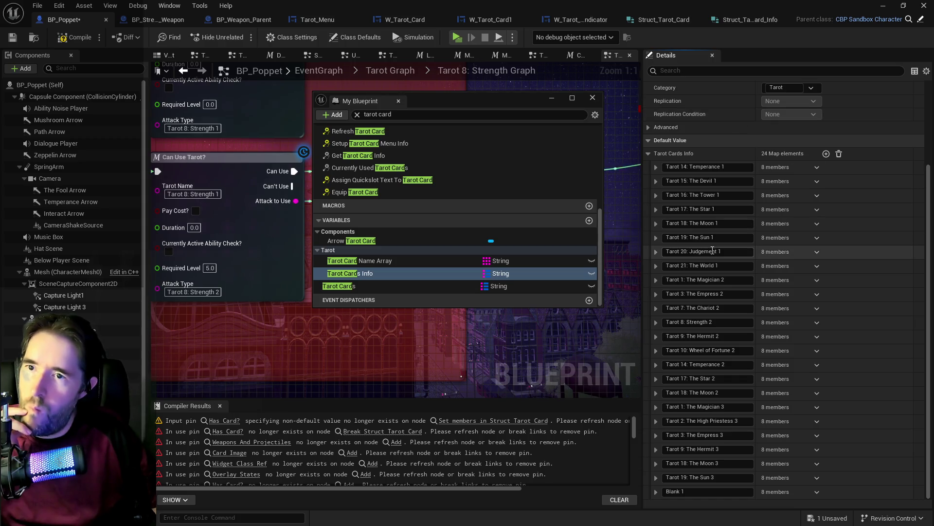
Step: Copy the Tarot 14: Temperance 1 entry from Tarot Cards Info
click(390, 272)
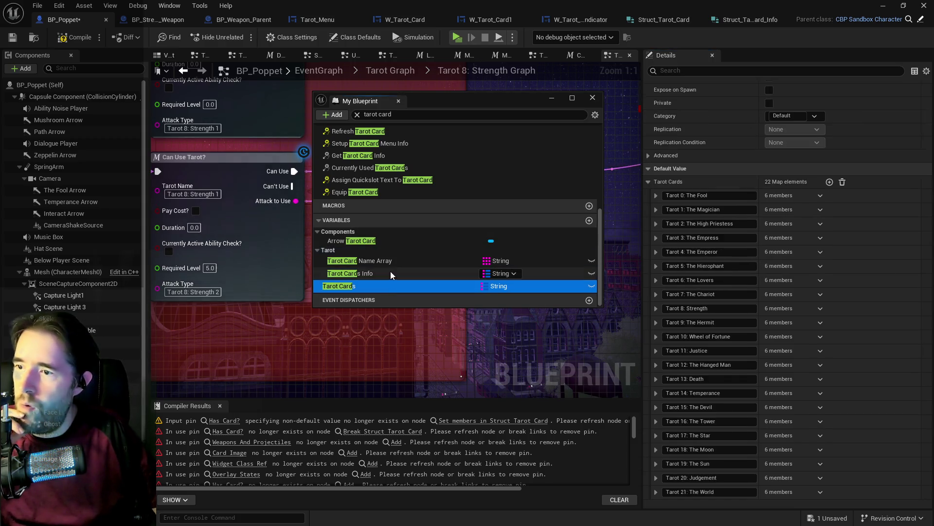
scroll(734, 346, up, 3)
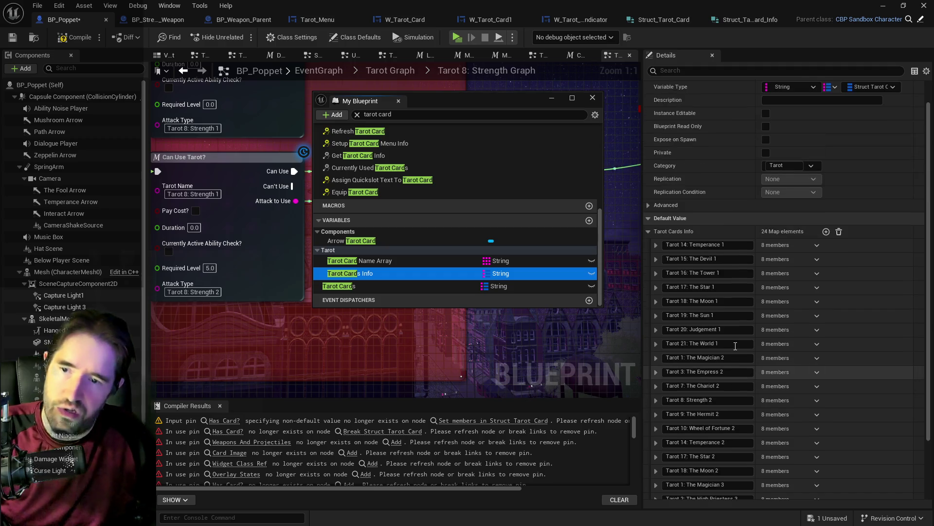
click(657, 252)
click(656, 245)
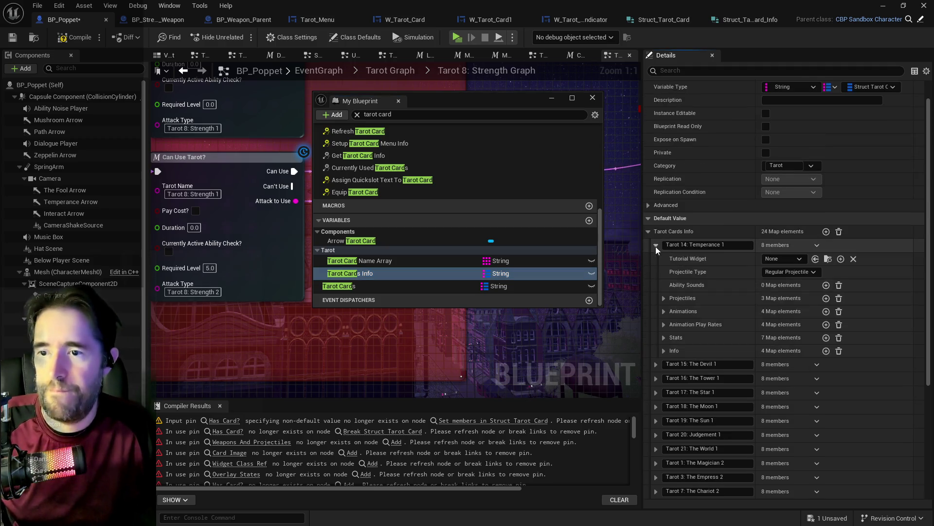
right_click(841, 250)
click(865, 301)
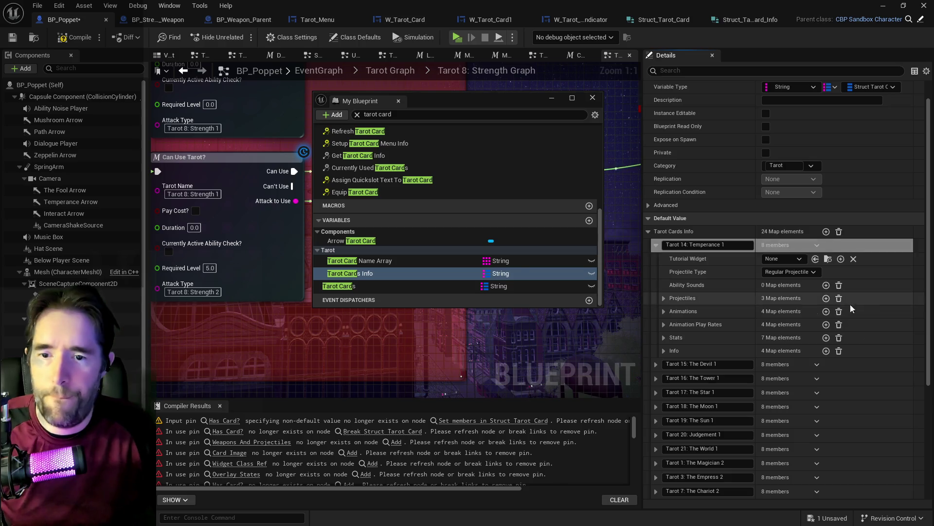
Step: Paste the Temperance info into Tarot 14: Temperance's Tarot Card element in Tarot Cards
click(407, 287)
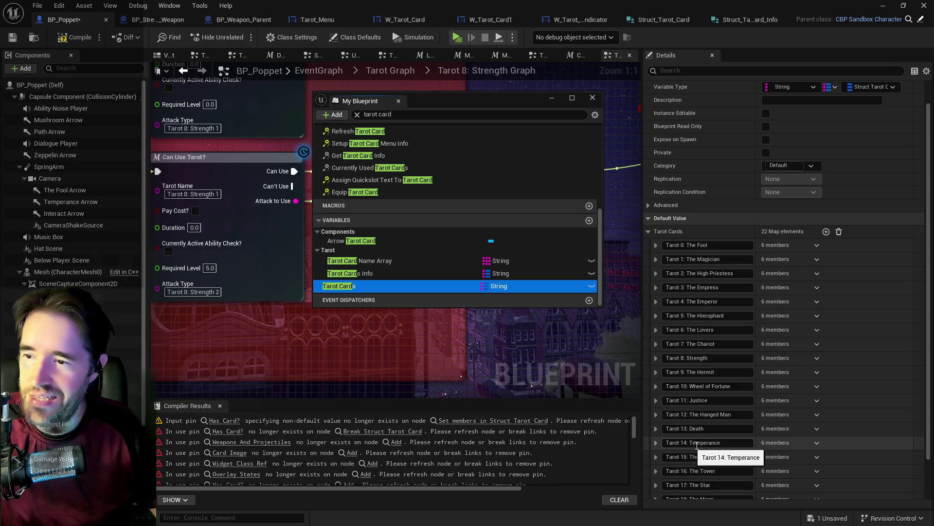
click(419, 286)
click(656, 443)
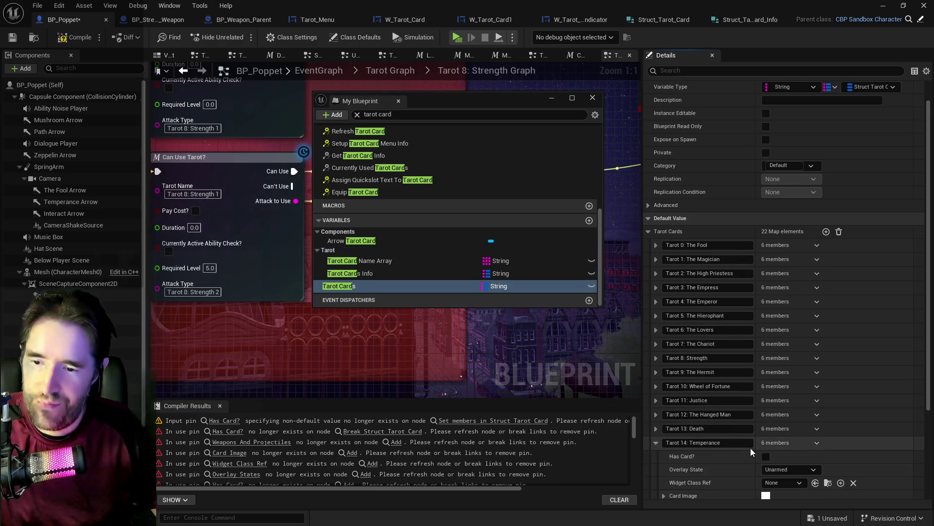
scroll(797, 463, down, 2)
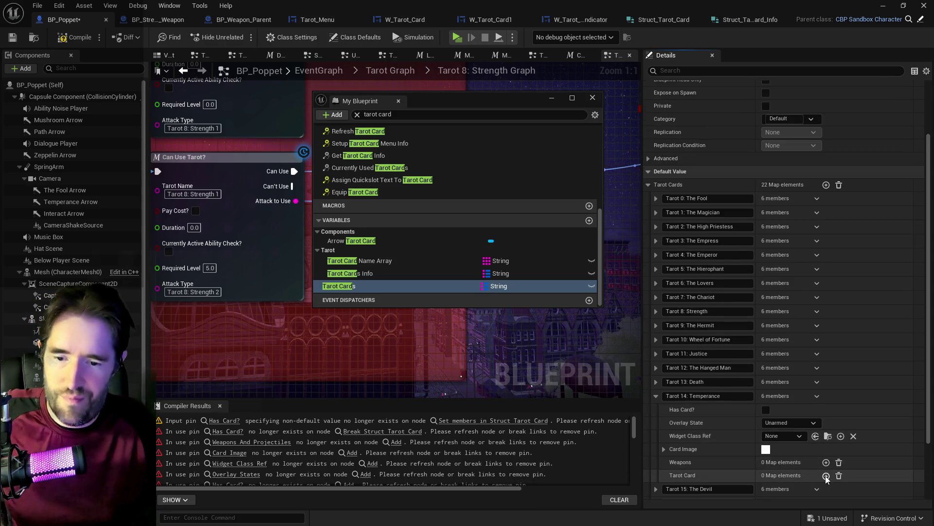
scroll(852, 464, down, 2)
right_click(847, 444)
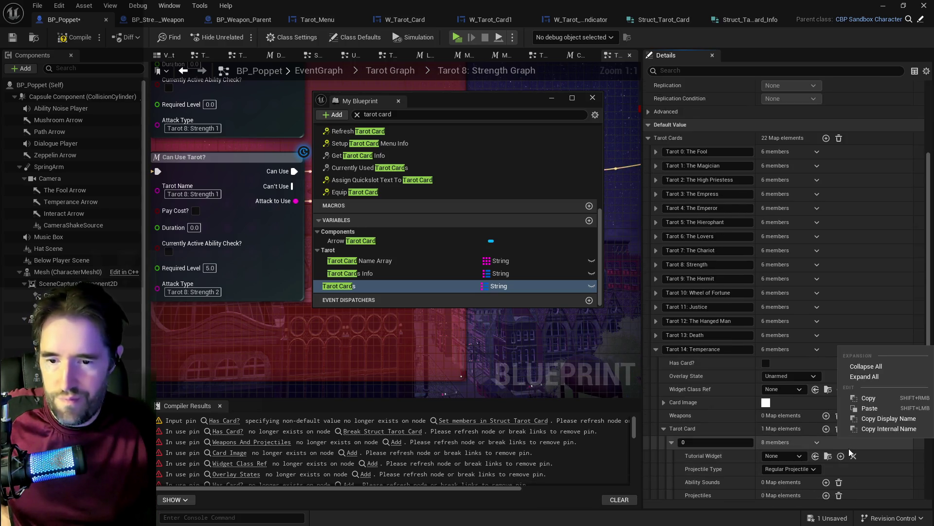
click(868, 409)
scroll(846, 445, down, 3)
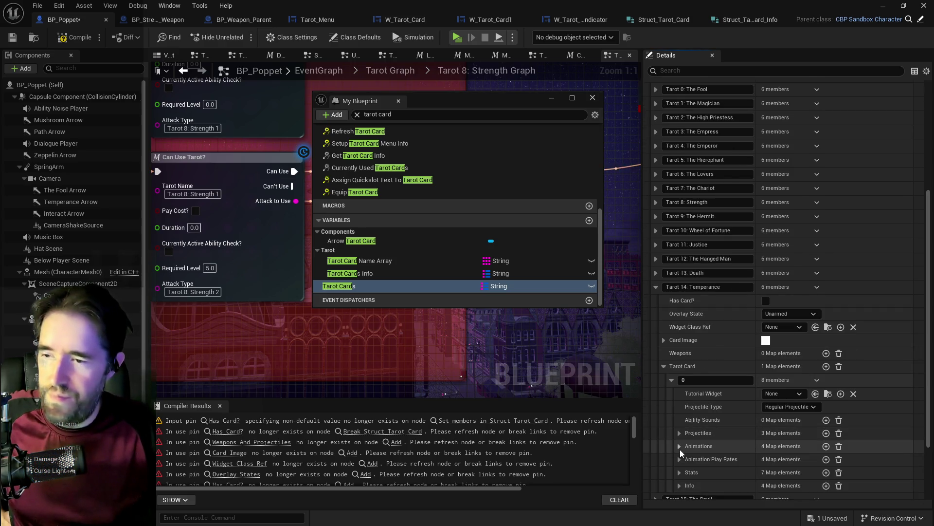
Step: Delete Tarot 14: Temperance 1 from Tarot Cards Info and expand Tarot 15: The Devil 1
click(388, 273)
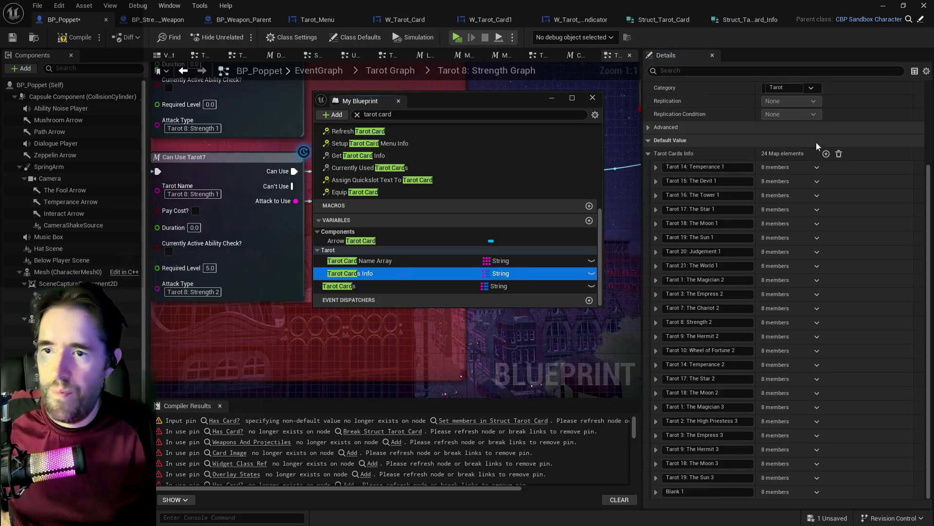
click(817, 167)
click(822, 183)
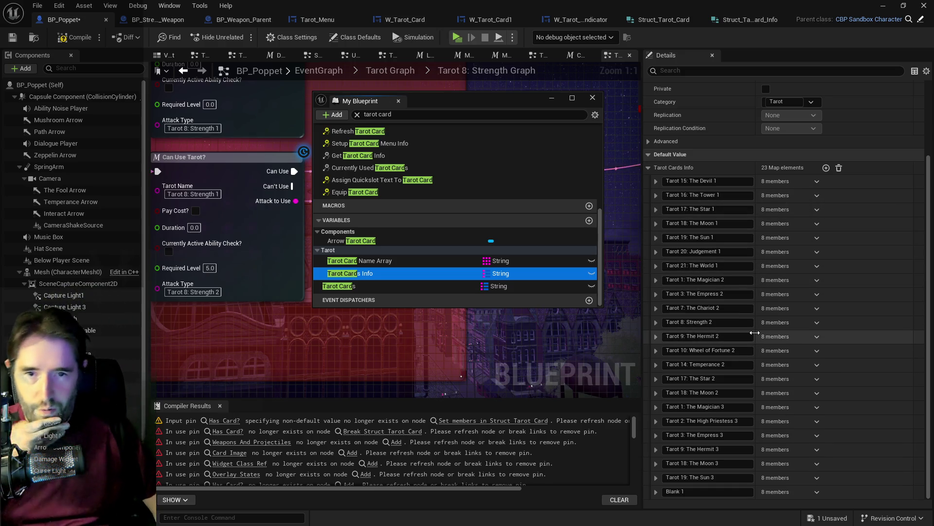
click(656, 181)
Step: Copy The Devil 1 info and paste it into a new element of The Devil's Tarot Card map
right_click(837, 184)
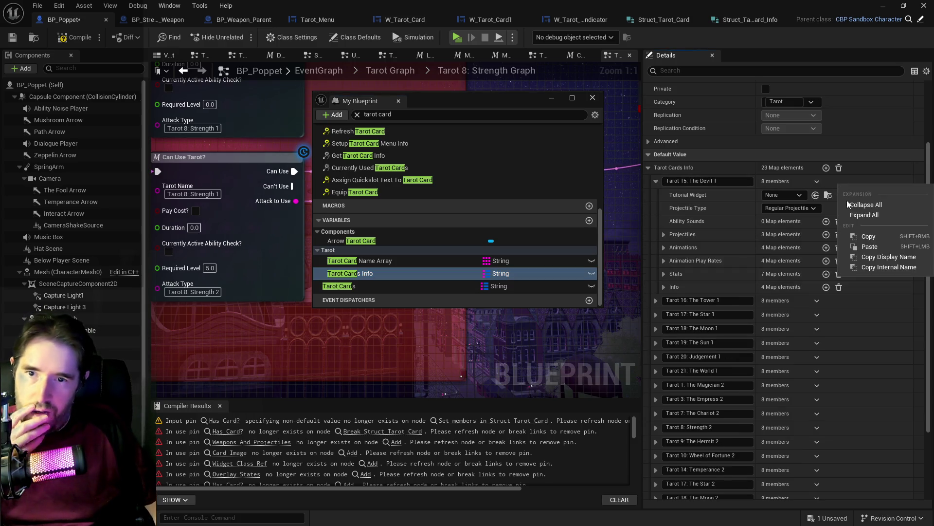
click(857, 238)
click(429, 289)
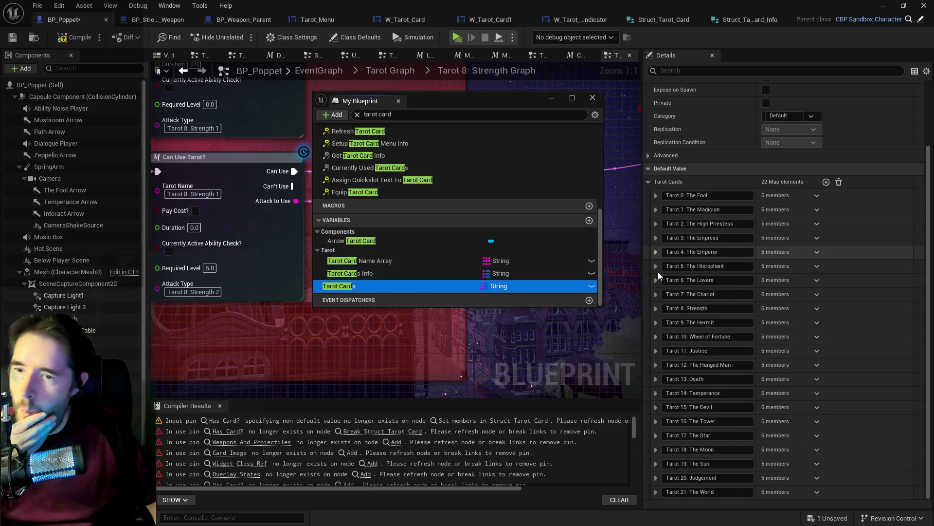
click(653, 407)
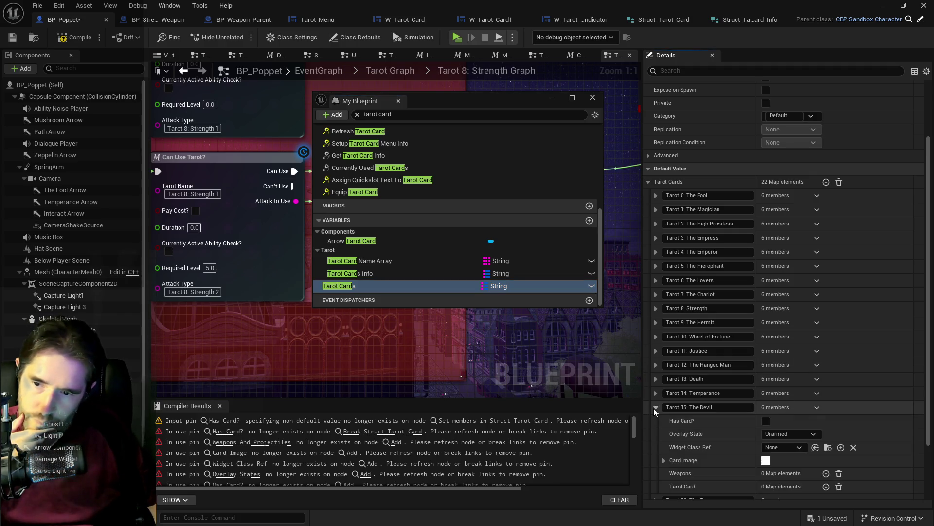
scroll(797, 442, down, 2)
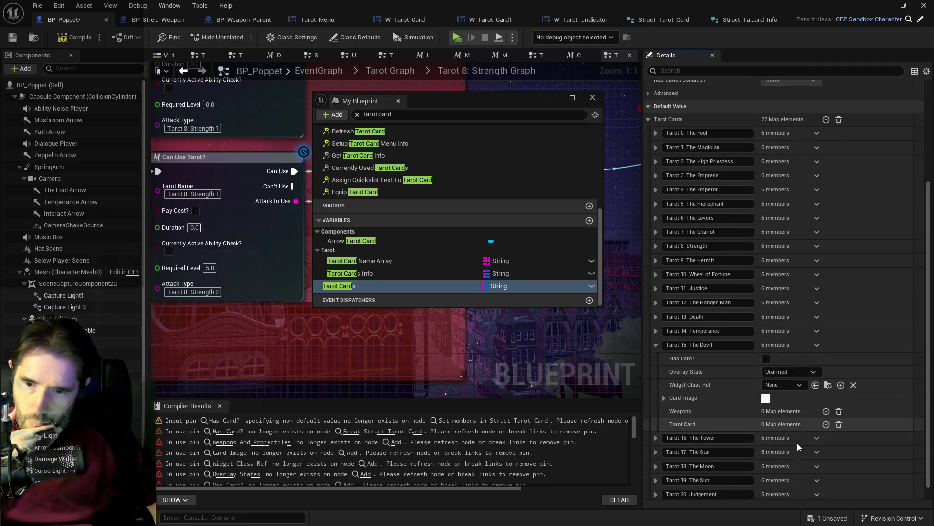
click(826, 424)
right_click(863, 438)
click(853, 387)
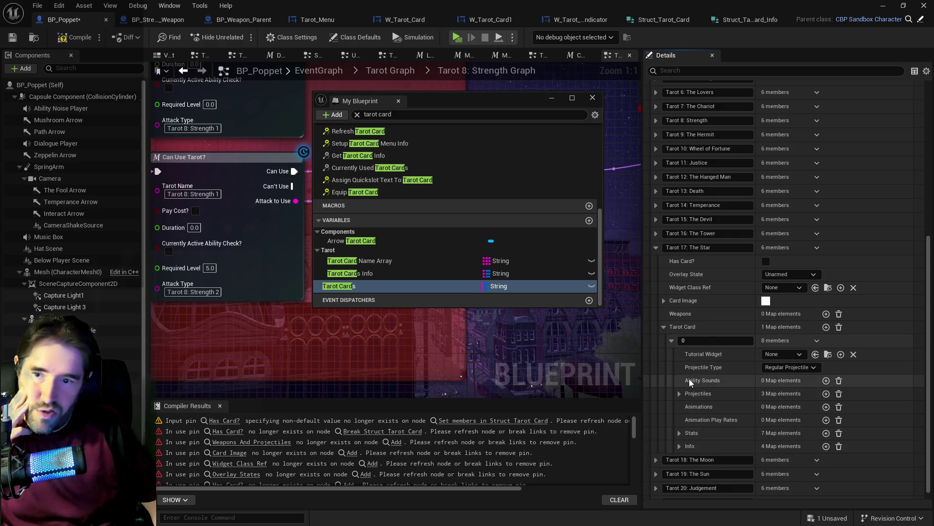
Step: Verify the pasted Stats and The Star's pasted Info, then return to Tarot Cards Info
click(682, 431)
click(682, 431)
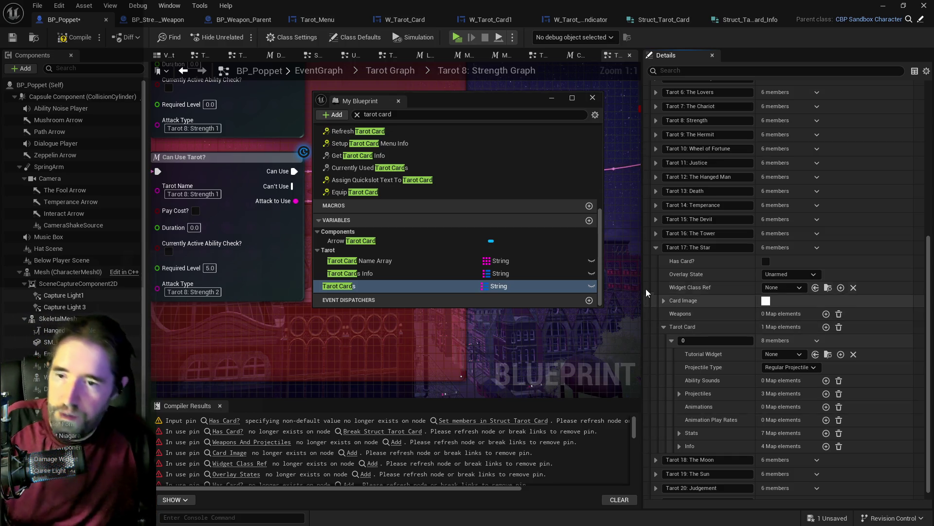
click(679, 446)
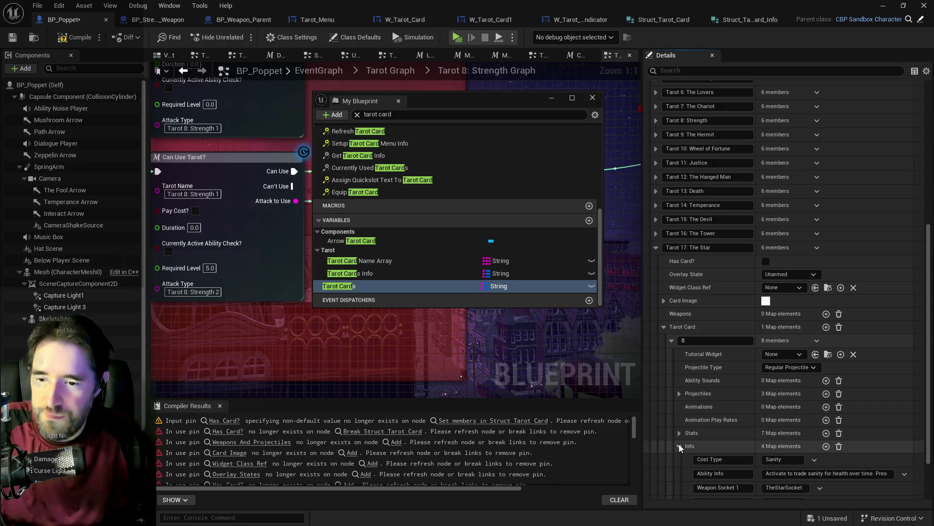
click(656, 247)
click(411, 273)
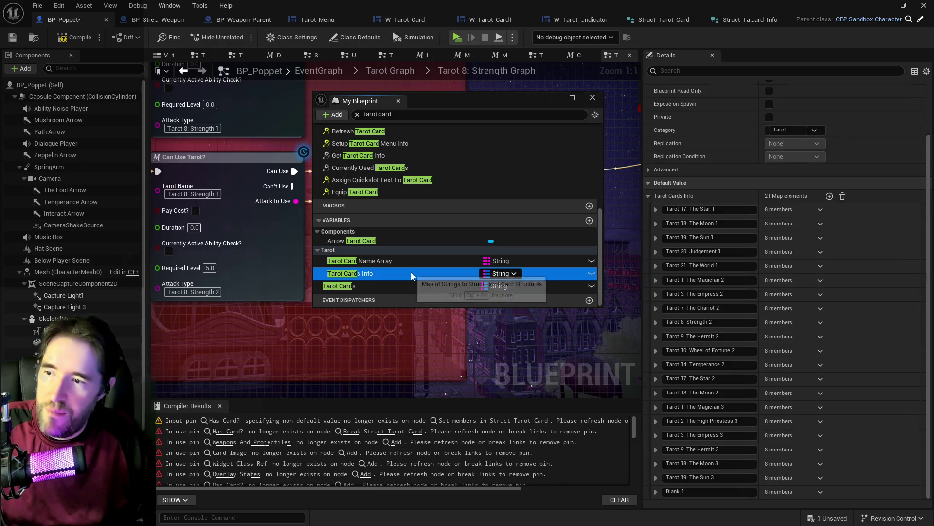
Step: Delete Tarot 17: The Star 1 from Tarot Cards Info and copy the Tarot 18: The Moon 1 entry
click(816, 210)
click(817, 229)
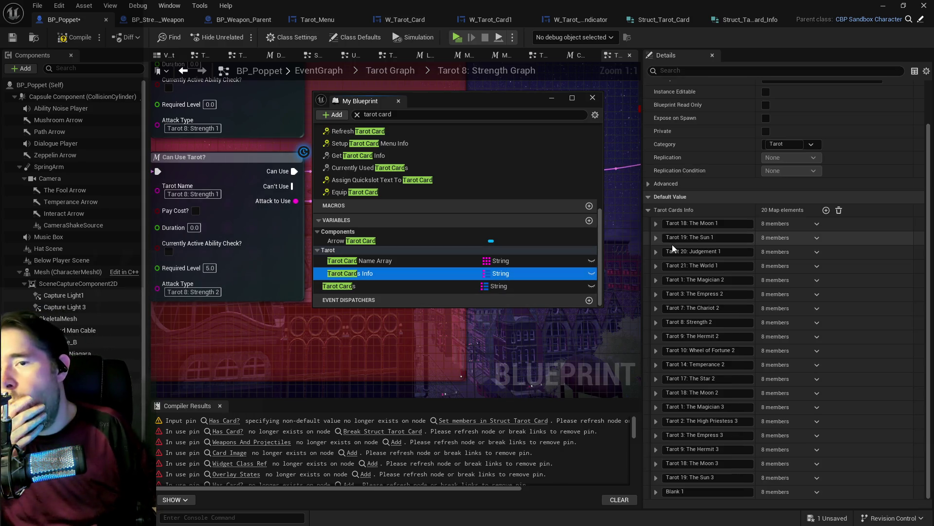
click(656, 223)
right_click(833, 227)
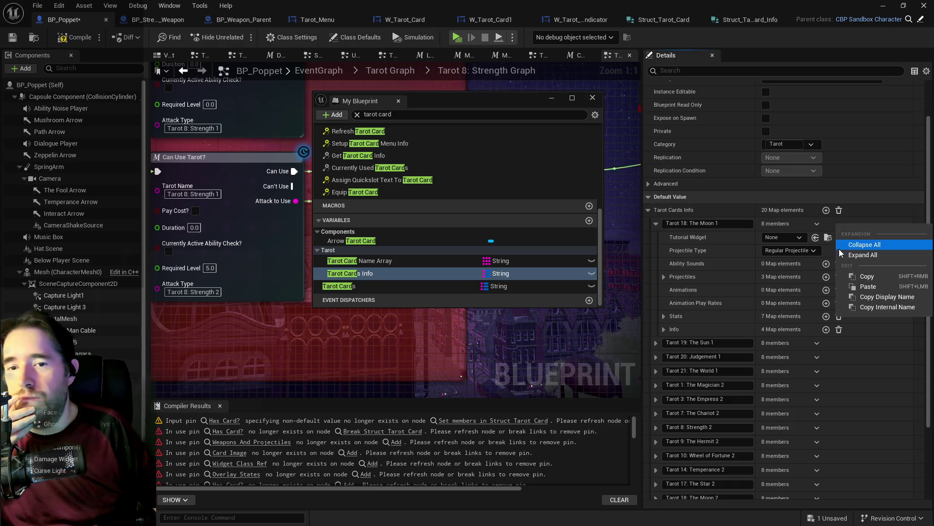
click(891, 276)
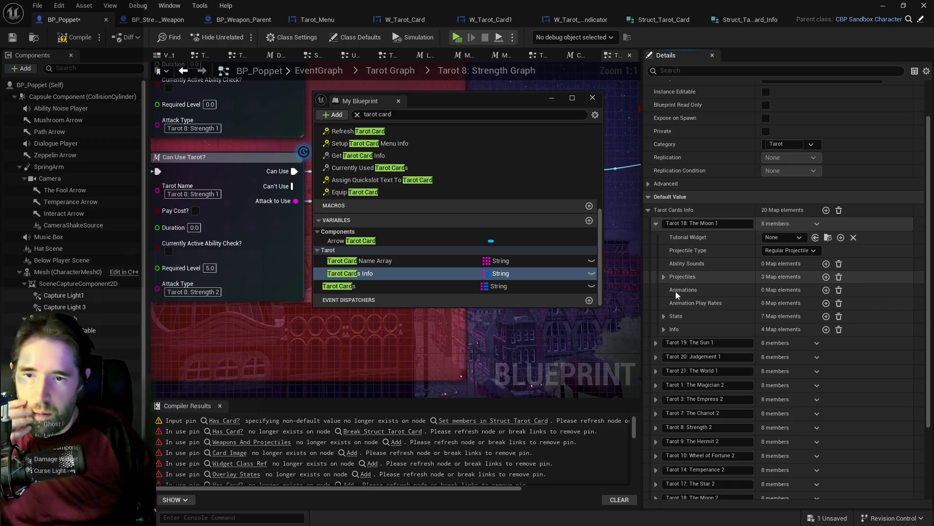
Step: Add entry 0 to The Moon's Tarot Card map and paste the Moon info, checking its Info
click(351, 286)
scroll(664, 373, down, 2)
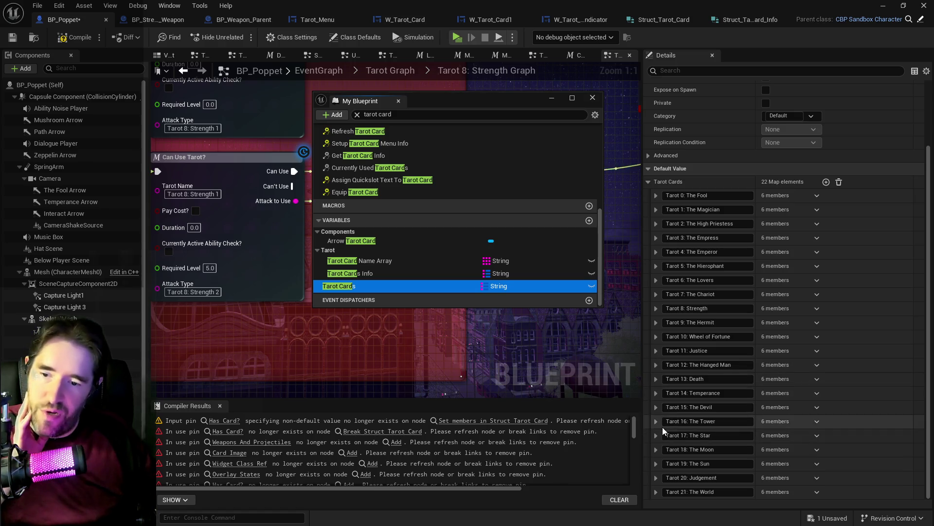
click(656, 449)
scroll(682, 443, down, 5)
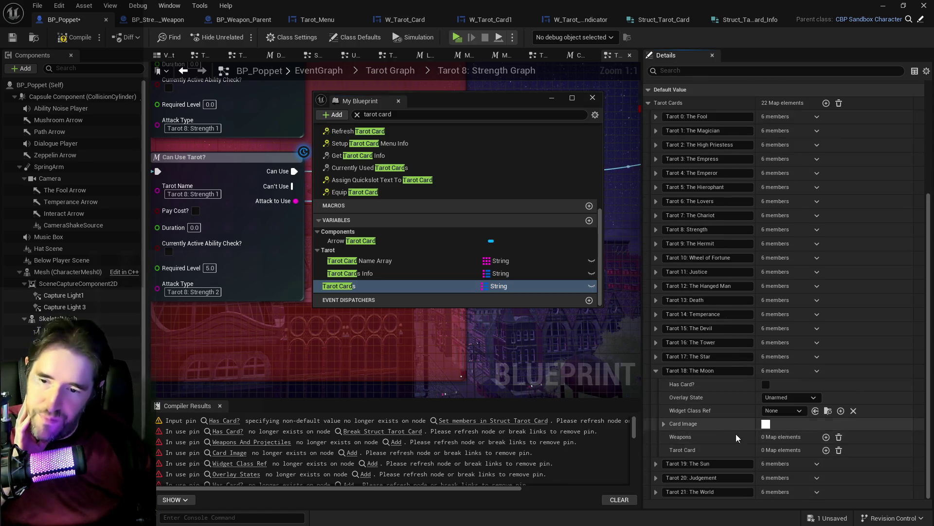
click(826, 450)
scroll(837, 438, down, 4)
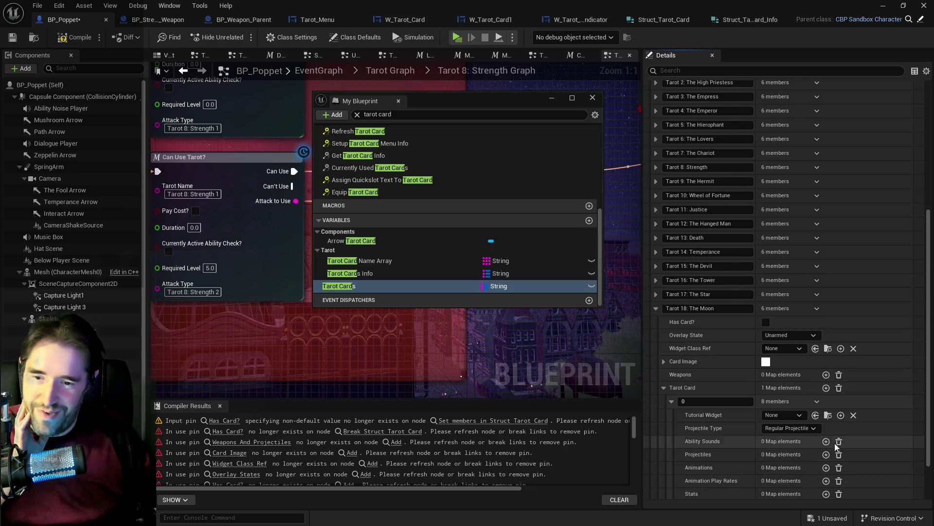
right_click(859, 404)
click(865, 463)
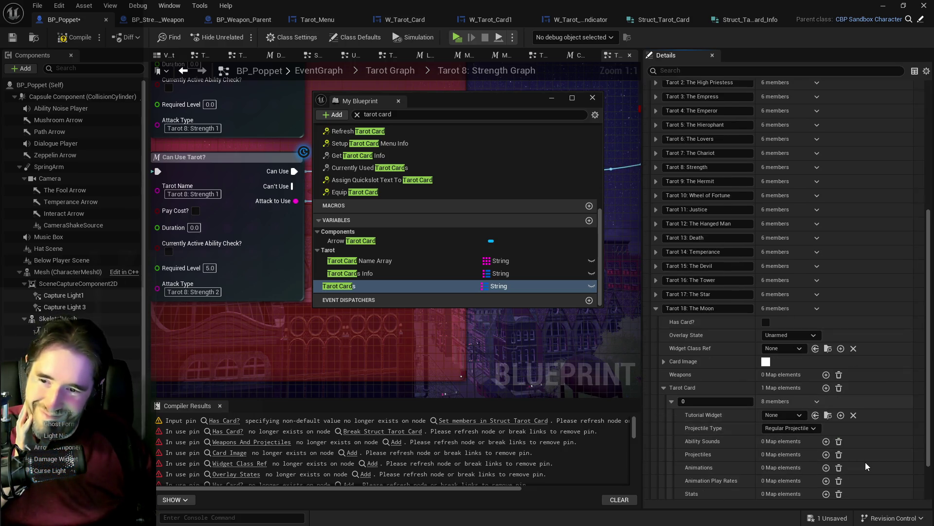
scroll(681, 487, down, 3)
click(679, 460)
click(678, 461)
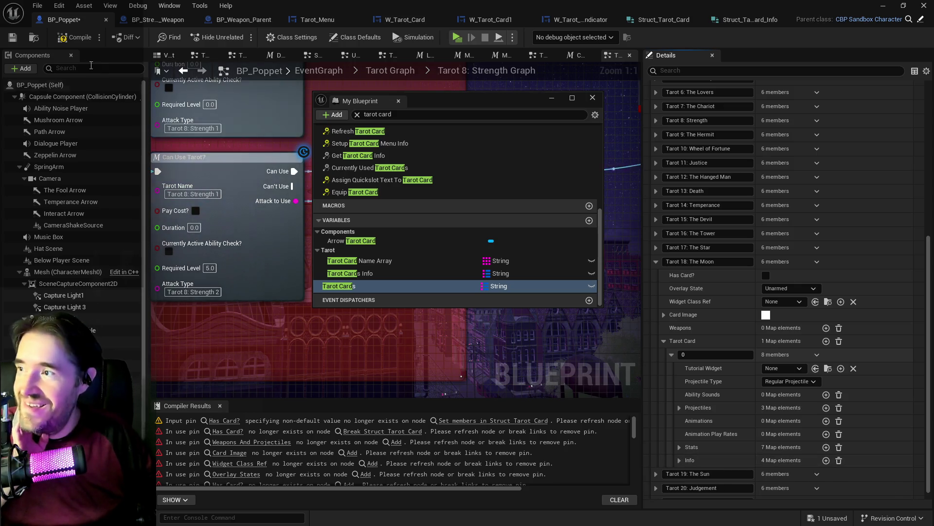
Step: Delete Tarot 18: The Moon 1 from Tarot Cards Info
click(427, 275)
click(819, 220)
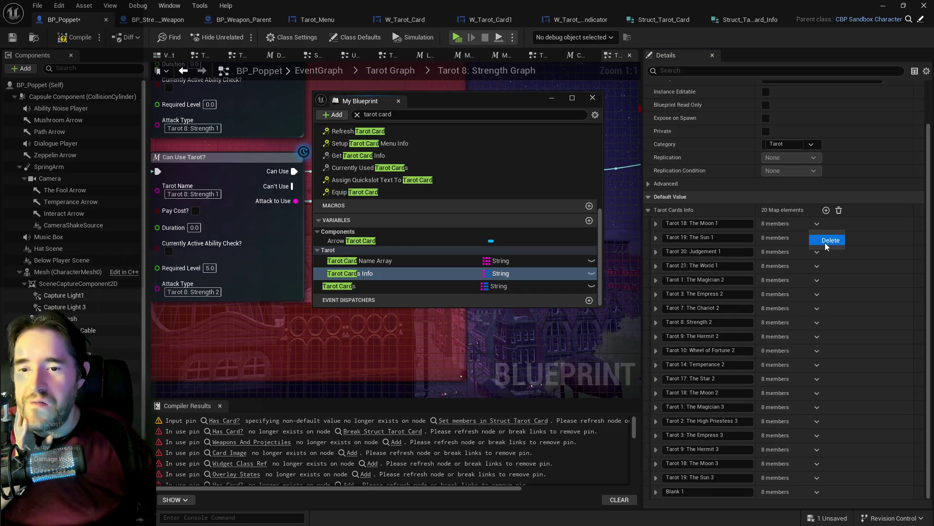
click(825, 242)
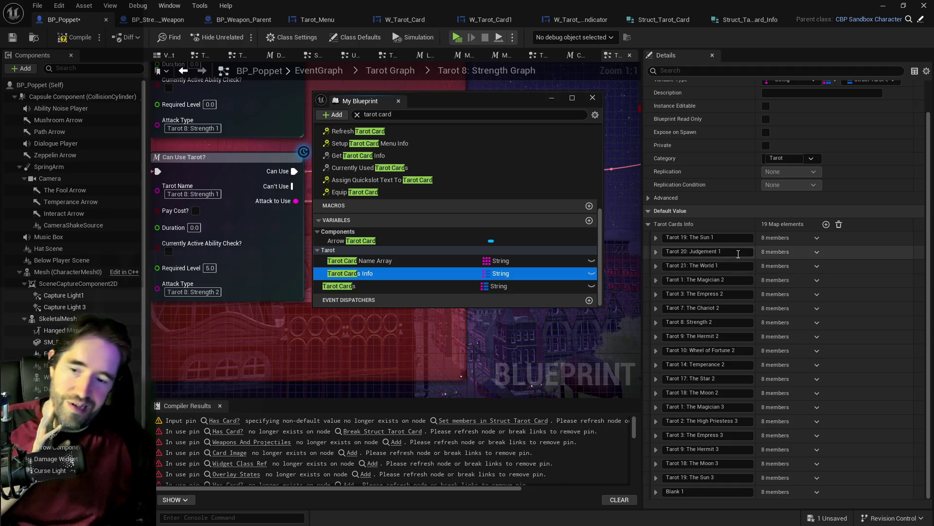
Step: Copy the Tarot 19: The Sun 1 entry from Tarot Cards Info
click(656, 237)
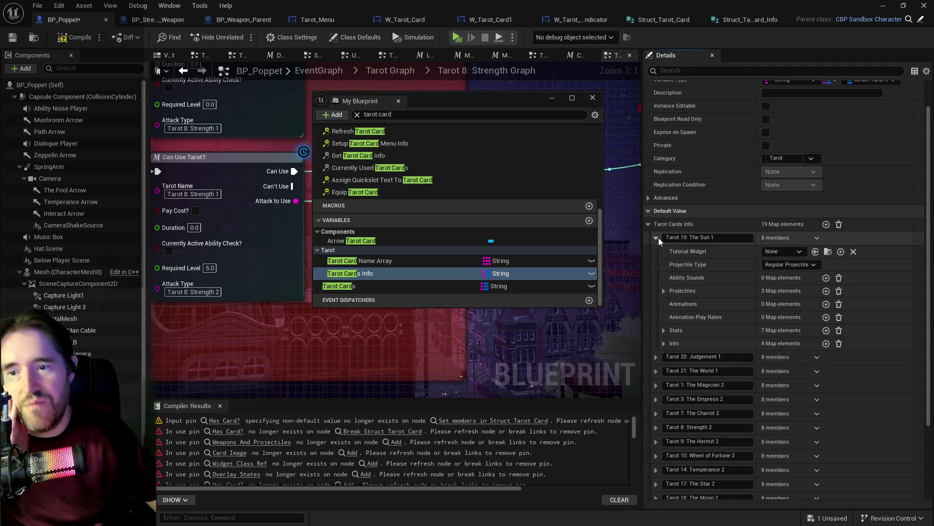
right_click(860, 239)
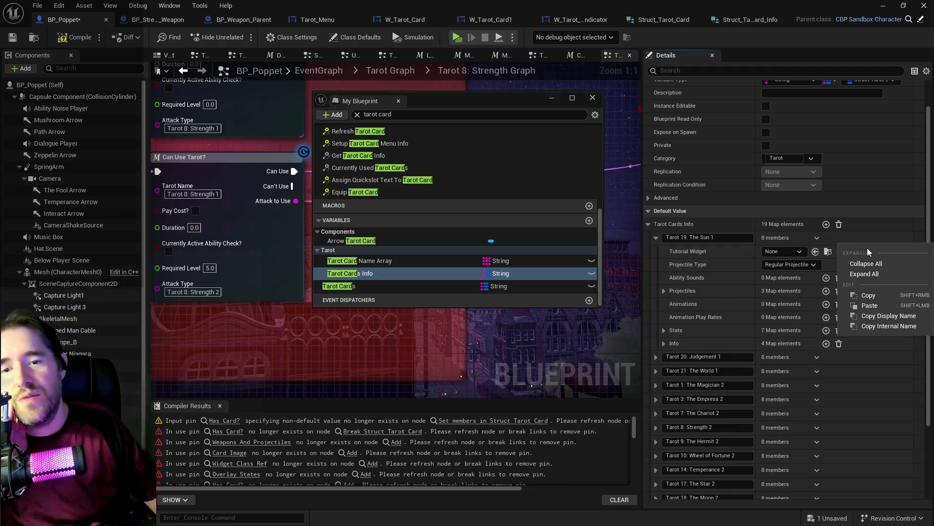
click(868, 294)
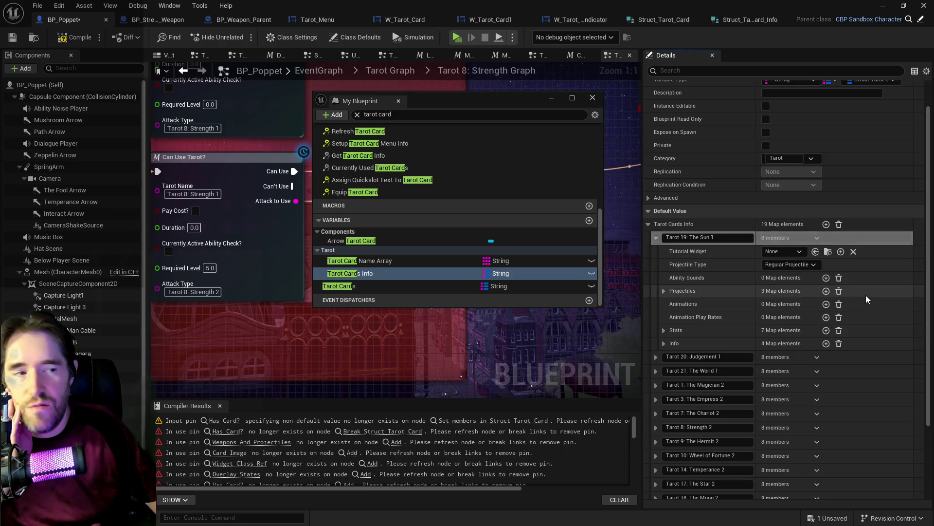
Step: Locate and expand Tarot 19: The Sun in the Tarot Cards defaults
click(431, 287)
scroll(652, 341, down, 2)
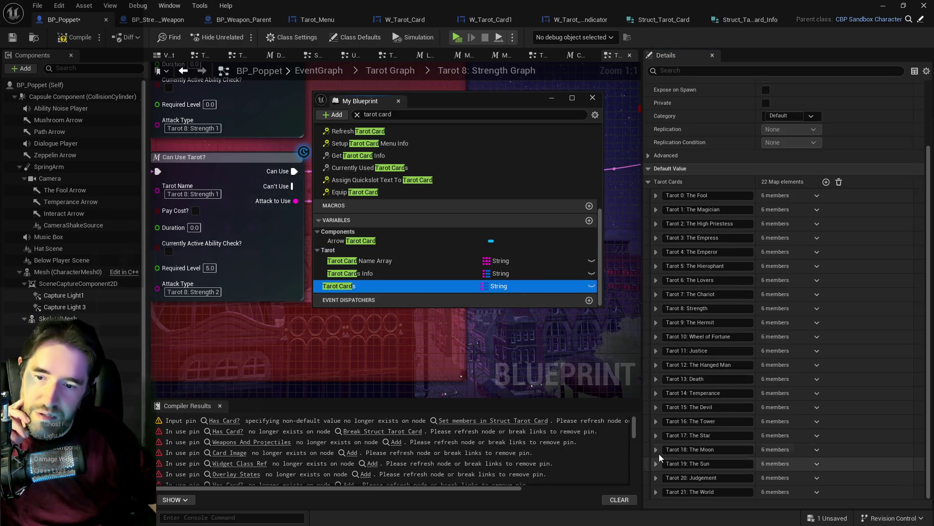
click(656, 436)
scroll(682, 433, down, 4)
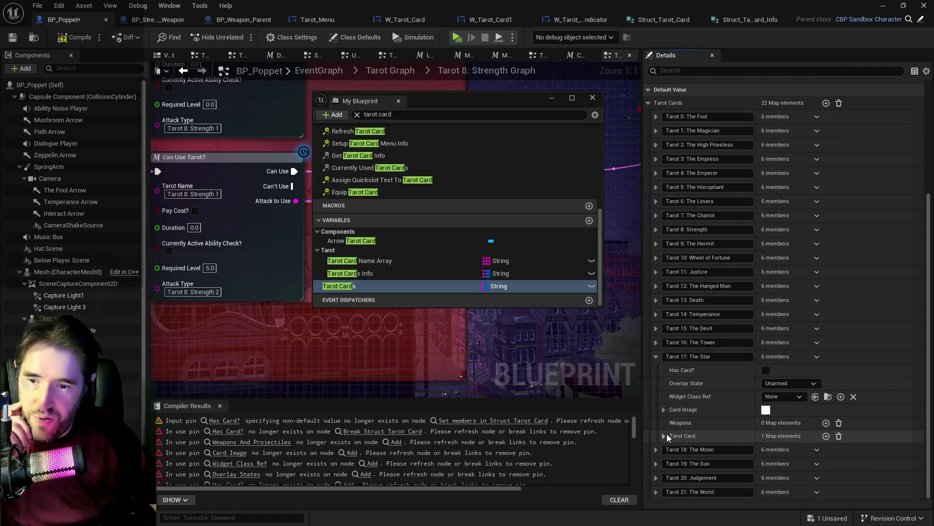
click(396, 276)
click(390, 285)
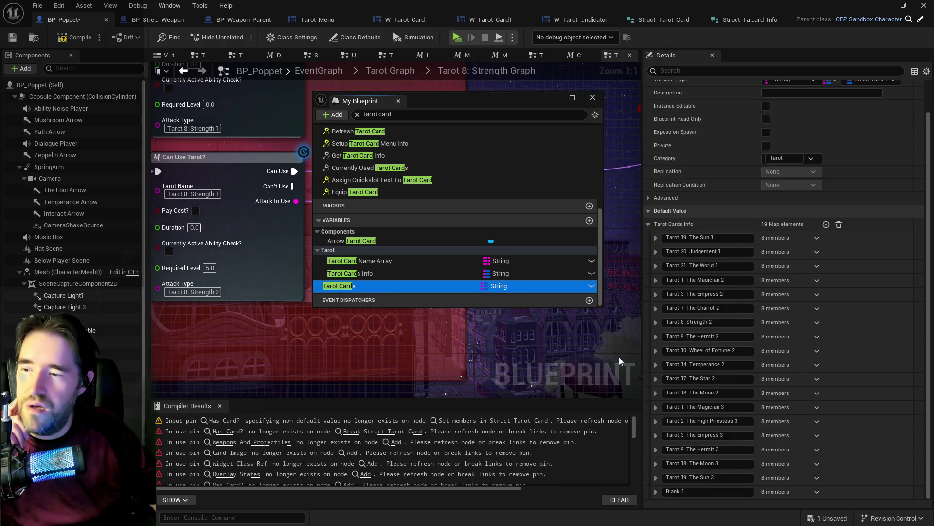
scroll(695, 456, down, 1)
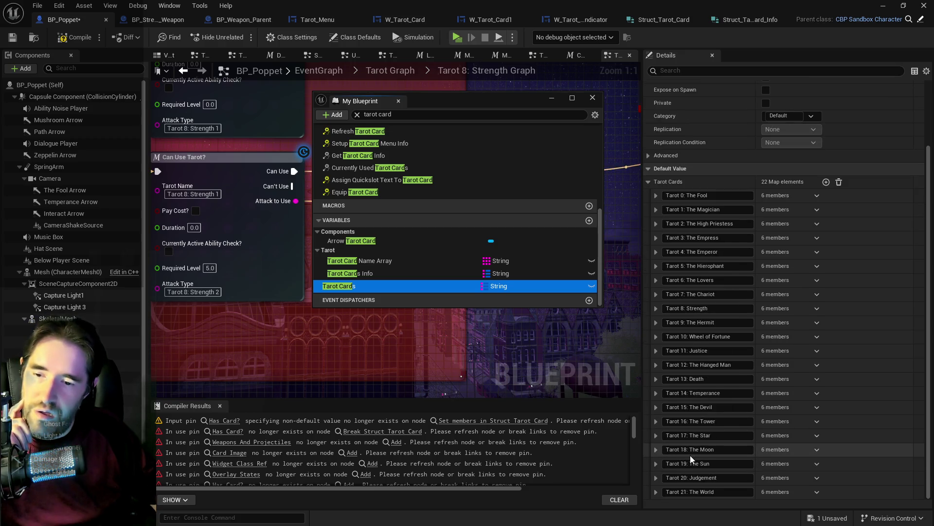
click(656, 460)
scroll(659, 462, down, 3)
Step: Add entry 0 to The Sun's Tarot Card map and paste the Sun 1 info, verifying Info
click(828, 463)
scroll(747, 461, down, 3)
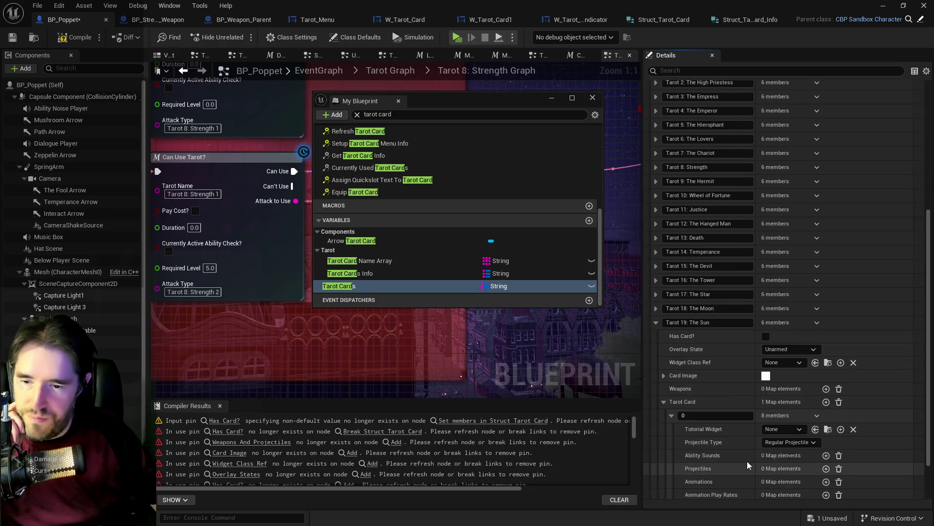
right_click(863, 414)
click(878, 476)
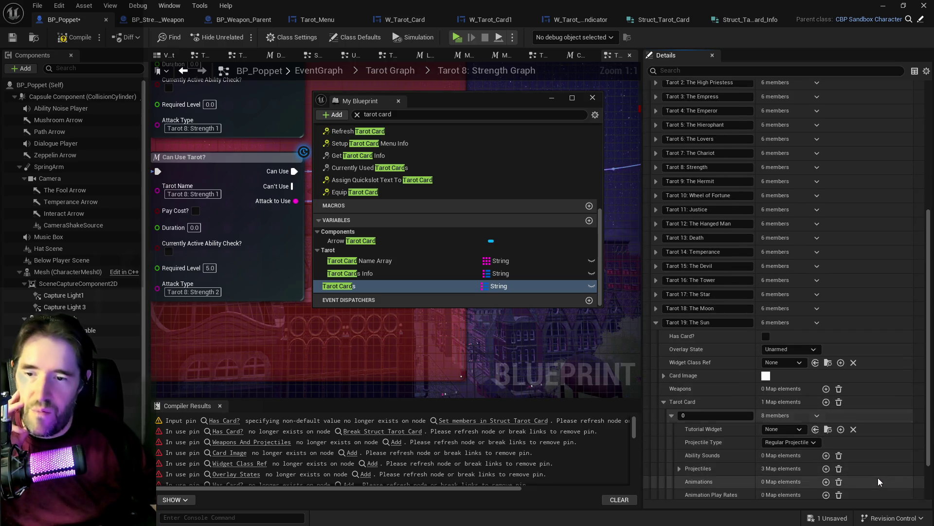
scroll(706, 445, down, 2)
click(681, 475)
scroll(704, 446, down, 3)
scroll(671, 341, up, 1)
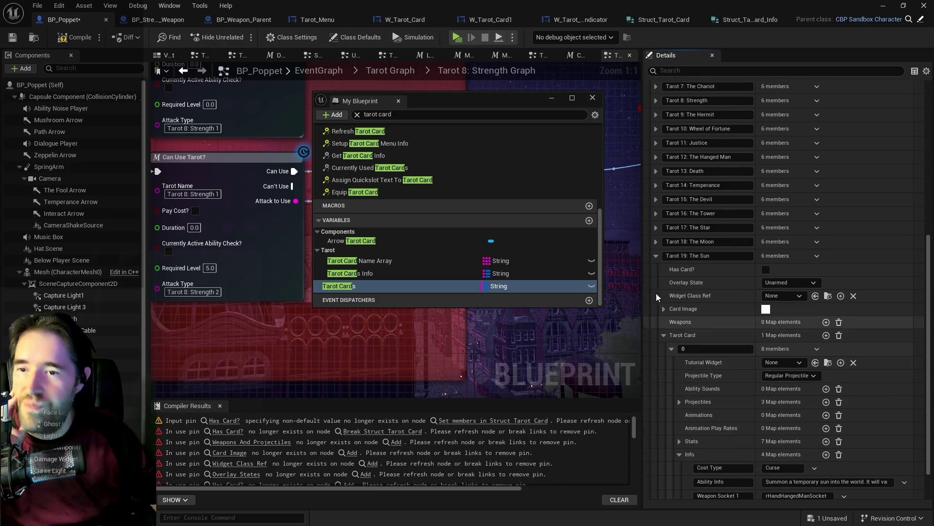
click(655, 255)
Step: Remove Tarot 19: The Sun 1 from Tarot Cards Info and expand Tarot 20: Judgement 1
click(433, 273)
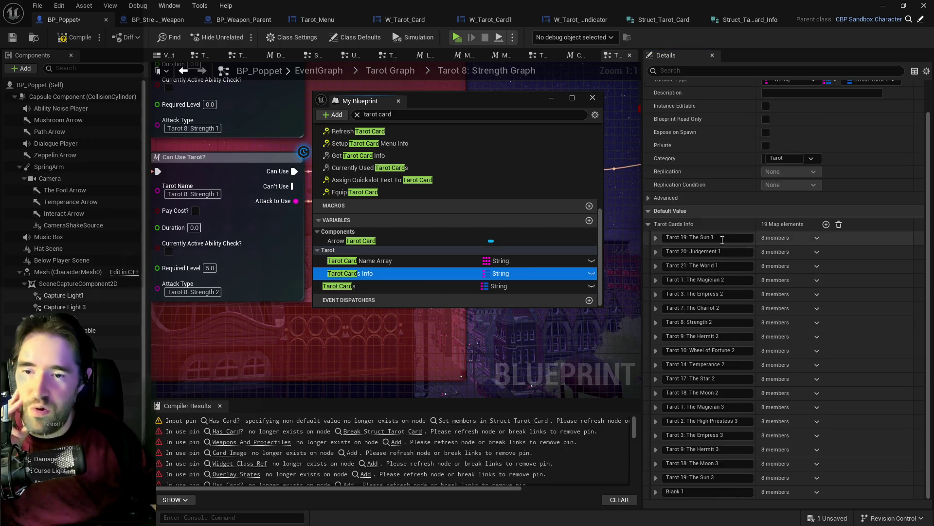
click(811, 244)
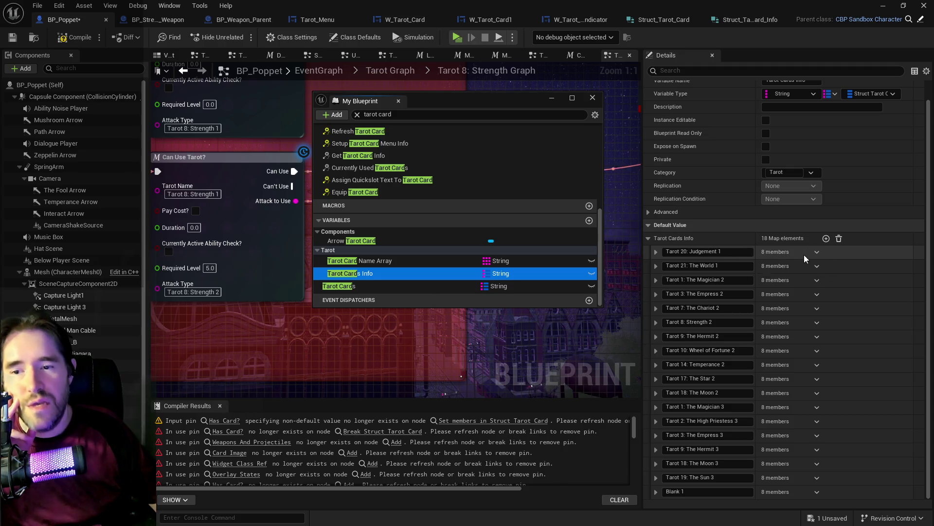
click(657, 252)
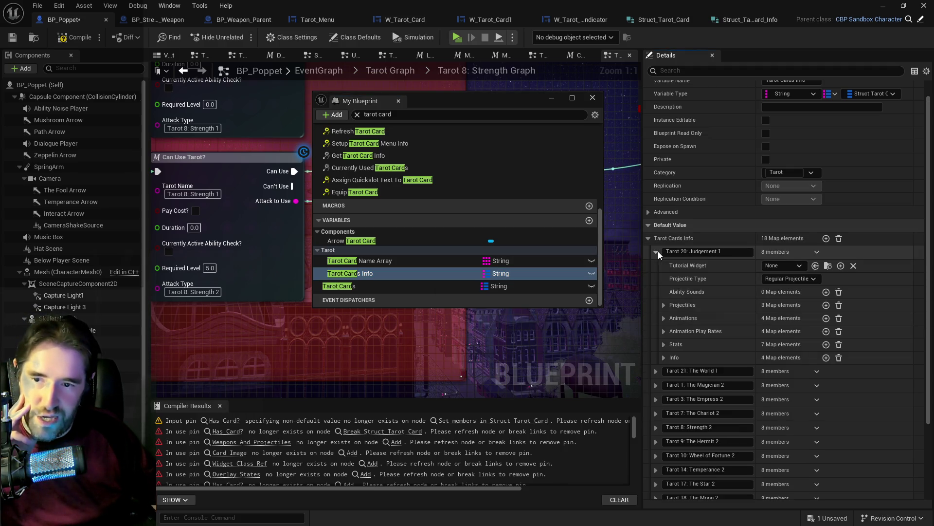
Step: Copy the Tarot 20: Judgement 1 info and add an entry to Judgement's Tarot Card map
right_click(875, 253)
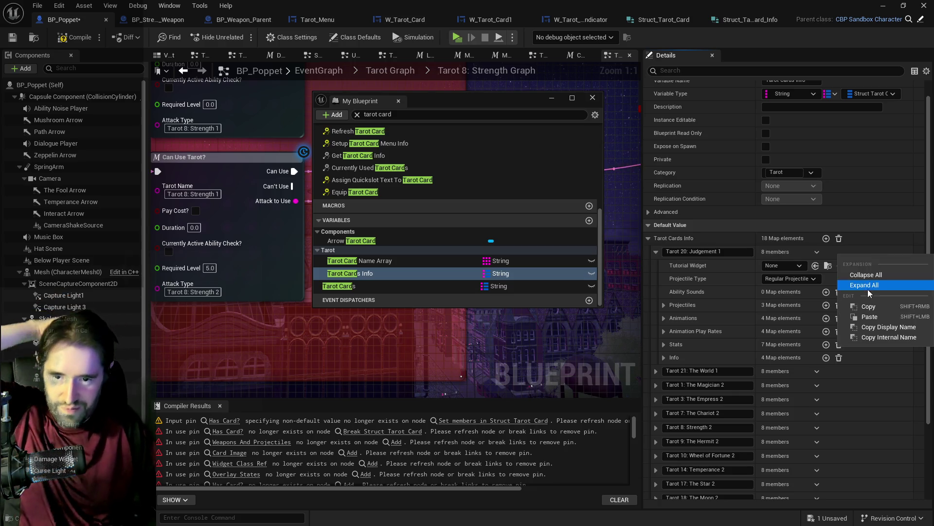
click(866, 308)
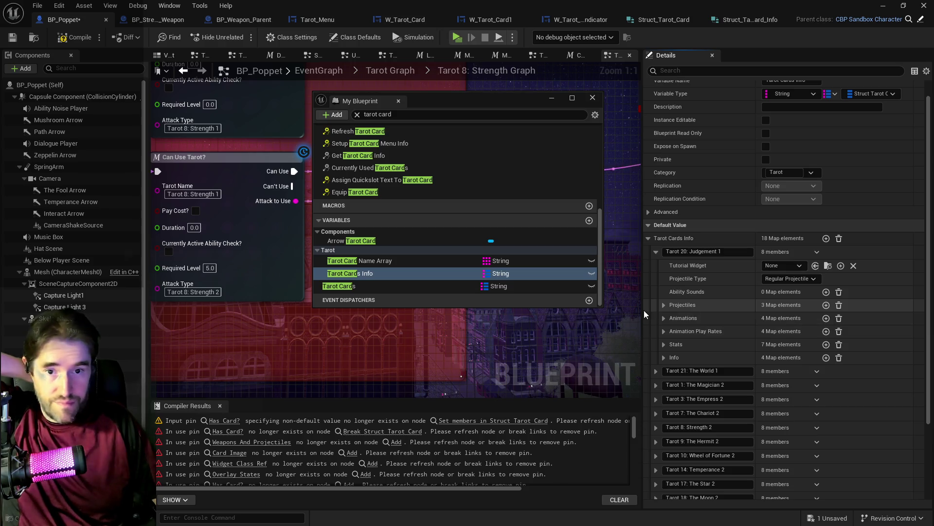
click(423, 286)
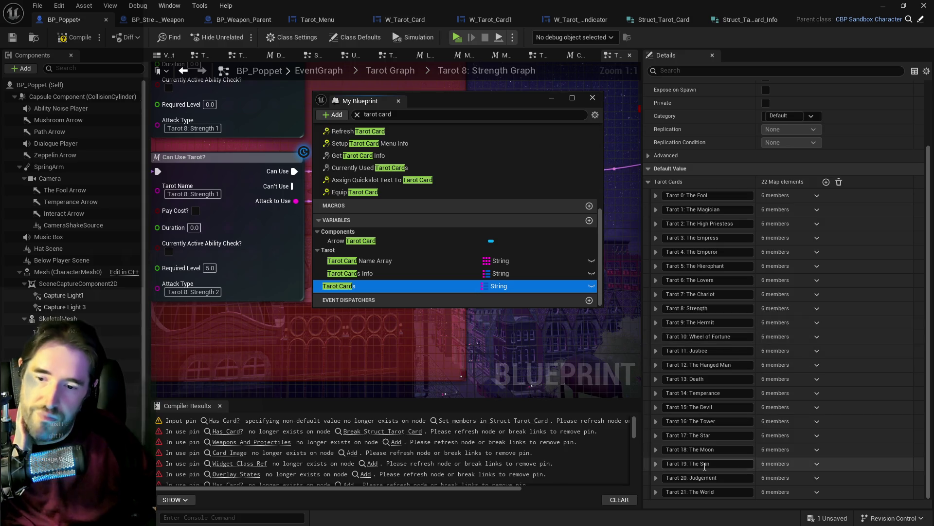
click(656, 478)
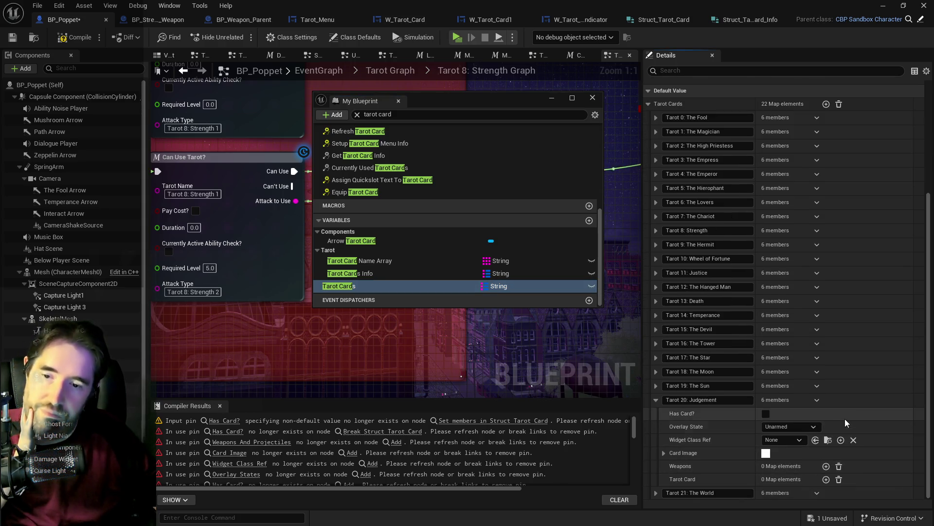
click(826, 479)
scroll(837, 463, down, 3)
Step: Paste the Judgement 1 info into entry 0 and confirm its Curse cost type
right_click(872, 432)
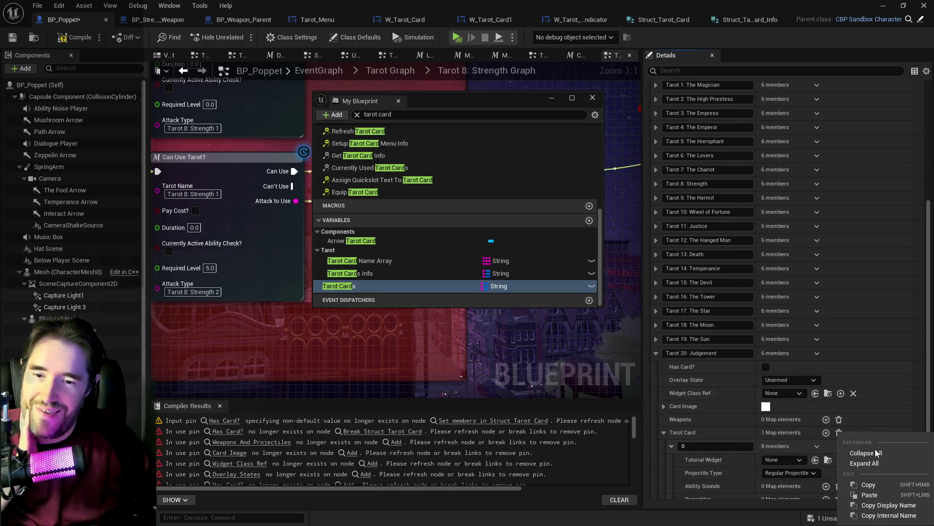
click(879, 494)
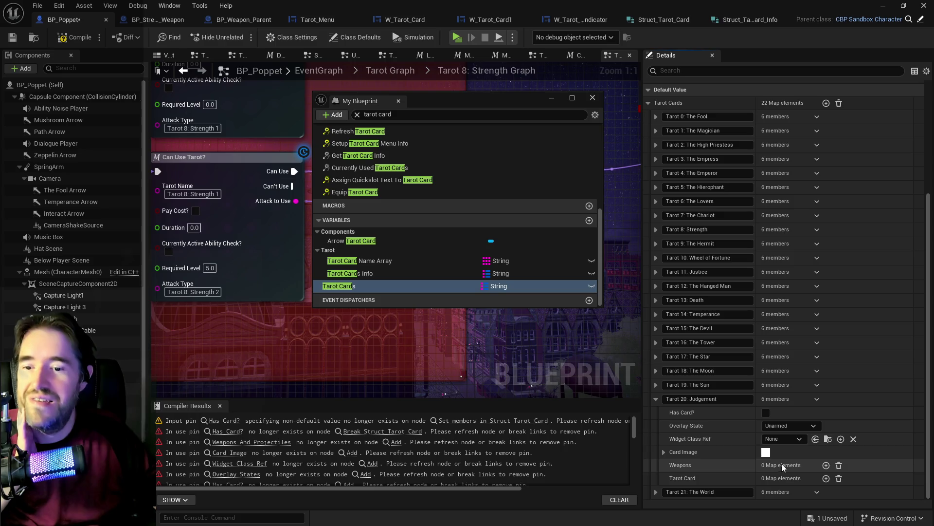
click(826, 477)
scroll(777, 466, down, 2)
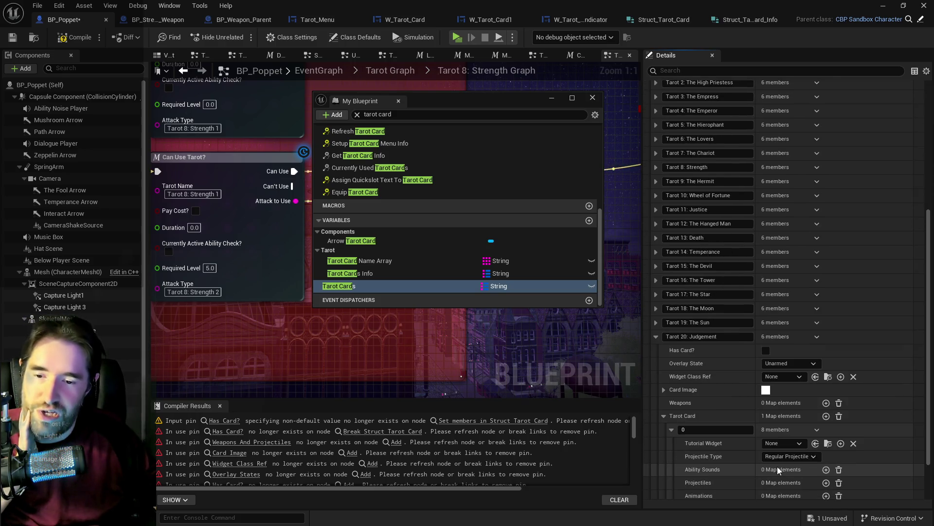
right_click(854, 434)
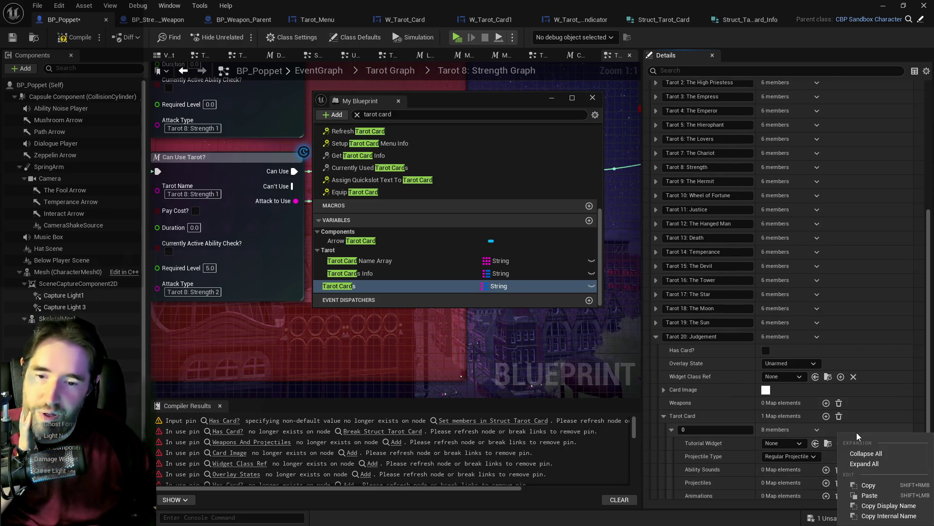
click(874, 496)
scroll(778, 449, down, 3)
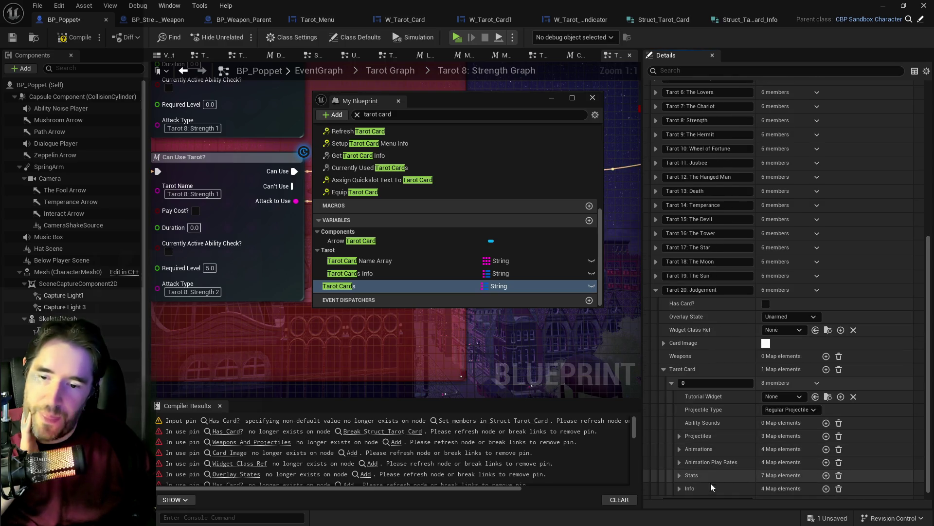
click(680, 488)
scroll(710, 465, down, 4)
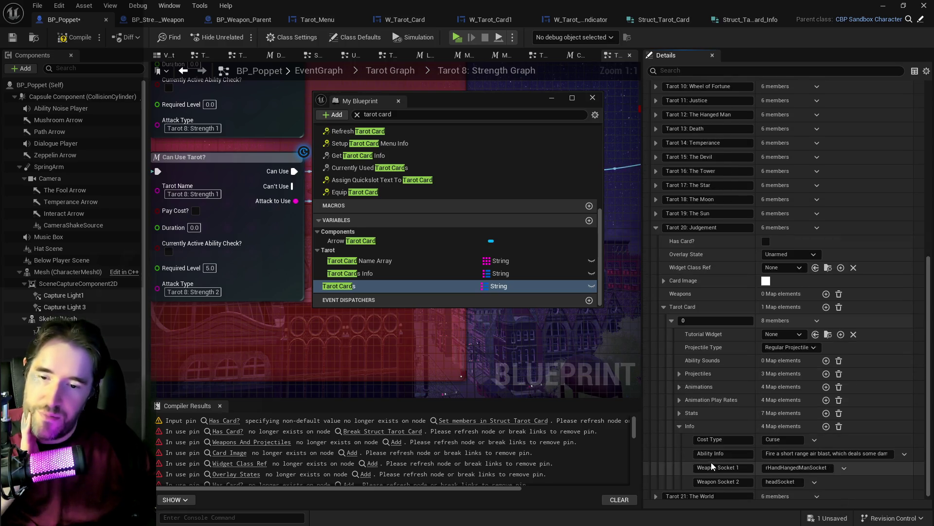
scroll(708, 458, up, 2)
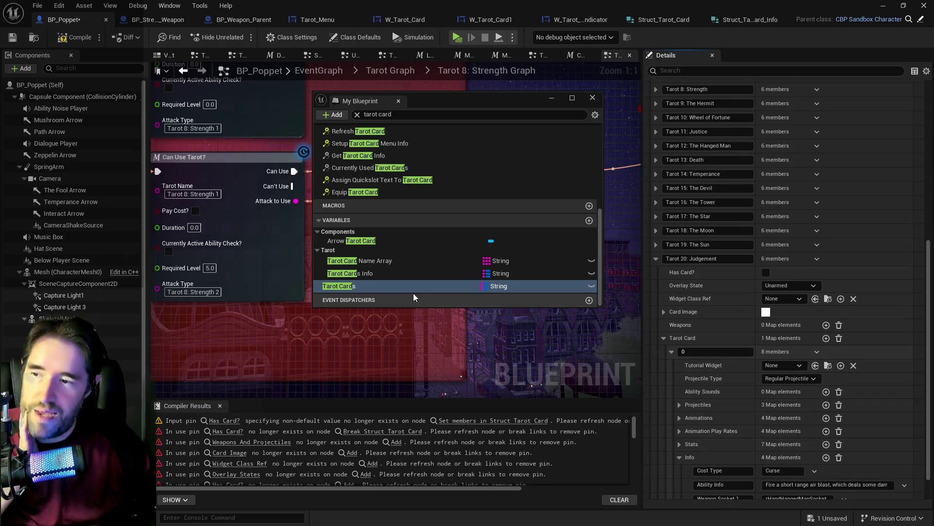
click(402, 279)
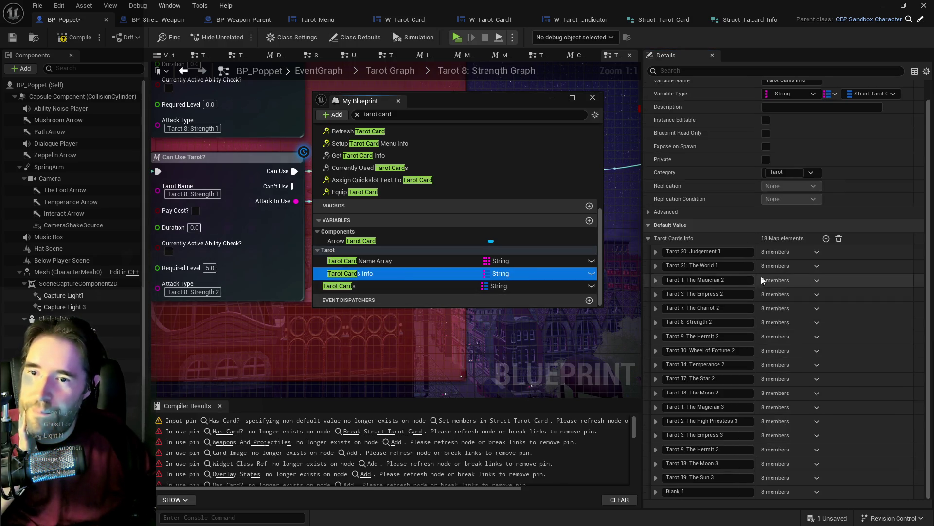
Step: Delete Judgement 1 from Tarot Cards Info and copy The World 1's values
click(816, 252)
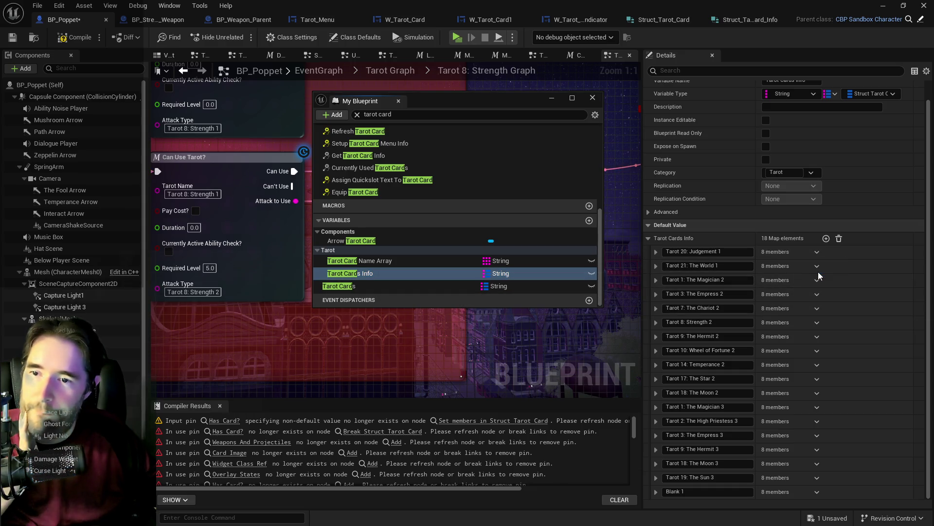
click(818, 275)
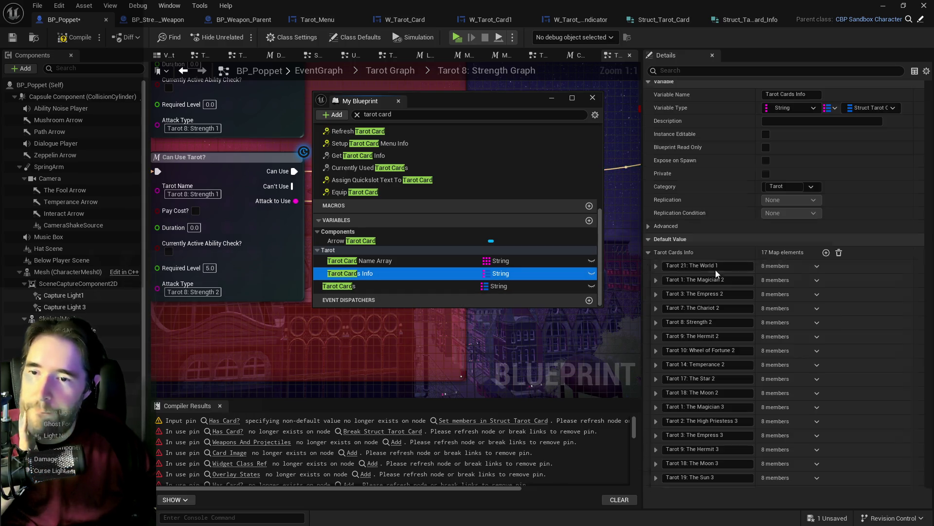
click(656, 266)
right_click(829, 270)
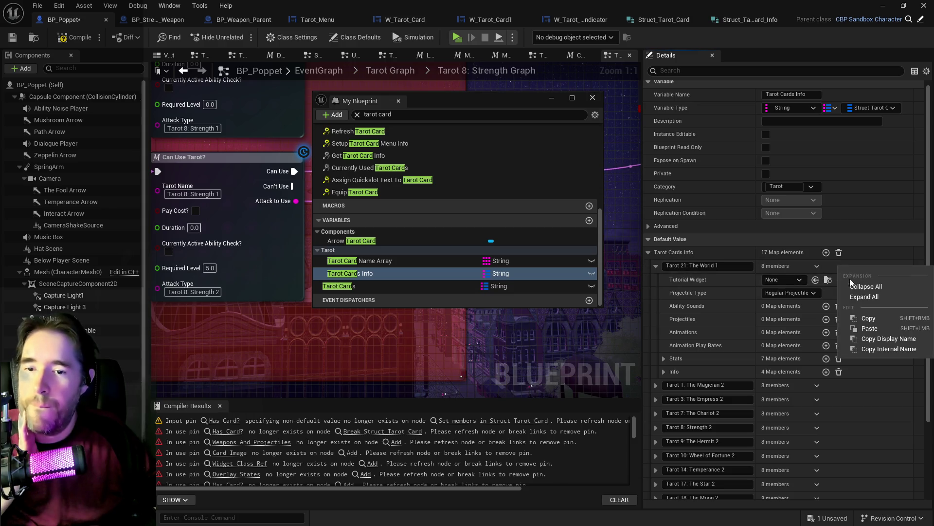
click(857, 321)
Step: Add an element to The World's Tarot Card map and paste the World 1 values into it
click(419, 287)
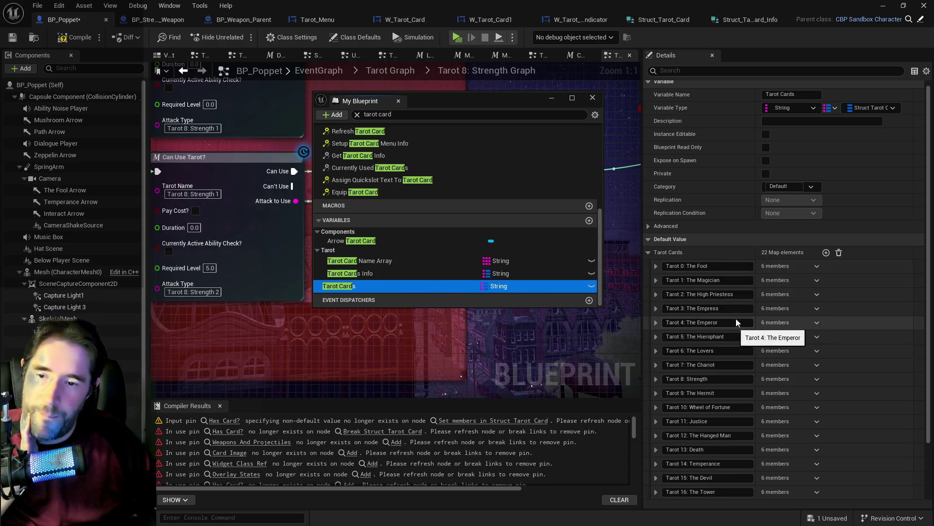
scroll(698, 368, down, 3)
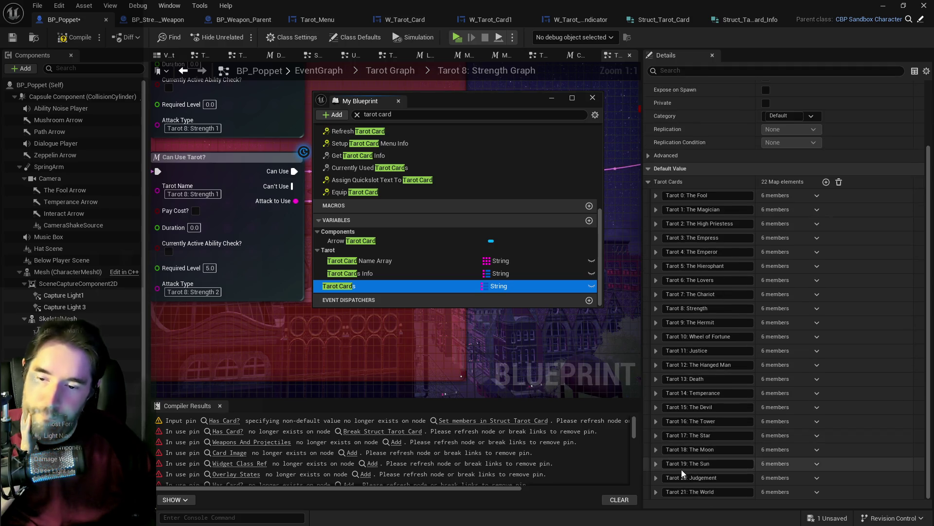
click(656, 492)
scroll(720, 427, down, 3)
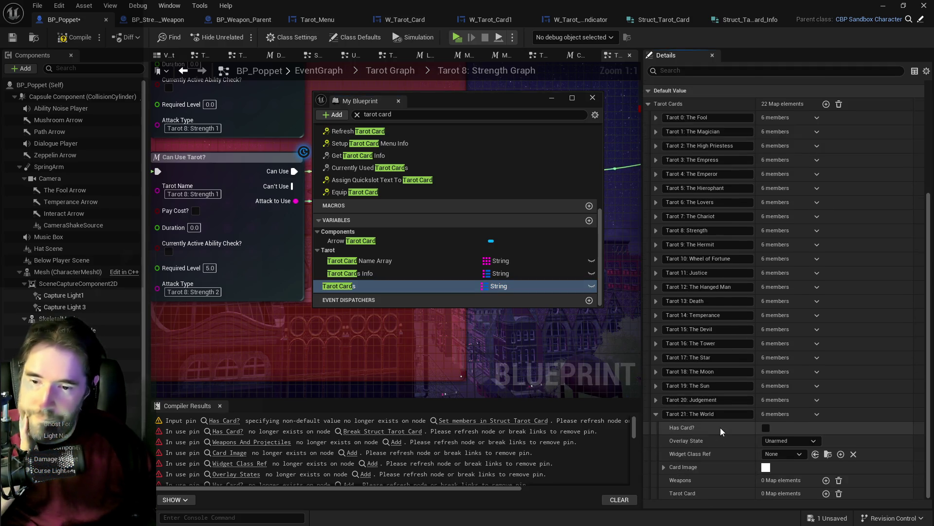
click(826, 493)
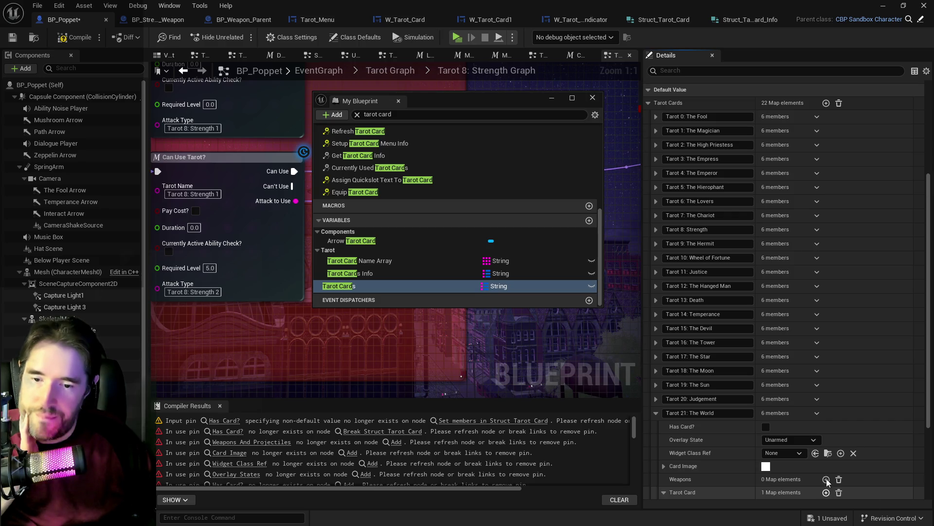
scroll(827, 482, down, 4)
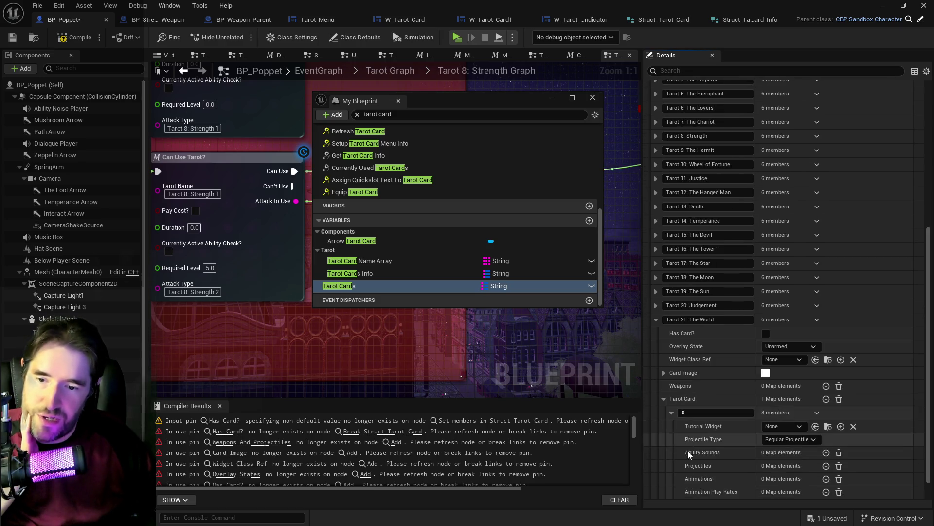
right_click(852, 415)
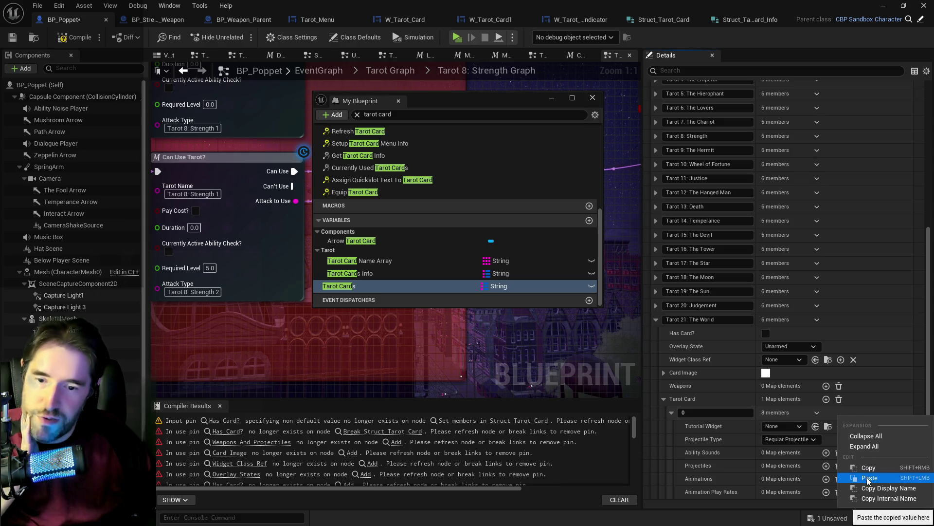
click(866, 477)
Step: Check the pasted Info (7 Stats, 4 Info elements), then collapse The World's entries
scroll(801, 440, down, 1)
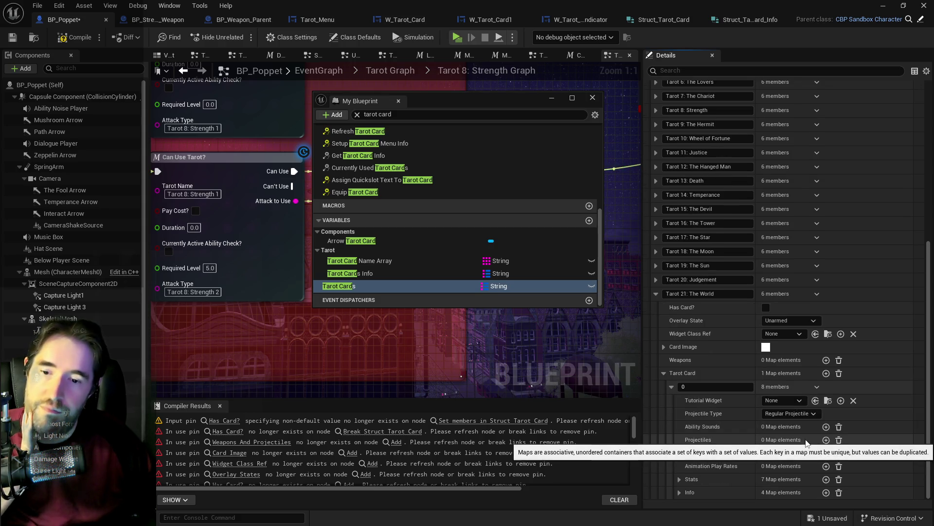
click(680, 492)
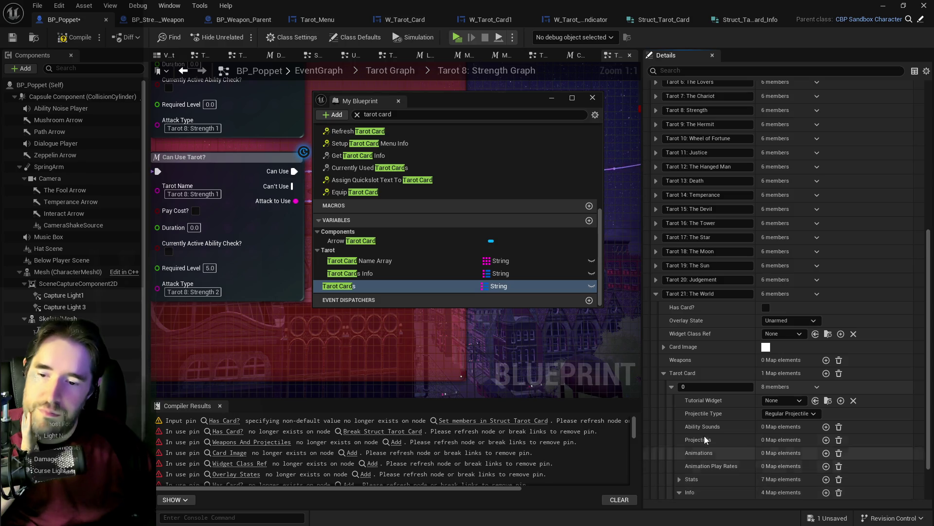
scroll(705, 436, down, 2)
click(679, 435)
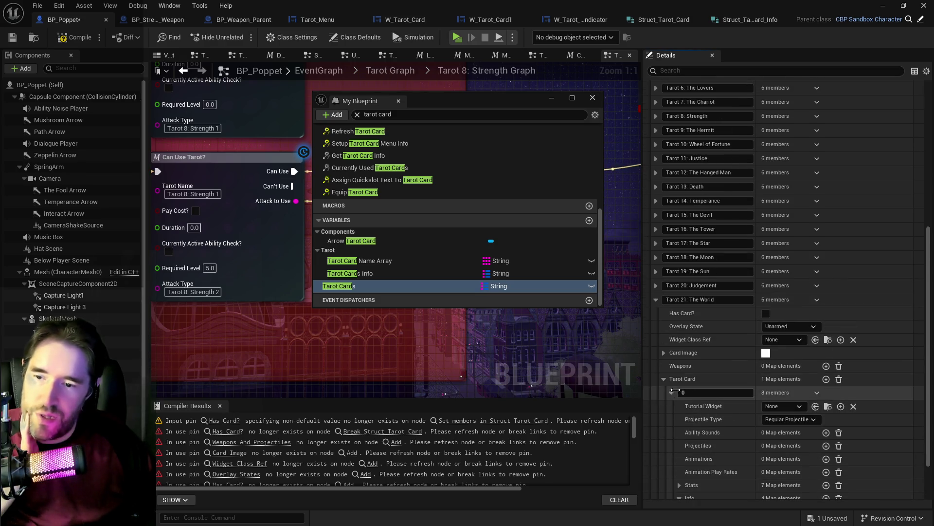
click(672, 330)
click(663, 478)
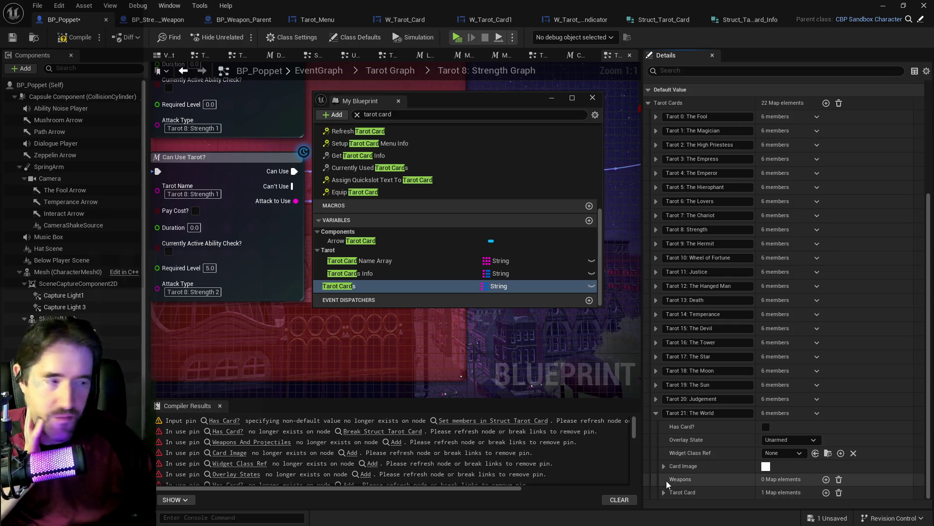
click(654, 413)
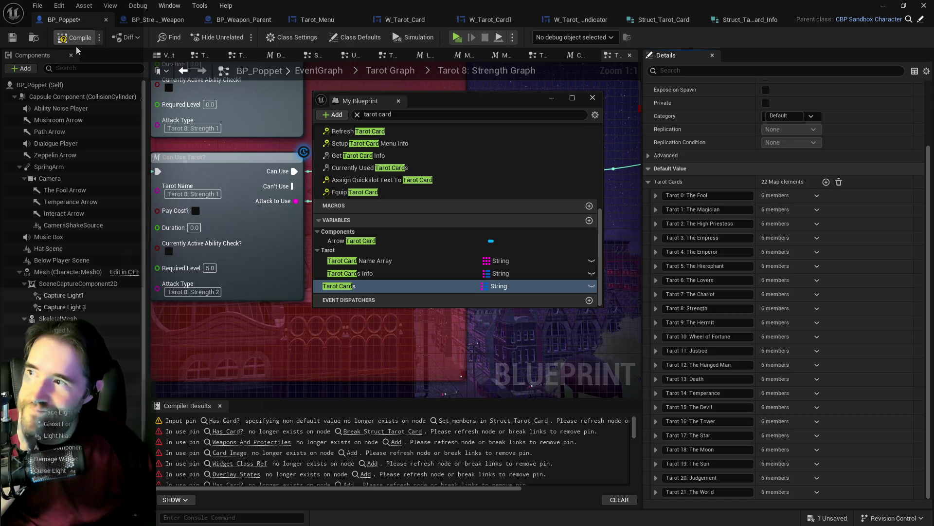
Step: Compile and save BP_Poppet, then delete World 1 from the Tarot Cards Info defaults
click(16, 37)
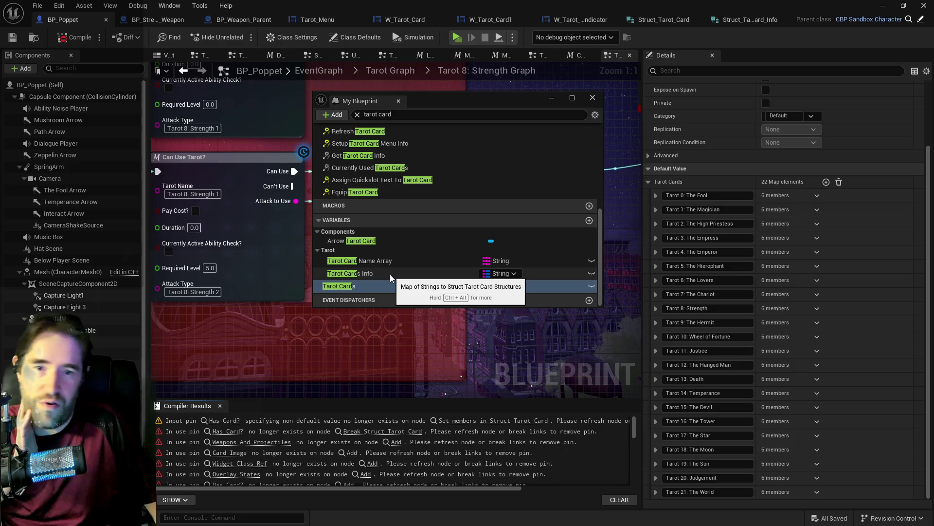
click(390, 273)
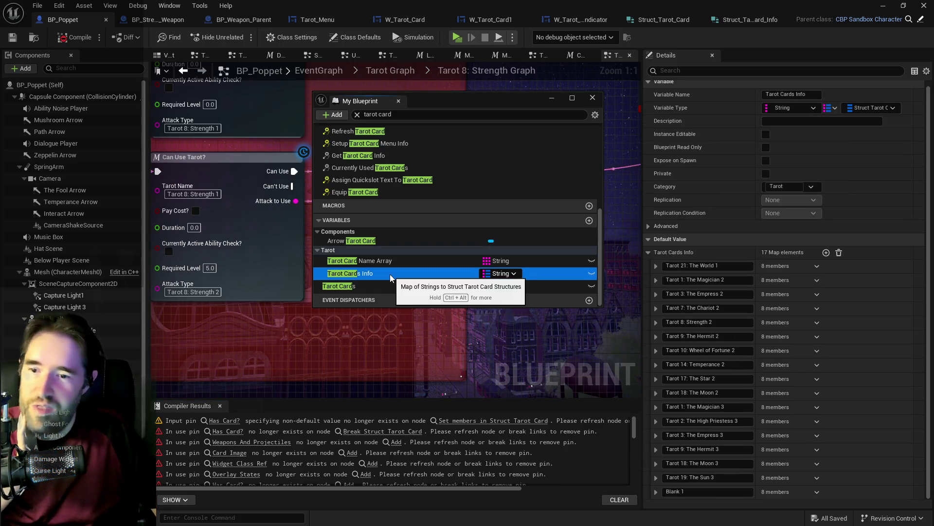
scroll(720, 346, up, 1)
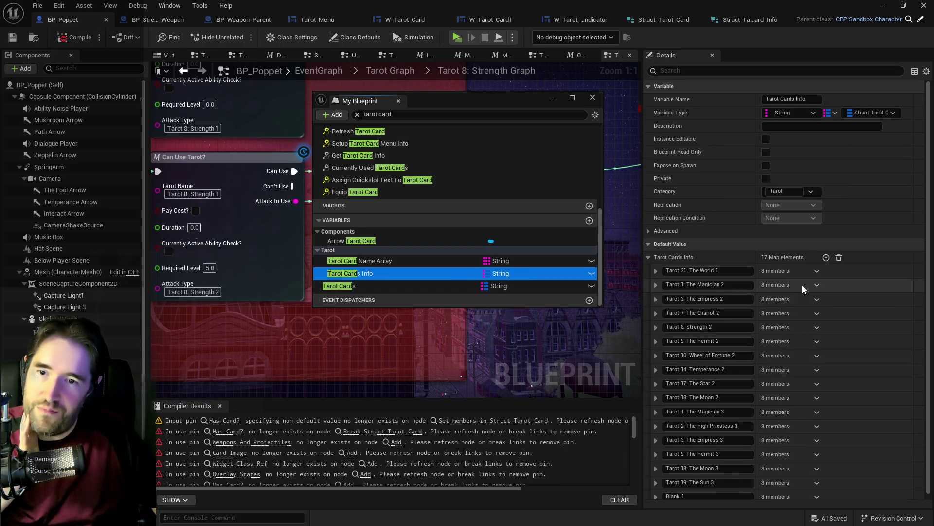
click(817, 272)
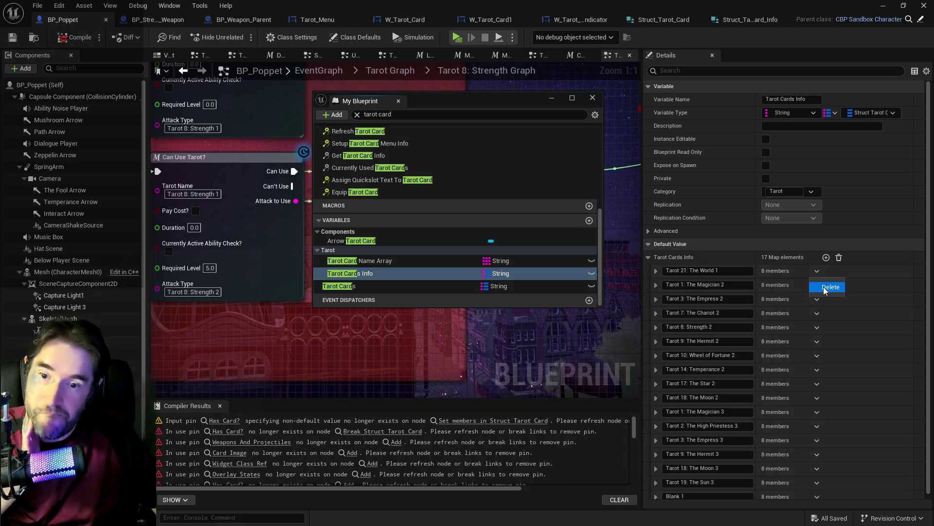
click(824, 288)
Step: Delete World 1 from Tarot Cards Info and copy the Magician 2 values
click(663, 273)
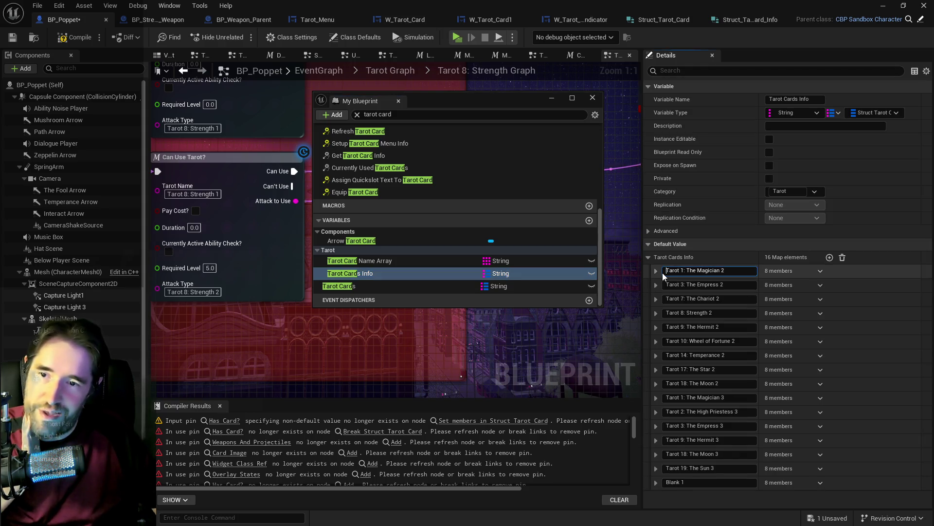
click(660, 272)
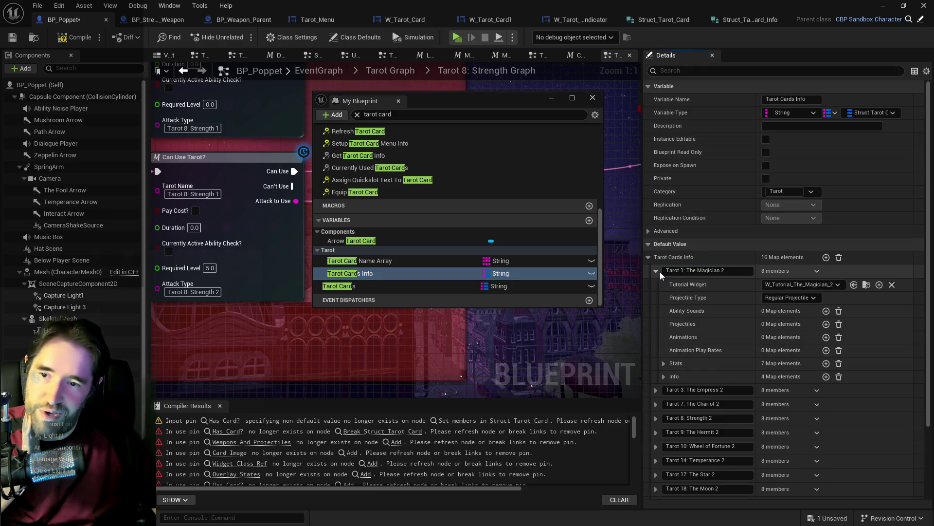
right_click(882, 270)
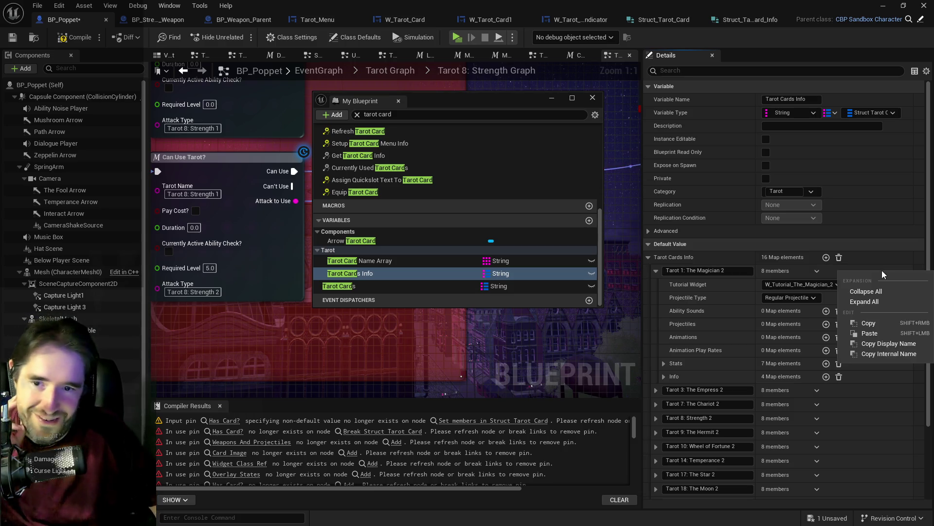
click(881, 323)
Step: Add an element to The Magician's Tarot Card map and paste the Magician 2 info into it
click(433, 287)
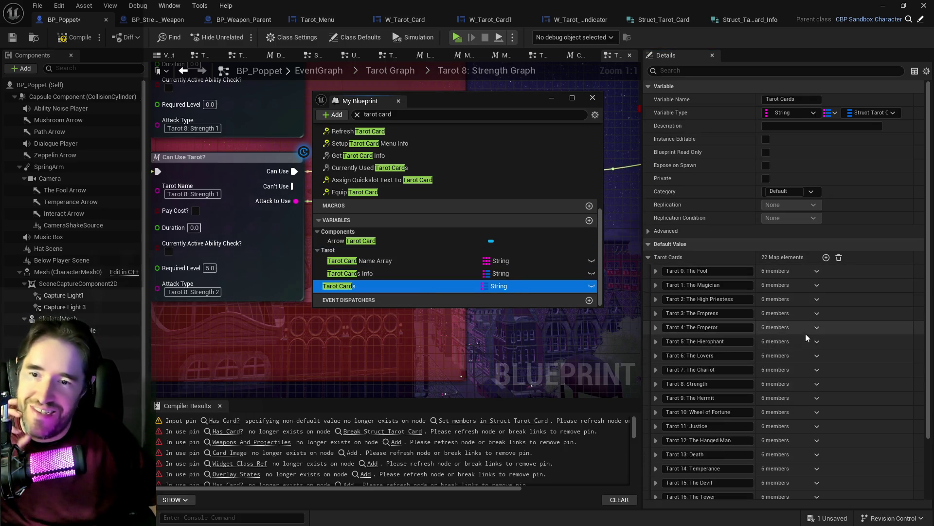
click(655, 285)
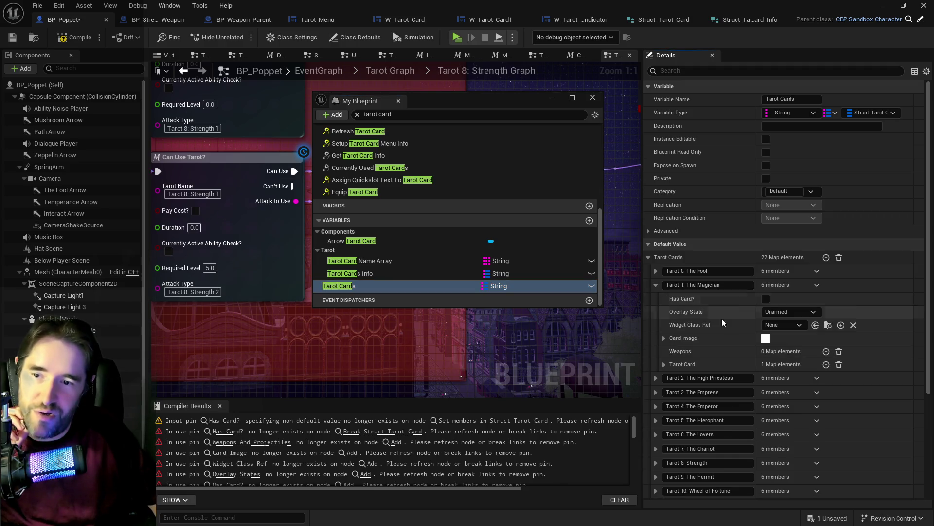
click(664, 365)
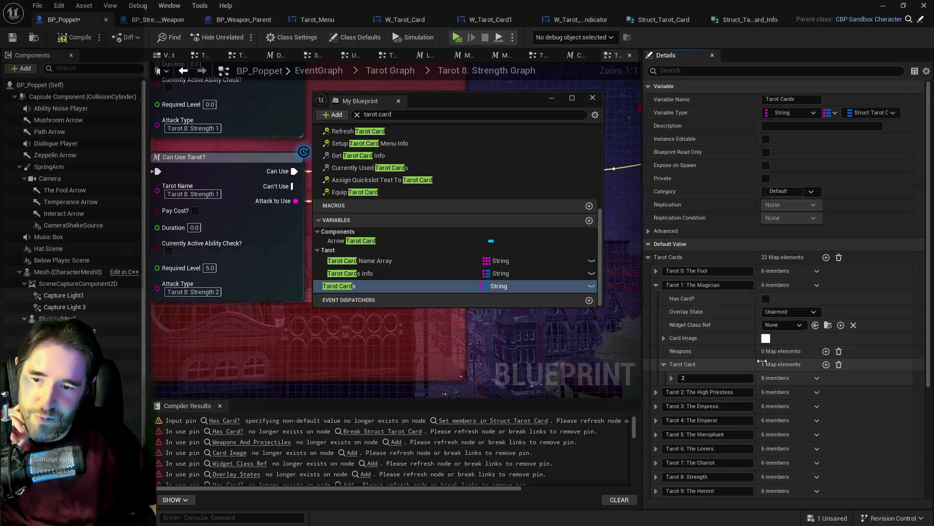
scroll(821, 357, down, 1)
click(823, 353)
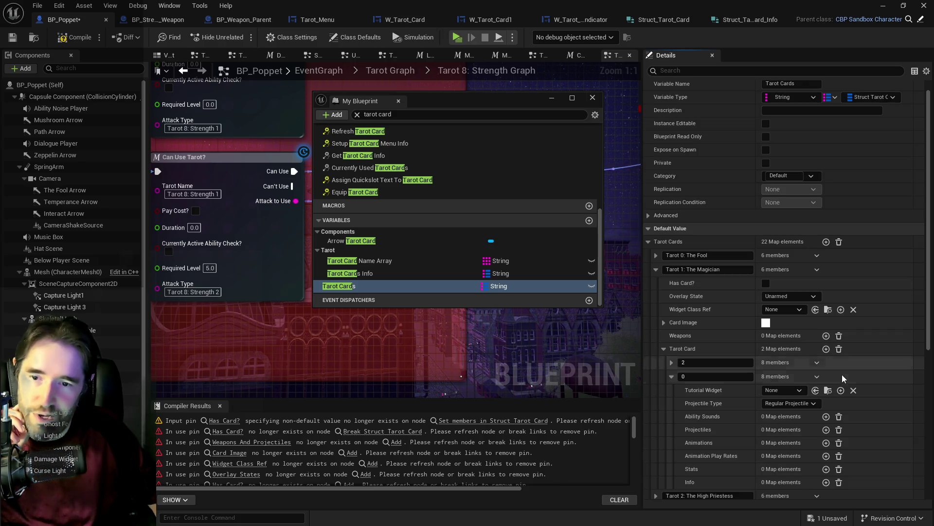
right_click(858, 377)
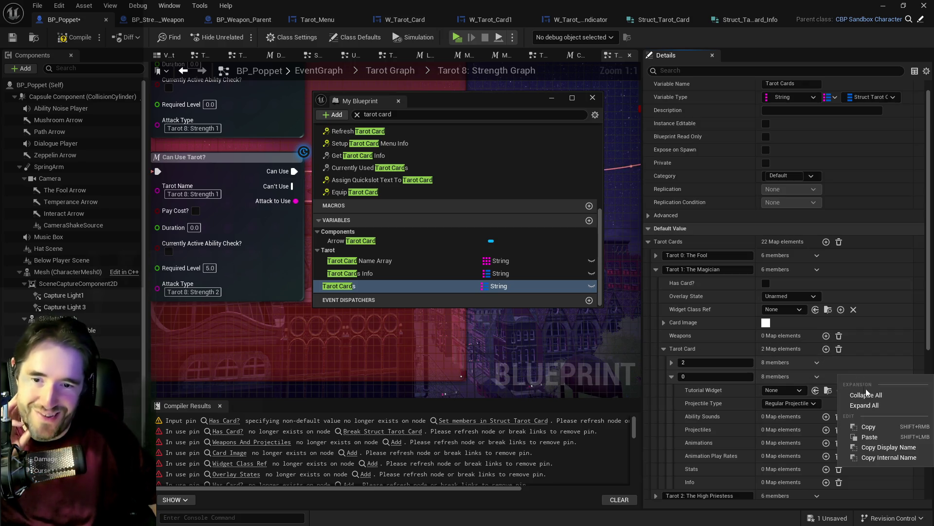
click(875, 431)
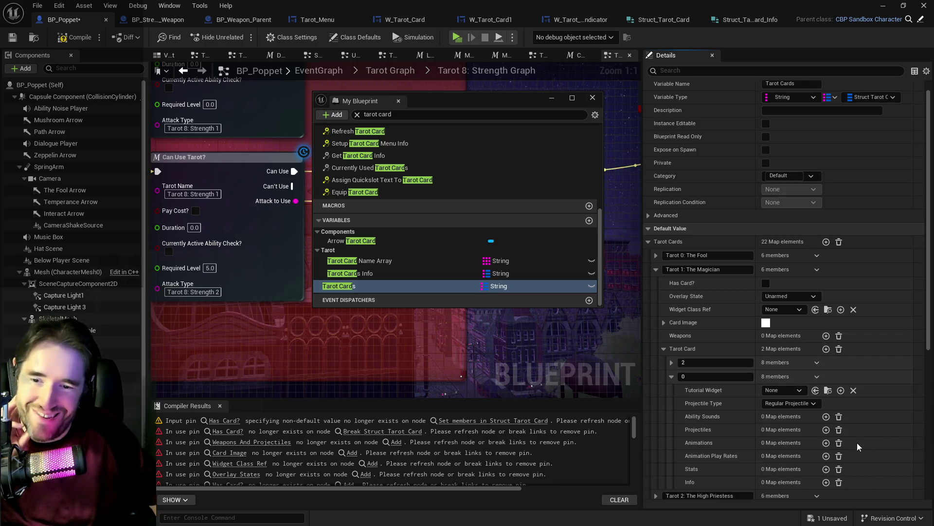
click(679, 482)
scroll(699, 466, down, 5)
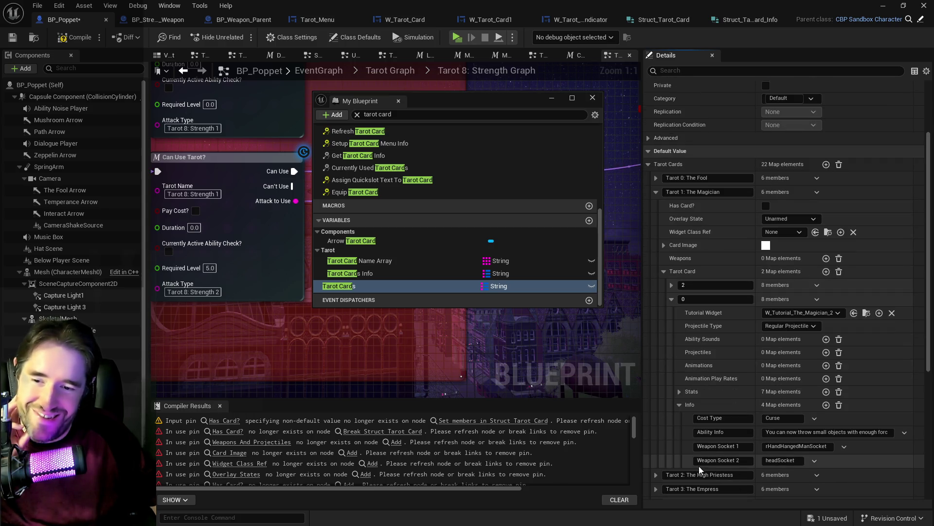
click(672, 299)
text(3)
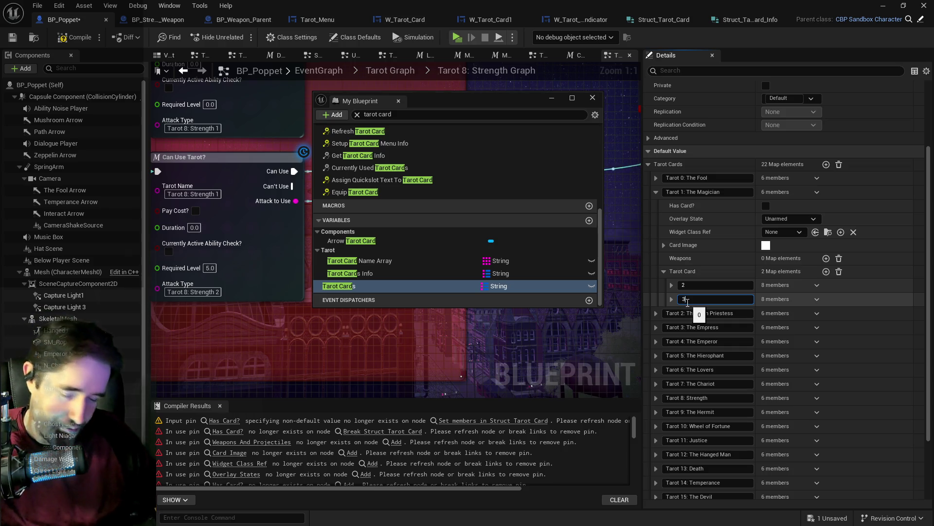
Step: Compile and save BP_Poppet, then rearrange the My Blueprint panel over the graph
click(84, 37)
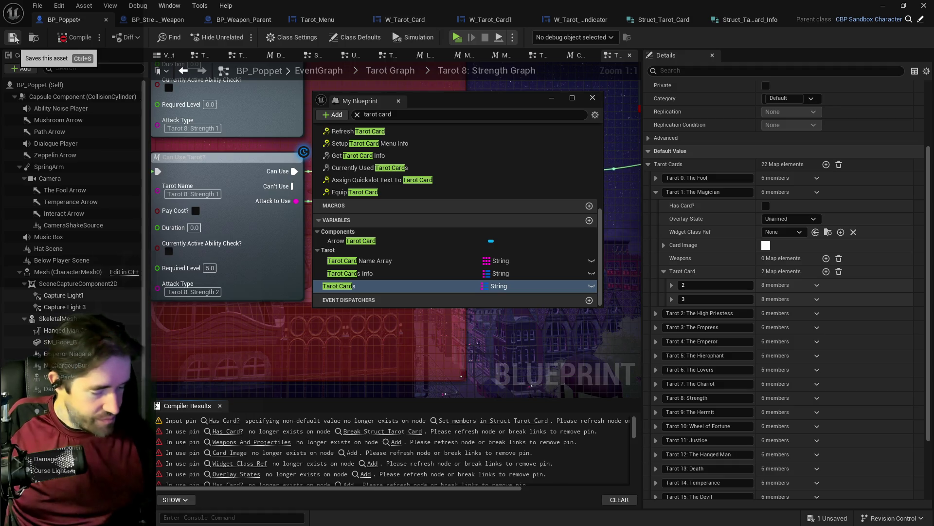
click(15, 38)
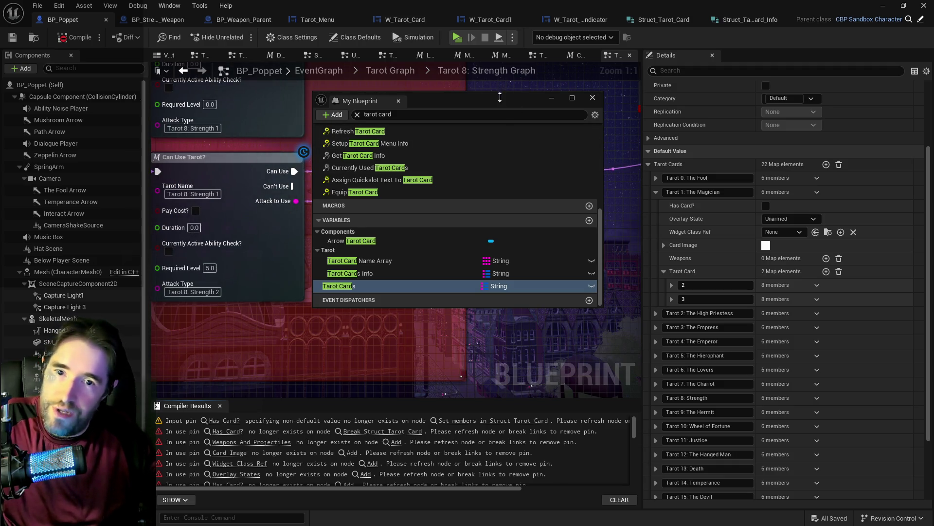
drag(481, 98, 933, 102)
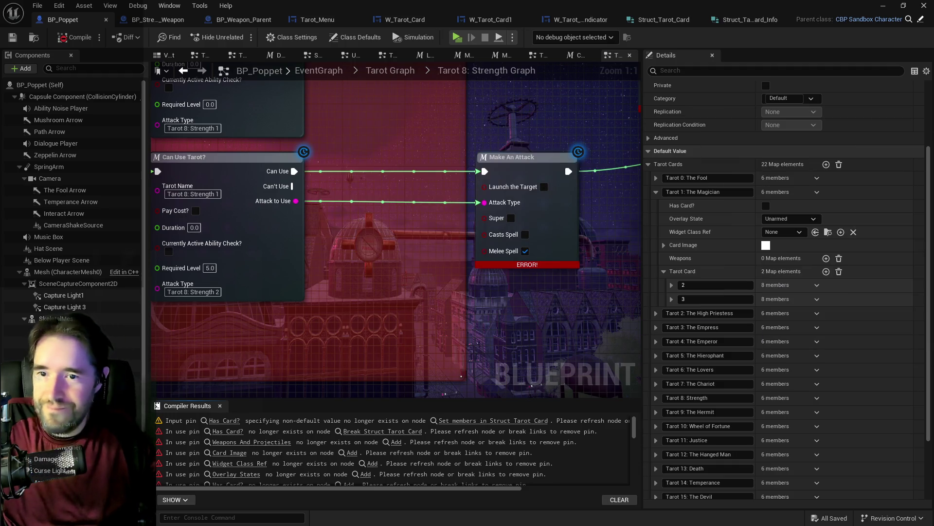
click(664, 271)
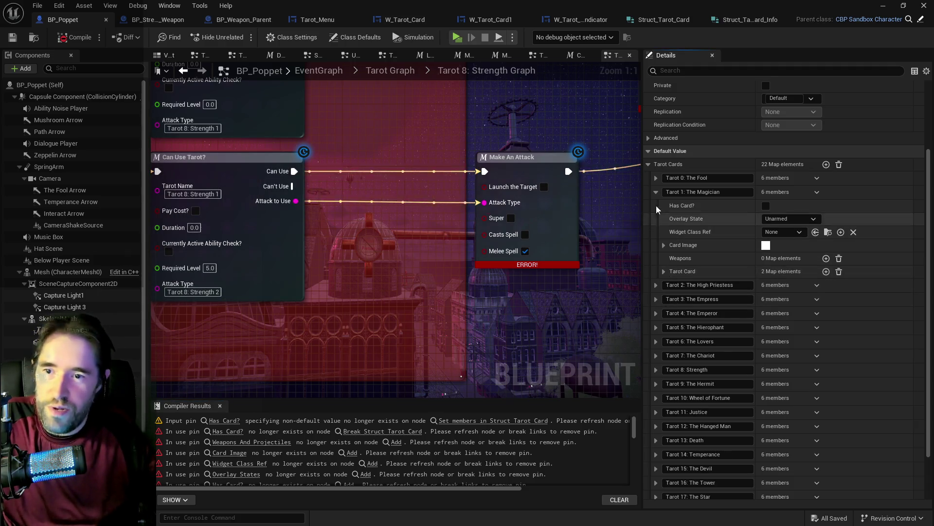
drag(505, 180, 288, 171)
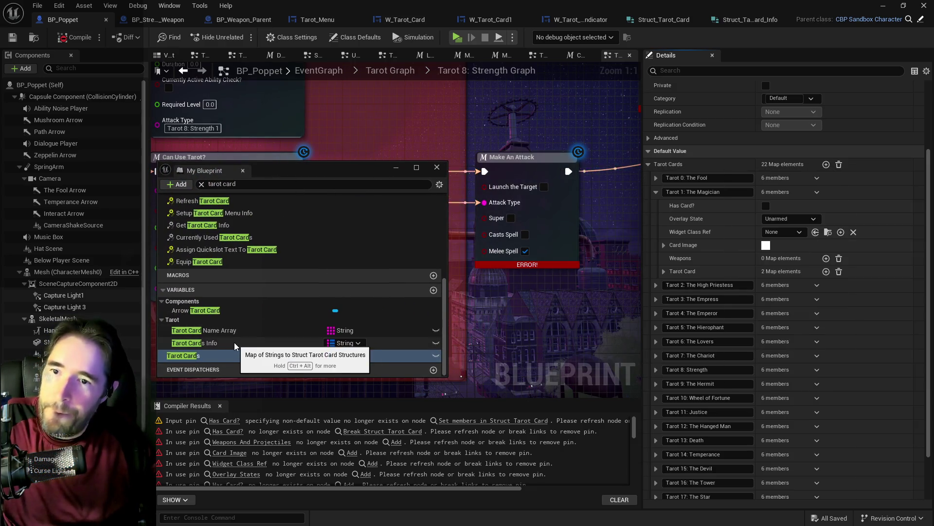
Step: Delete Magician 2 from Tarot Cards Info, leaving 15 elements, then compile and save
click(234, 343)
click(821, 271)
click(826, 289)
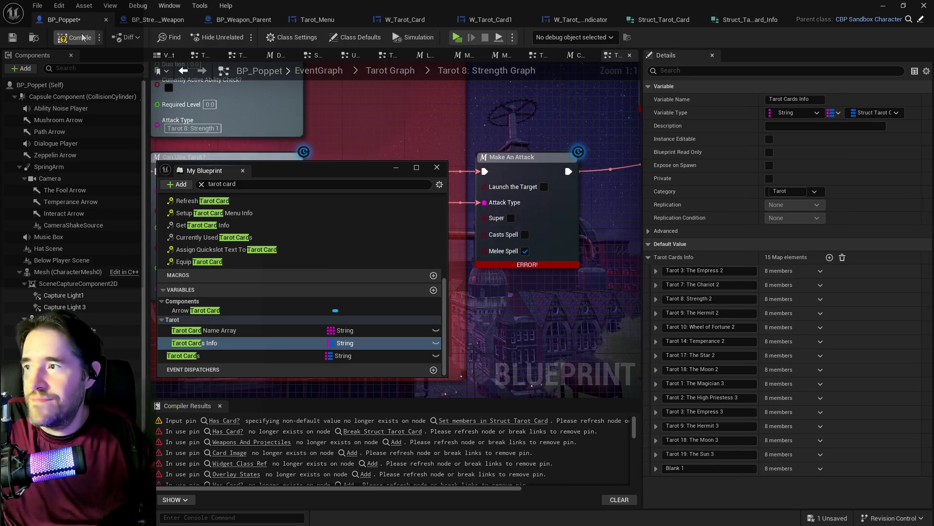
click(13, 41)
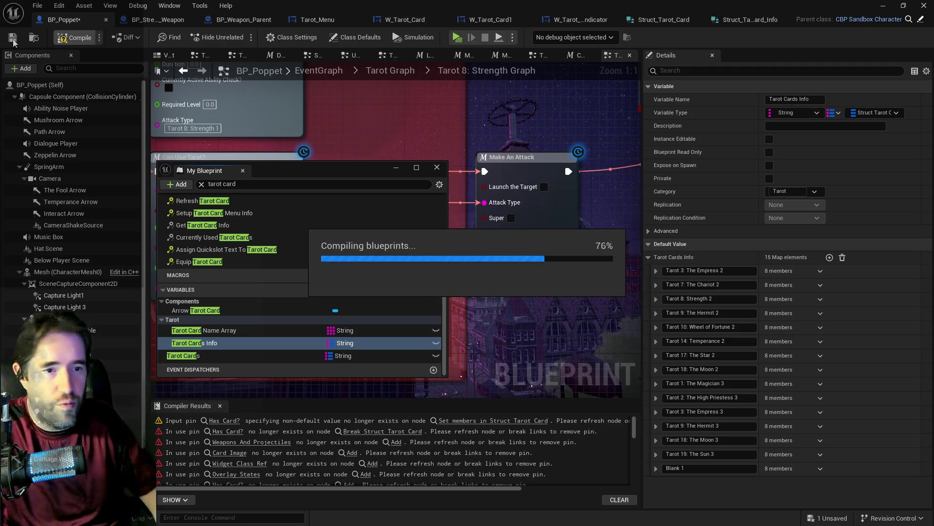
click(13, 40)
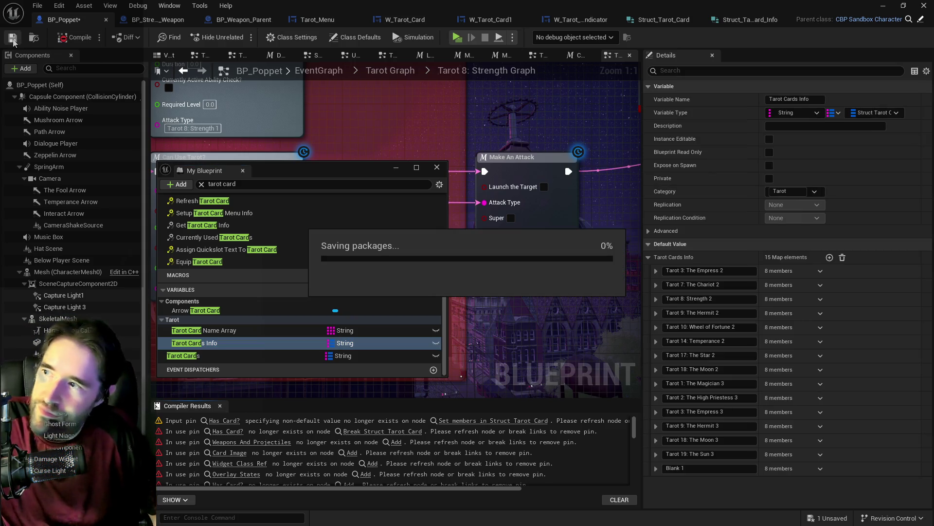
click(656, 273)
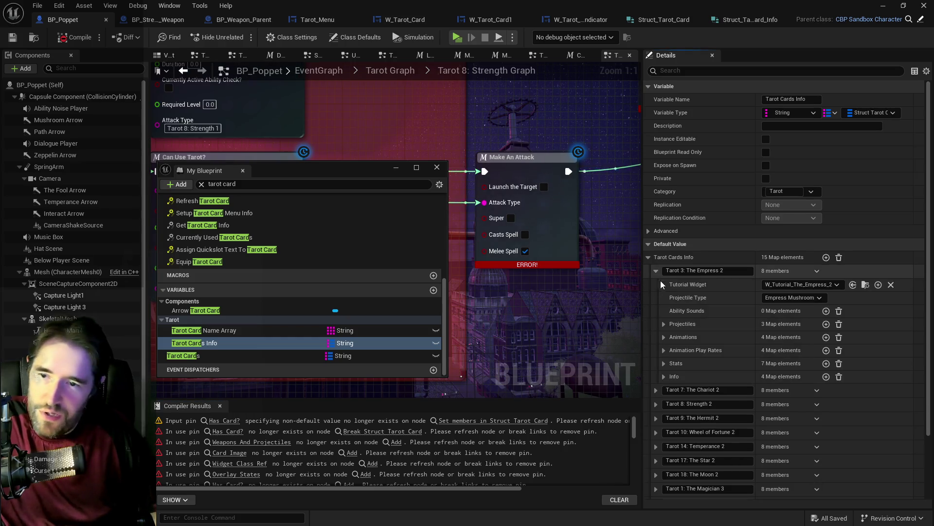
Step: Copy the Empress 2 info and paste it into a new element of The Empress's Tarot Card map
right_click(835, 276)
click(864, 330)
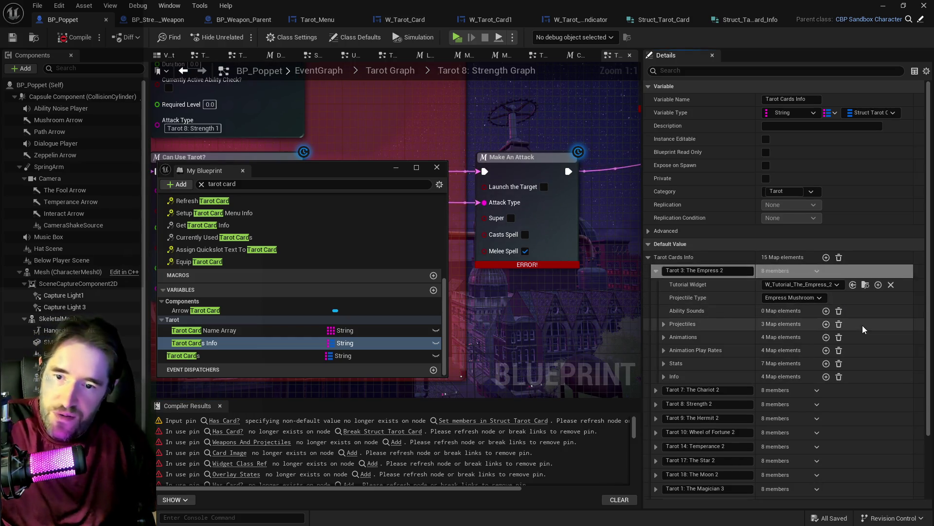
click(199, 355)
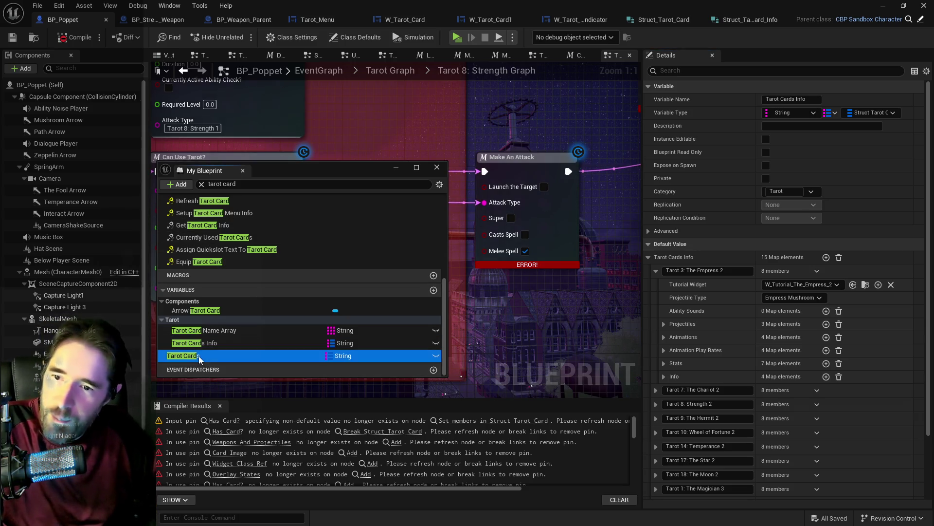
click(656, 313)
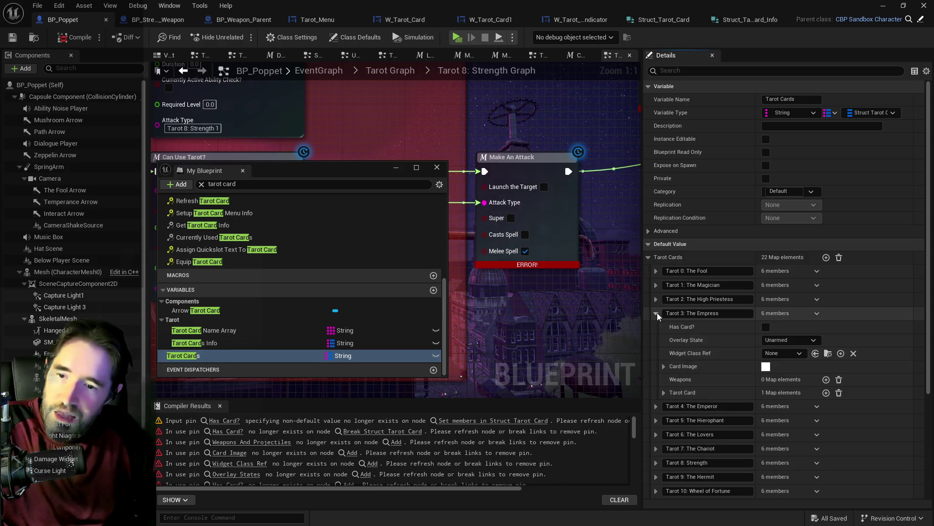
scroll(721, 341, down, 2)
click(664, 345)
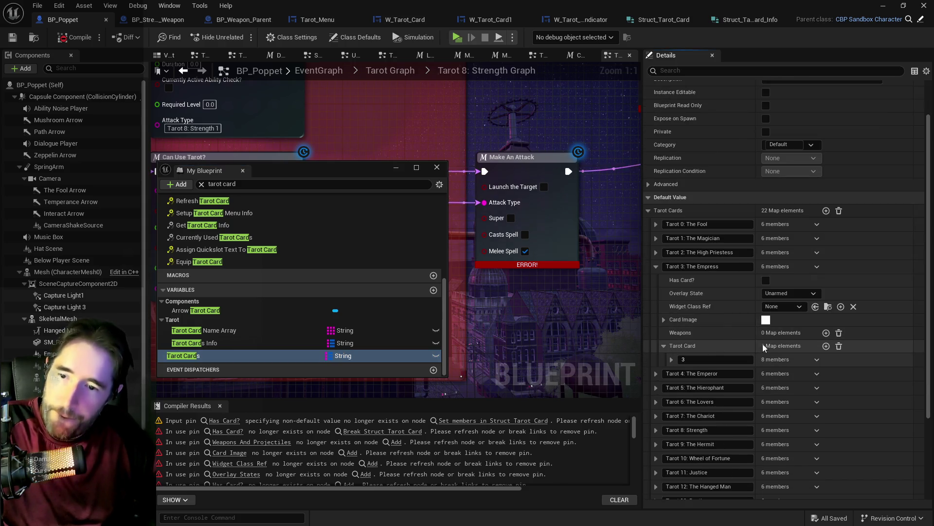
click(827, 346)
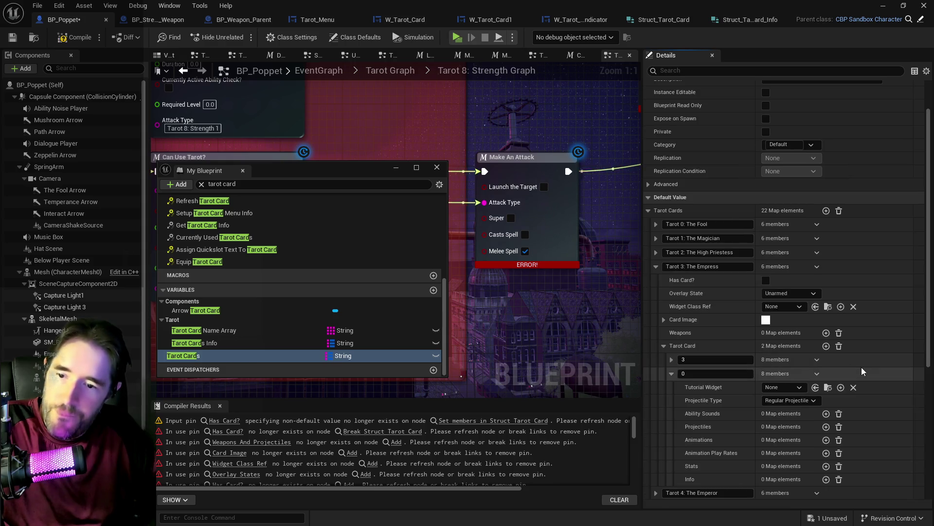
right_click(830, 374)
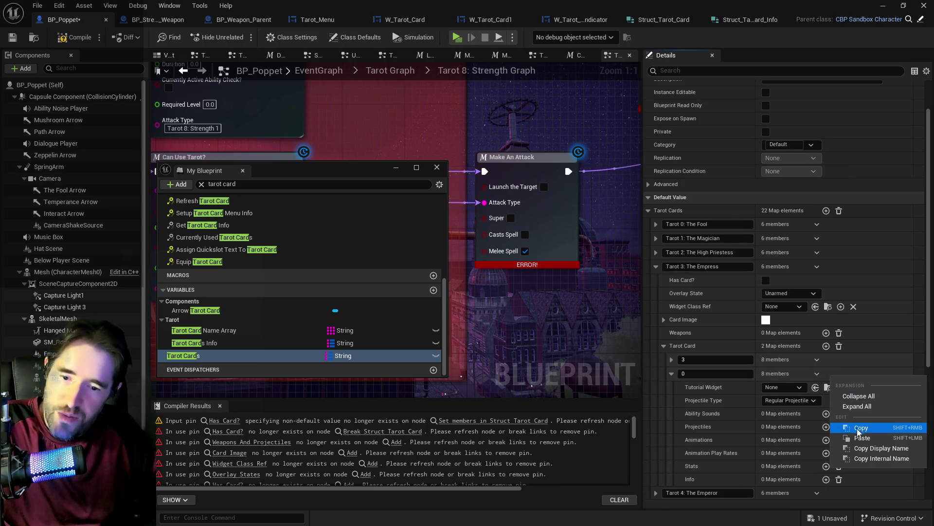
click(861, 435)
Step: Set the new element's key to 4, check the pasted Info, then compile and save
click(700, 372)
click(681, 479)
scroll(683, 479, down, 3)
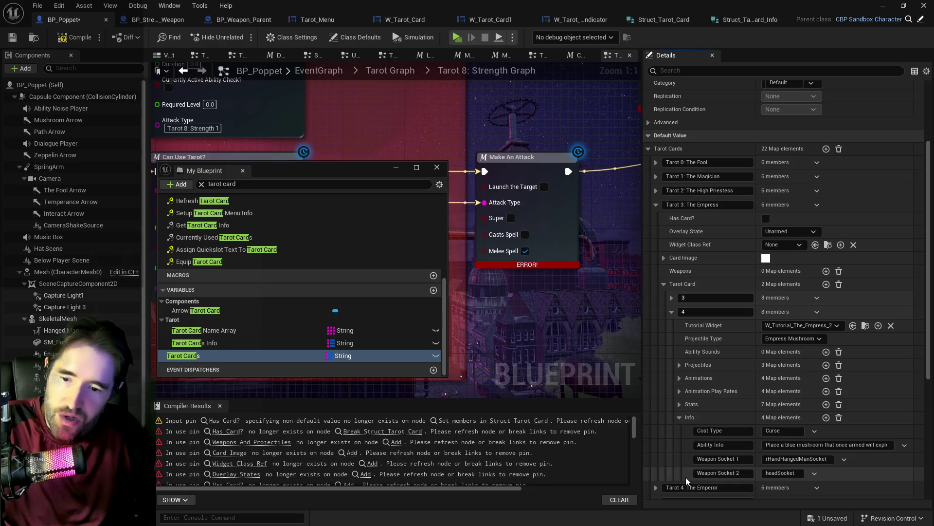
scroll(687, 454, up, 3)
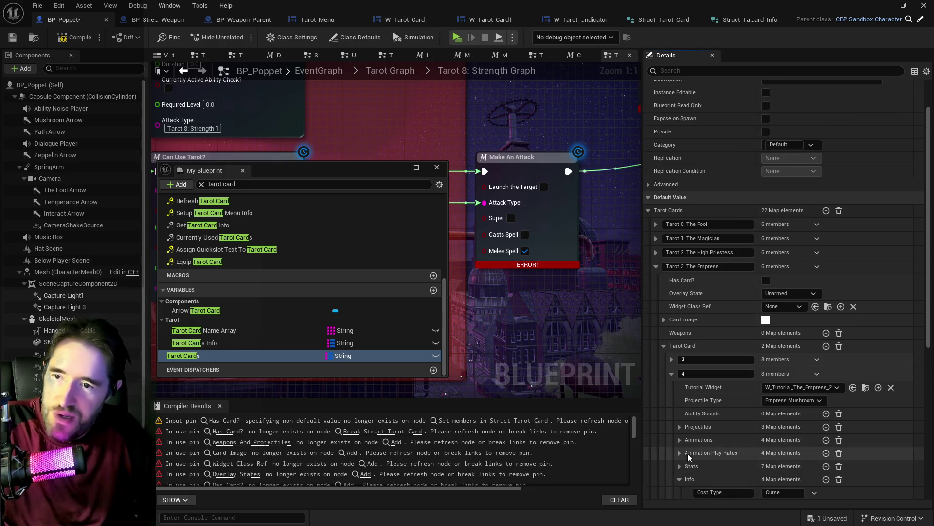
click(656, 265)
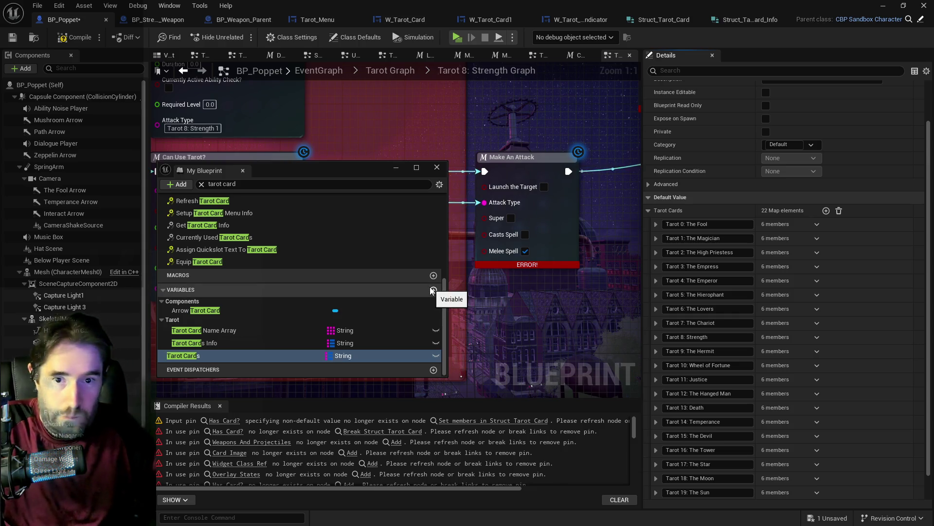
click(86, 42)
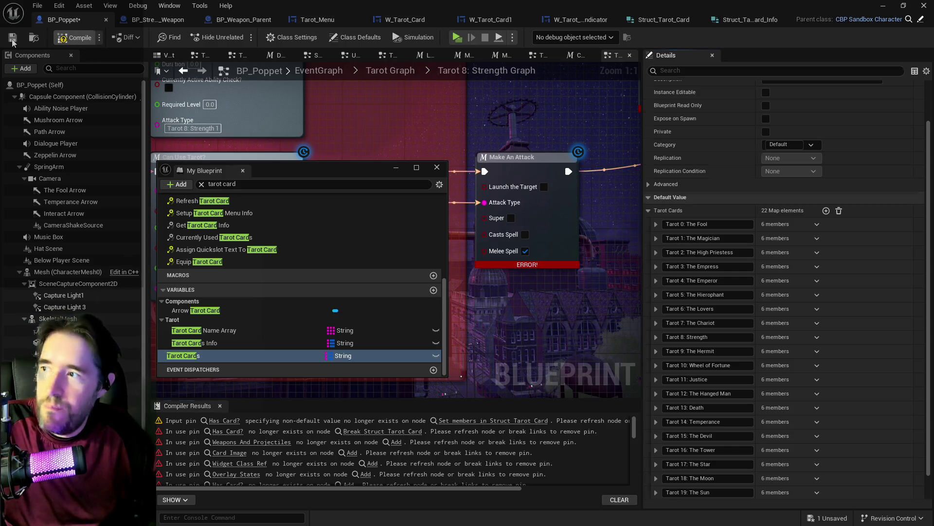
click(13, 41)
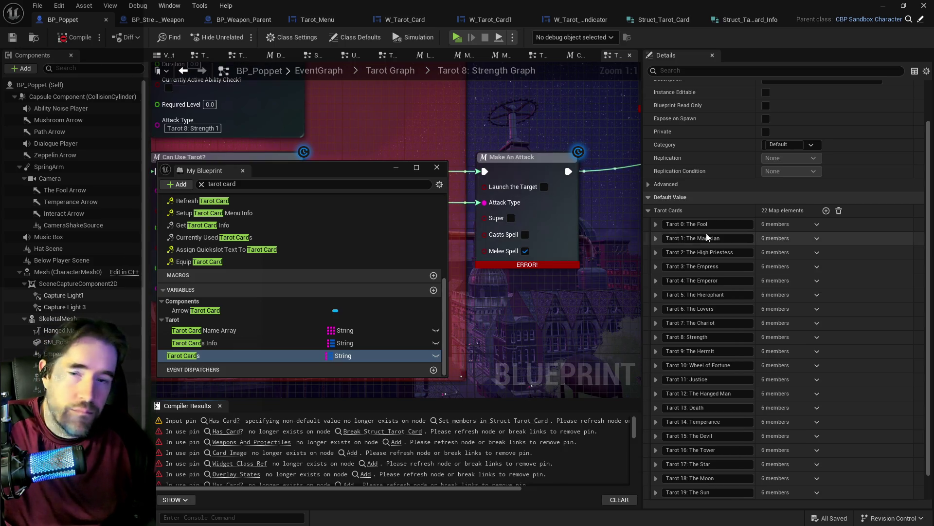
Step: Delete Empress 2 from Tarot Cards Info and copy the Chariot 2 values
click(232, 353)
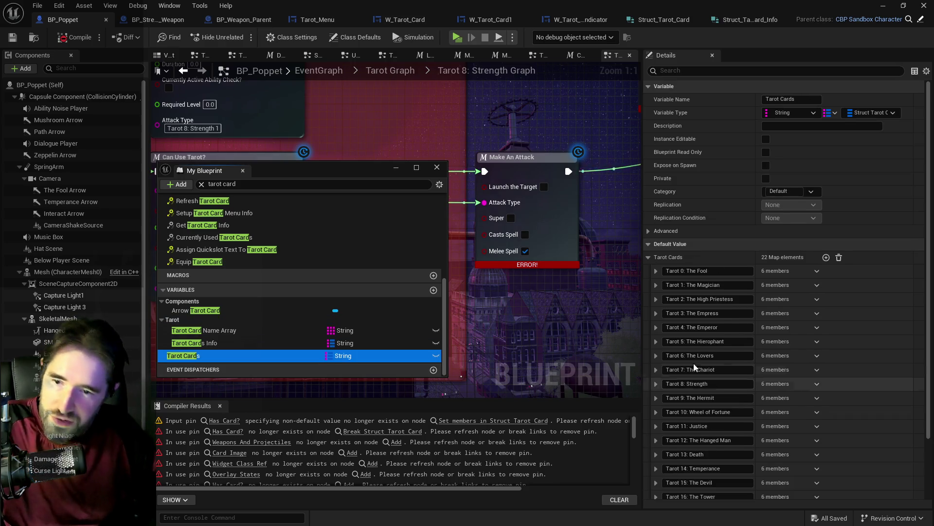
click(239, 343)
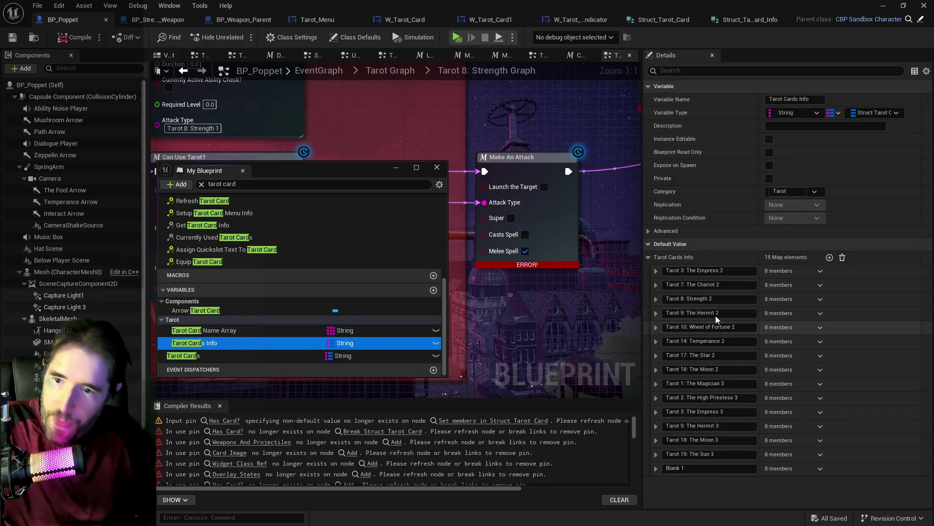
click(820, 271)
click(823, 288)
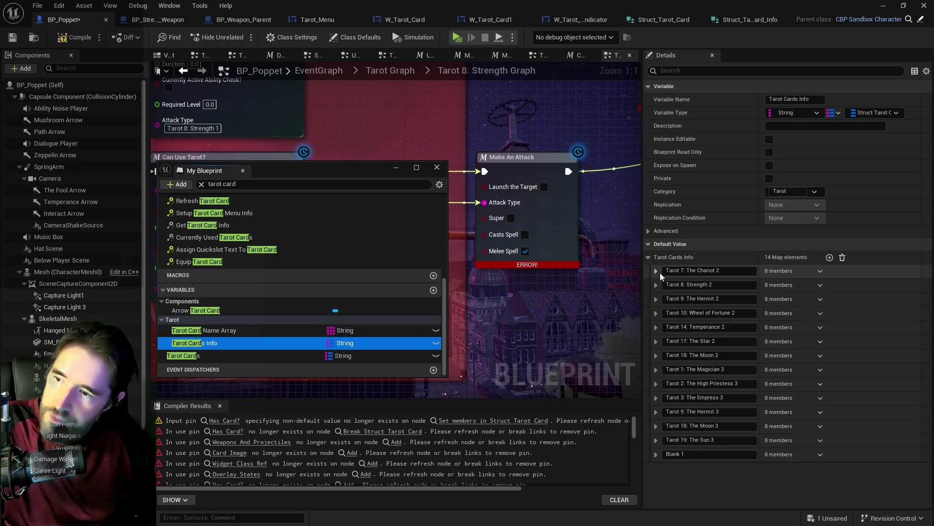
click(661, 274)
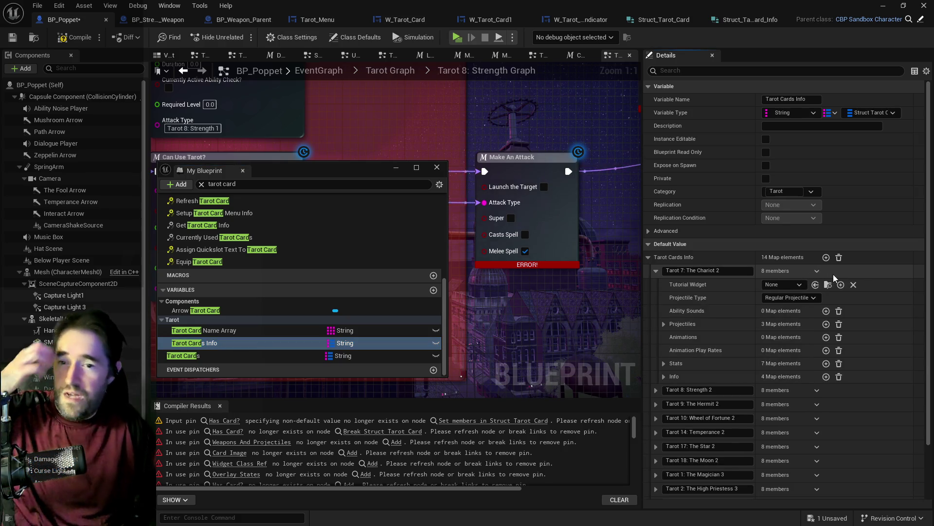
right_click(828, 286)
click(862, 327)
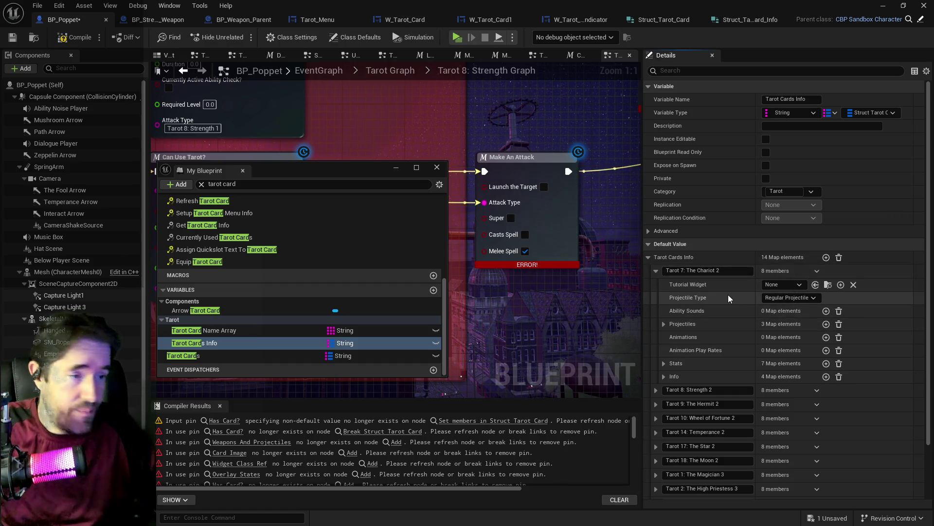
Step: Add a second element to The Chariot's Tarot Card map and paste the Chariot 2 info
click(241, 355)
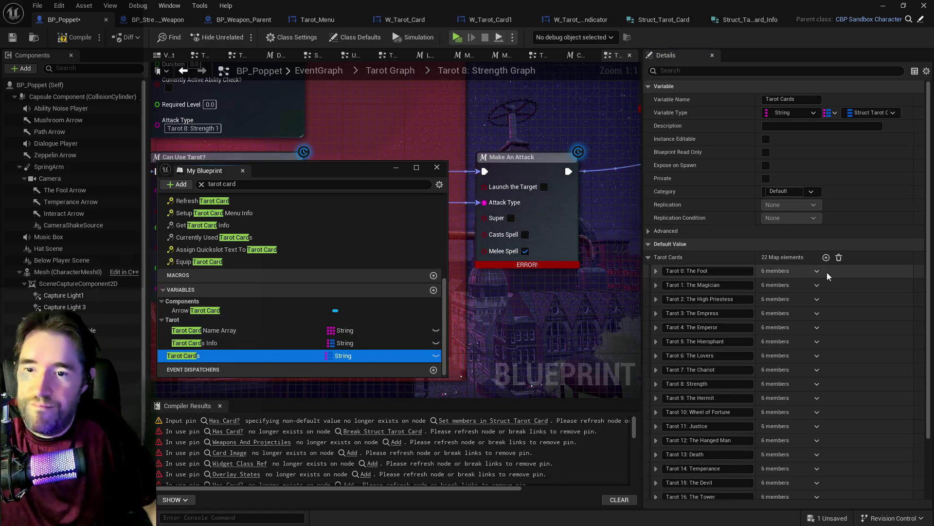
click(253, 343)
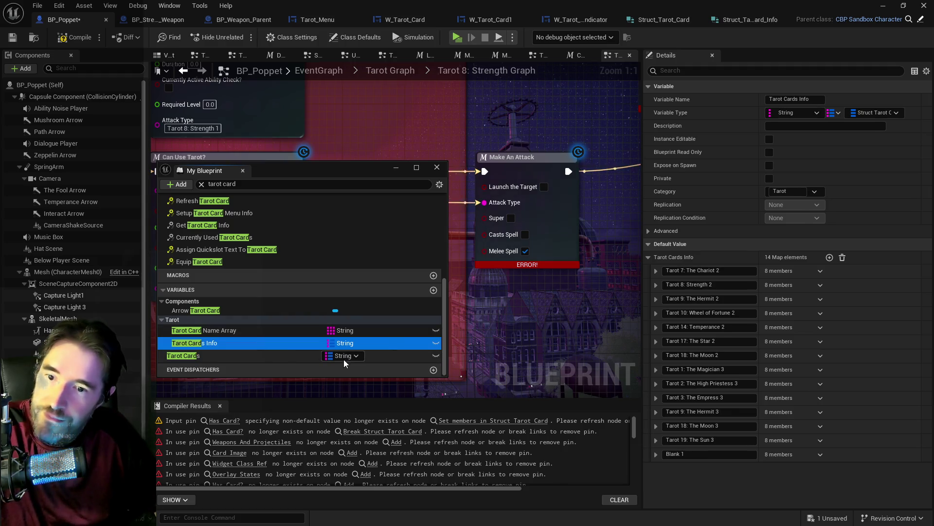
click(253, 355)
scroll(682, 351, down, 1)
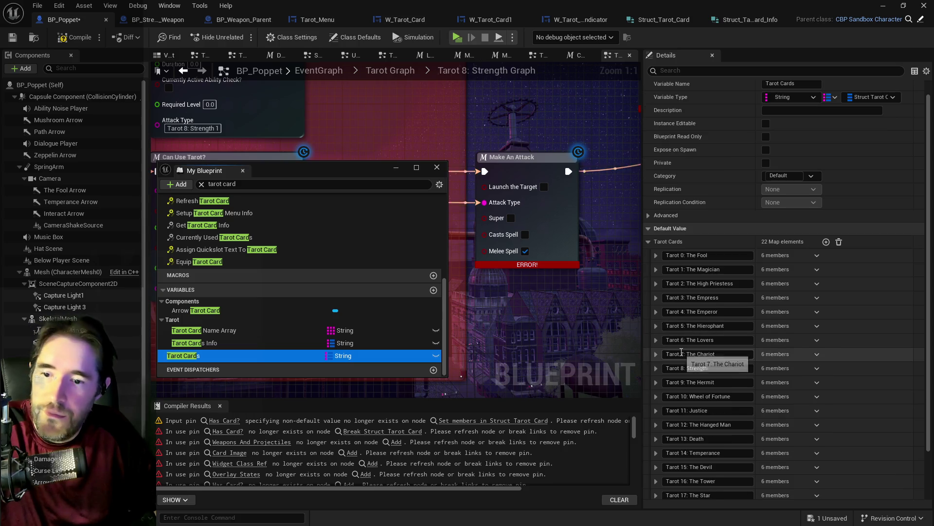
click(656, 353)
scroll(691, 362, down, 2)
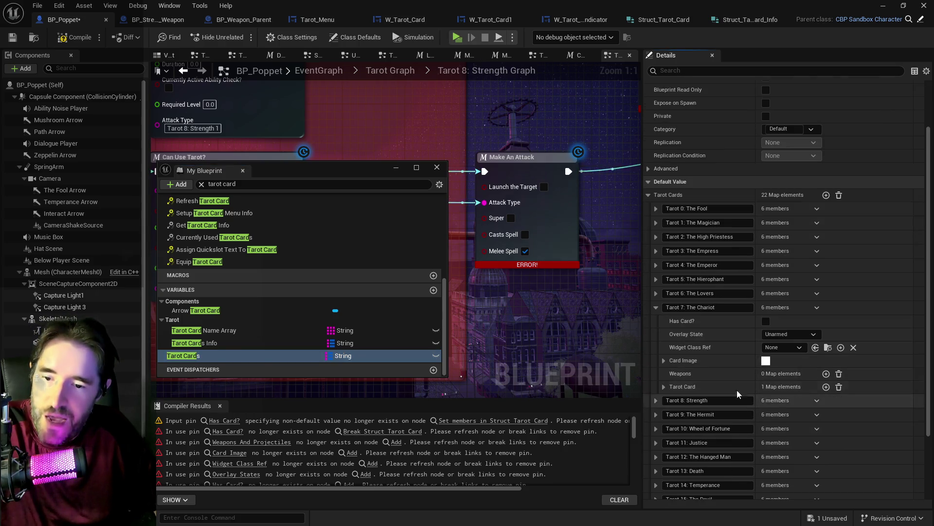
click(664, 386)
scroll(775, 392, down, 2)
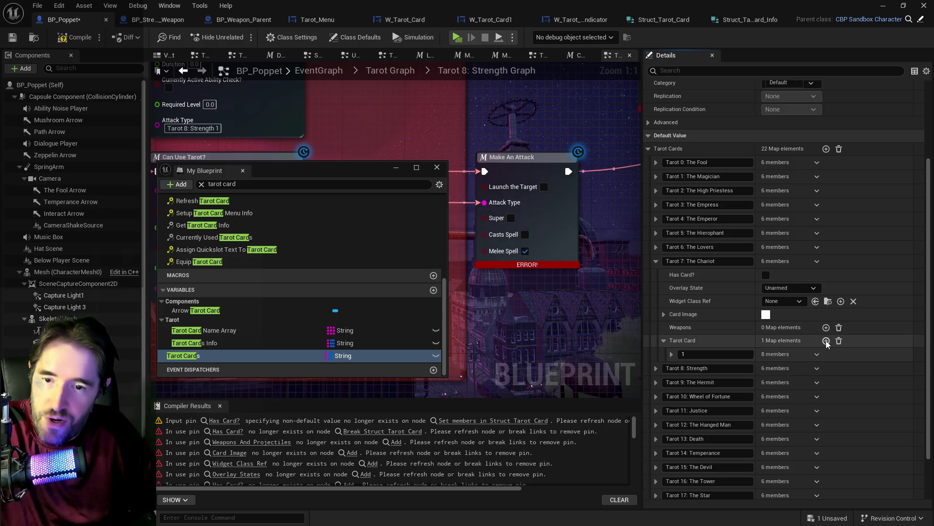
click(826, 341)
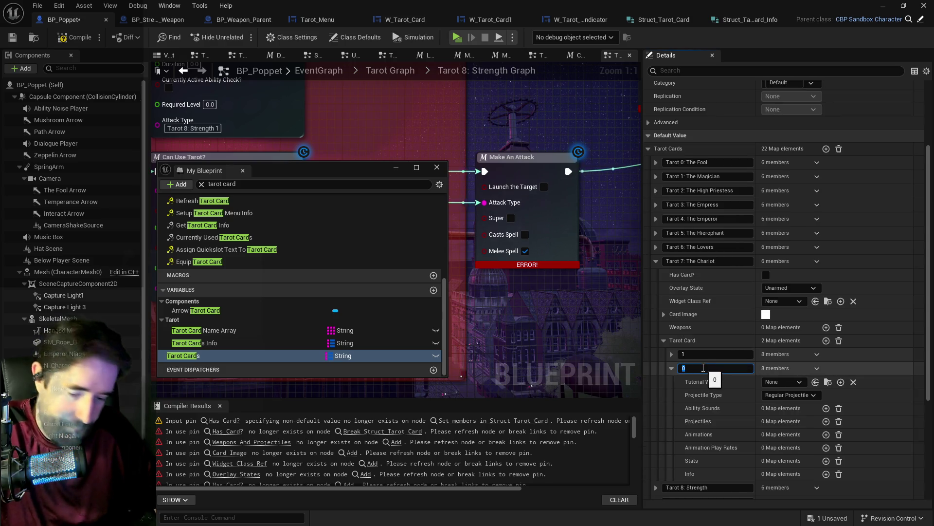
text(2)
right_click(880, 369)
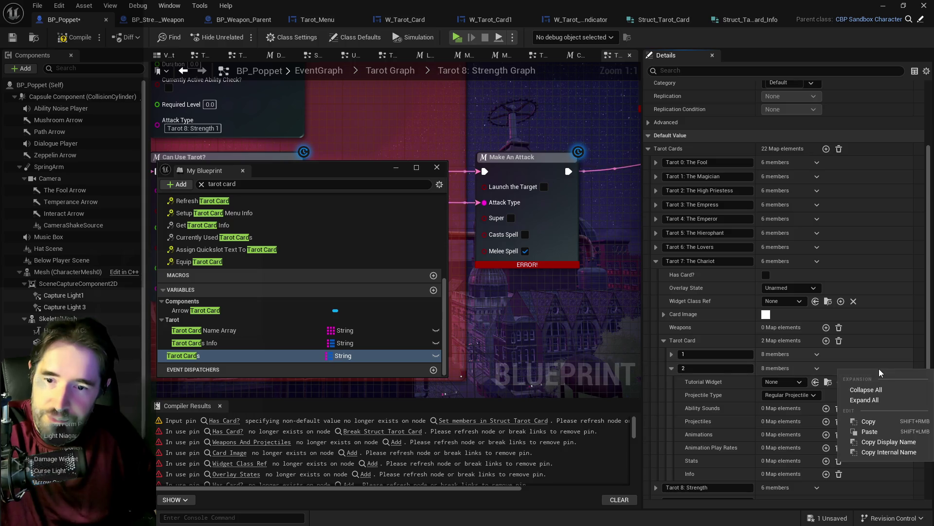
click(870, 431)
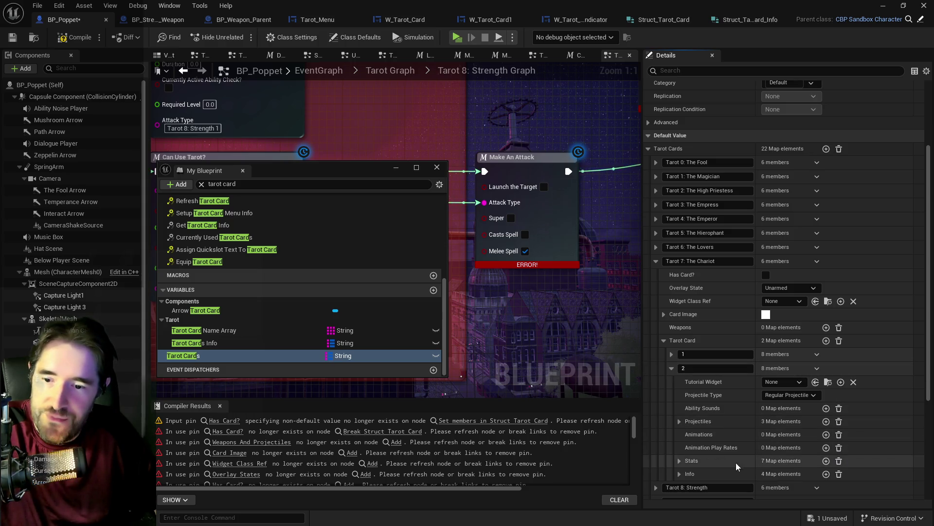
Step: Verify the pasted Chariot Info, collapse Tarot 7, and return to Tarot Cards Info's 14 elements
click(679, 474)
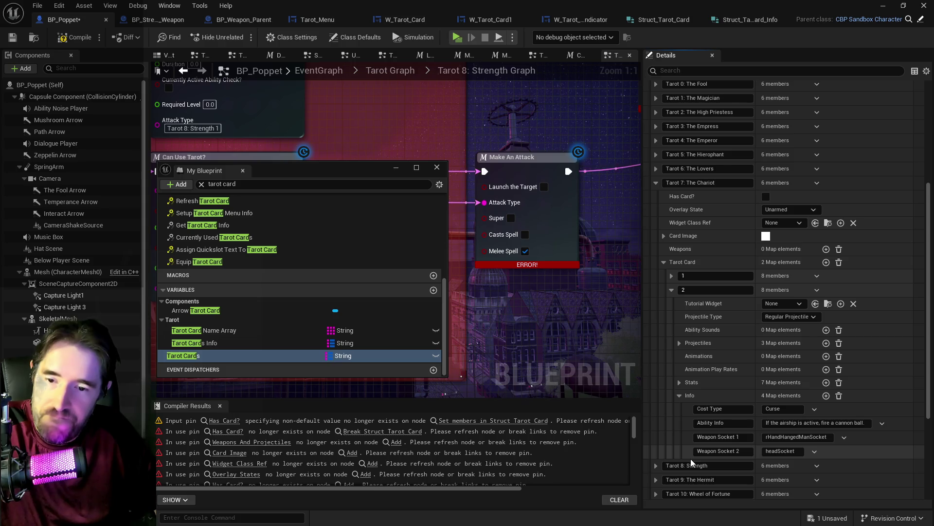
scroll(692, 457, up, 1)
click(656, 294)
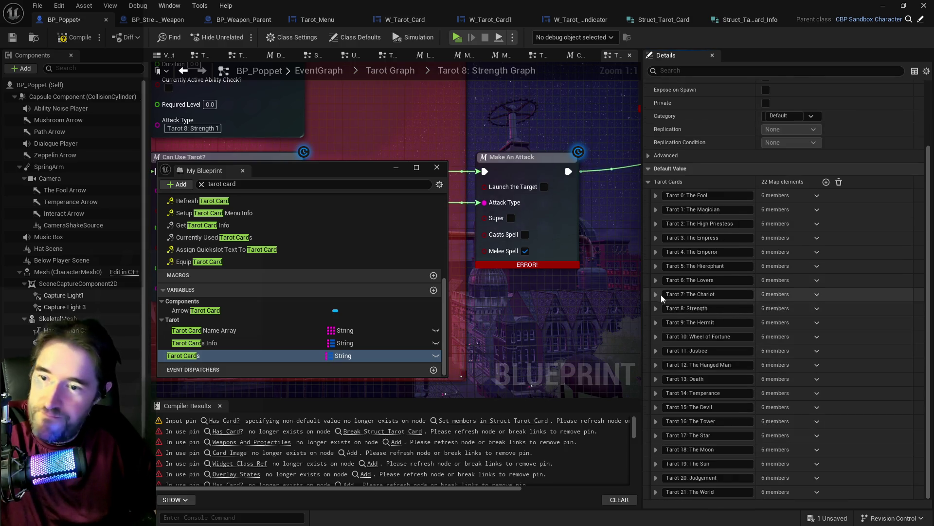
click(266, 342)
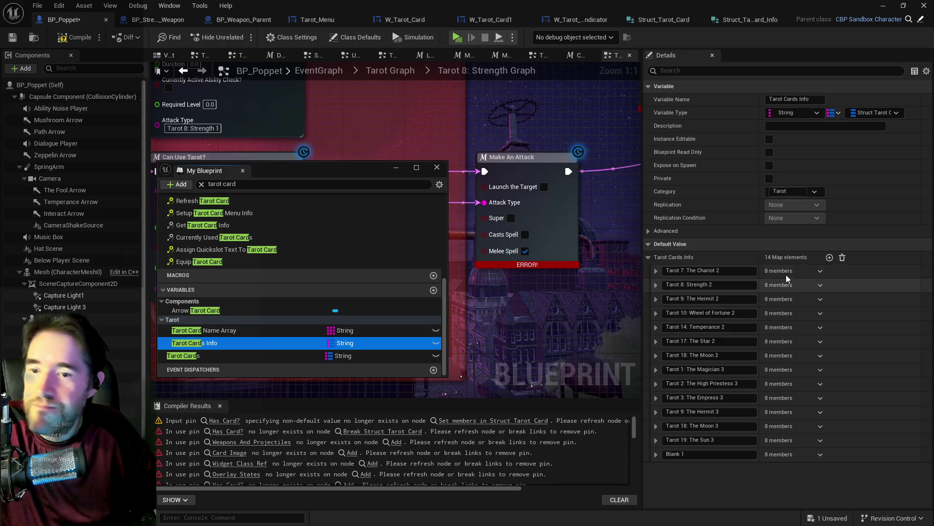
Step: Delete Tarot 7: The Chariot 2 from Tarot Cards Info and copy the Strength 2 values
click(820, 271)
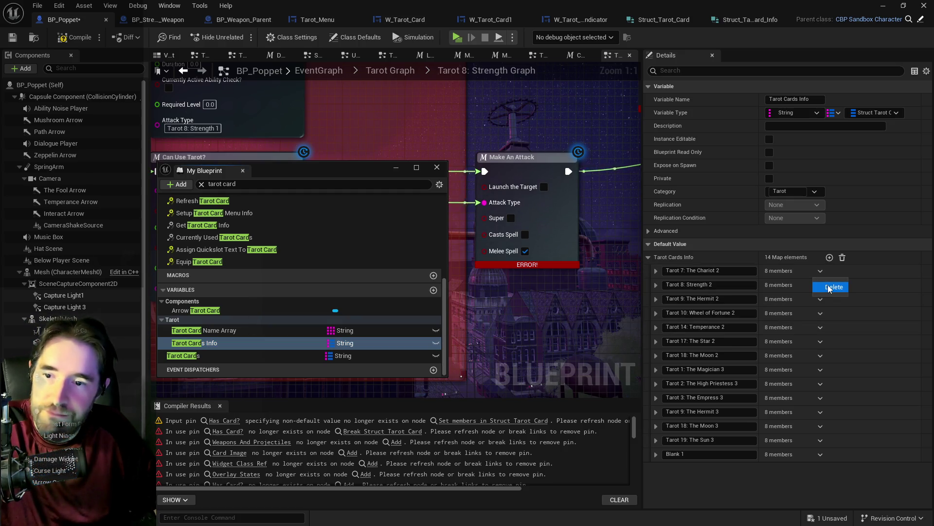
click(829, 287)
click(656, 271)
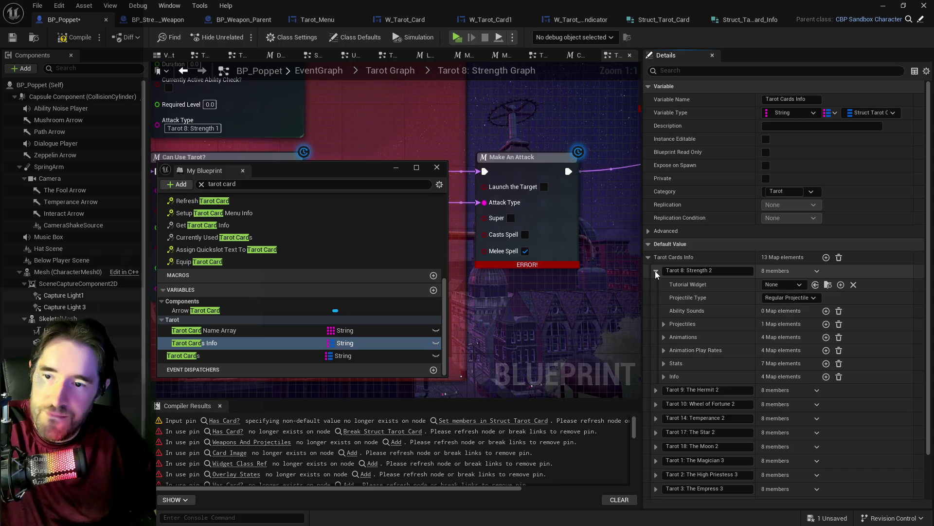
right_click(852, 270)
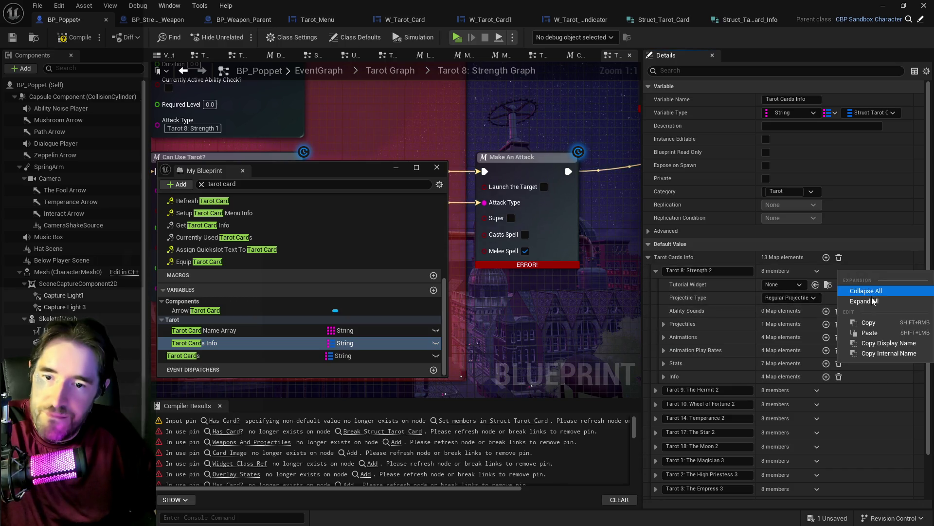
click(870, 325)
Step: Add an element keyed 2 to Strength's Tarot Card map and paste the Strength 2 info
click(201, 360)
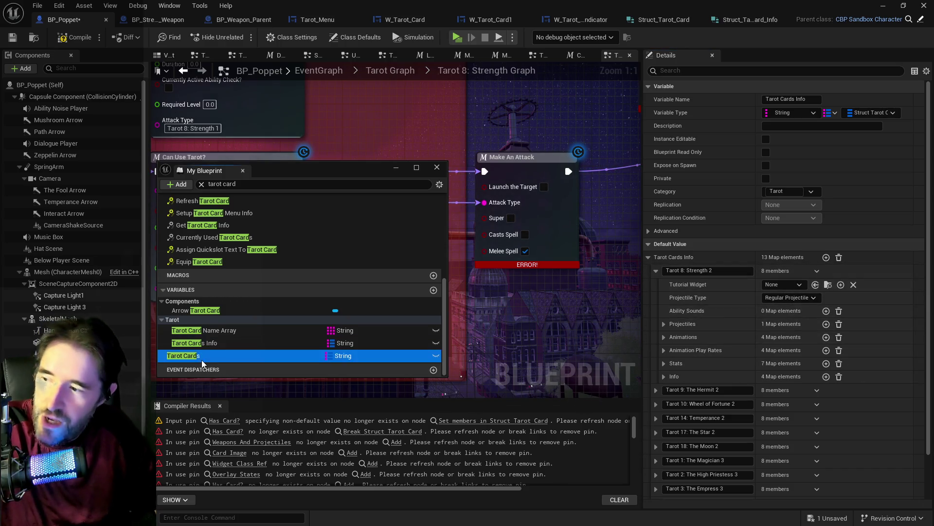
click(261, 346)
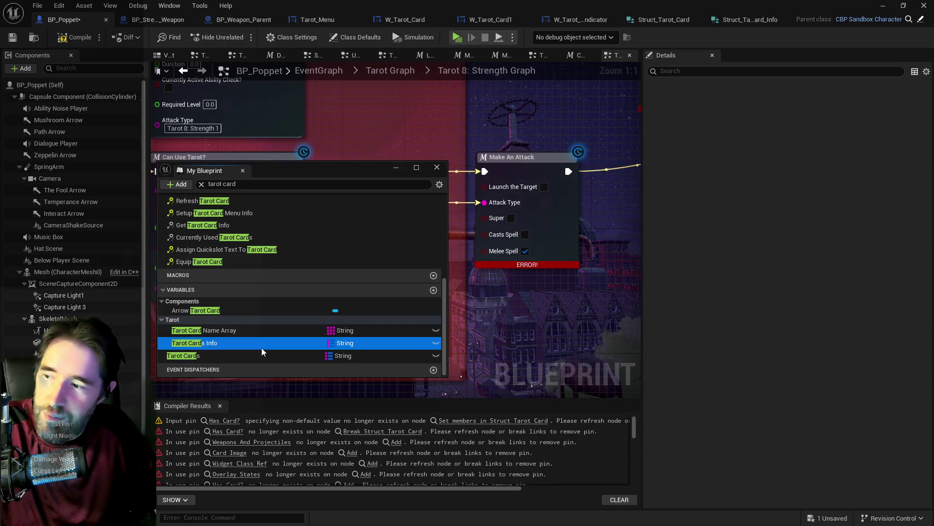
click(246, 360)
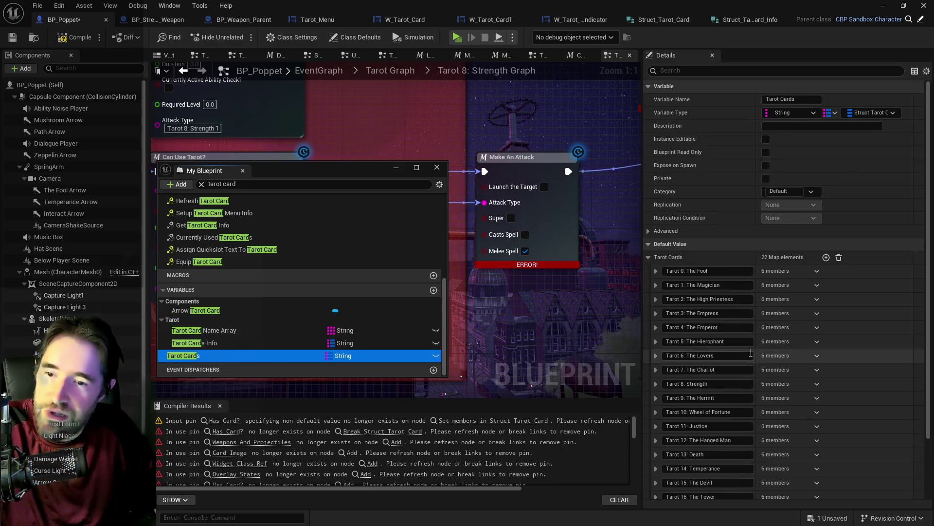
click(656, 383)
scroll(680, 386, down, 2)
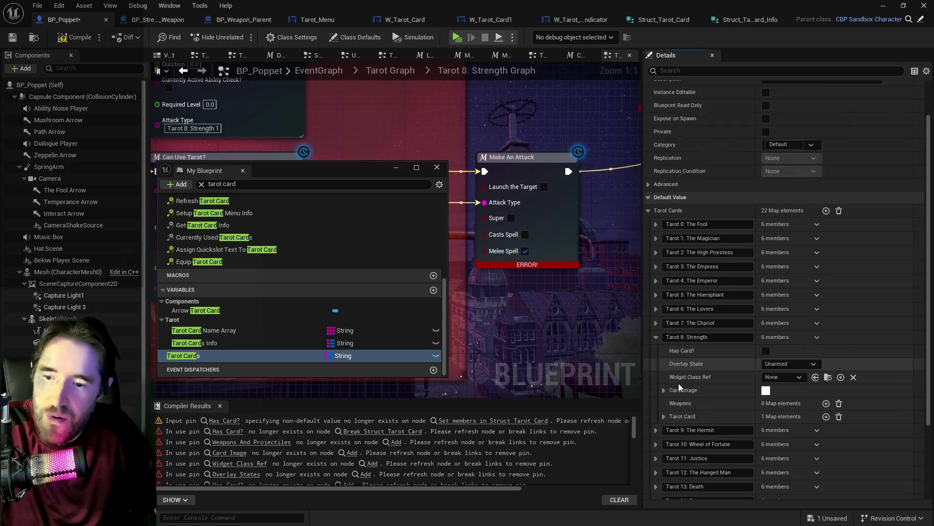
scroll(680, 386, down, 1)
click(664, 385)
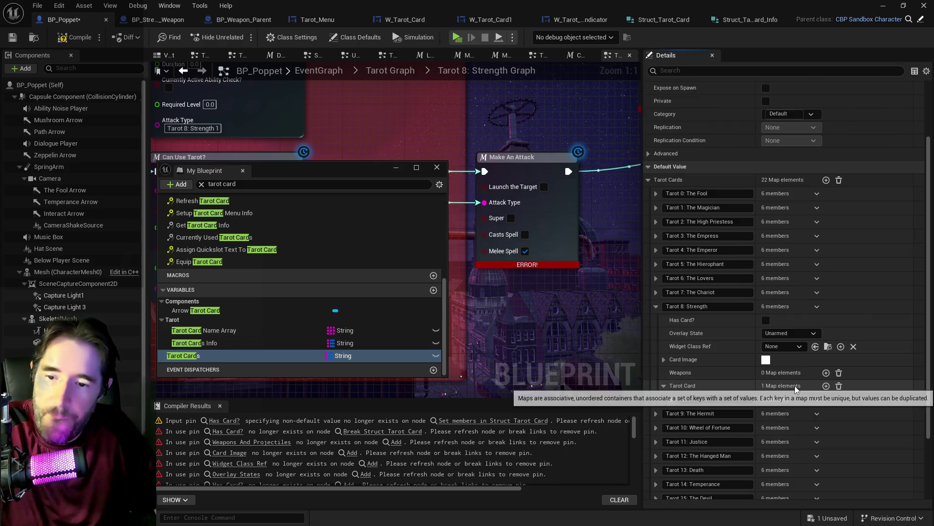
click(826, 386)
right_click(838, 417)
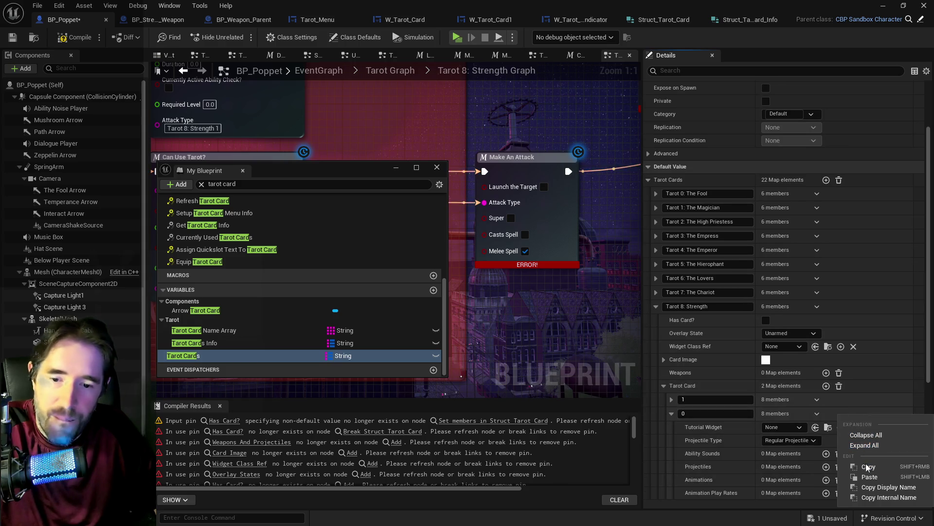
click(869, 477)
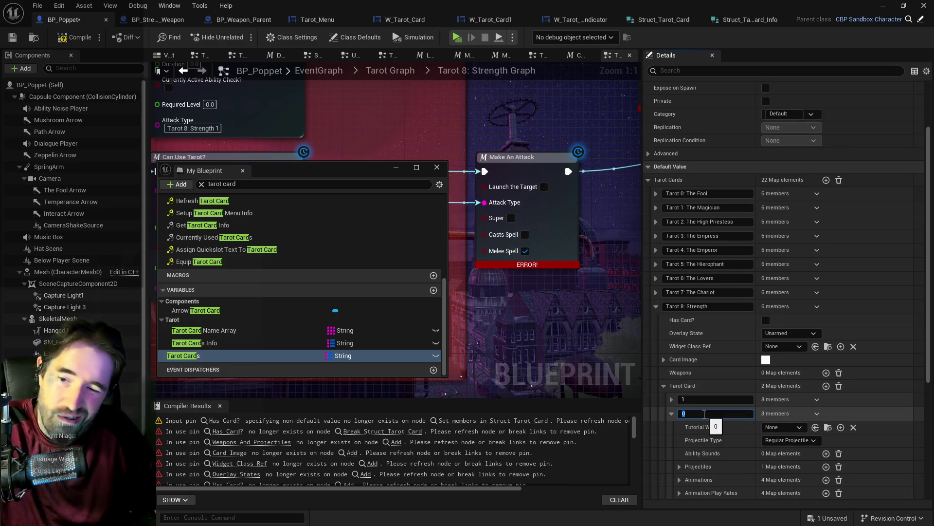
click(702, 415)
text(2)
key(Return)
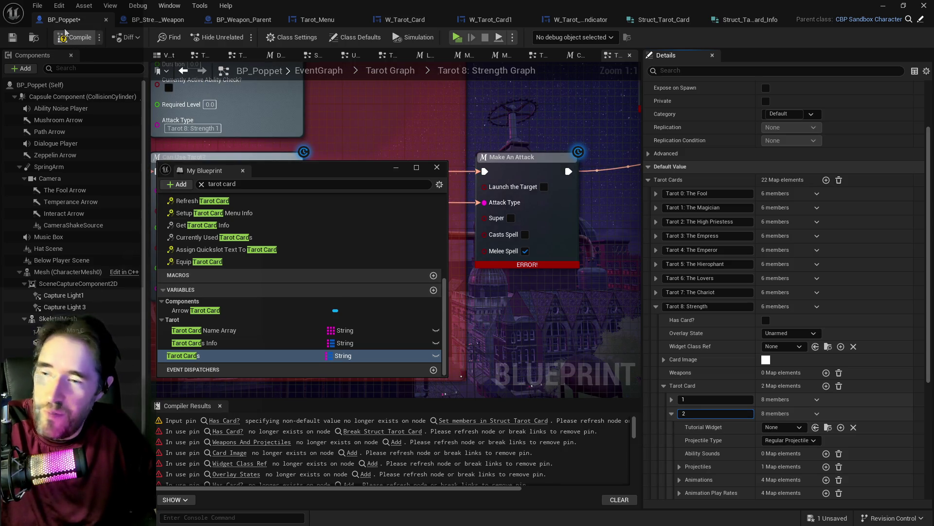
Step: Compile and save BP_Poppet, then bring up Strength 2's options in Tarot Cards Info
click(68, 36)
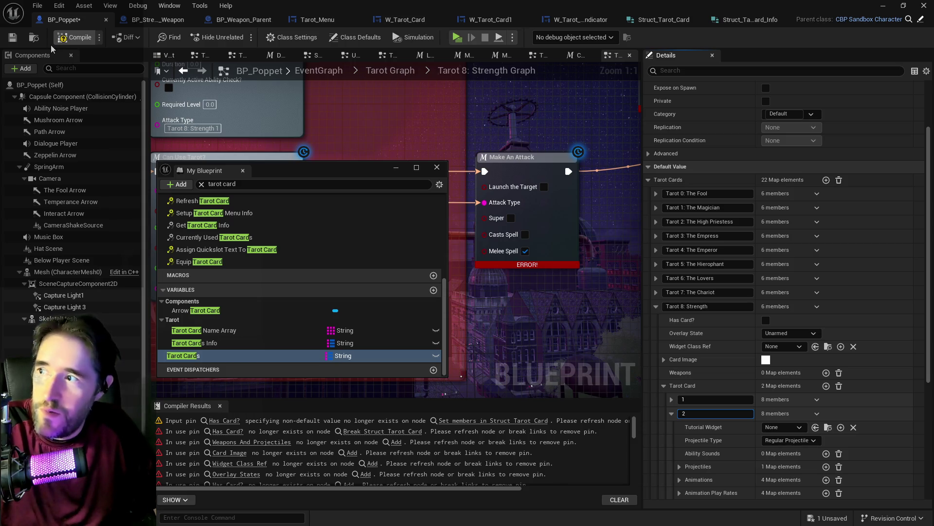
key(ctrl+s)
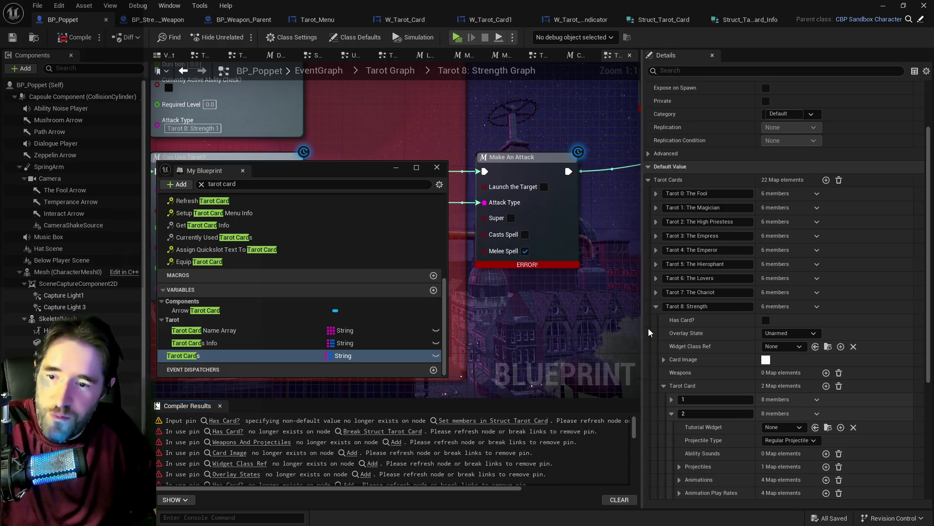
click(655, 307)
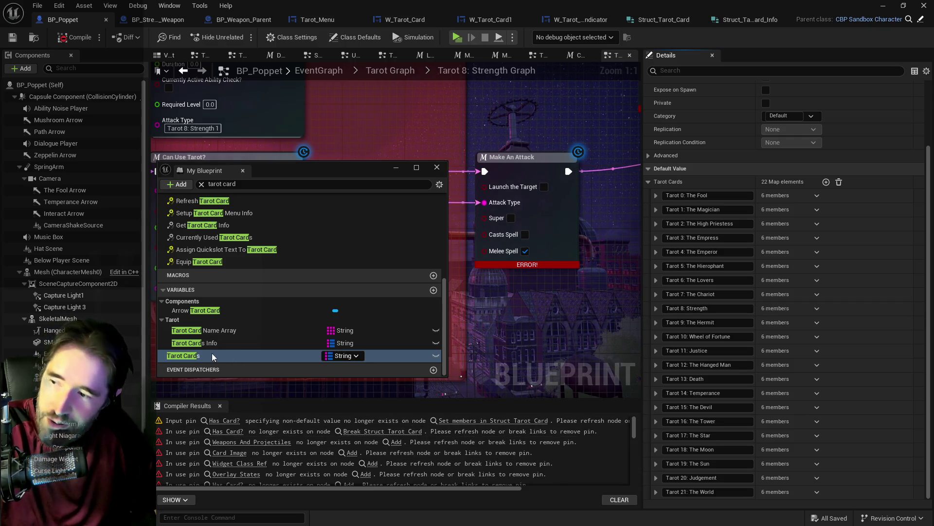
click(212, 343)
click(821, 271)
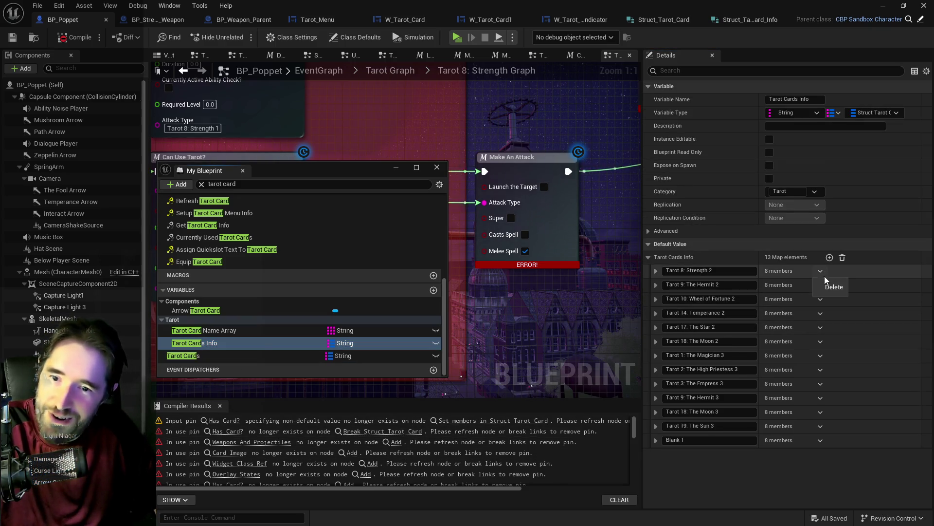
Step: Delete Tarot 8: Strength 2 from Tarot Cards Info and copy the Tarot 9: The Hermit 2 values
click(831, 288)
click(656, 271)
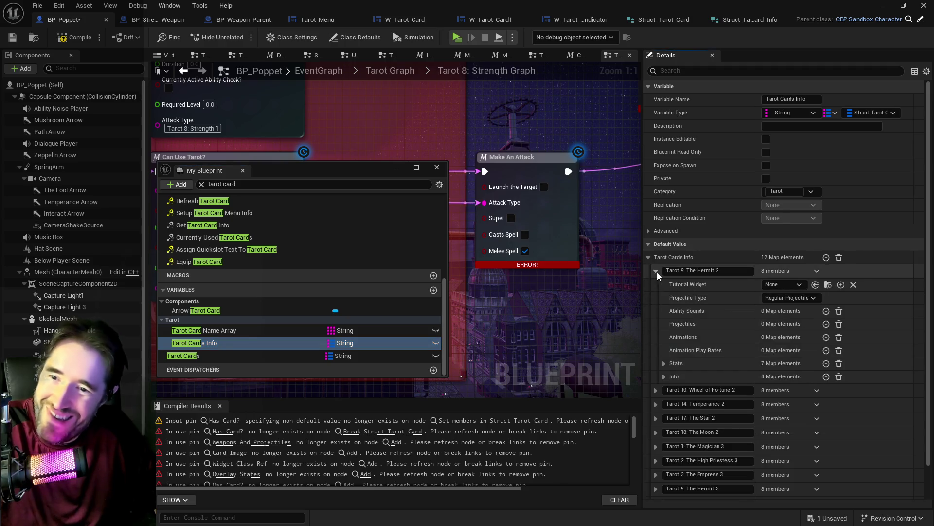
right_click(839, 278)
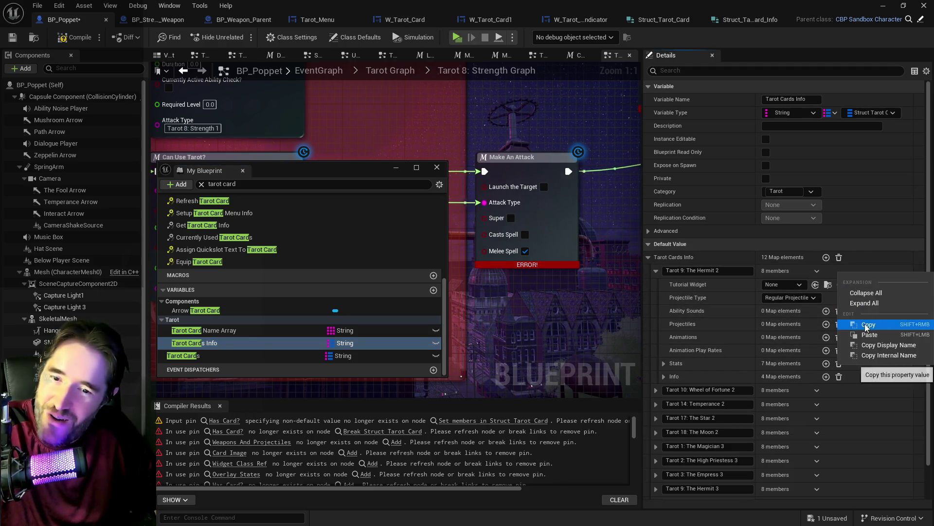
click(866, 325)
Step: In the Tarot Cards variable, expand Tarot 9: The Hermit's Tarot Card map and its existing 0 element
click(229, 355)
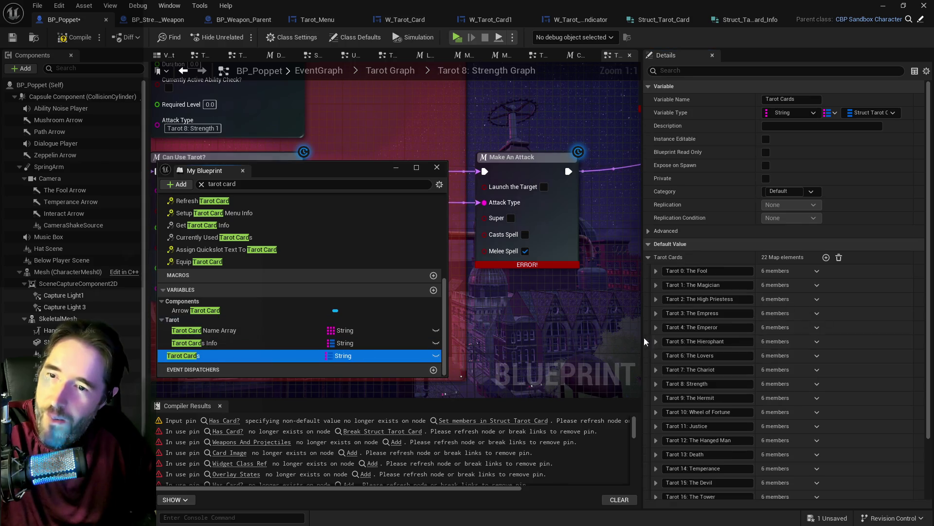
scroll(785, 348, down, 2)
click(657, 351)
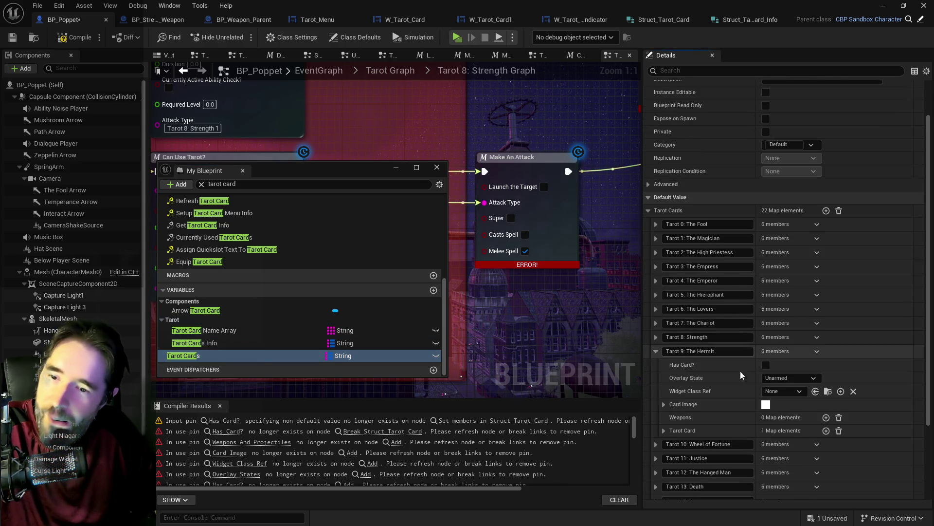
scroll(740, 370, down, 1)
click(826, 414)
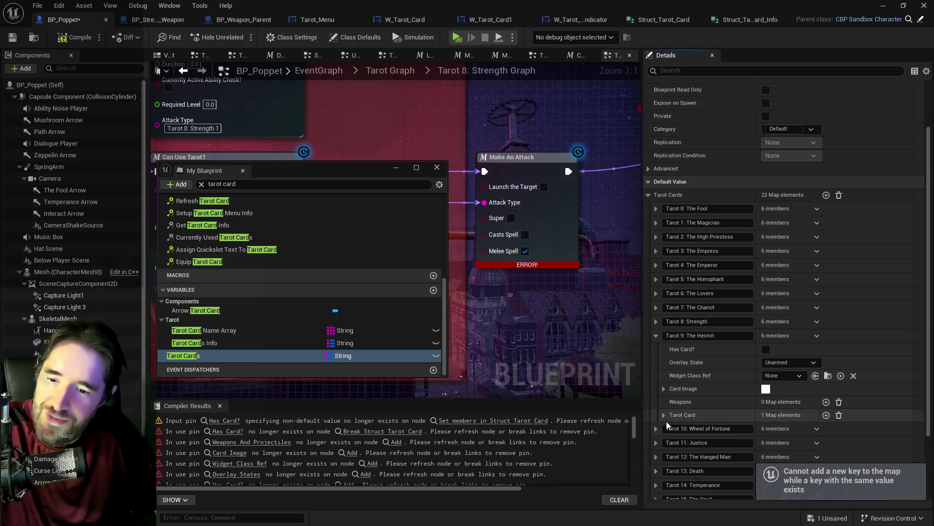
click(662, 415)
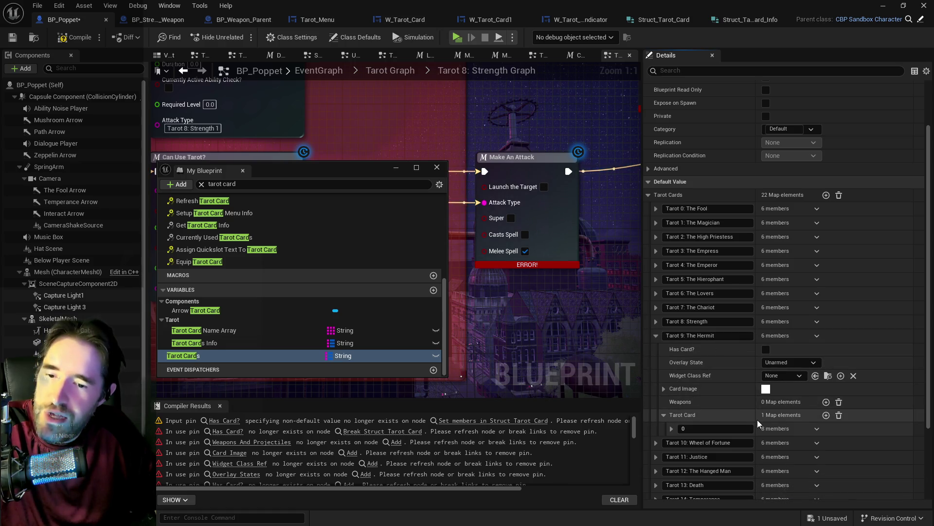
click(672, 428)
Step: Rekey the Hermit's existing Tarot Card entry from 0 to 1
scroll(690, 416, down, 3)
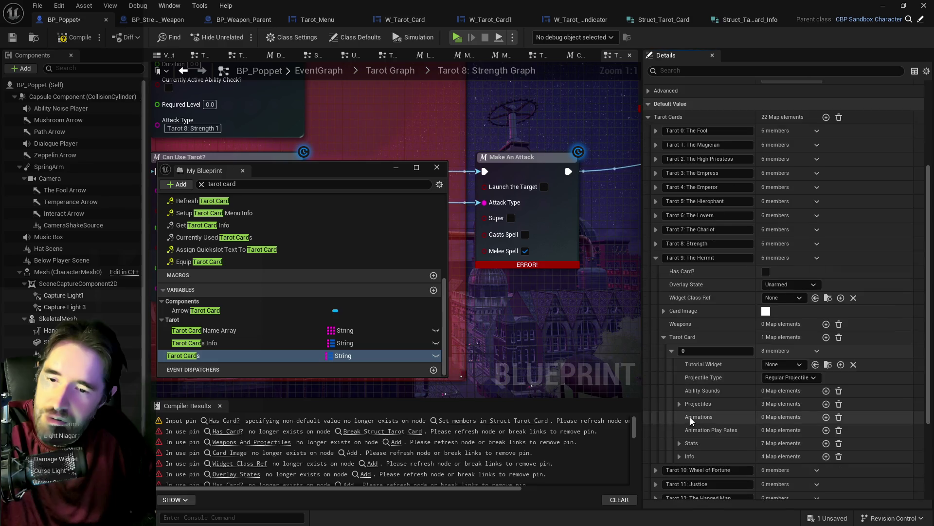
scroll(726, 418, down, 2)
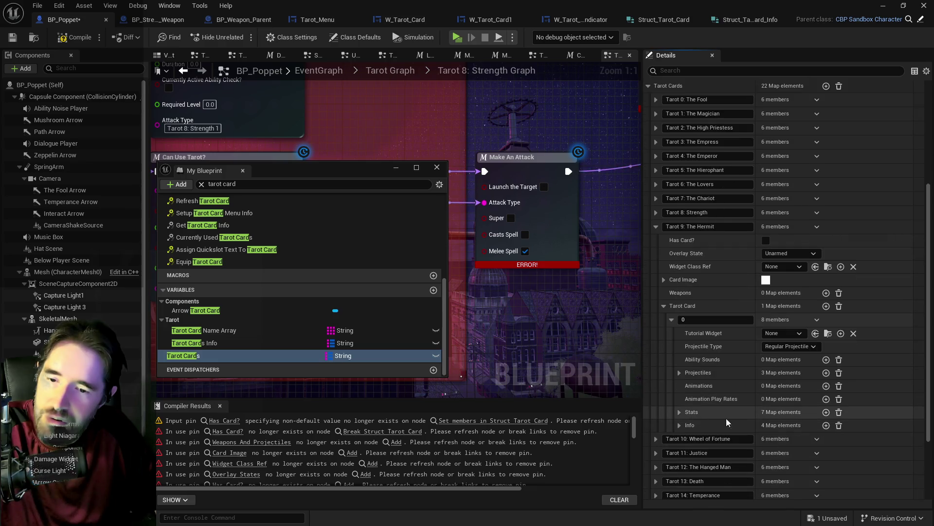
click(825, 307)
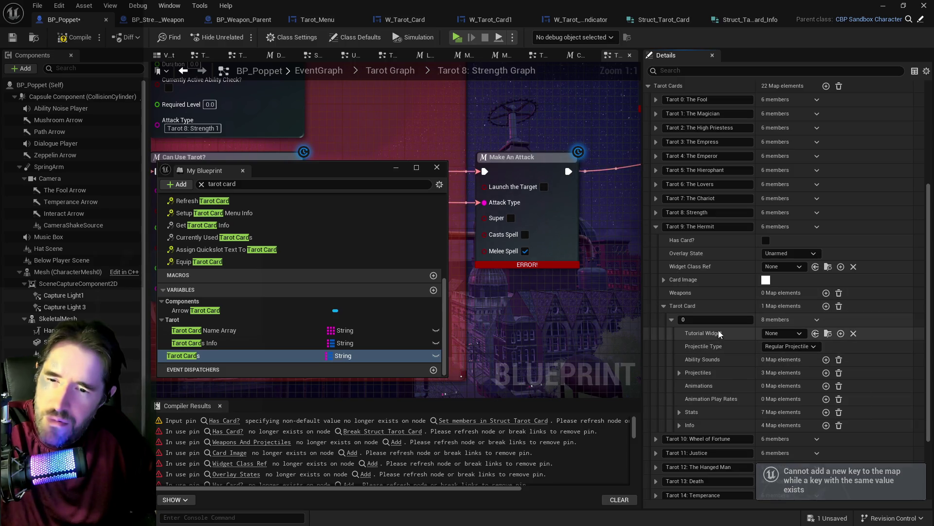
click(680, 425)
scroll(680, 427, down, 2)
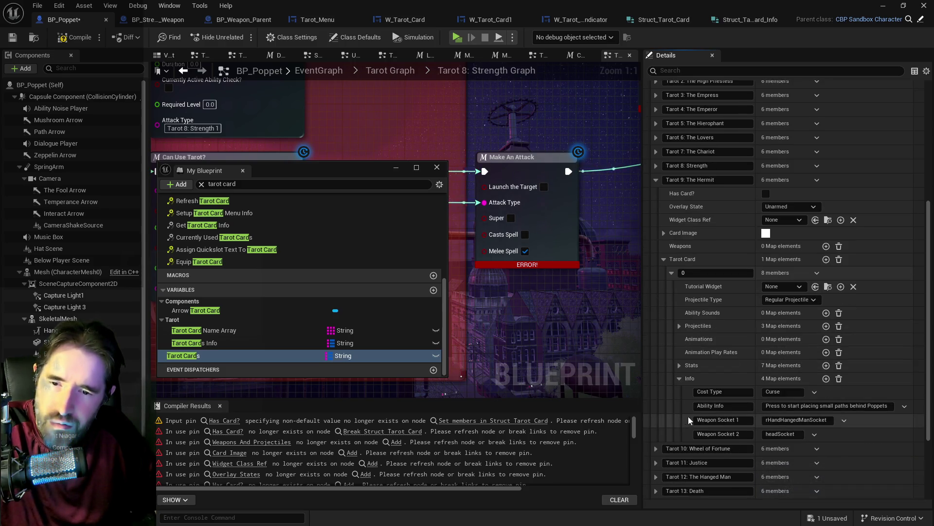
click(700, 276)
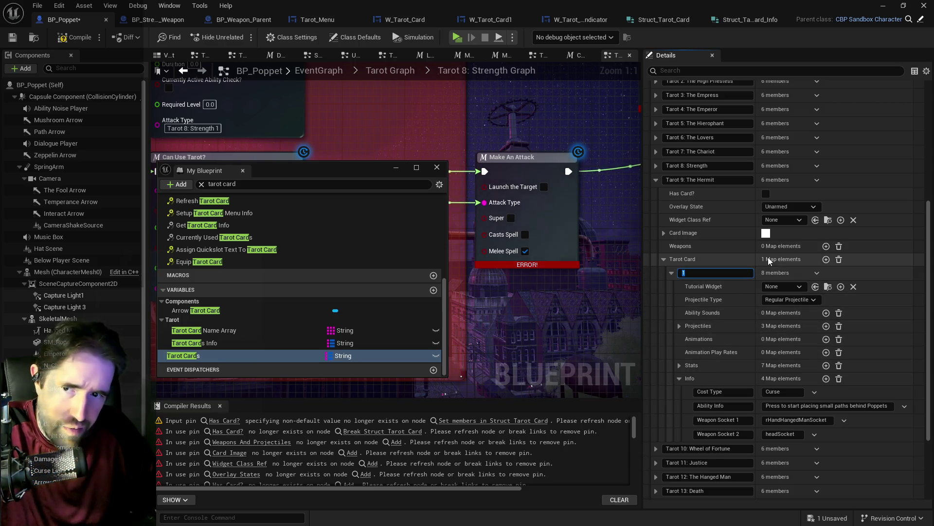
click(826, 259)
Step: Add a Hermit Tarot Card entry keyed 2, paste the Hermit 2 values, then collapse the entries
click(697, 418)
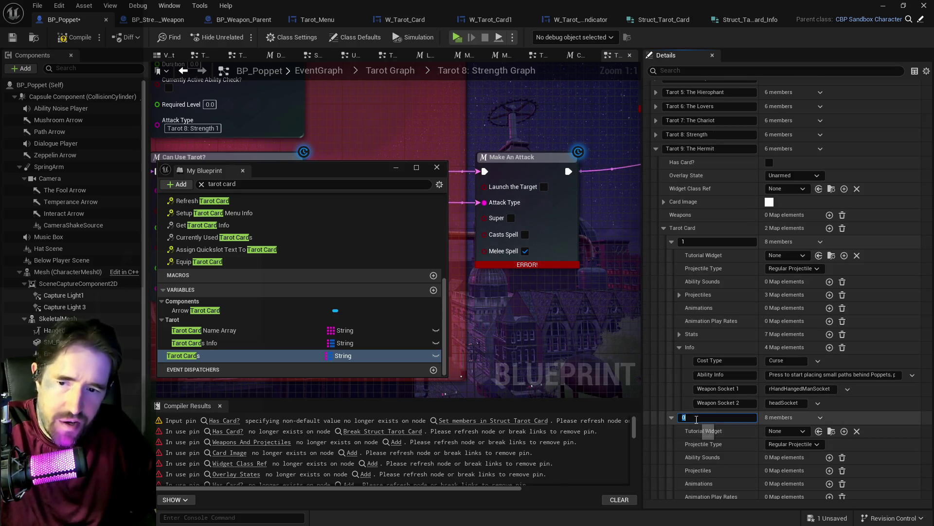
right_click(856, 417)
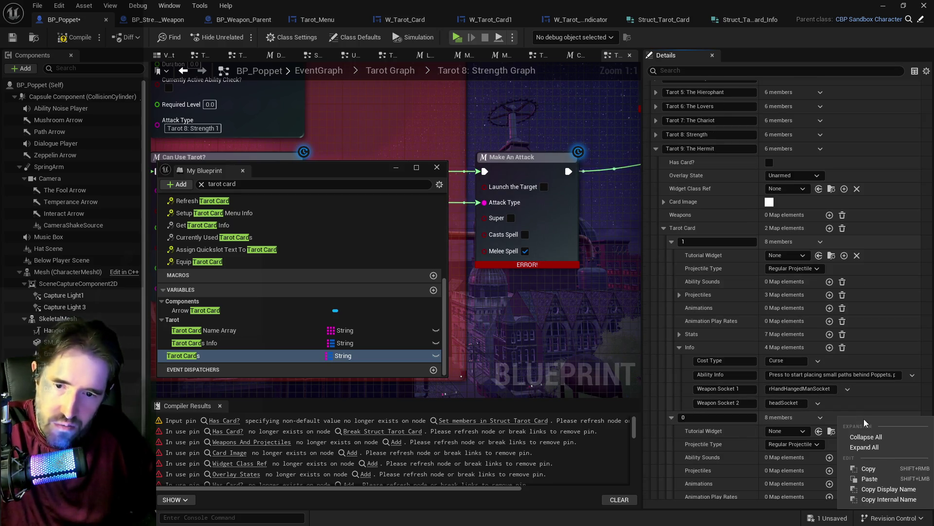
click(837, 470)
text(2)
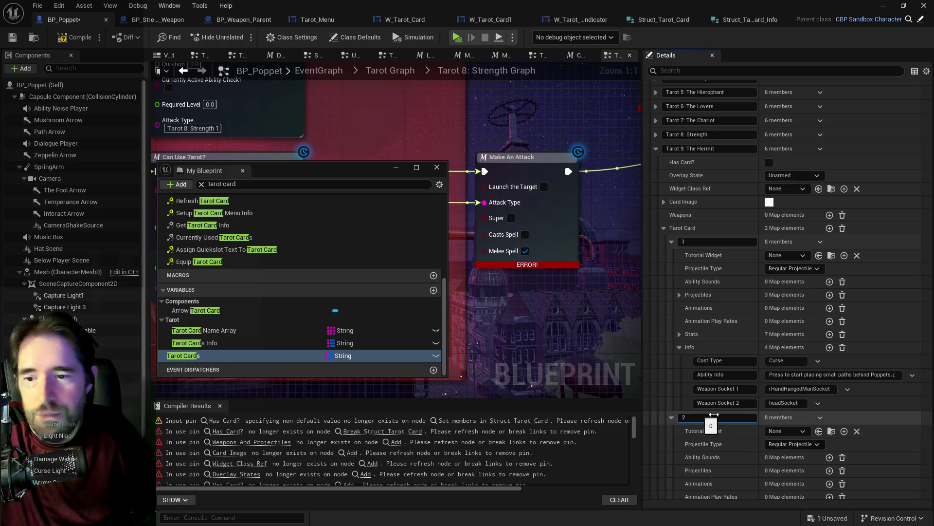
key(Return)
scroll(827, 418, down, 3)
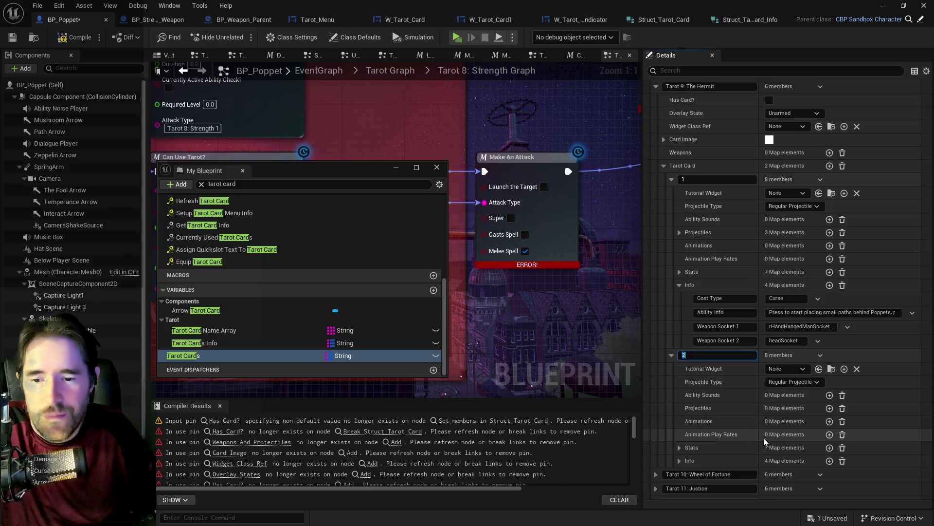
click(679, 463)
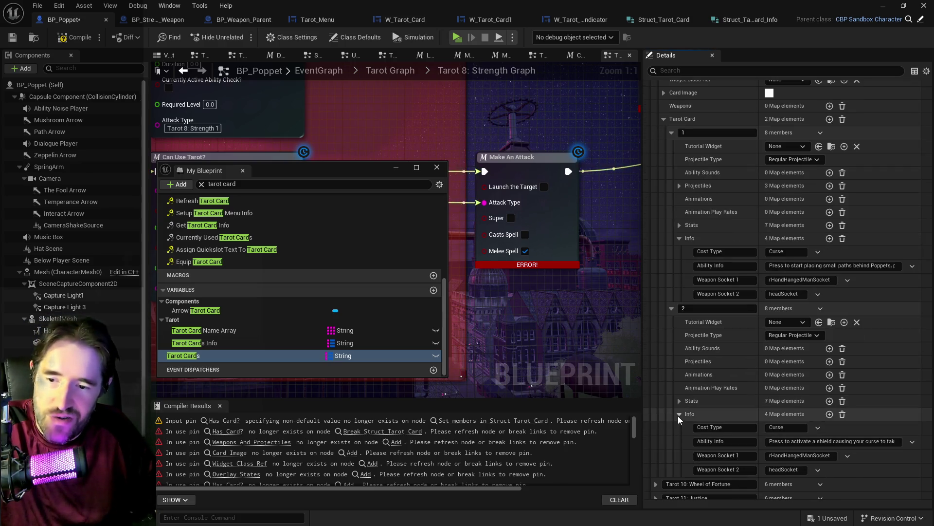
scroll(678, 416, up, 2)
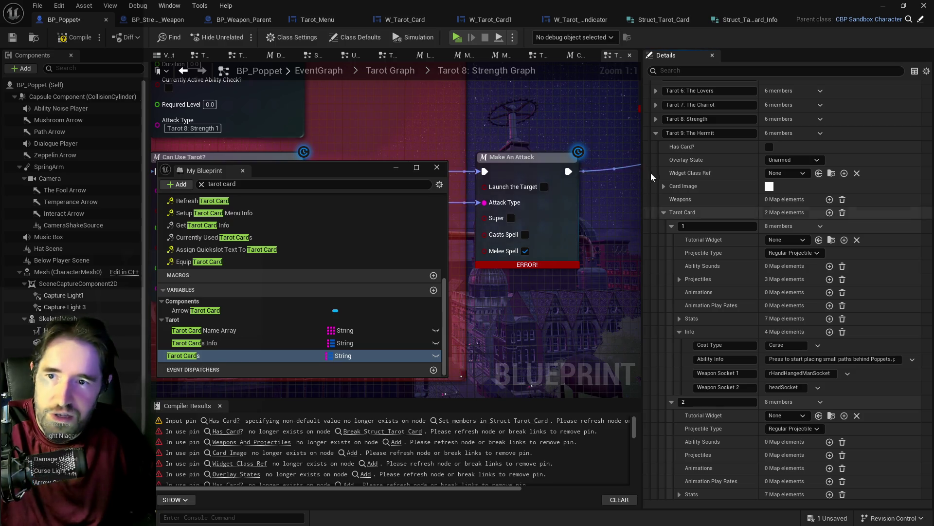
click(656, 133)
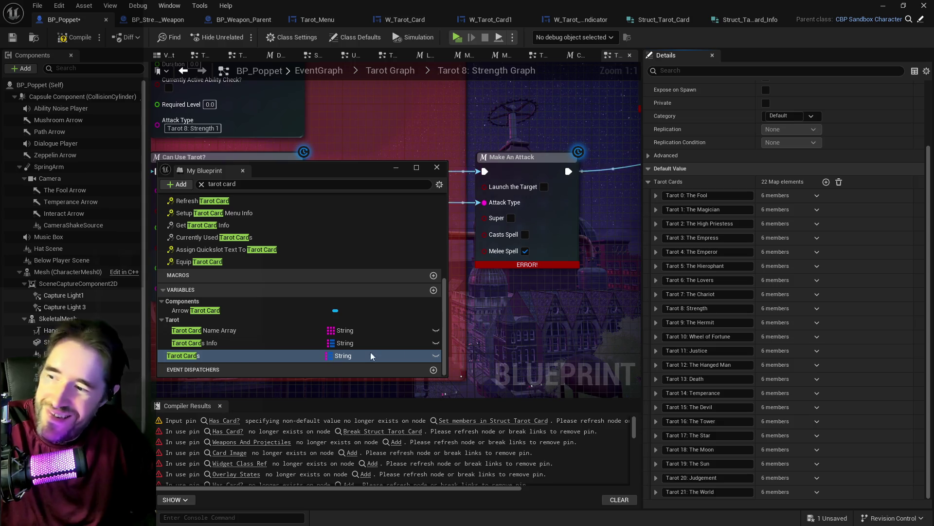
click(251, 347)
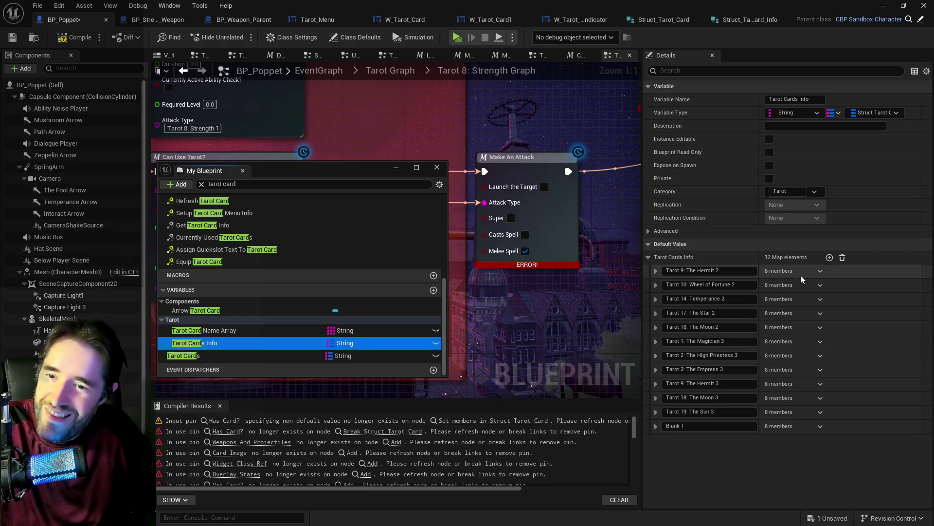
Step: Delete Tarot 9: The Hermit 2 from Tarot Cards Info and copy the Tarot 10: Wheel of Fortune 2 data
click(264, 352)
click(261, 342)
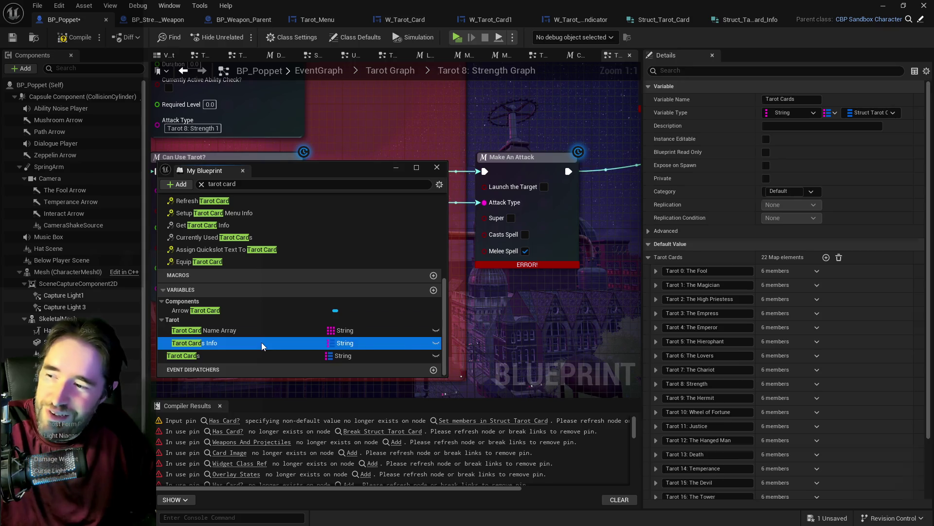
click(819, 272)
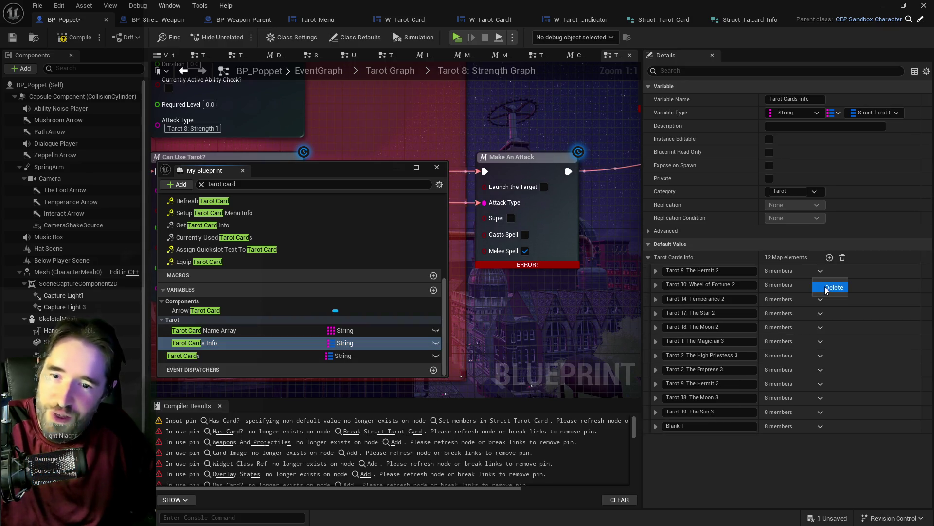
click(825, 288)
click(656, 271)
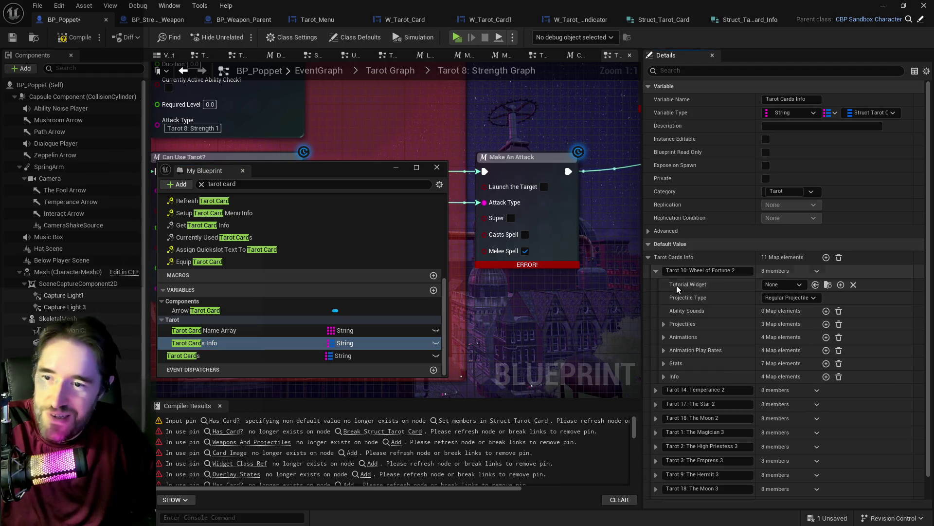
right_click(844, 268)
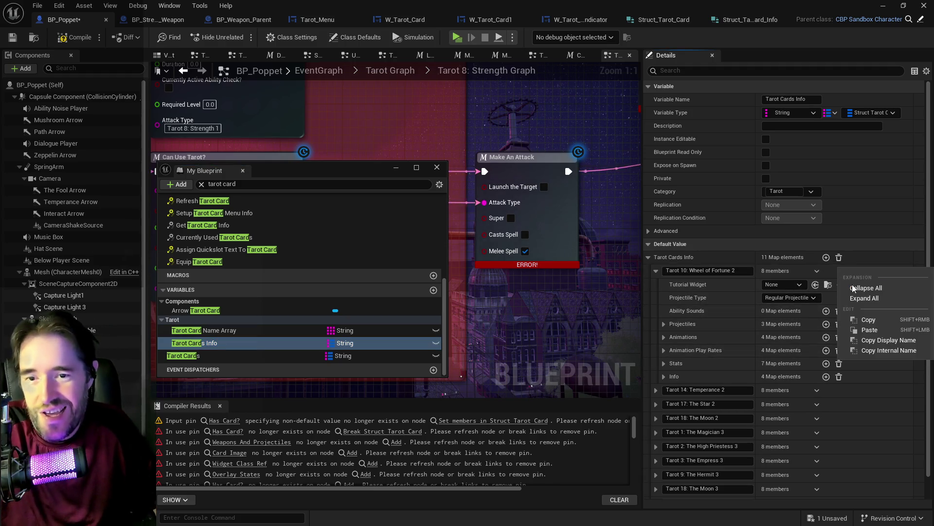
click(860, 319)
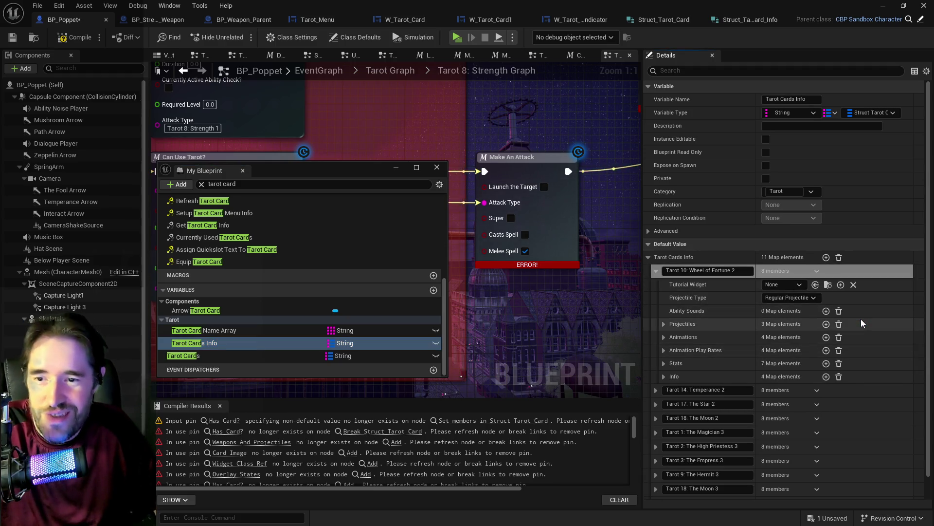
Step: Add a Wheel of Fortune Tarot Card entry keyed 2, paste the Wheel of Fortune 2 data, and collapse it
click(197, 356)
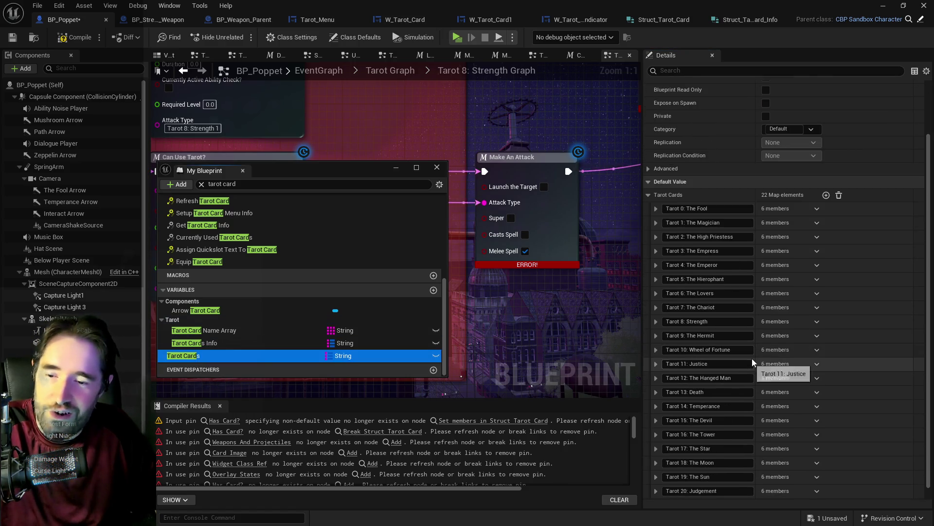
scroll(713, 435, down, 1)
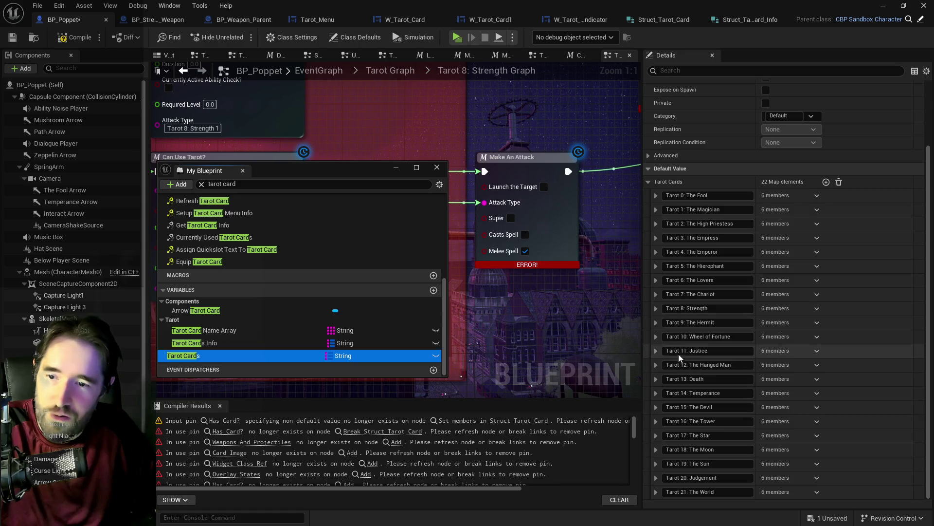
click(659, 338)
scroll(690, 357, down, 2)
click(679, 371)
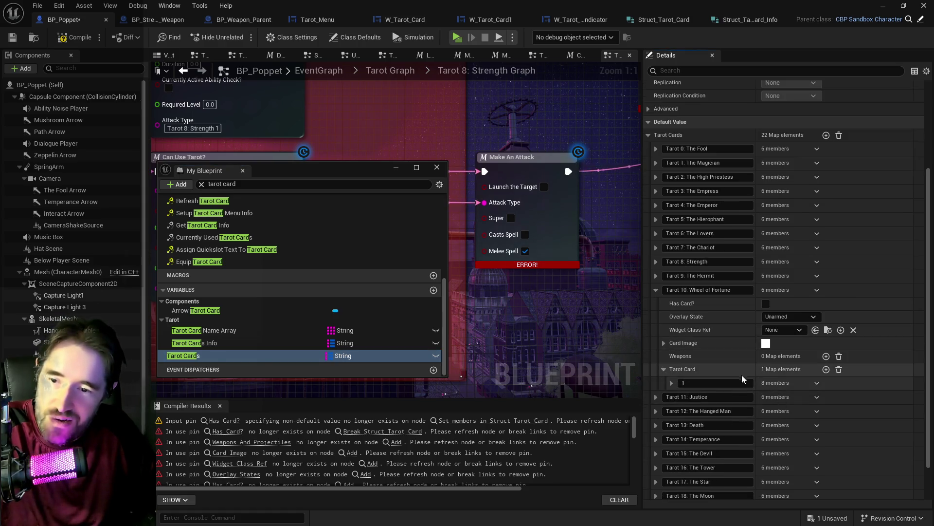
click(826, 370)
click(706, 397)
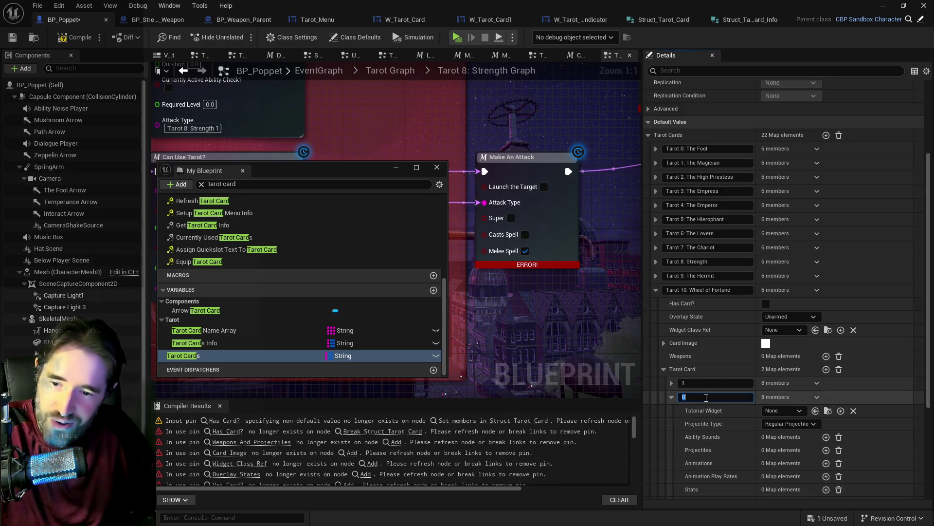
text(2)
right_click(848, 398)
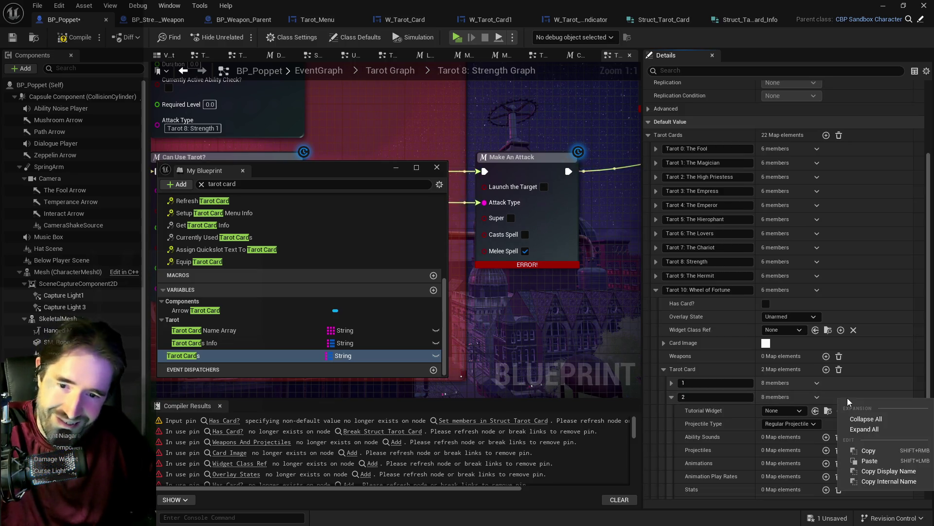
click(865, 460)
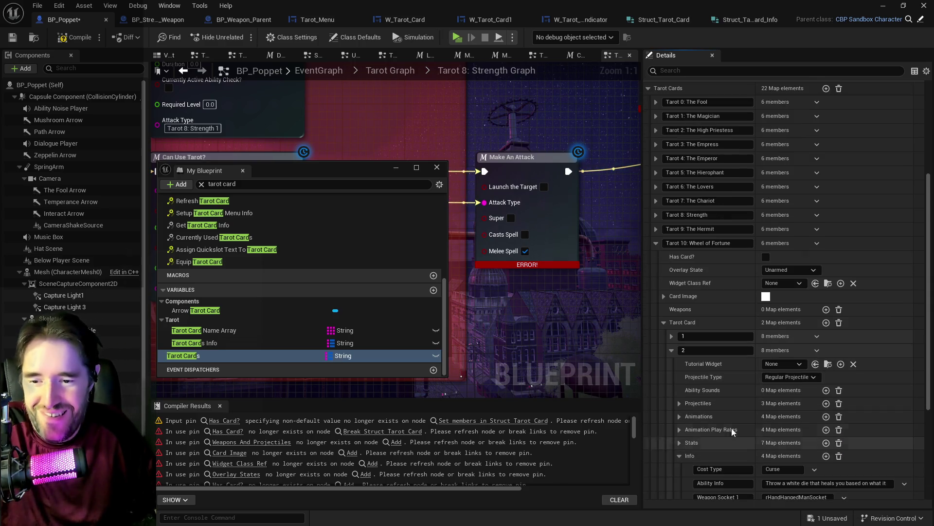
click(657, 244)
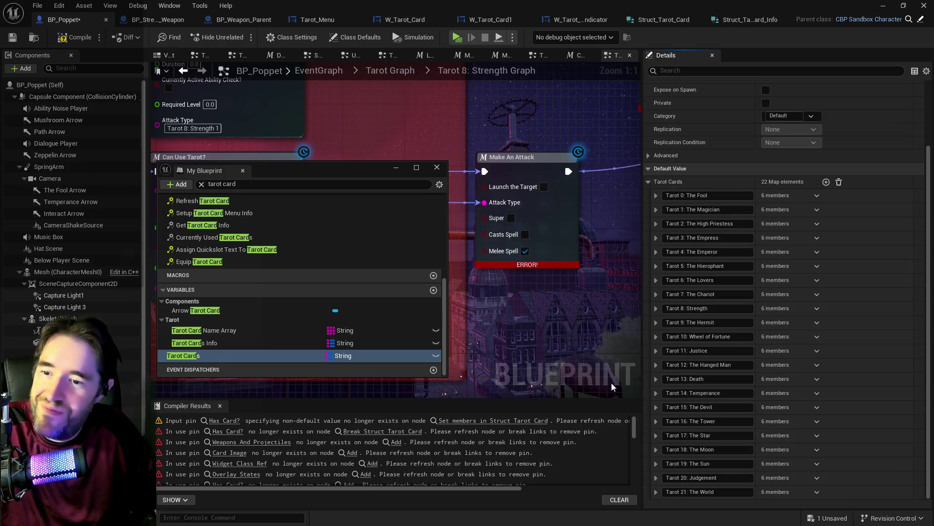
click(224, 343)
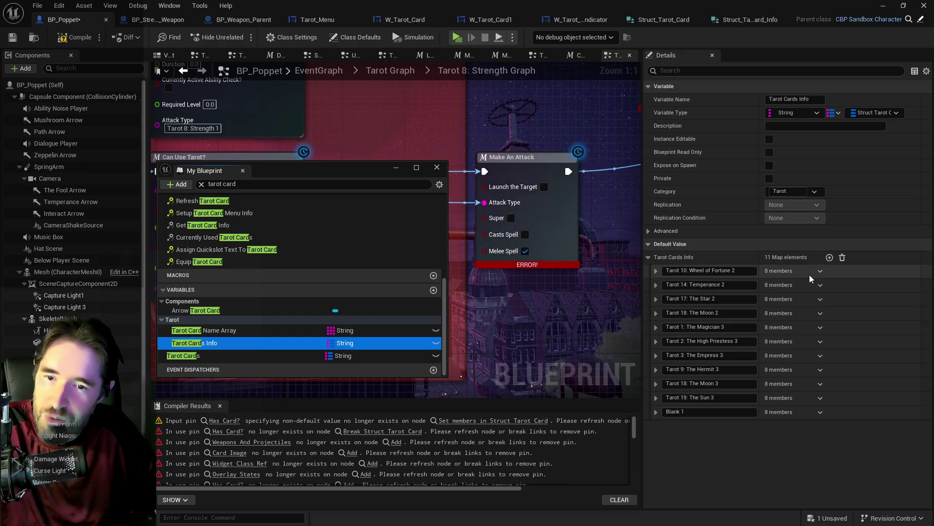
Step: Delete Tarot 10: Wheel of Fortune 2 from Tarot Cards Info and copy the Tarot 14: Temperance 2 data
click(821, 286)
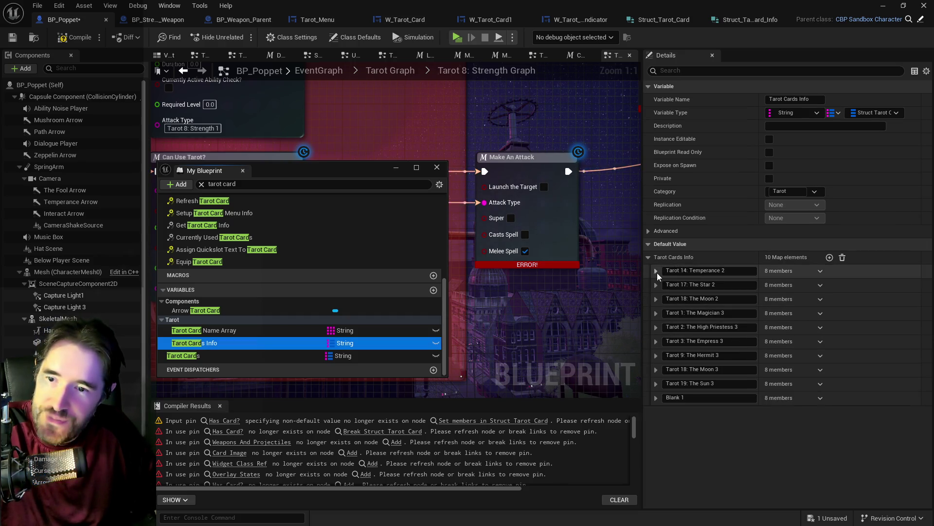
click(656, 271)
right_click(849, 271)
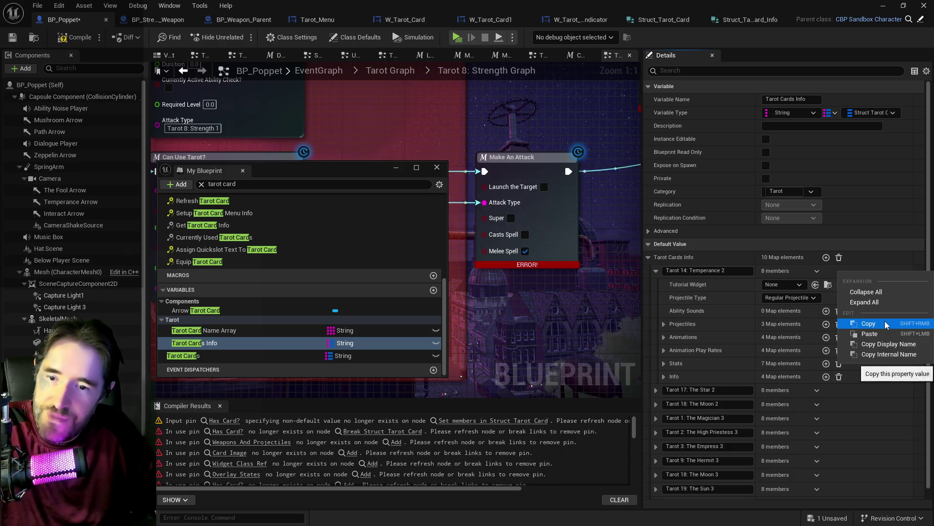
key(Escape)
Step: In the Tarot Cards variable, set the key of Temperance's existing Tarot Card entry to 1
click(197, 356)
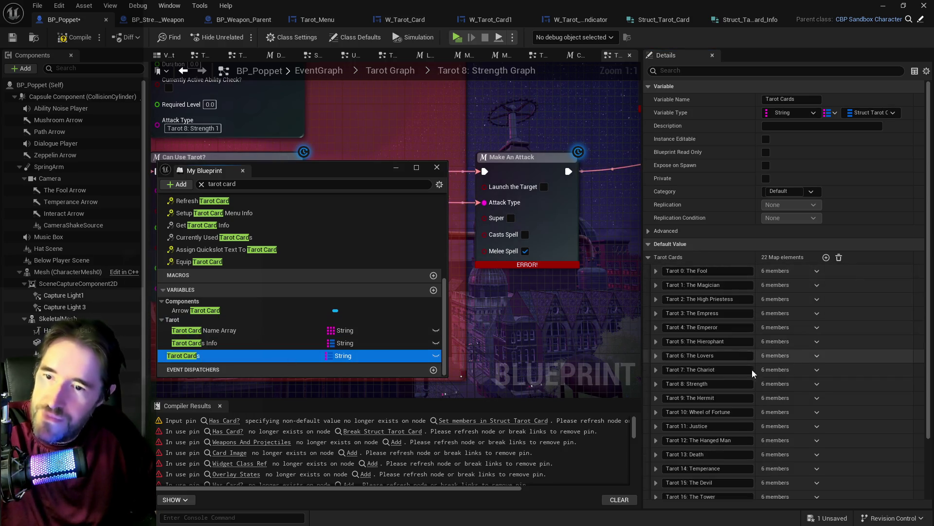
scroll(687, 414, down, 2)
scroll(692, 398, down, 1)
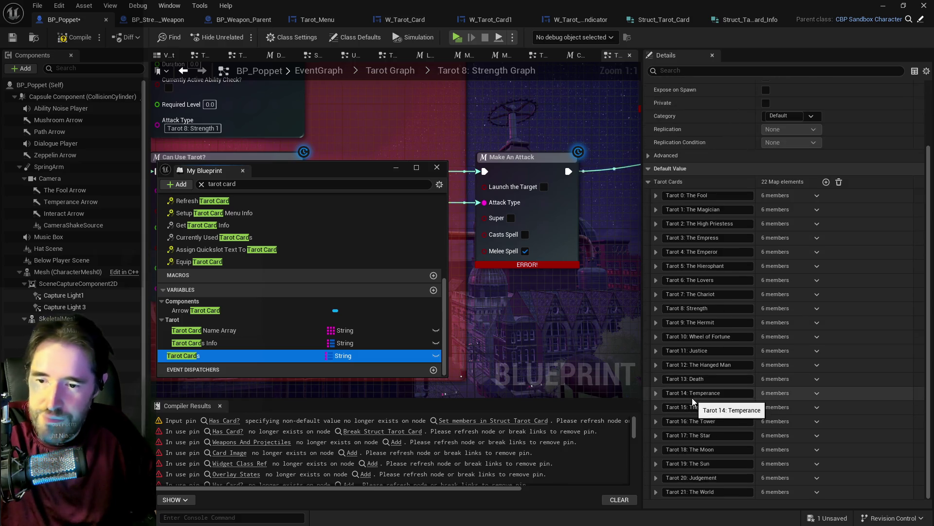
click(657, 393)
scroll(663, 396, down, 2)
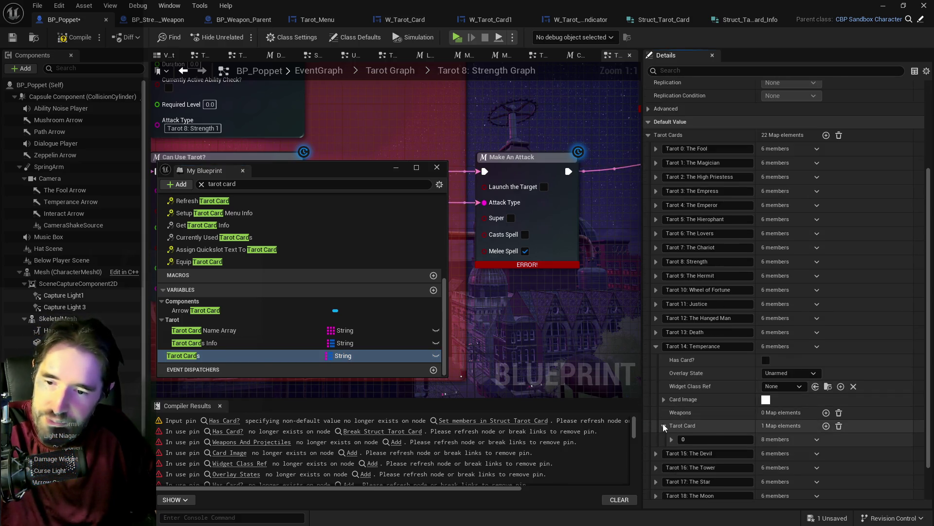
click(663, 424)
scroll(761, 420, down, 2)
click(716, 394)
text(1)
key(Return)
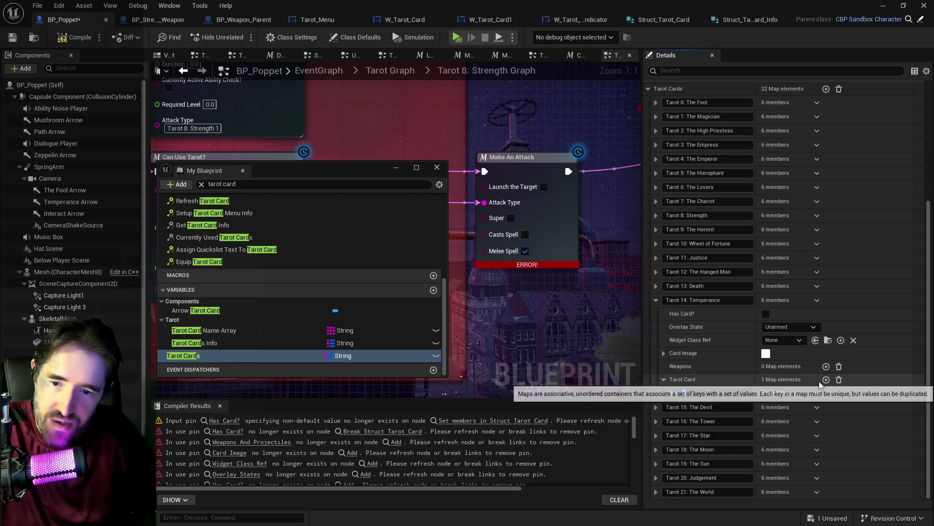
Step: Add Temperance Tarot Card entry 2 with the pasted Temperance 2 data, then compile and save BP_Poppet
click(704, 407)
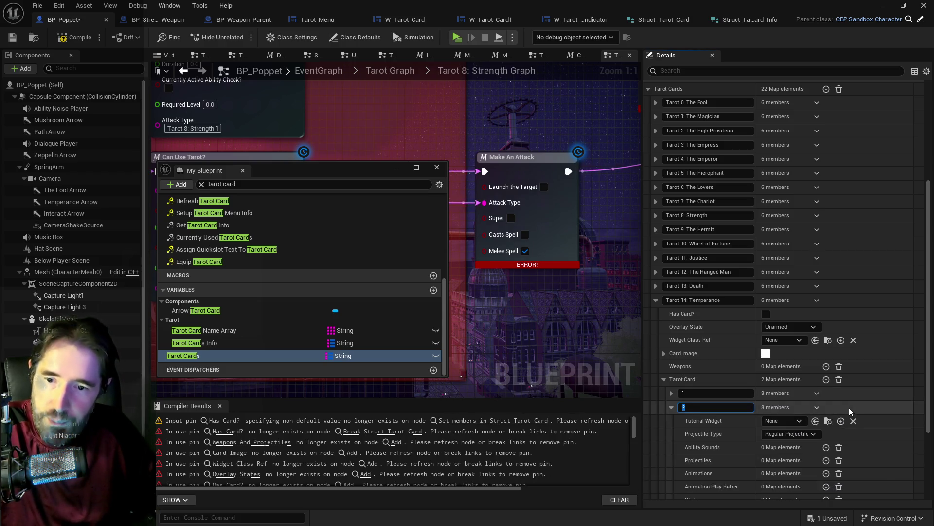
right_click(838, 413)
click(869, 470)
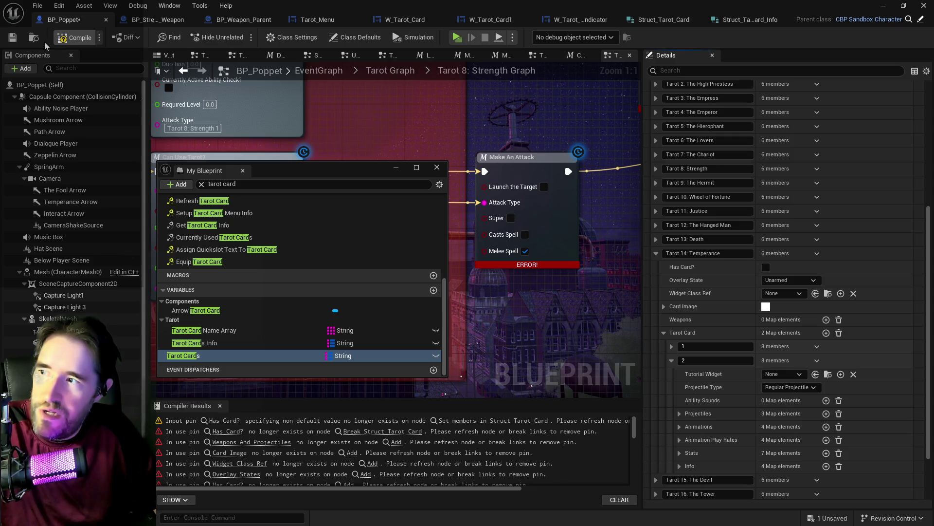
click(11, 43)
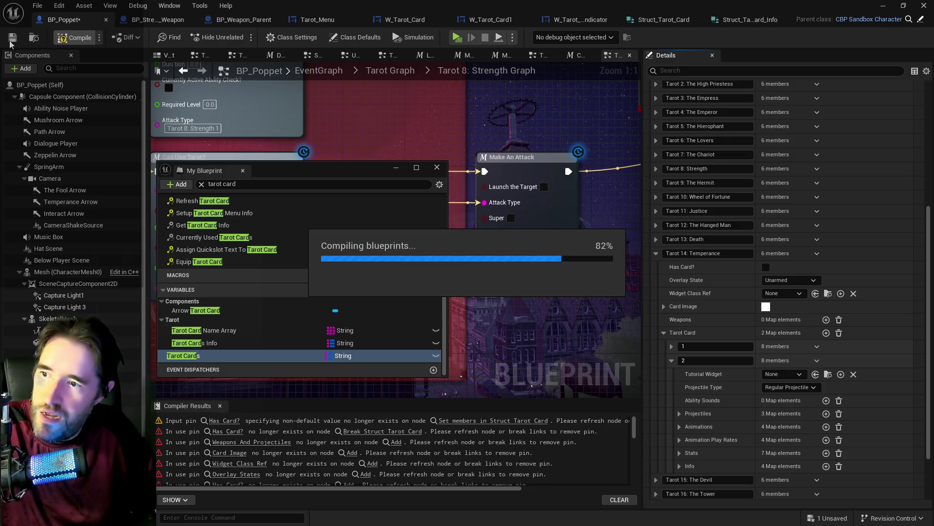
click(12, 39)
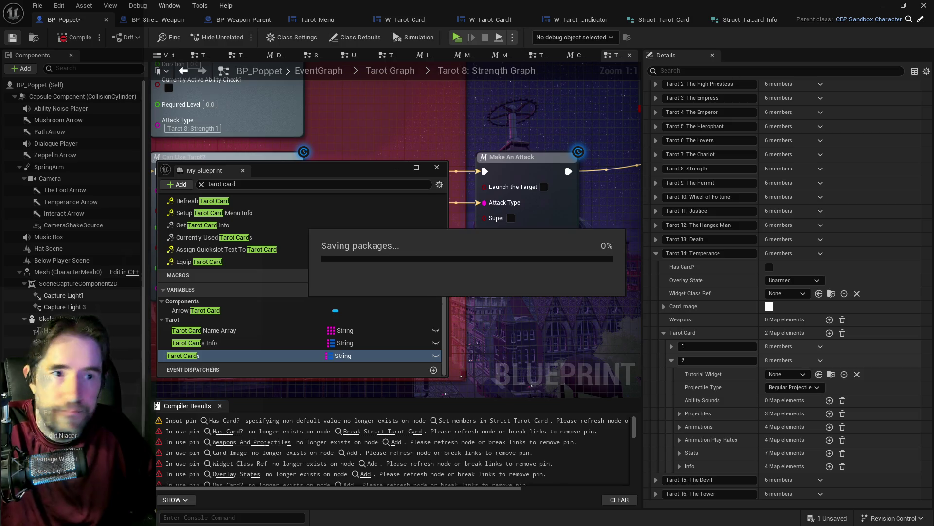
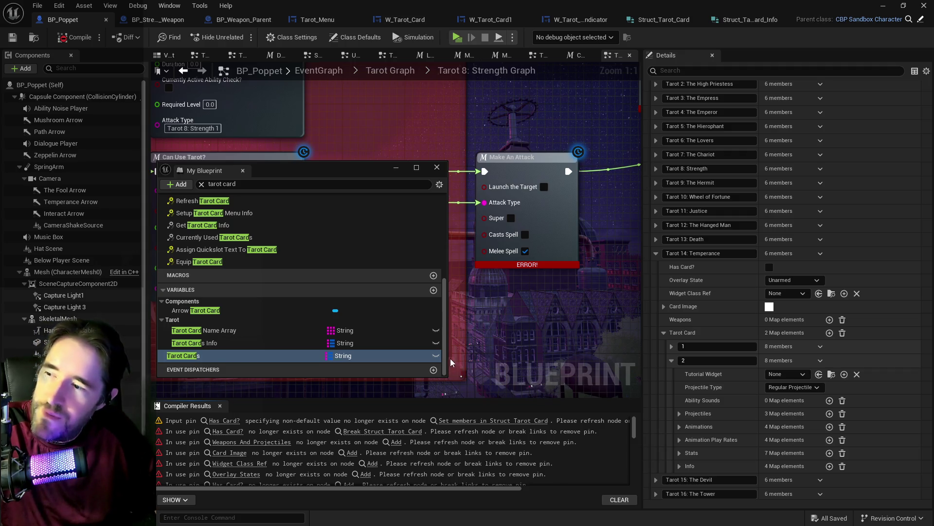
Step: Compare Temperance's card entries in the Tarot Cards map against Tarot Cards Info
click(181, 344)
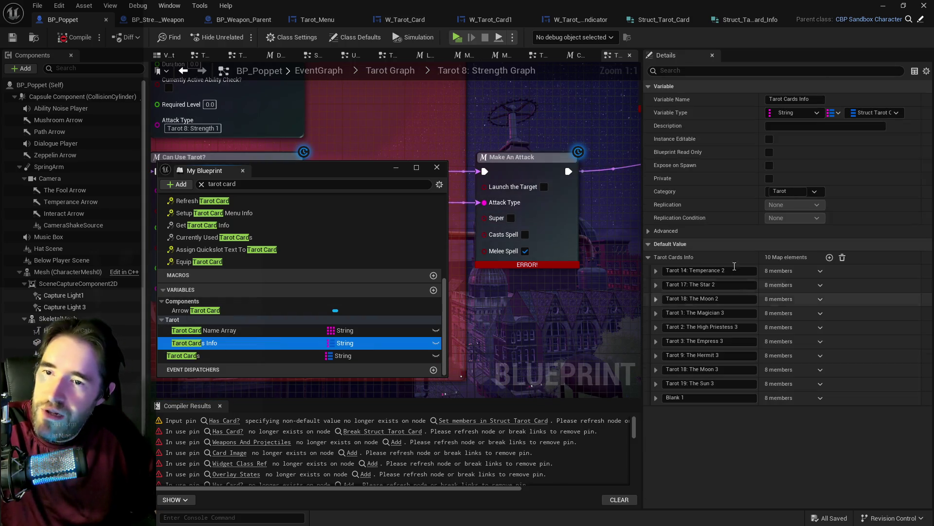
click(250, 358)
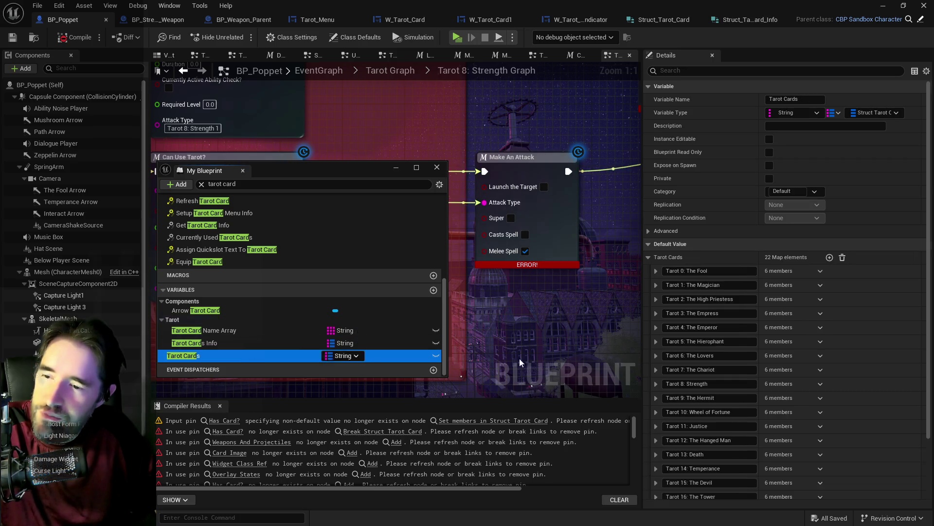
scroll(647, 419, down, 2)
click(657, 408)
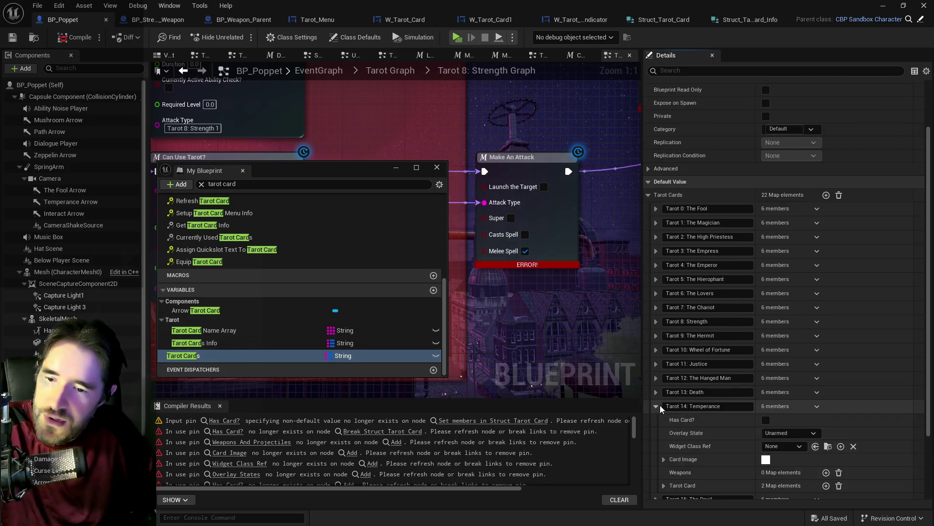
scroll(700, 418, down, 3)
click(664, 408)
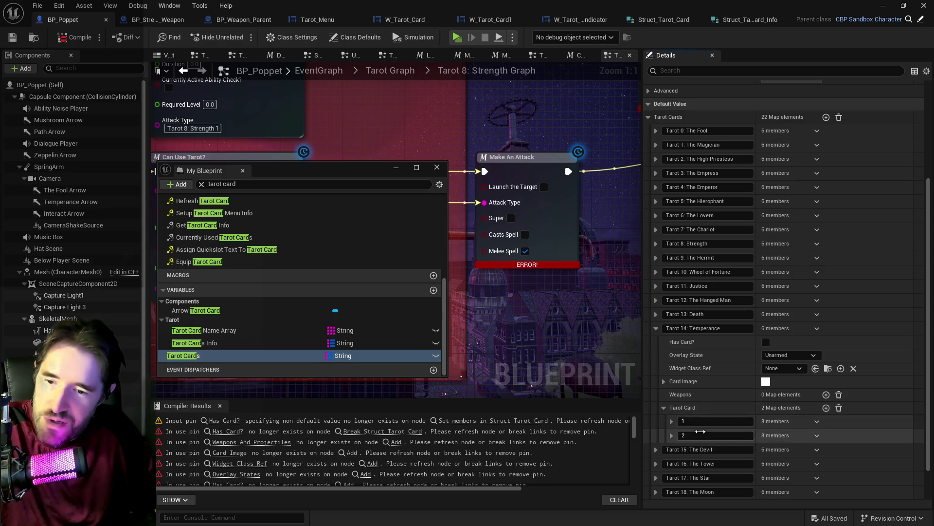
click(672, 435)
scroll(674, 434, down, 3)
click(680, 401)
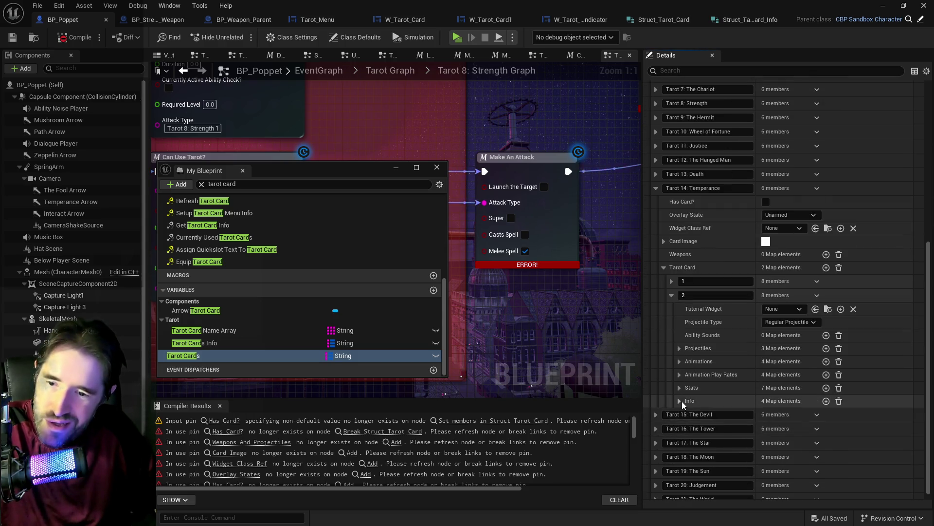
click(677, 330)
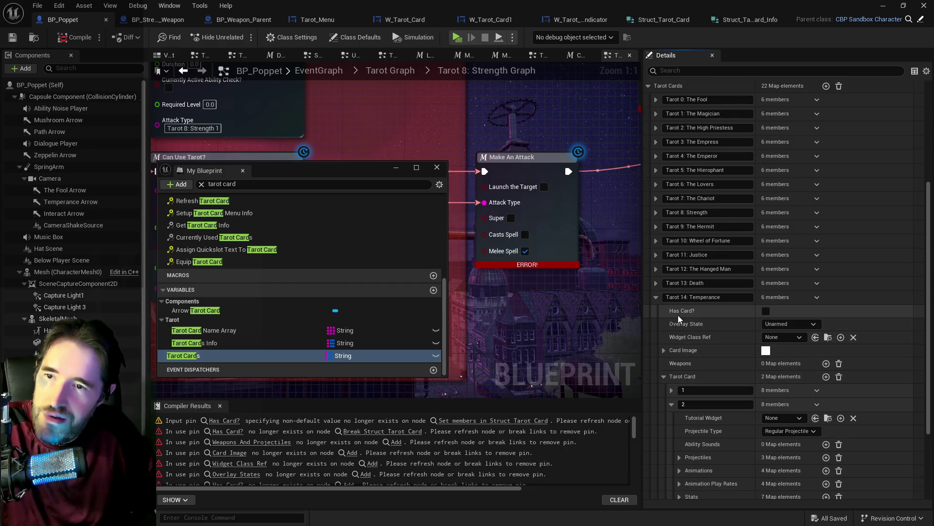
click(657, 300)
Step: Delete the Tarot 14: Temperance 2 entry from the Tarot Cards Info map
click(215, 342)
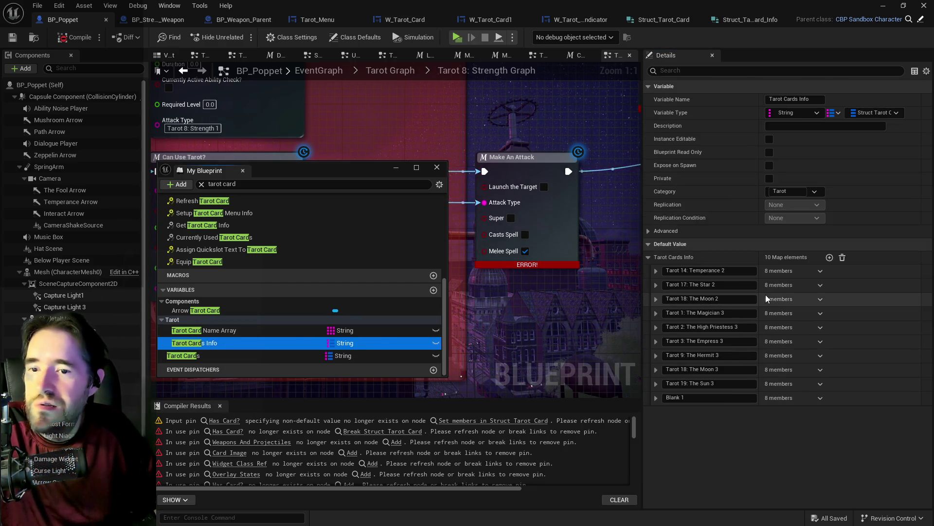
click(820, 275)
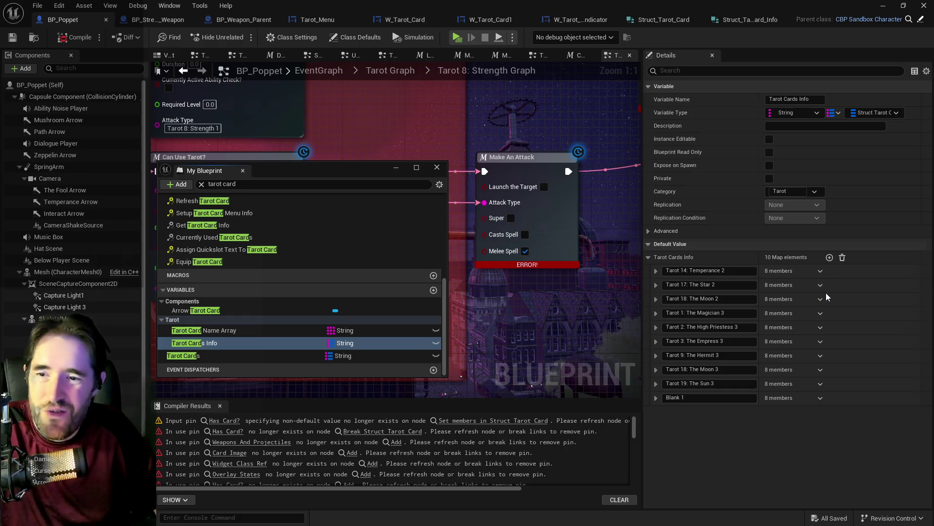
click(826, 293)
click(656, 271)
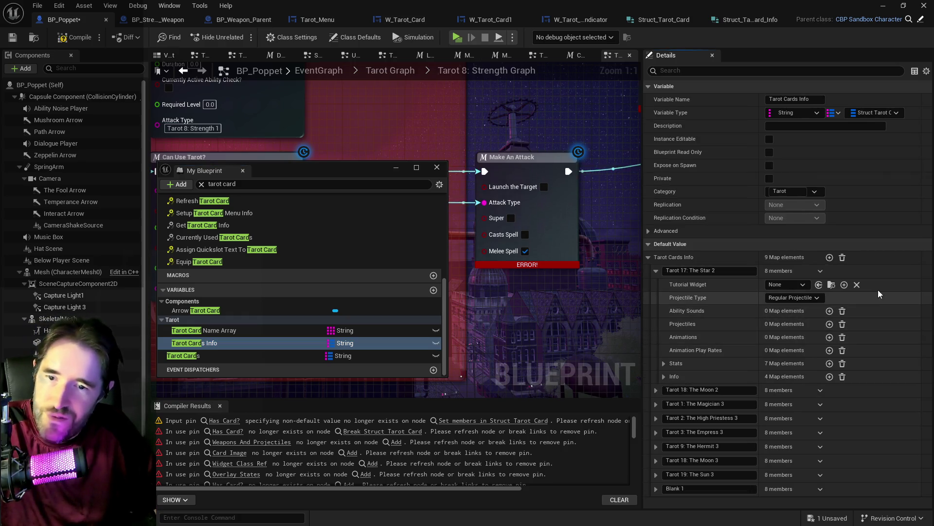
Step: Copy the Tarot 17: The Star 2 card data and review the Tarot Cards entries
right_click(860, 273)
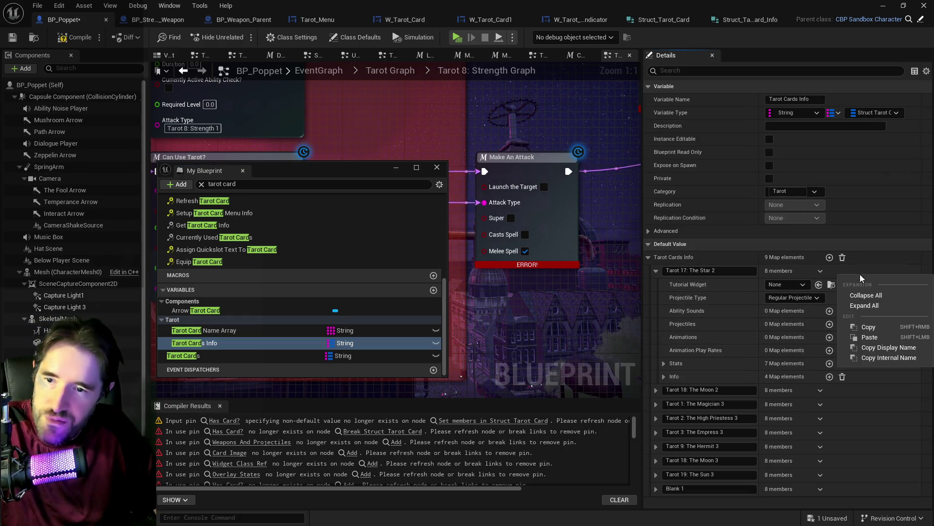
click(879, 326)
click(206, 354)
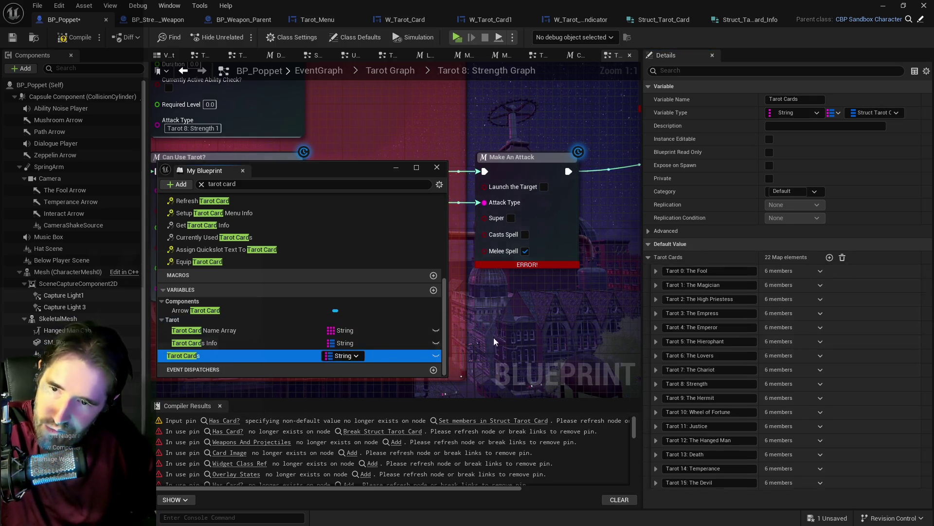
scroll(678, 384, down, 3)
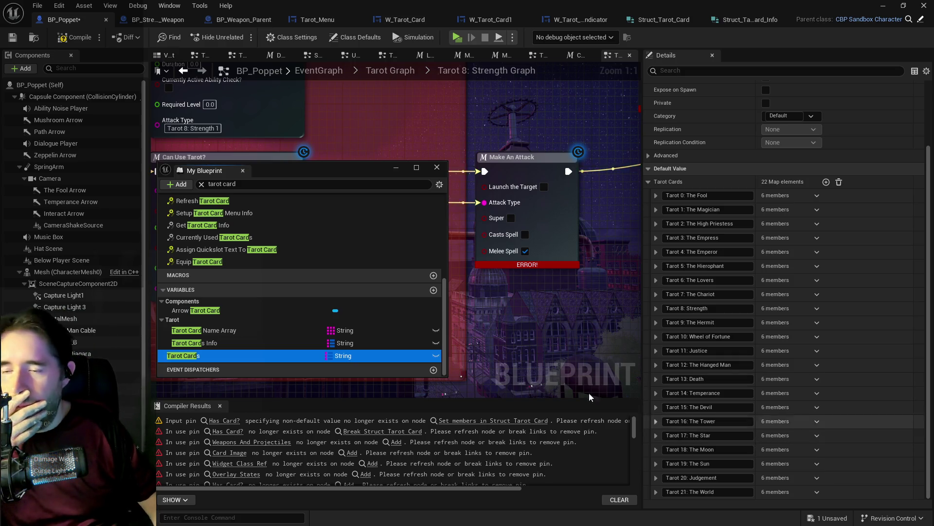
click(313, 343)
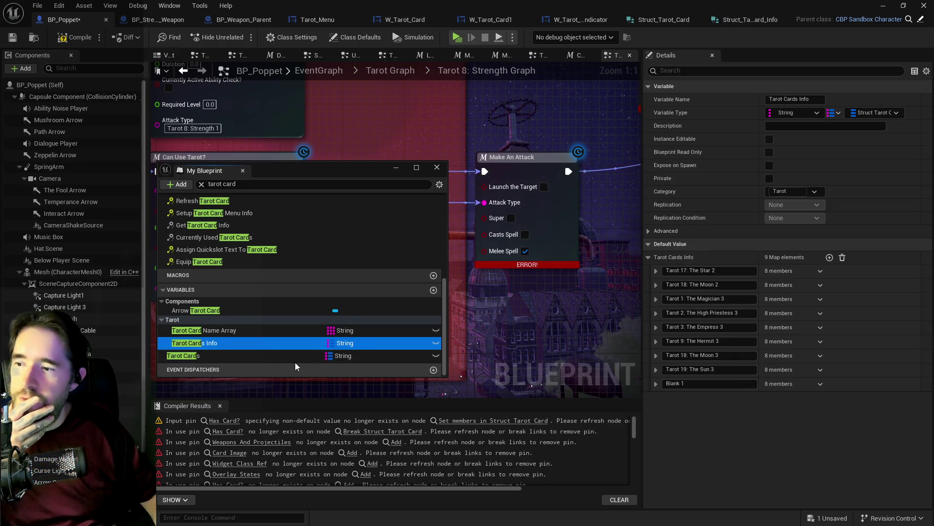
Step: Expand the Tarot Card map of Tarot 17: The Star in Tarot Cards
click(295, 358)
scroll(696, 426, down, 3)
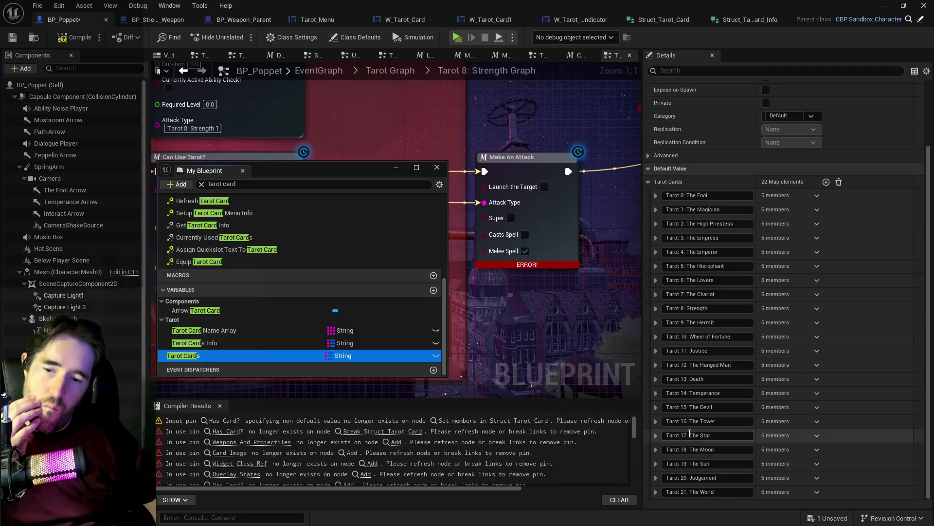
click(653, 440)
click(656, 435)
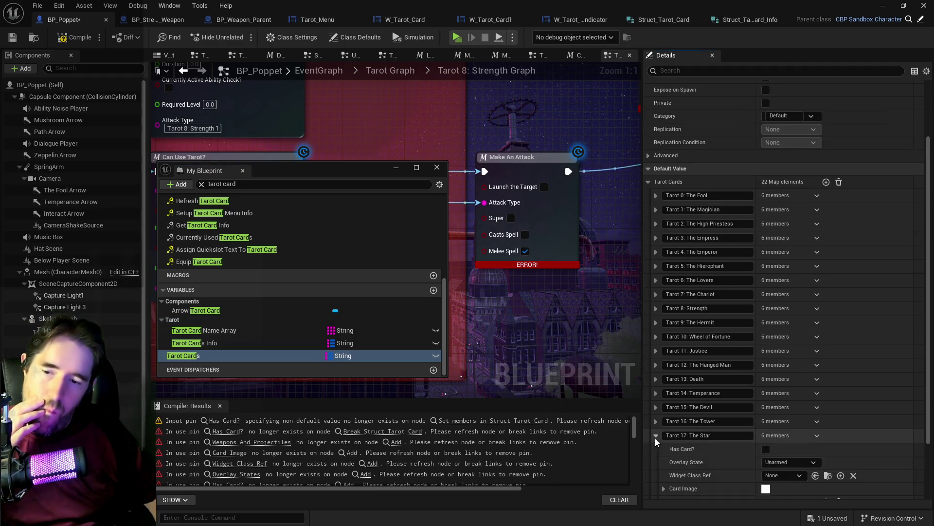
scroll(655, 438, down, 2)
click(663, 437)
scroll(667, 439, down, 1)
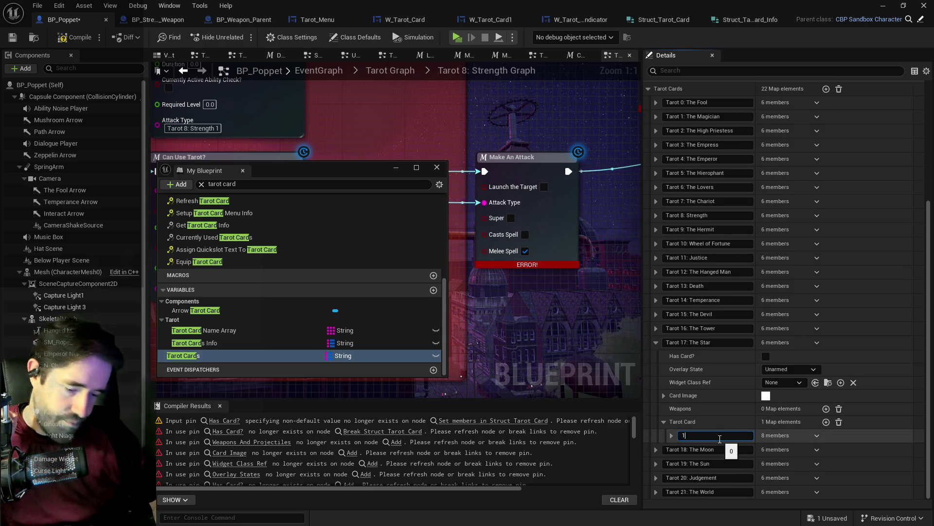
Step: Add a second Tarot Card entry, paste the copied Star 2 data into it, and save
click(826, 422)
text(2)
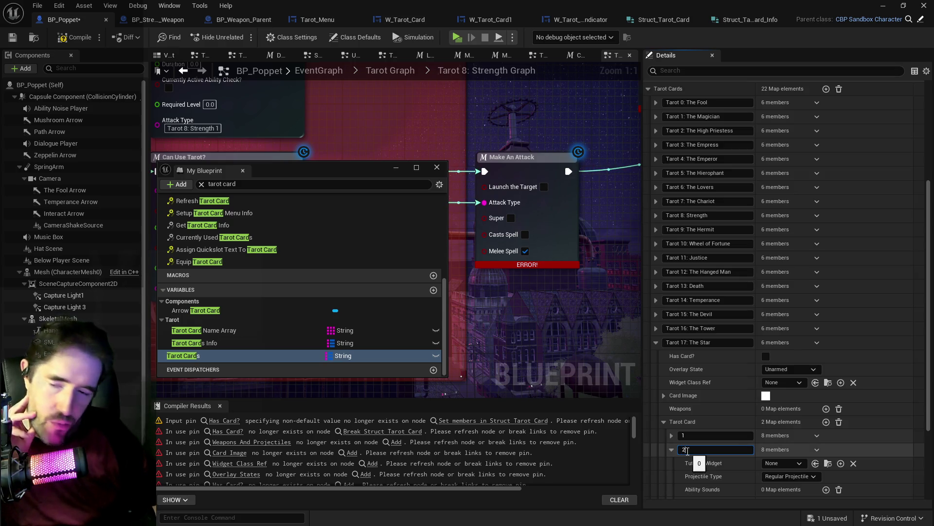
right_click(830, 444)
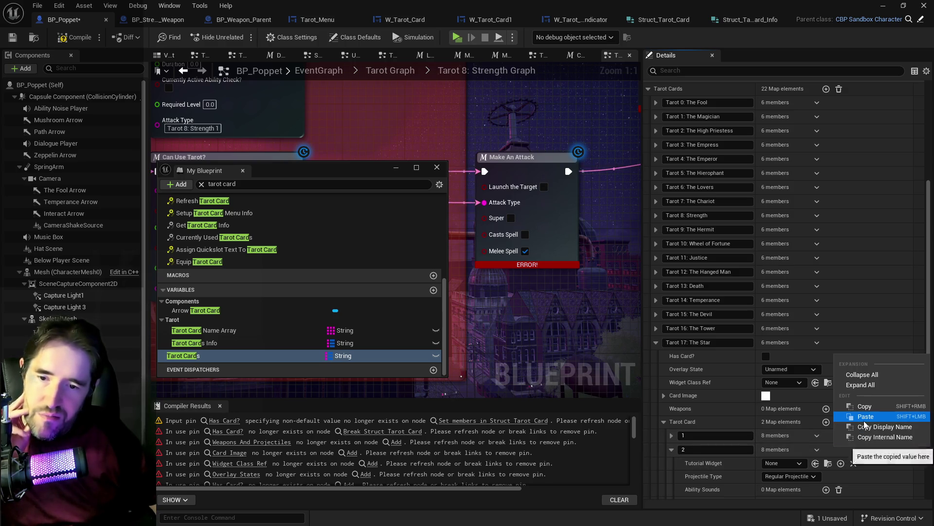
click(829, 439)
scroll(815, 445, down, 3)
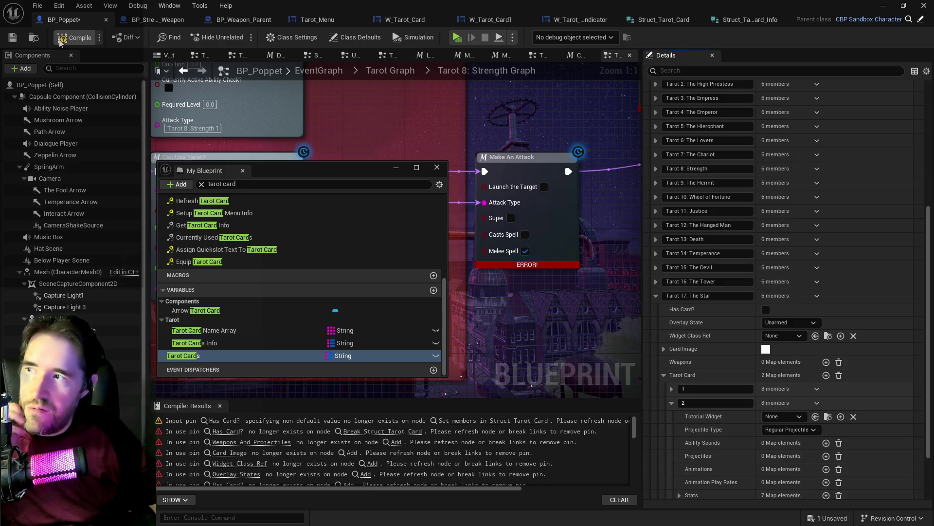
click(17, 41)
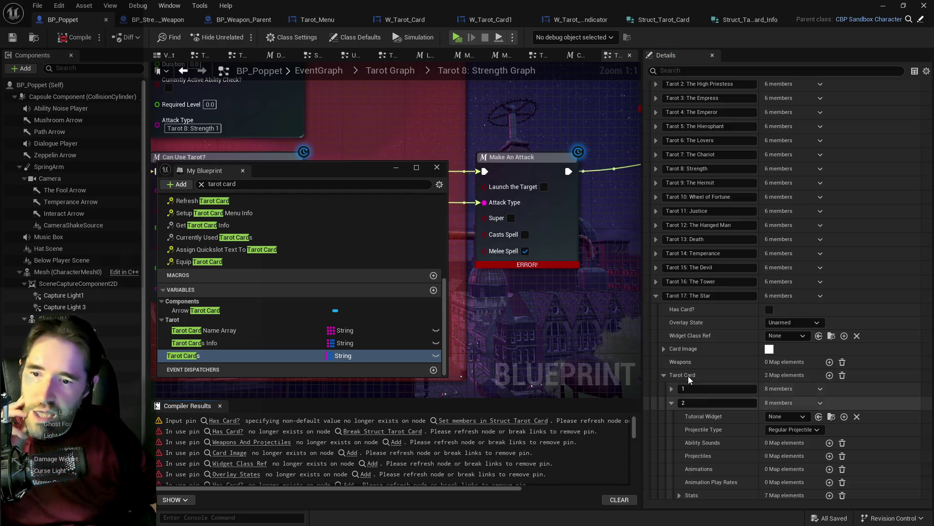
Step: Delete The Star 2 from Tarot Cards Info and copy The Moon 2 card data
click(655, 295)
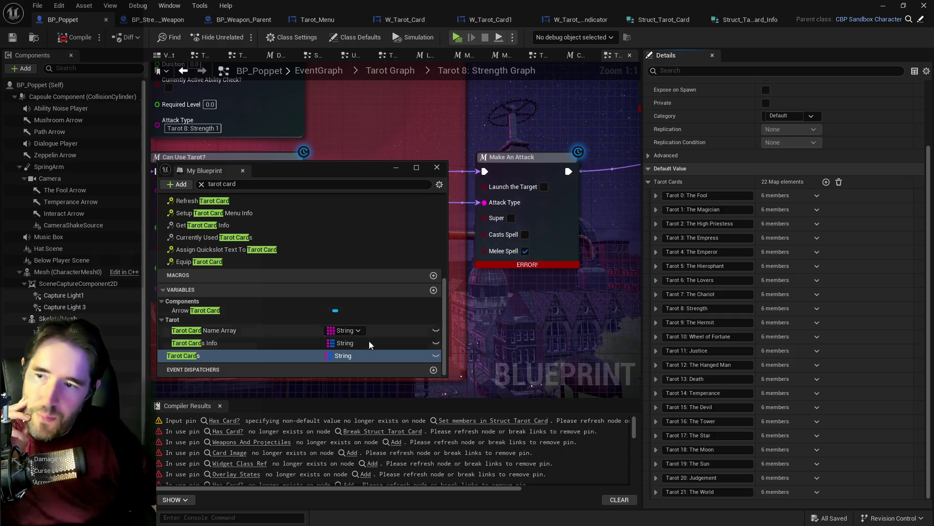
click(265, 347)
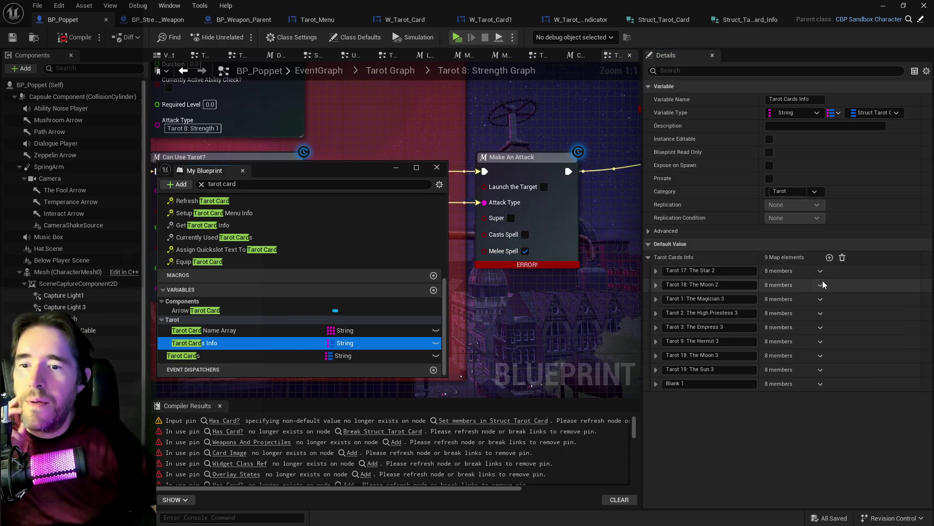
click(820, 271)
click(847, 313)
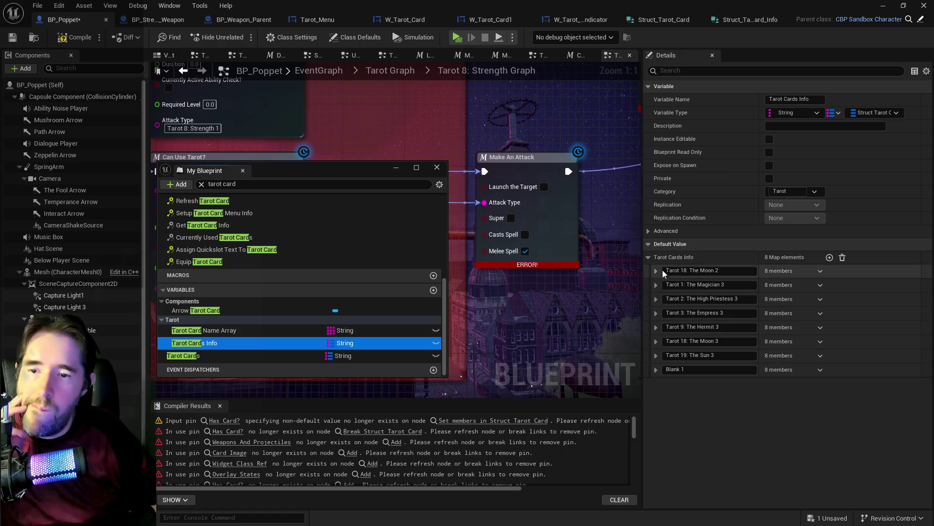
click(656, 271)
click(821, 271)
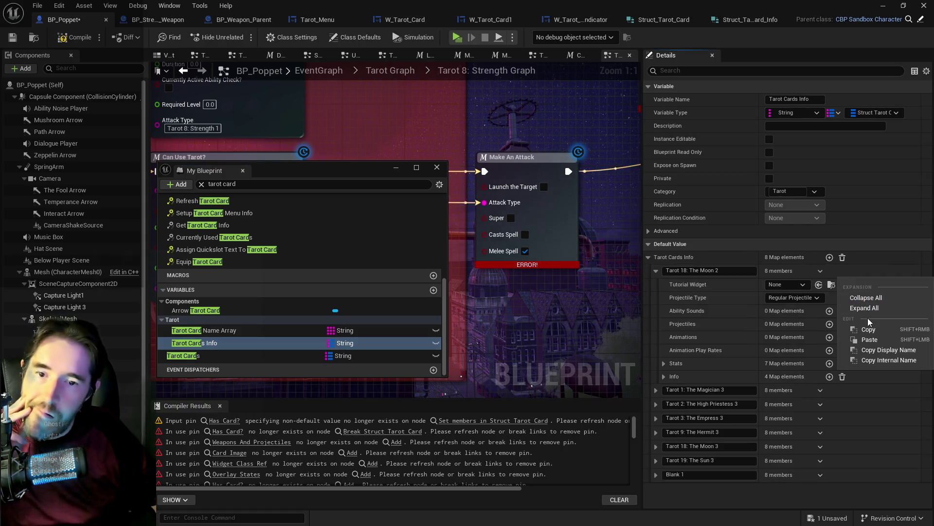
click(871, 330)
Step: Change the key of The Moon's existing Tarot Card entry to 1
click(247, 356)
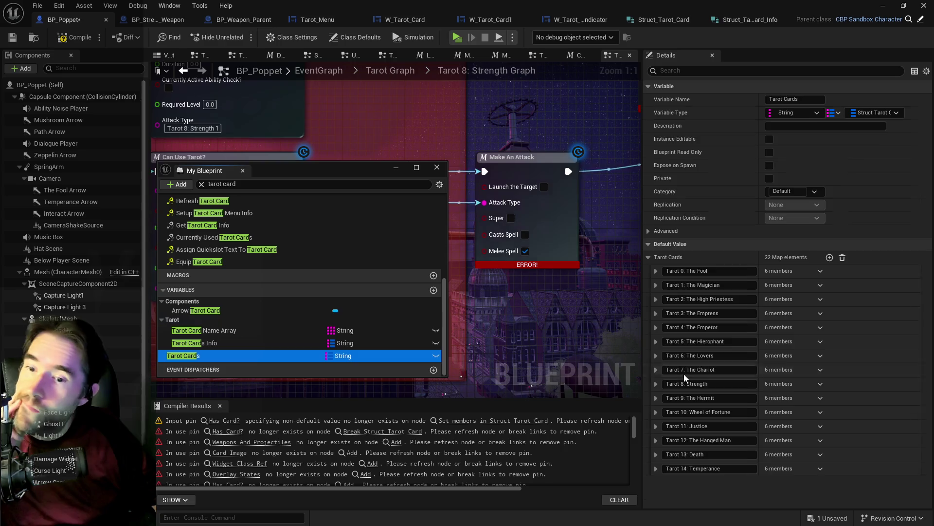
scroll(708, 370, down, 2)
click(656, 449)
scroll(755, 416, down, 3)
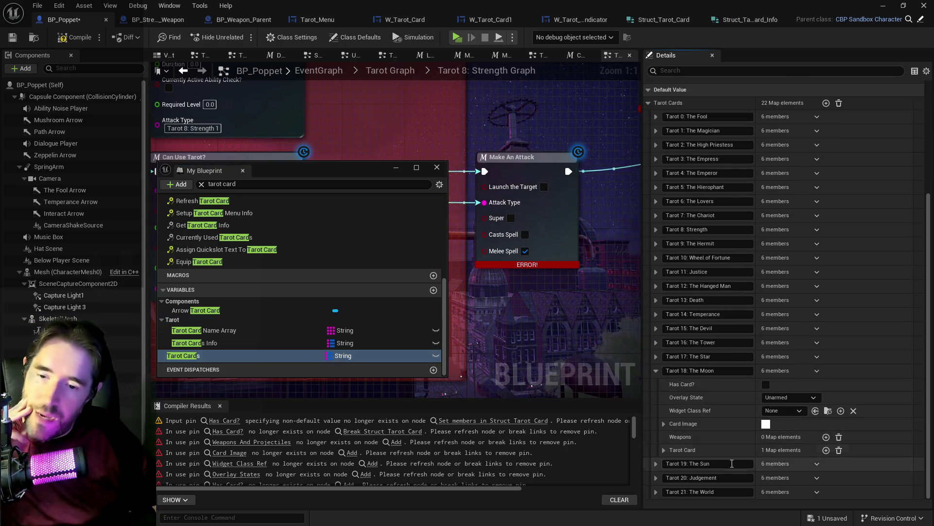
click(665, 450)
scroll(667, 449, down, 1)
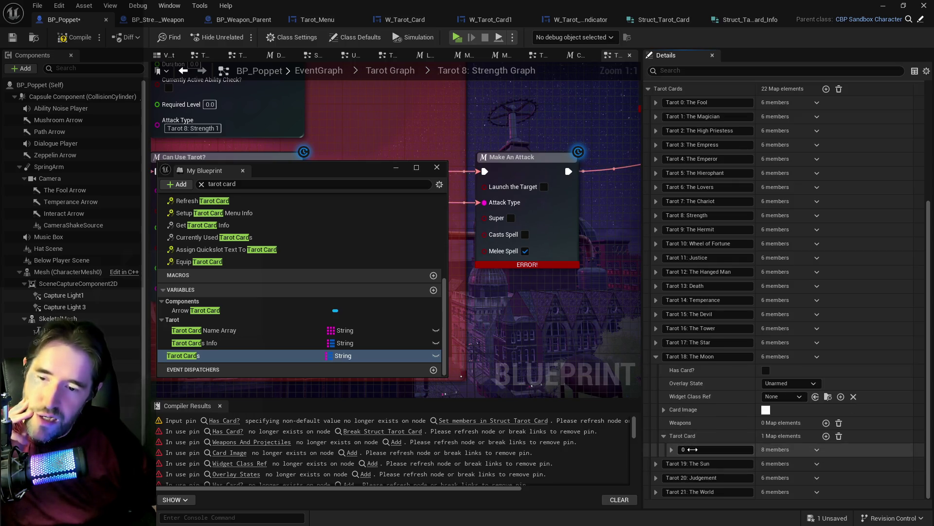
key(Return)
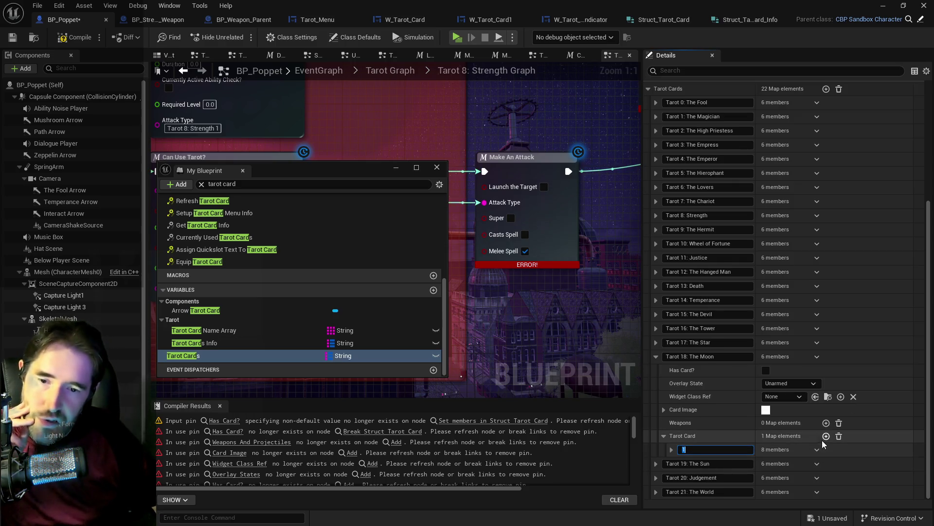